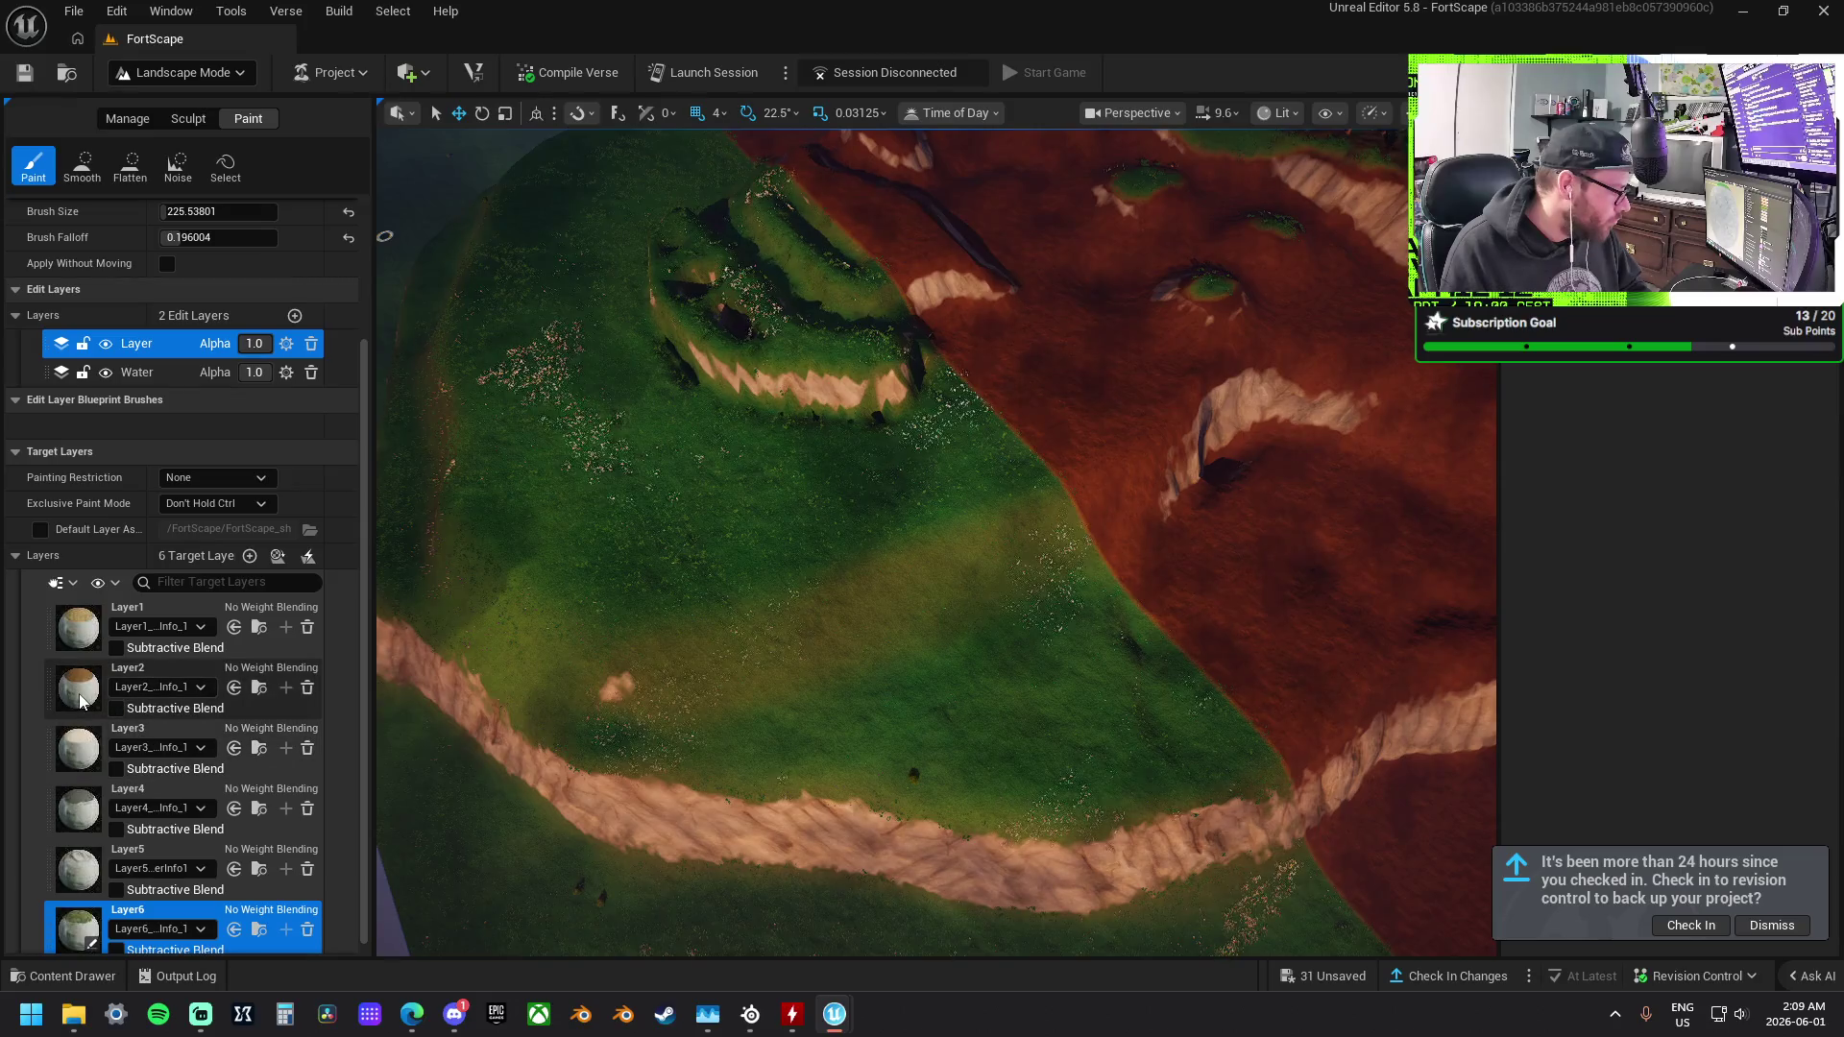
Paint Layer2 red over the green strips along the right, bottom and left shorelines.
{"action": "left_click", "coordinate": [96, 678]}
{"action": "scroll", "coordinate": [96, 678], "scroll_direction": "up", "scroll_amount": 3}
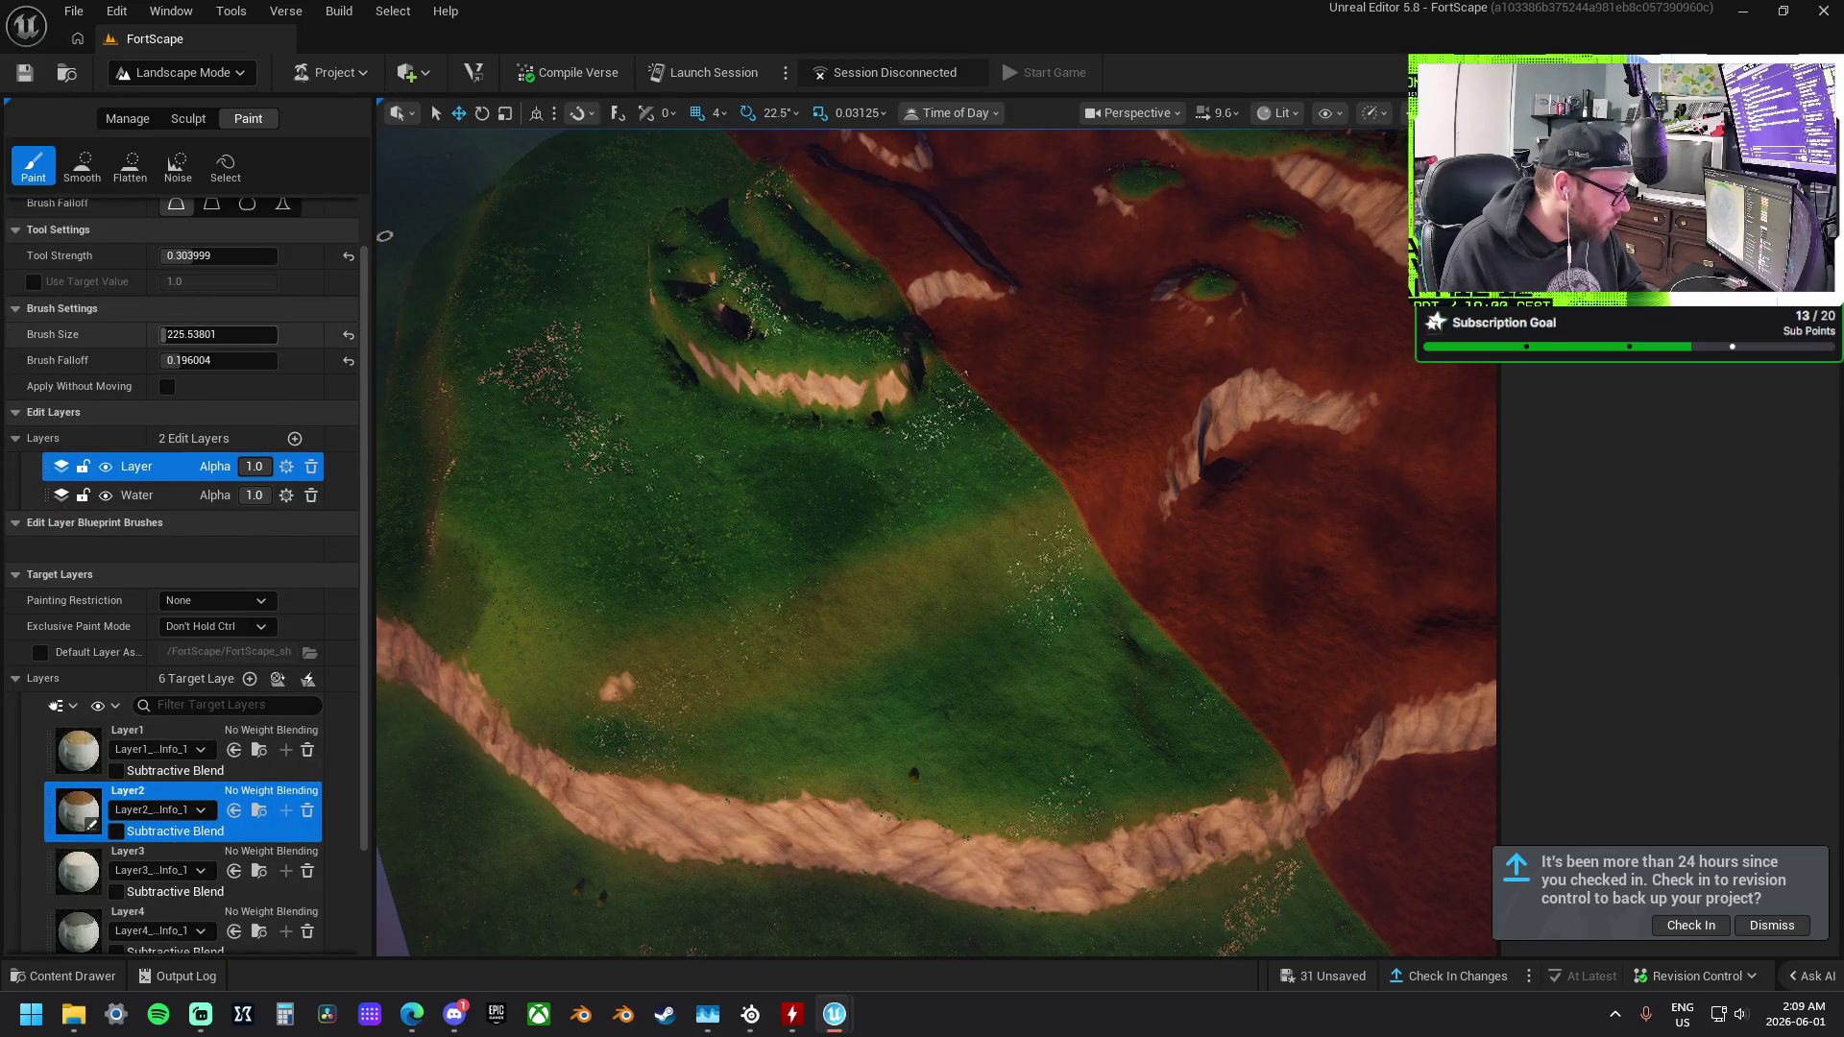
{"action": "left_click_drag", "start_coordinate": [749, 519], "coordinate": [1062, 510]}
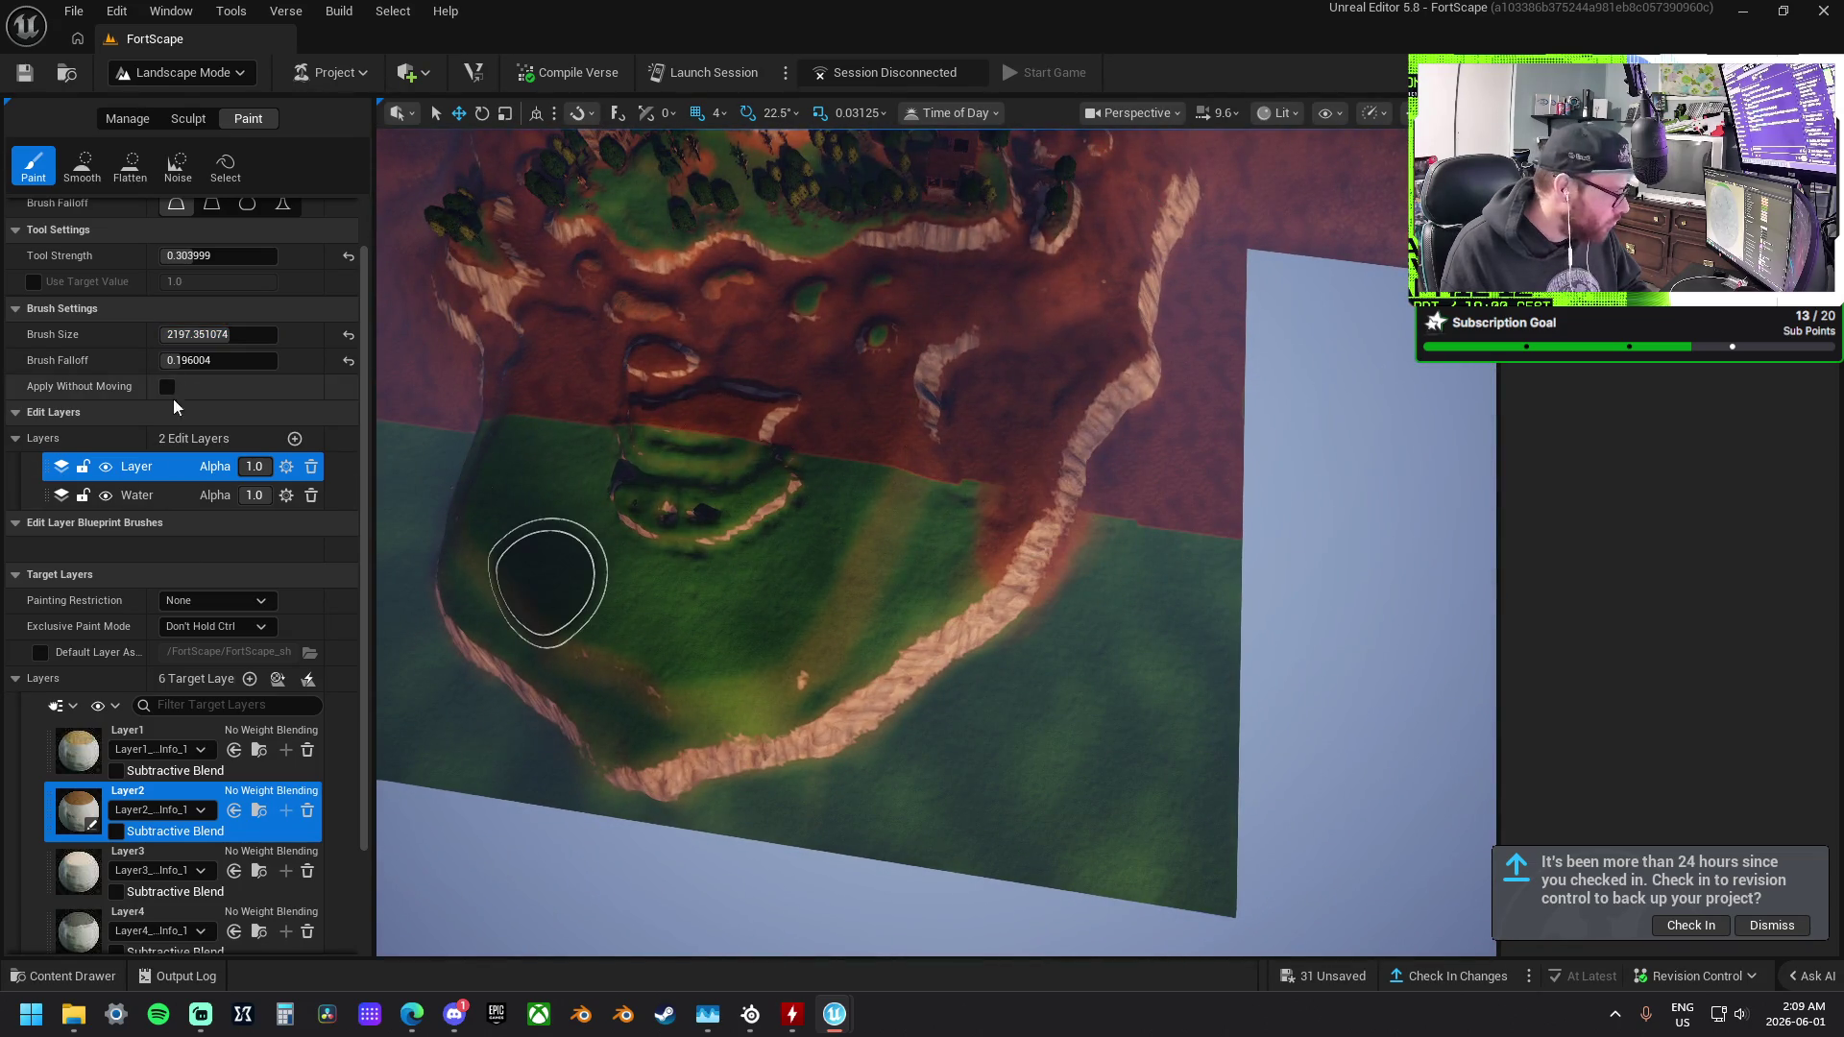
{"action": "mouse_move", "coordinate": [960, 505]}
{"action": "left_mouse_down"}
{"action": "mouse_move", "coordinate": [1214, 461]}
{"action": "mouse_move", "coordinate": [1050, 564]}
{"action": "mouse_move", "coordinate": [1132, 481]}
{"action": "mouse_move", "coordinate": [1214, 544]}
{"action": "mouse_move", "coordinate": [1234, 770]}
{"action": "left_mouse_up"}
{"action": "mouse_move", "coordinate": [1219, 435]}
{"action": "left_mouse_down"}
{"action": "mouse_move", "coordinate": [1222, 806]}
{"action": "mouse_move", "coordinate": [1153, 720]}
{"action": "mouse_move", "coordinate": [891, 702]}
{"action": "mouse_move", "coordinate": [971, 596]}
{"action": "mouse_move", "coordinate": [976, 527]}
{"action": "mouse_move", "coordinate": [925, 510]}
{"action": "mouse_move", "coordinate": [907, 564]}
{"action": "mouse_move", "coordinate": [877, 510]}
{"action": "mouse_move", "coordinate": [519, 432]}
{"action": "mouse_move", "coordinate": [538, 501]}
{"action": "mouse_move", "coordinate": [839, 630]}
{"action": "mouse_move", "coordinate": [472, 519]}
{"action": "mouse_move", "coordinate": [428, 458]}
{"action": "mouse_move", "coordinate": [692, 646]}
{"action": "mouse_move", "coordinate": [568, 614]}
{"action": "mouse_move", "coordinate": [574, 702]}
{"action": "mouse_move", "coordinate": [666, 774]}
{"action": "mouse_move", "coordinate": [901, 840]}
{"action": "mouse_move", "coordinate": [992, 803]}
{"action": "mouse_move", "coordinate": [807, 704]}
{"action": "left_mouse_up"}
{"action": "mouse_move", "coordinate": [834, 539]}
{"action": "left_mouse_down"}
{"action": "mouse_move", "coordinate": [741, 576]}
{"action": "mouse_move", "coordinate": [640, 415]}
{"action": "left_mouse_up"}
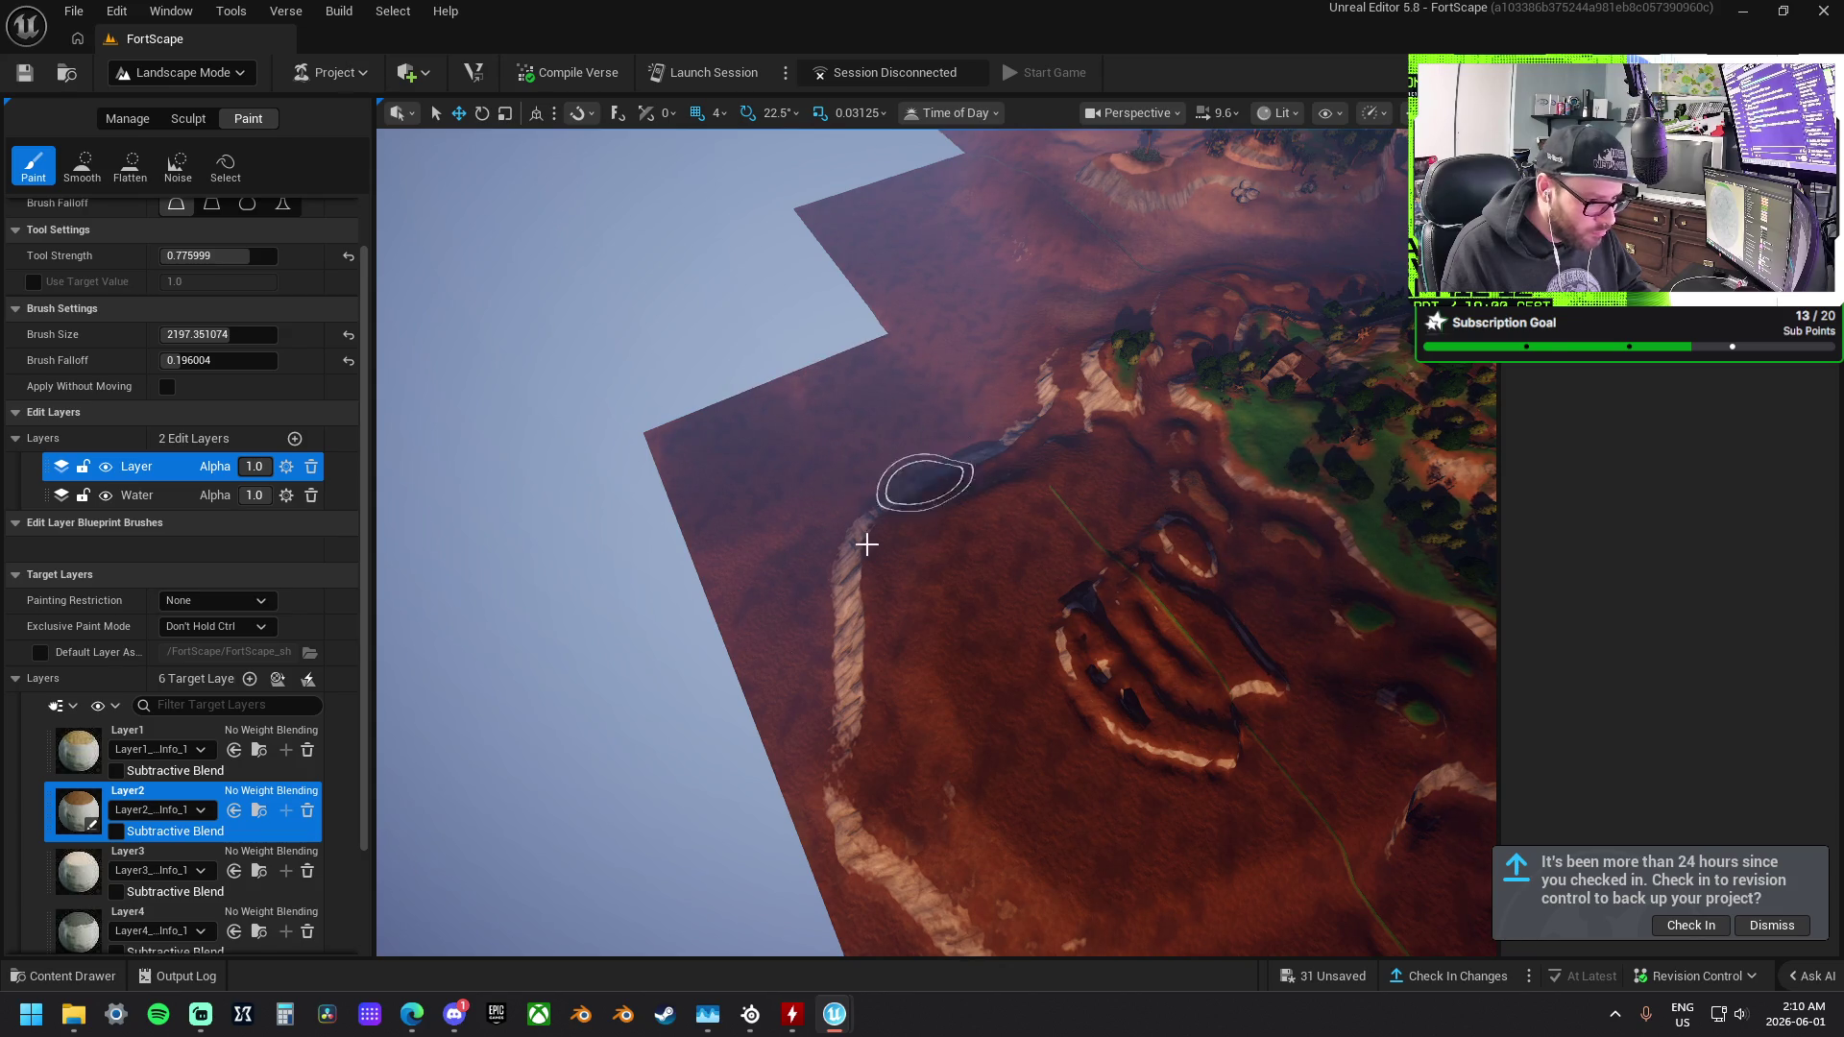
{"action": "key", "text": "1"}
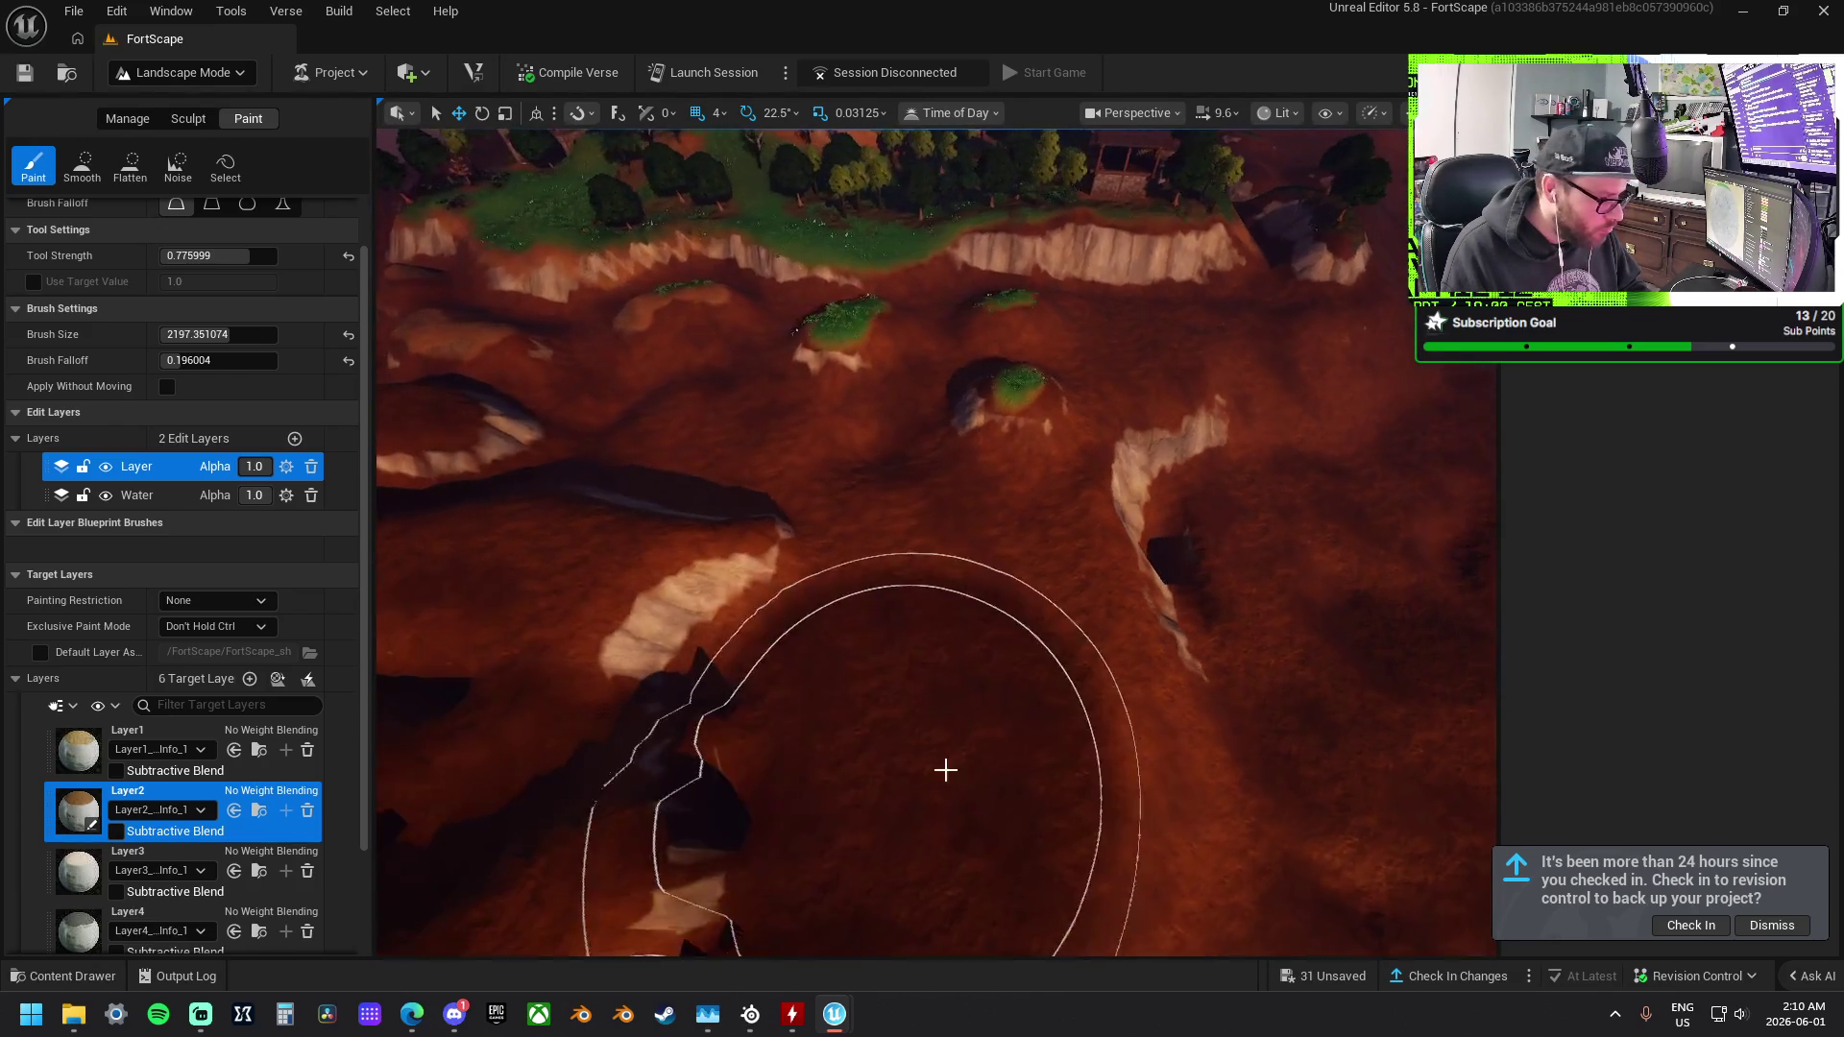
Smooth the white cliff ridges along the shoreline with the Smooth sculpt brush.
{"action": "left_click", "coordinate": [188, 119]}
{"action": "left_click", "coordinate": [112, 173]}
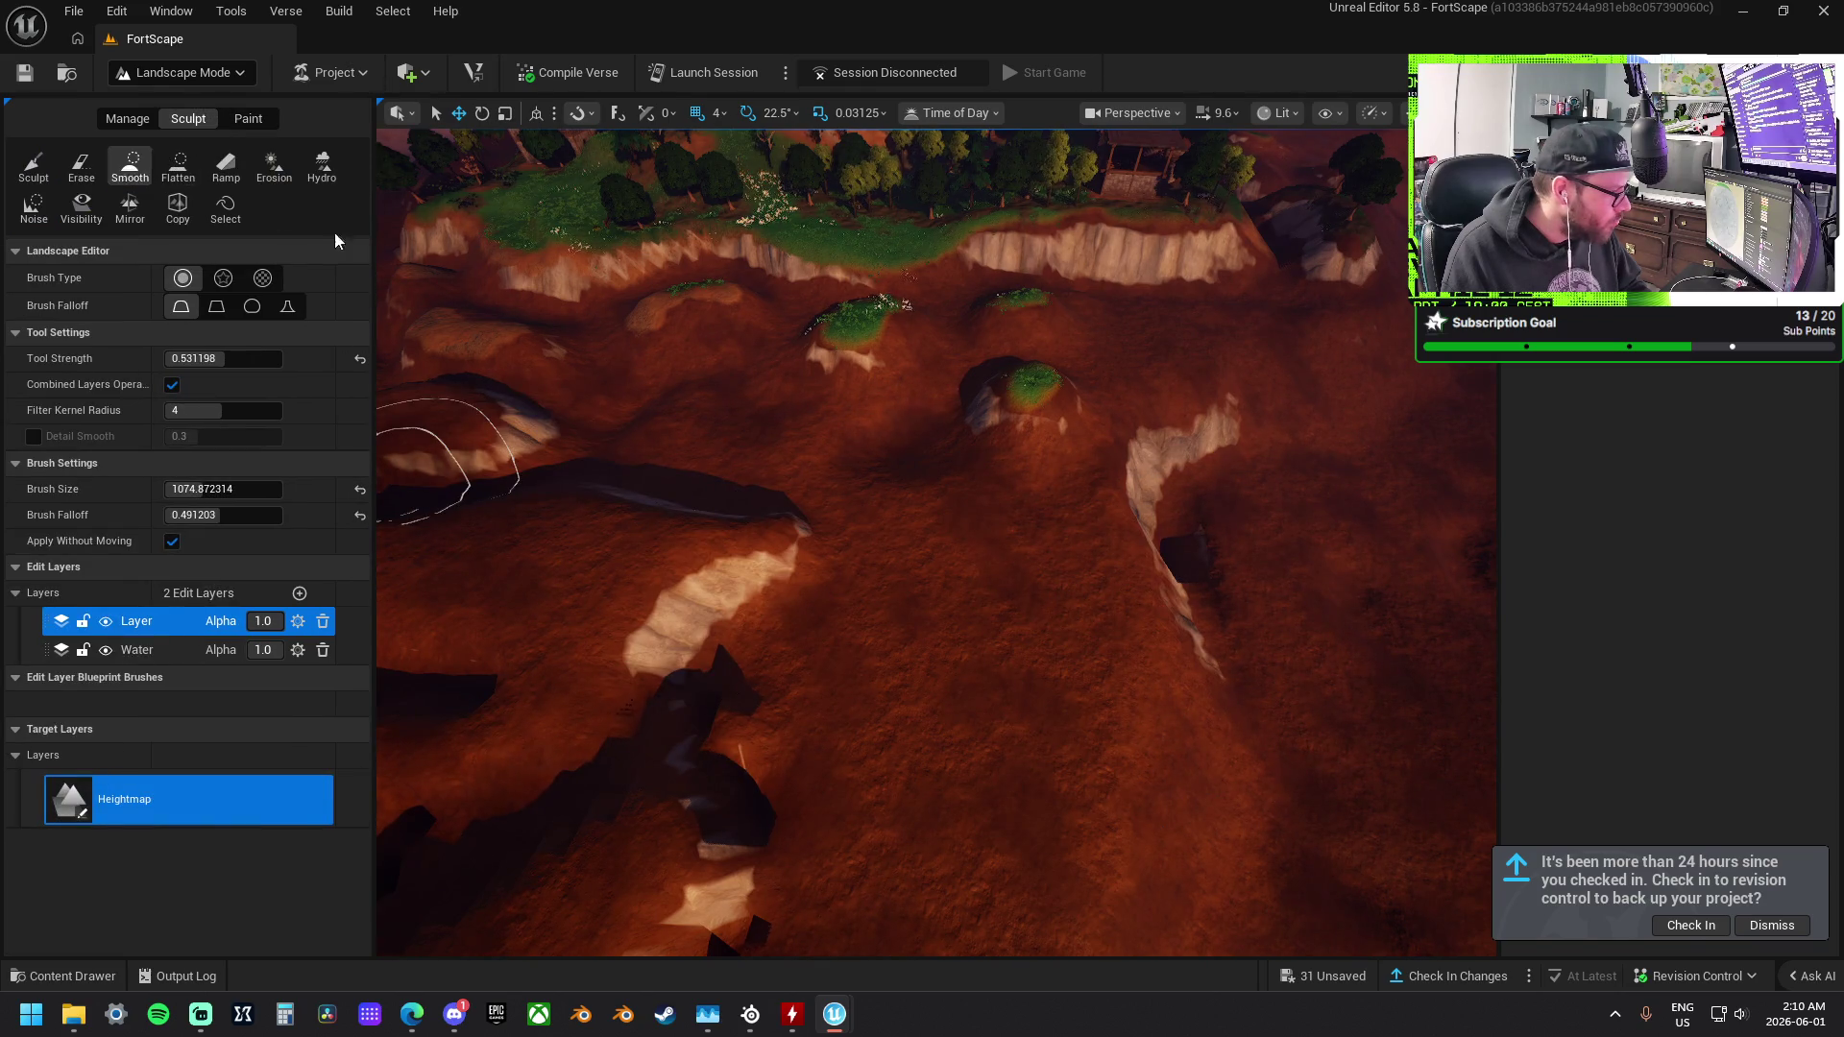
{"action": "mouse_move", "coordinate": [1177, 492]}
{"action": "left_mouse_down"}
{"action": "mouse_move", "coordinate": [1370, 474]}
{"action": "mouse_move", "coordinate": [1284, 362]}
{"action": "mouse_move", "coordinate": [1248, 667]}
{"action": "left_mouse_up"}
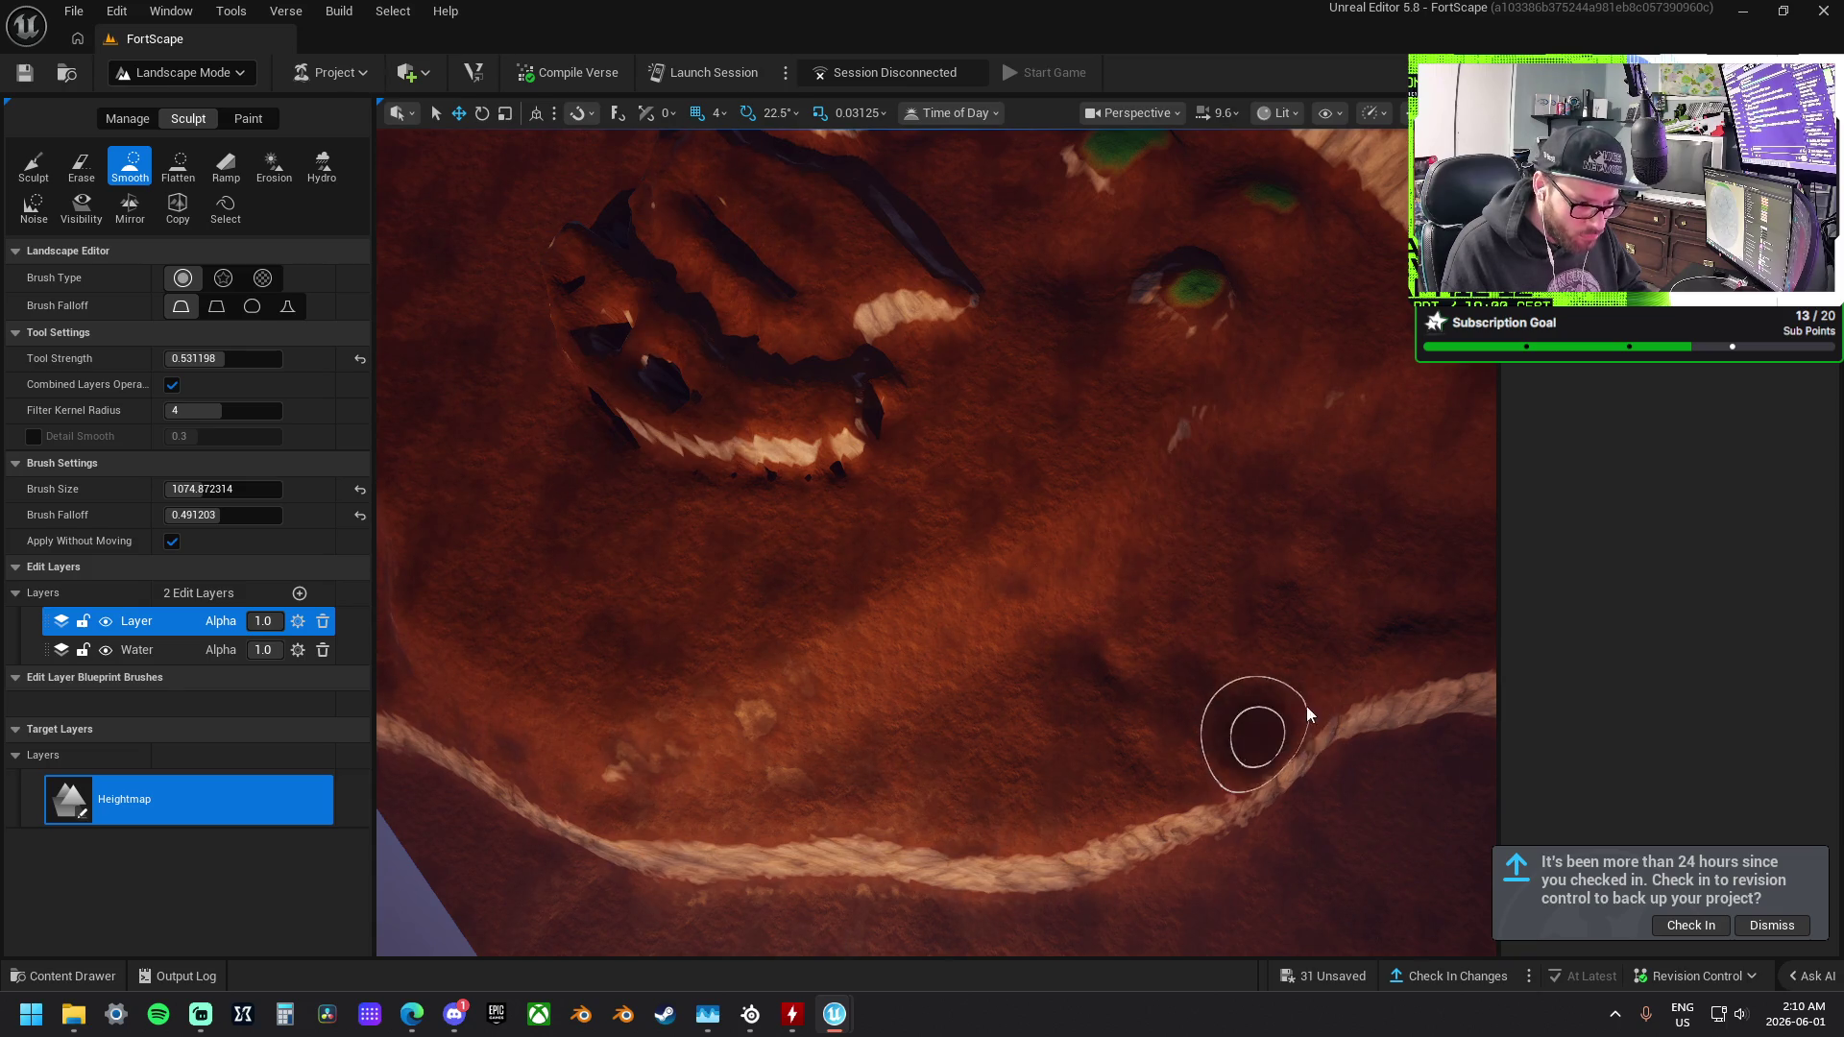
{"action": "mouse_move", "coordinate": [548, 794]}
{"action": "left_mouse_down"}
{"action": "mouse_move", "coordinate": [834, 833]}
{"action": "mouse_move", "coordinate": [893, 869]}
{"action": "mouse_move", "coordinate": [1113, 839]}
{"action": "left_mouse_up"}
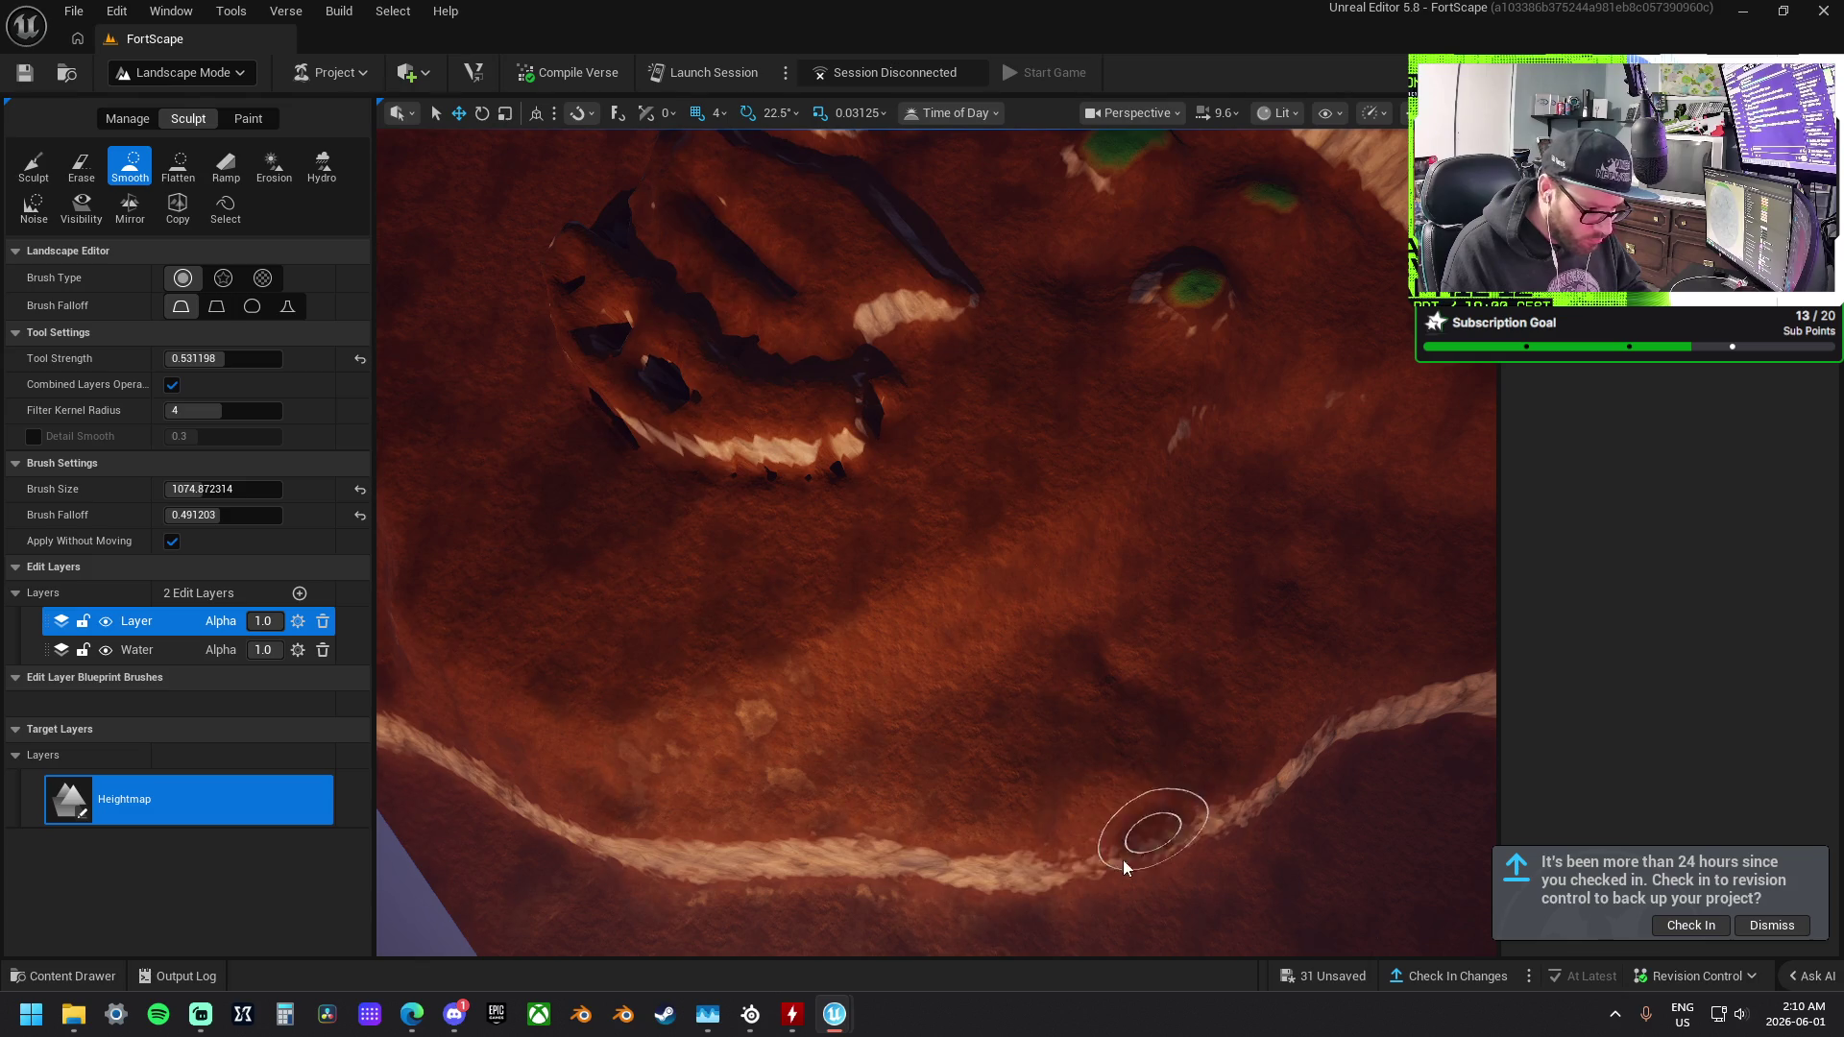
{"action": "right_click", "coordinate": [1289, 766]}
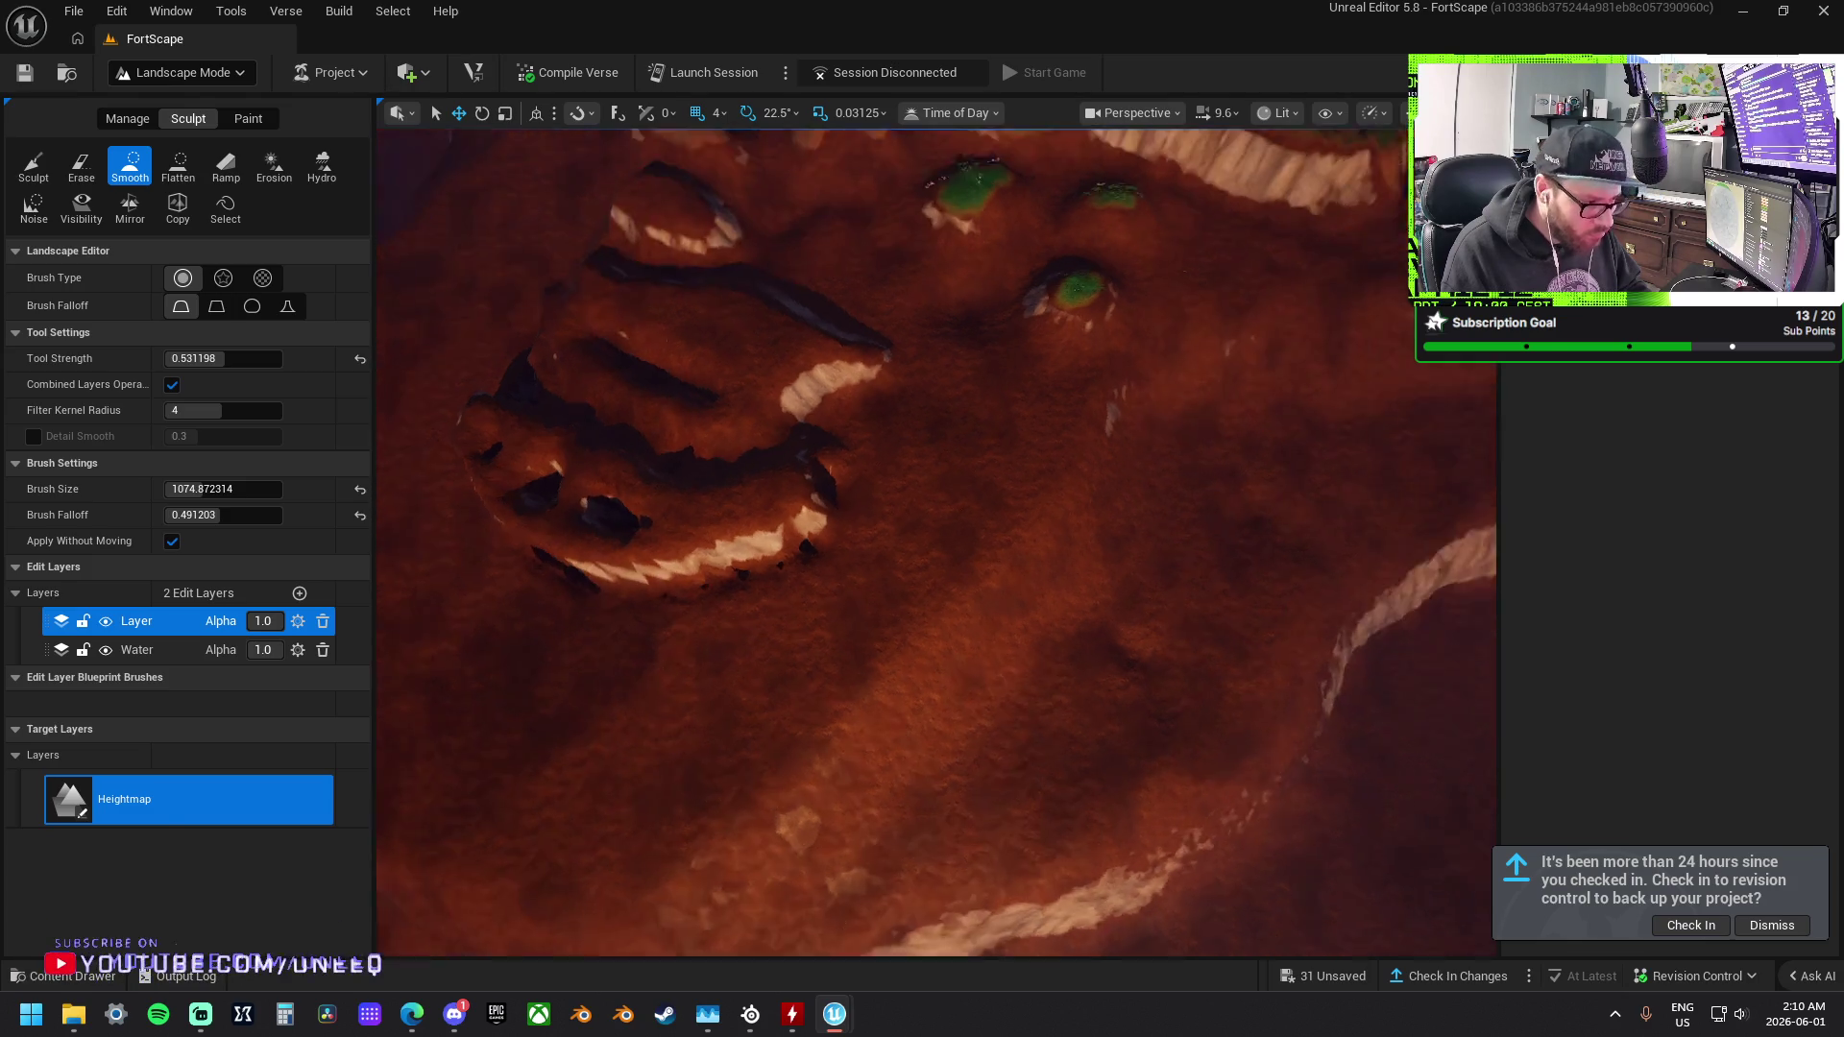
Flatten the dark pits, the slope below the ridge and the jagged spikes using a smaller, weaker brush.
{"action": "left_click", "coordinate": [178, 168]}
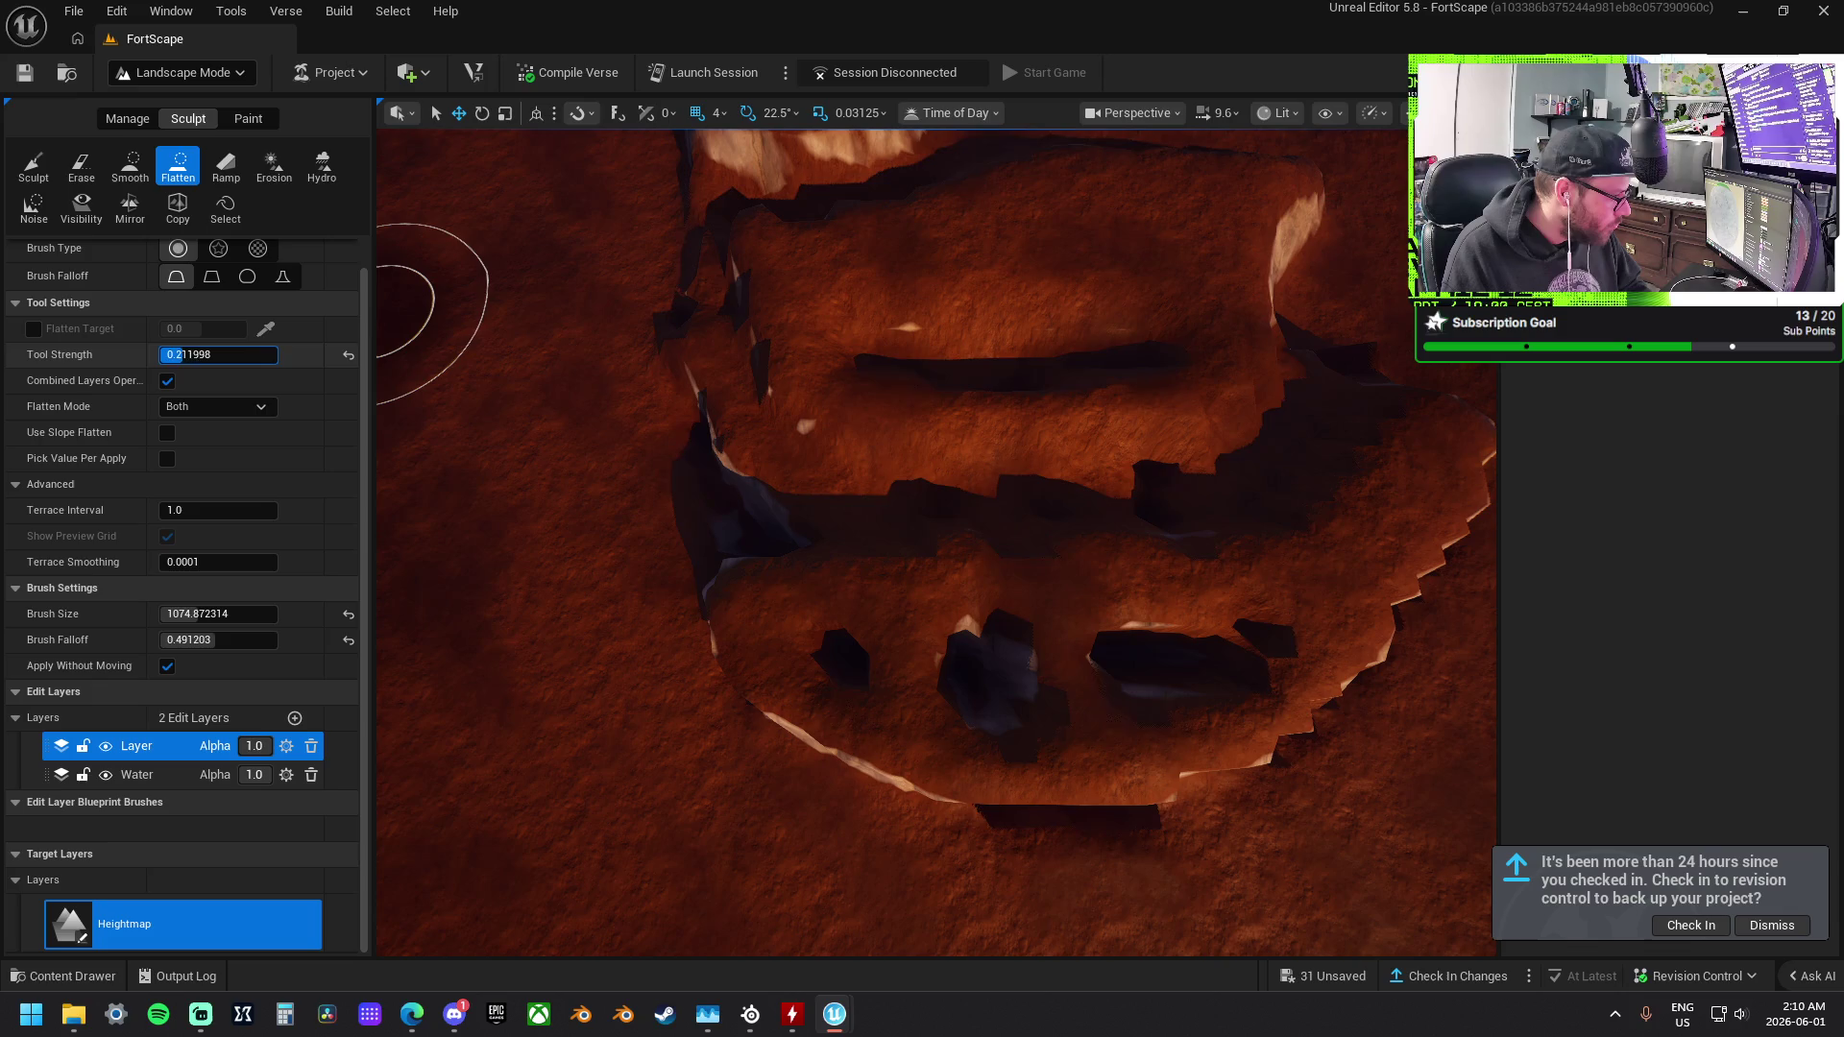
{"action": "left_click_drag", "start_coordinate": [219, 355], "coordinate": [226, 354]}
{"action": "key", "text": "bracketleft"}
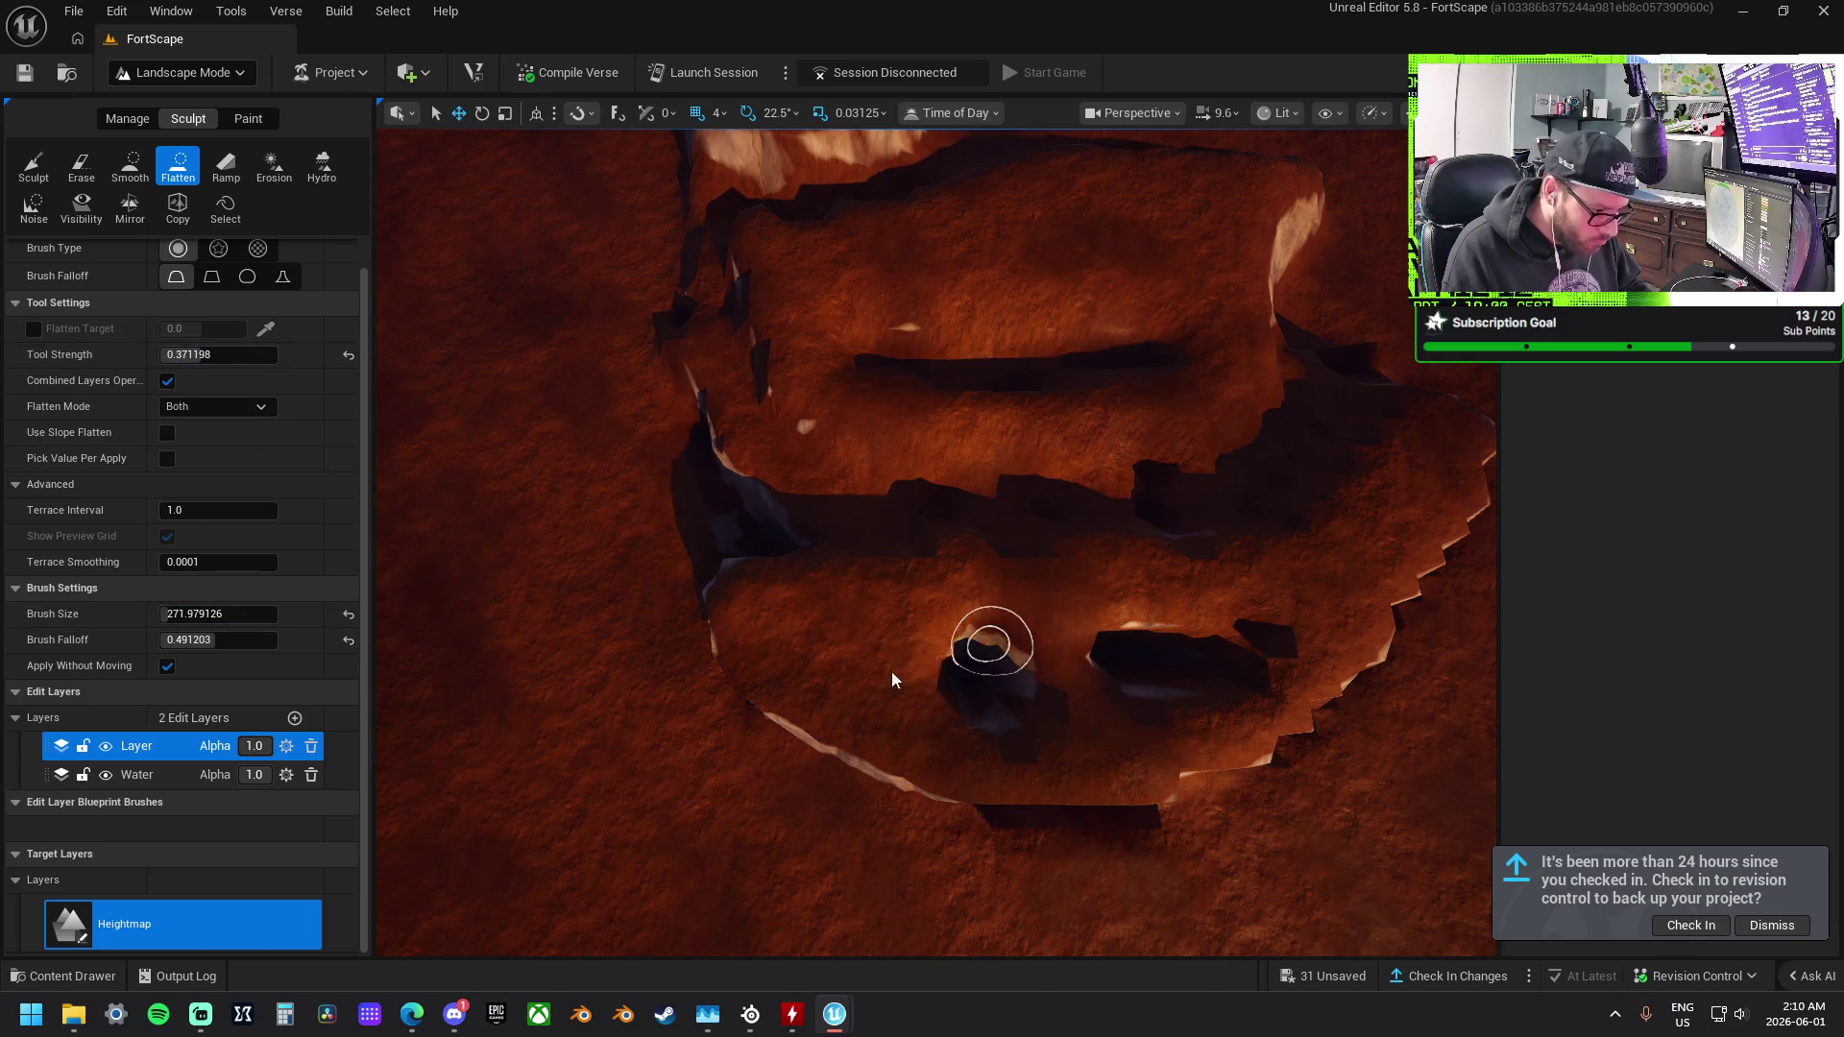
{"action": "left_click_drag", "start_coordinate": [952, 691], "coordinate": [1046, 709]}
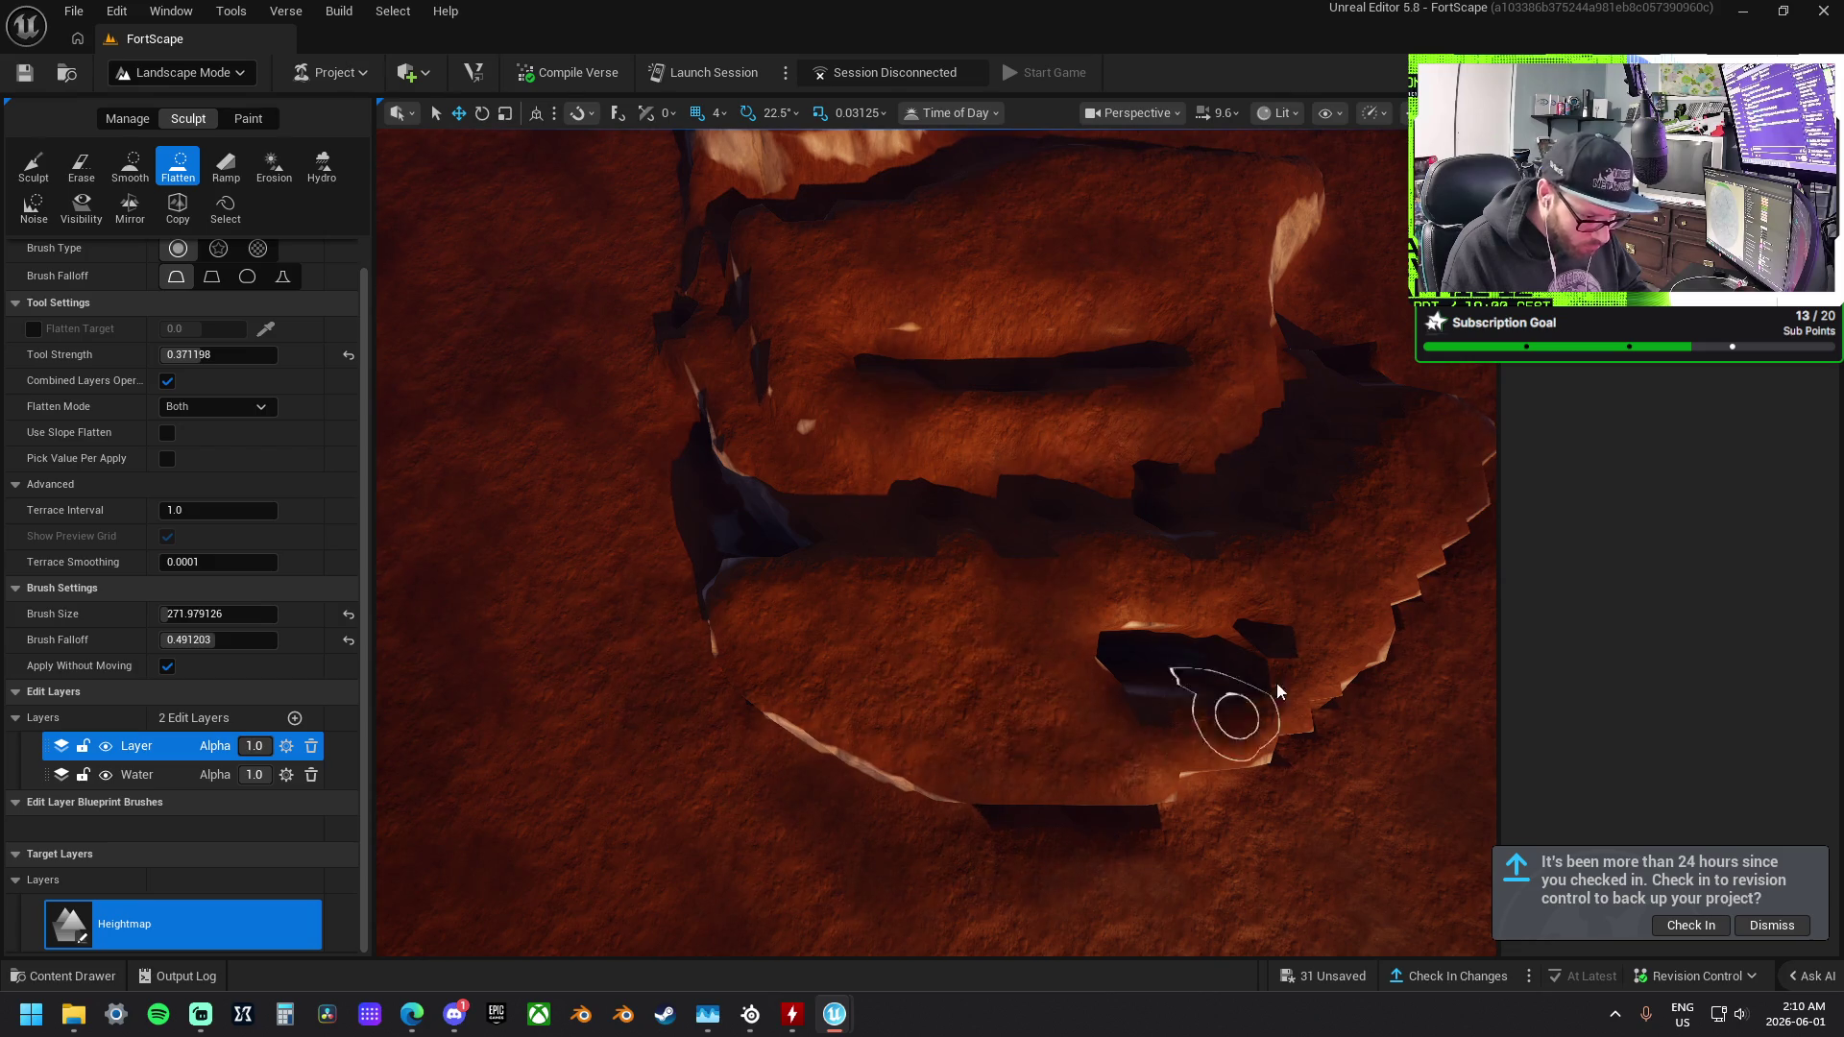
{"action": "left_click_drag", "start_coordinate": [1173, 646], "coordinate": [1259, 667]}
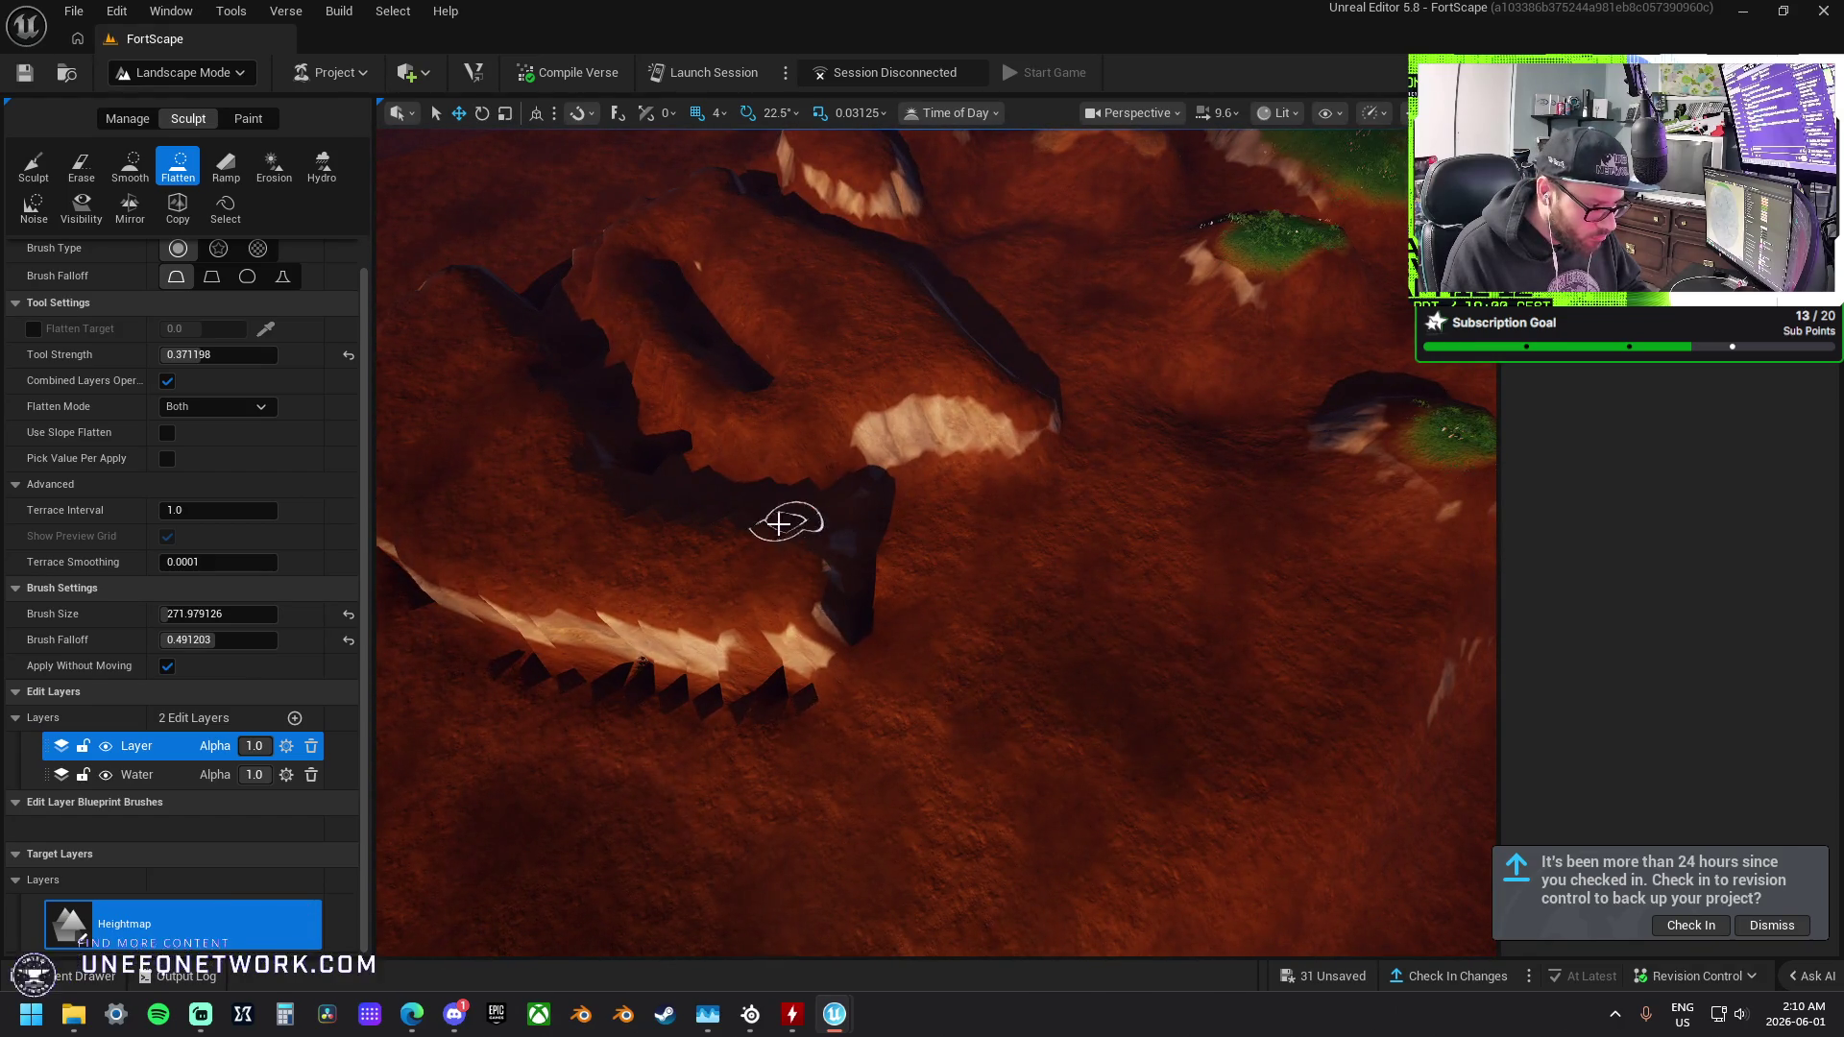
{"action": "left_click_drag", "start_coordinate": [898, 498], "coordinate": [881, 565]}
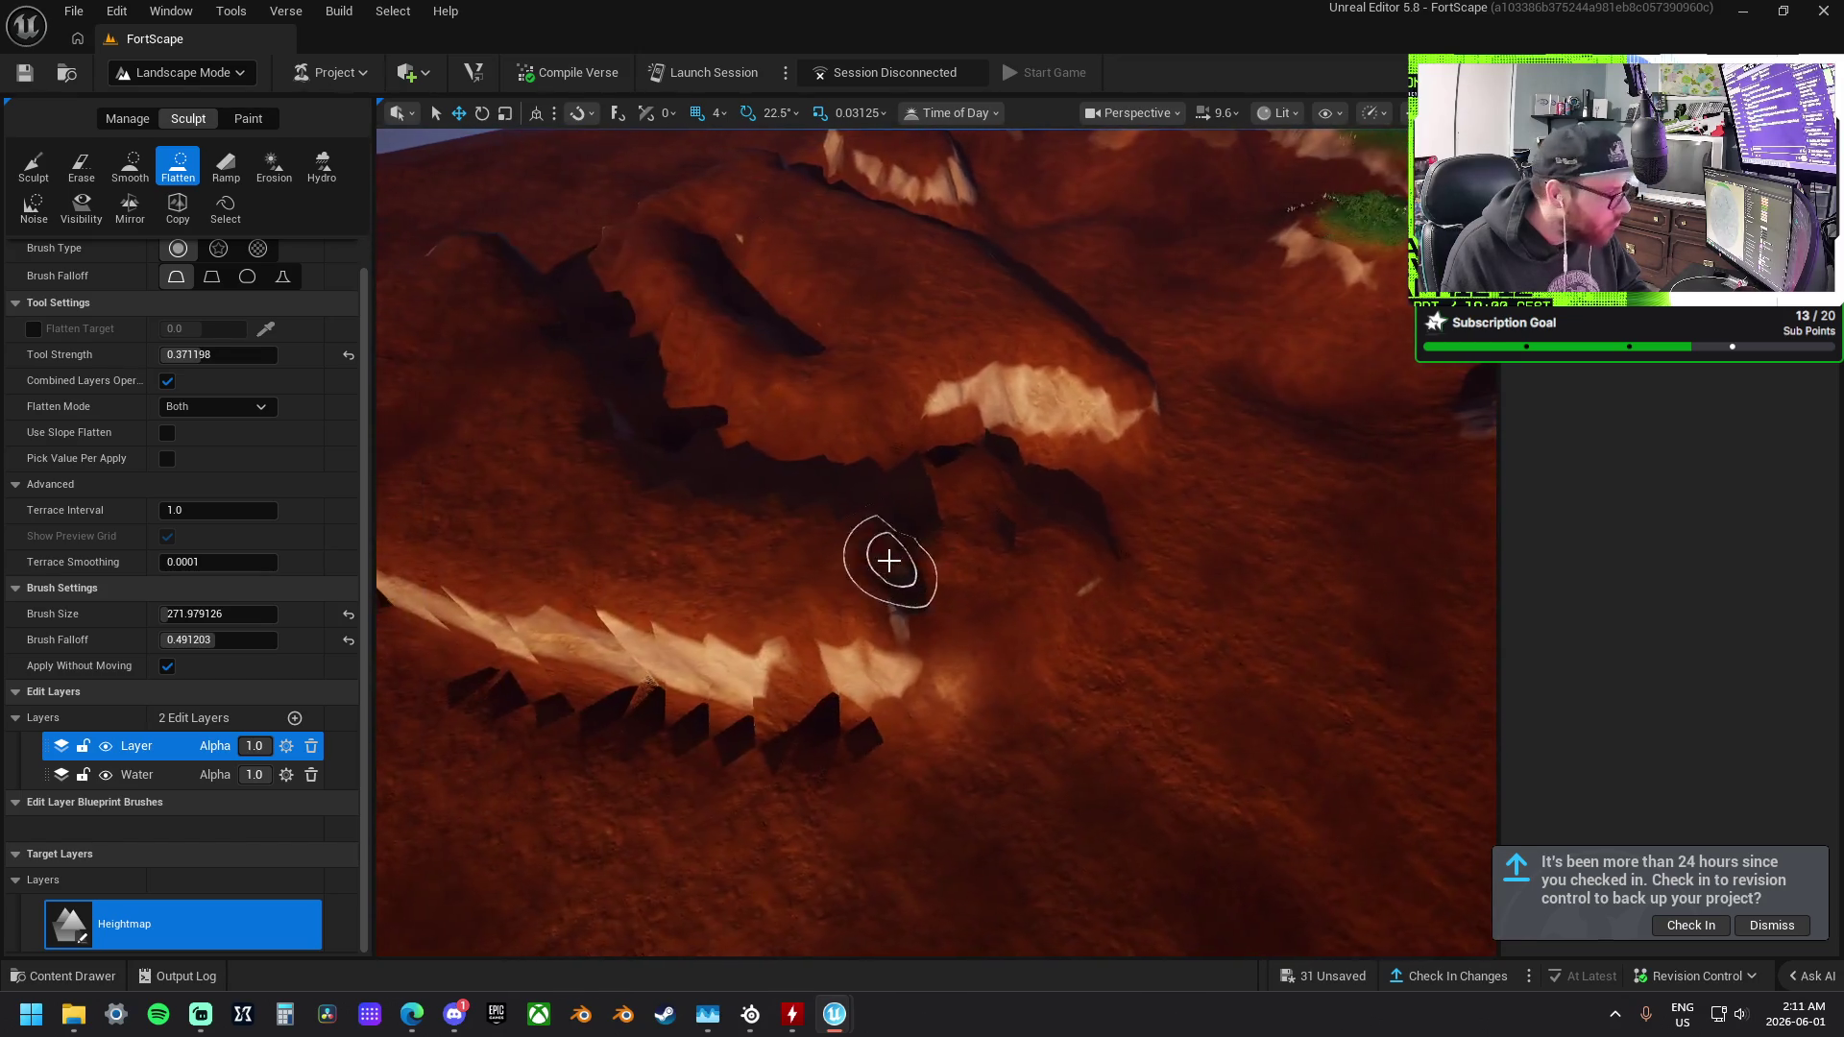
{"action": "mouse_move", "coordinate": [745, 640]}
{"action": "left_mouse_down"}
{"action": "mouse_move", "coordinate": [897, 605]}
{"action": "mouse_move", "coordinate": [1004, 544]}
{"action": "mouse_move", "coordinate": [758, 653]}
{"action": "mouse_move", "coordinate": [527, 617]}
{"action": "mouse_move", "coordinate": [683, 692]}
{"action": "left_mouse_up"}
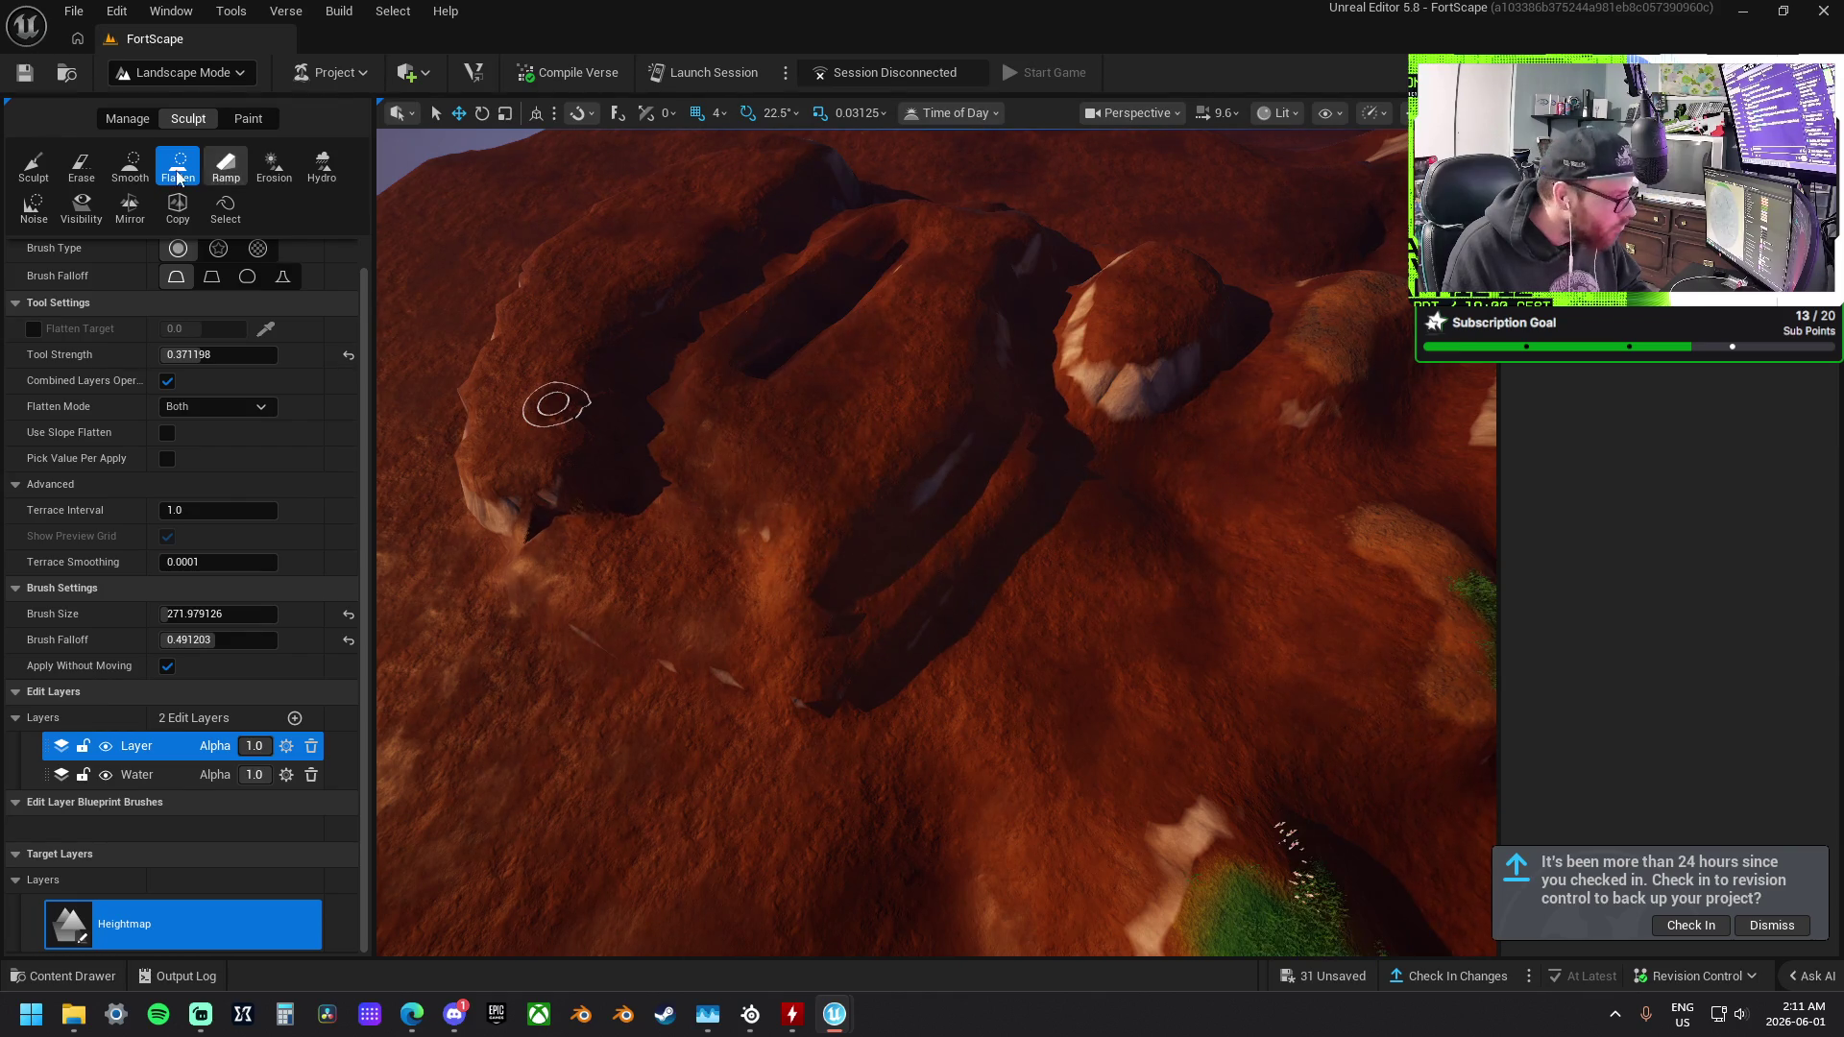
{"action": "left_click", "coordinate": [129, 171]}
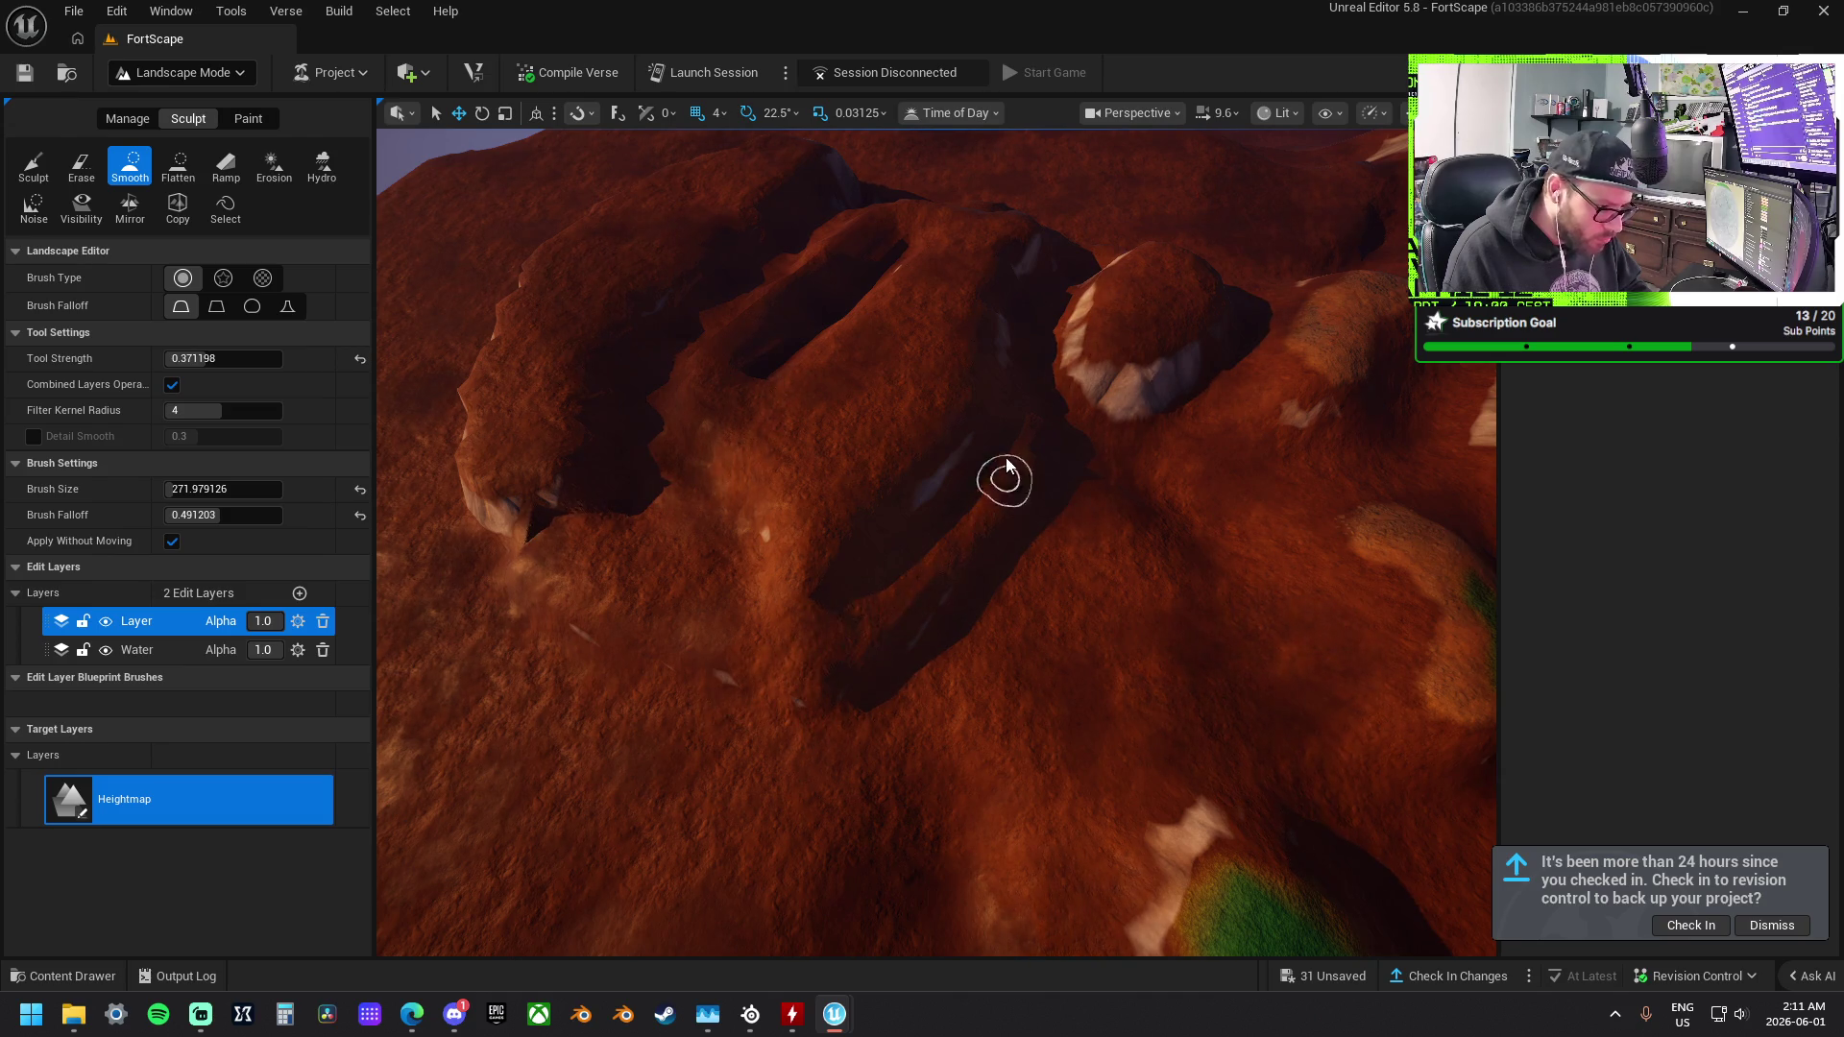
Smooth the jagged cliff tip, face and base around the rock formation.
{"action": "scroll", "coordinate": [980, 522], "scroll_direction": "up", "scroll_amount": 5}
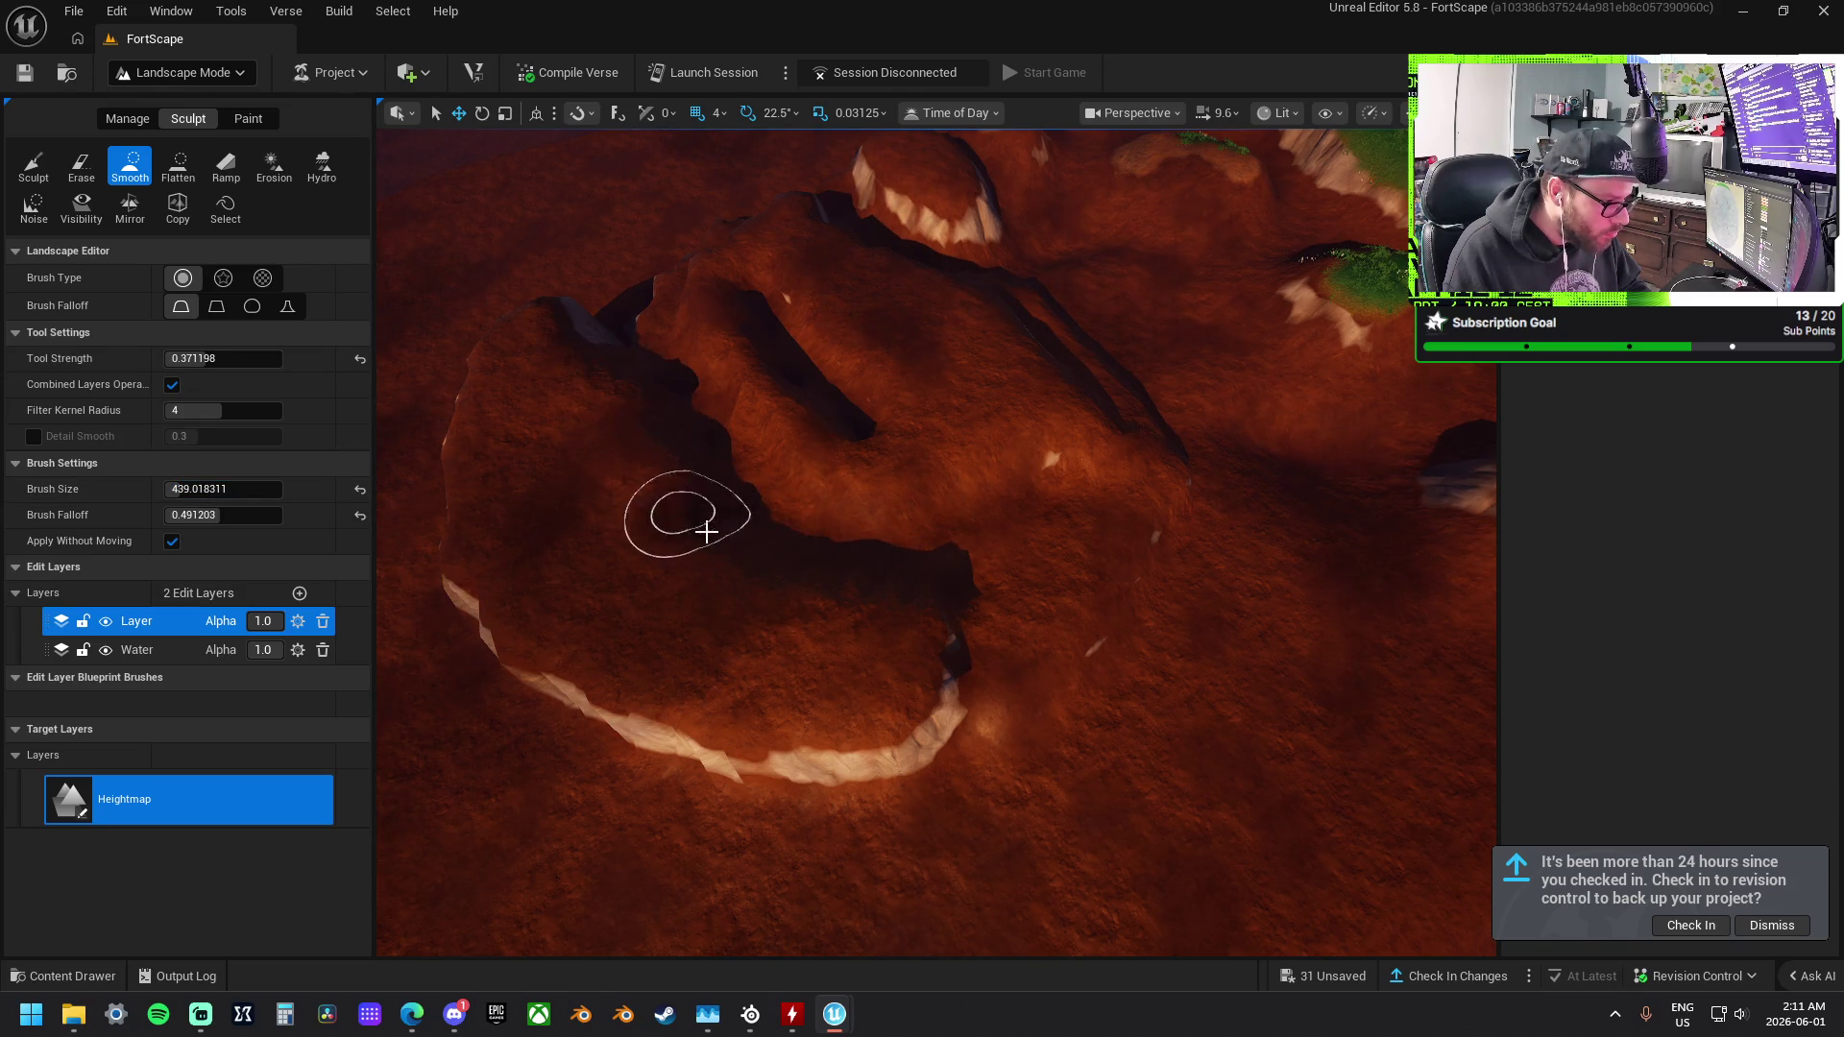
{"action": "scroll", "coordinate": [1113, 627], "scroll_direction": "up", "scroll_amount": 5}
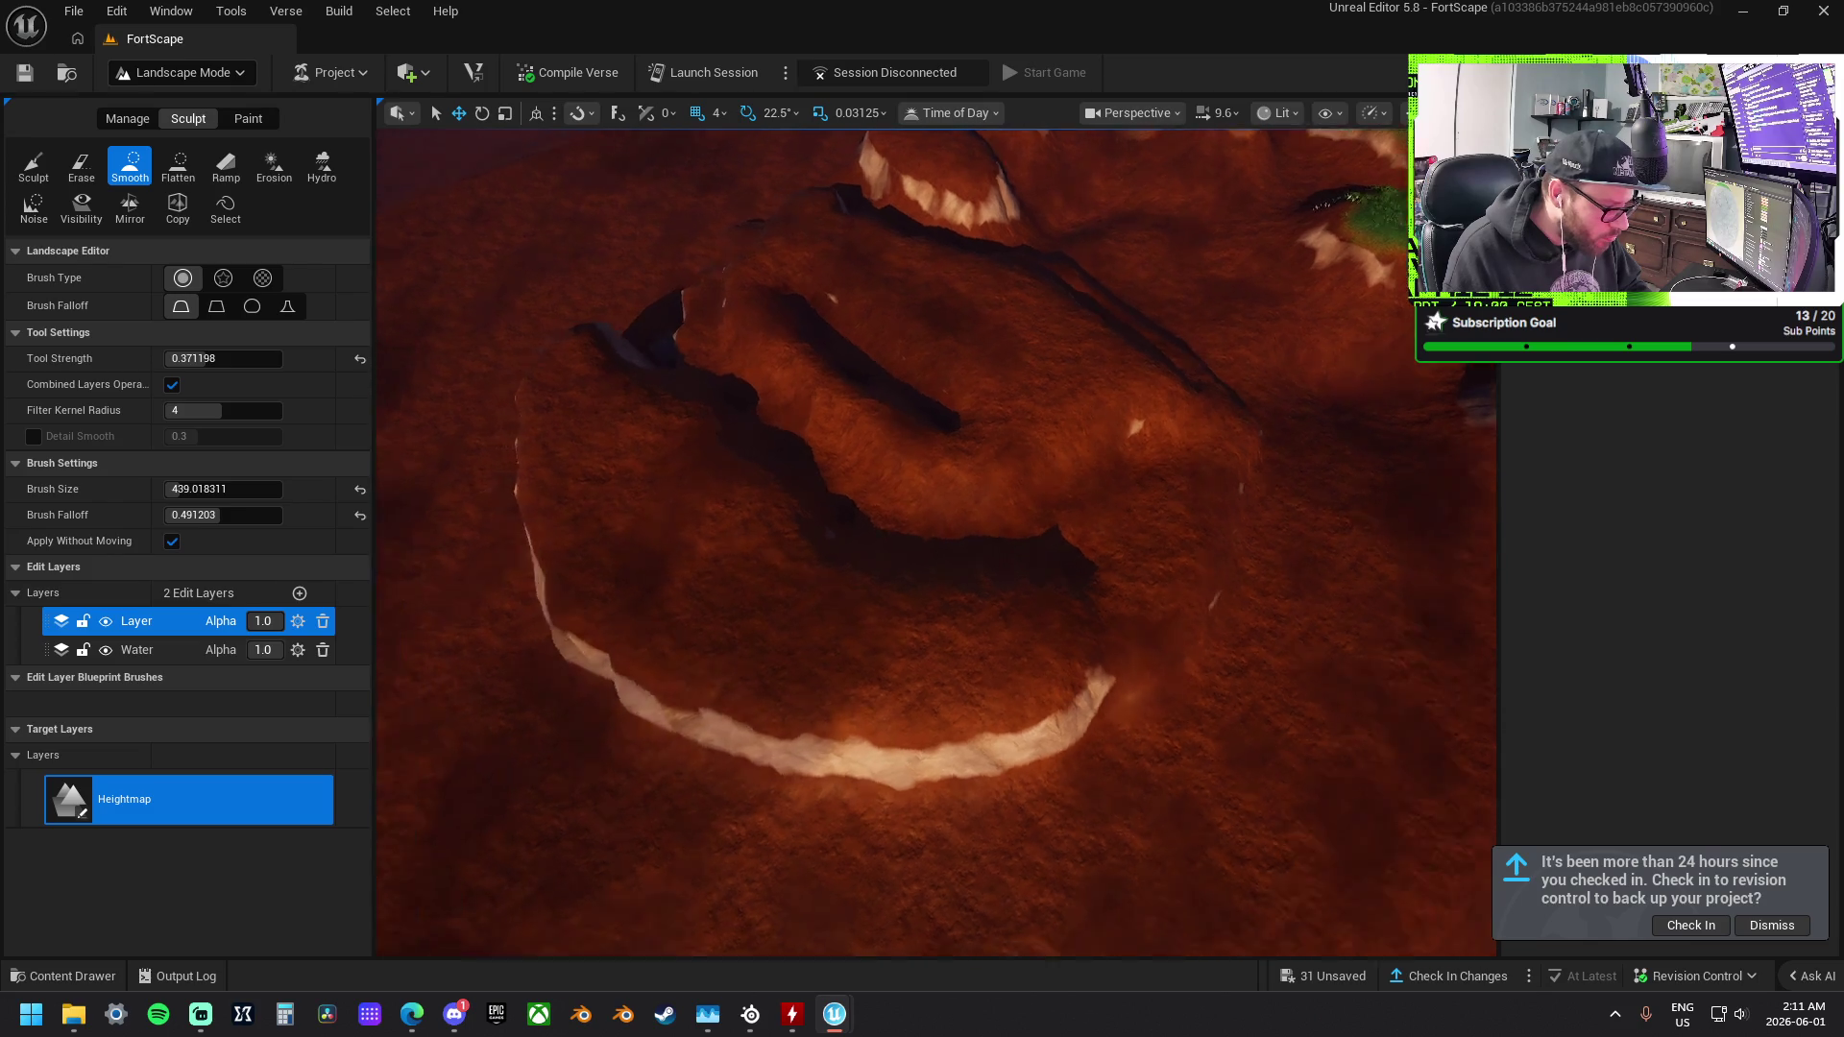
{"action": "mouse_move", "coordinate": [1396, 457]}
{"action": "left_mouse_down"}
{"action": "mouse_move", "coordinate": [1235, 609]}
{"action": "mouse_move", "coordinate": [1410, 450]}
{"action": "mouse_move", "coordinate": [1309, 555]}
{"action": "mouse_move", "coordinate": [1082, 625]}
{"action": "mouse_move", "coordinate": [1177, 631]}
{"action": "mouse_move", "coordinate": [823, 548]}
{"action": "mouse_move", "coordinate": [790, 441]}
{"action": "left_mouse_up"}
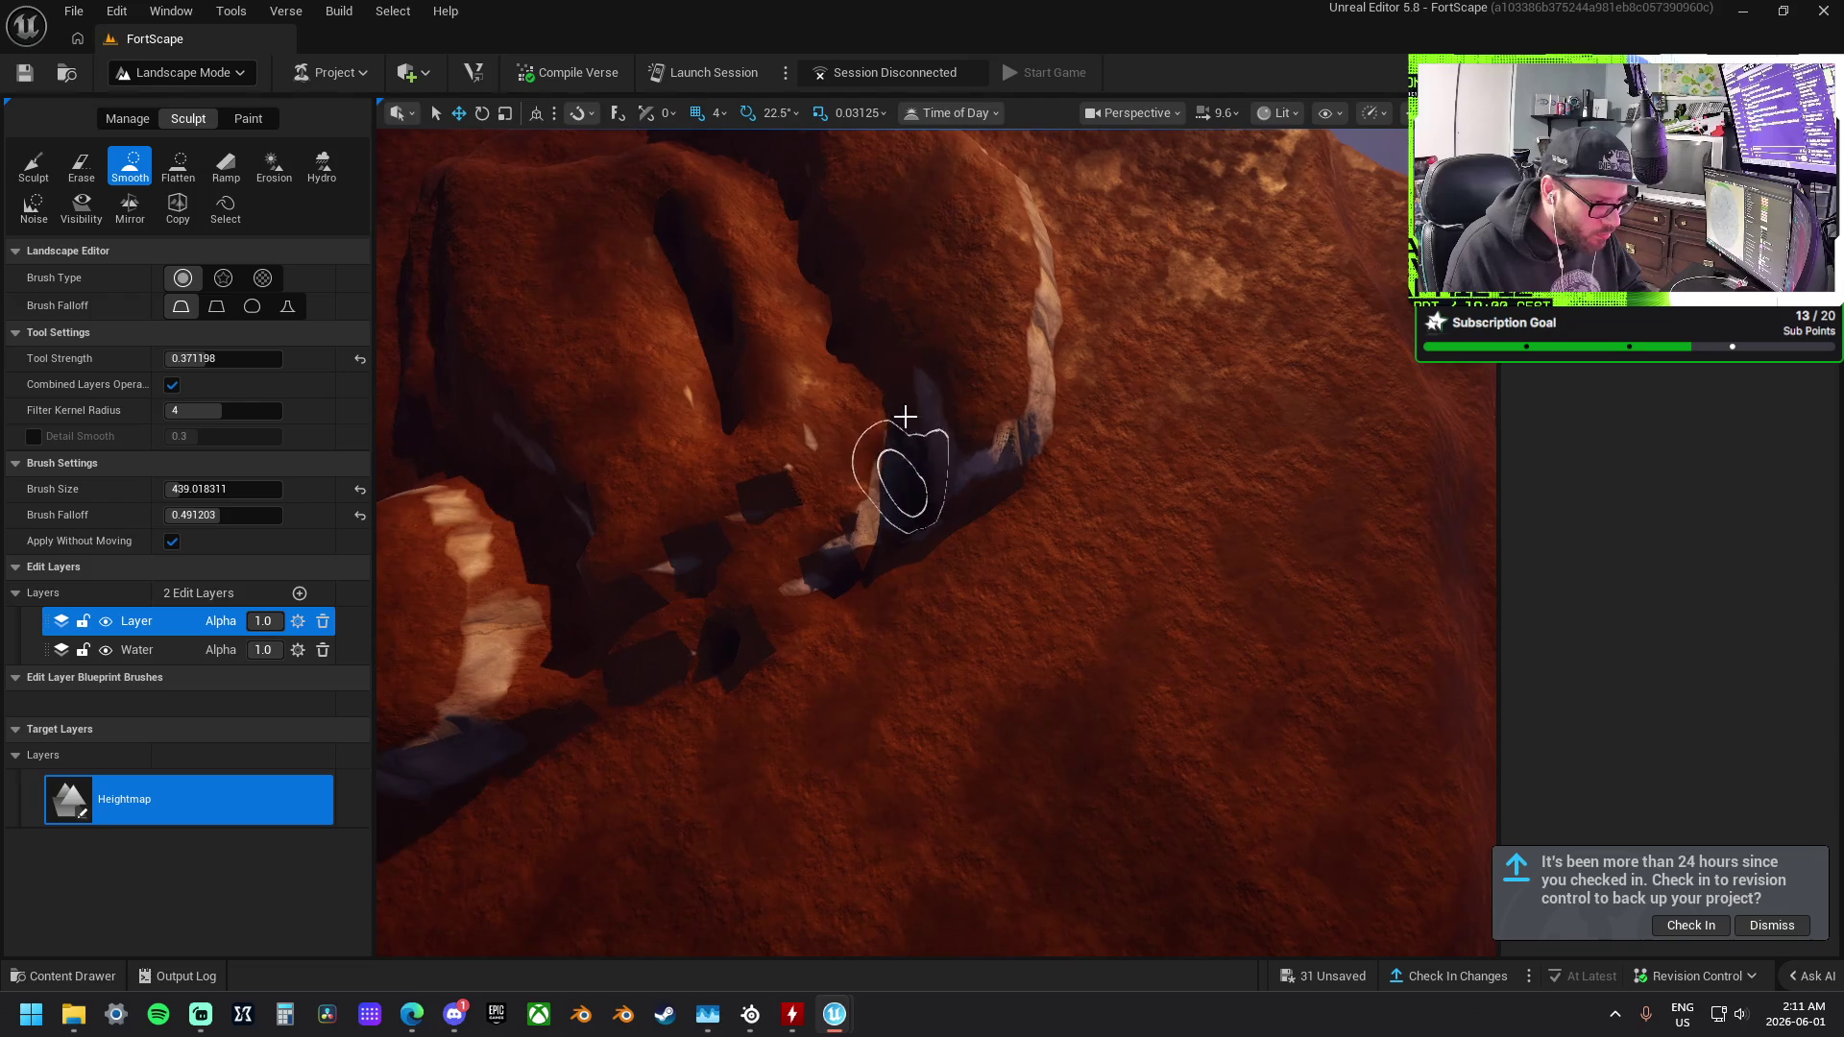
{"action": "mouse_move", "coordinate": [875, 501]}
{"action": "left_mouse_down"}
{"action": "mouse_move", "coordinate": [807, 590]}
{"action": "mouse_move", "coordinate": [669, 665]}
{"action": "left_mouse_up"}
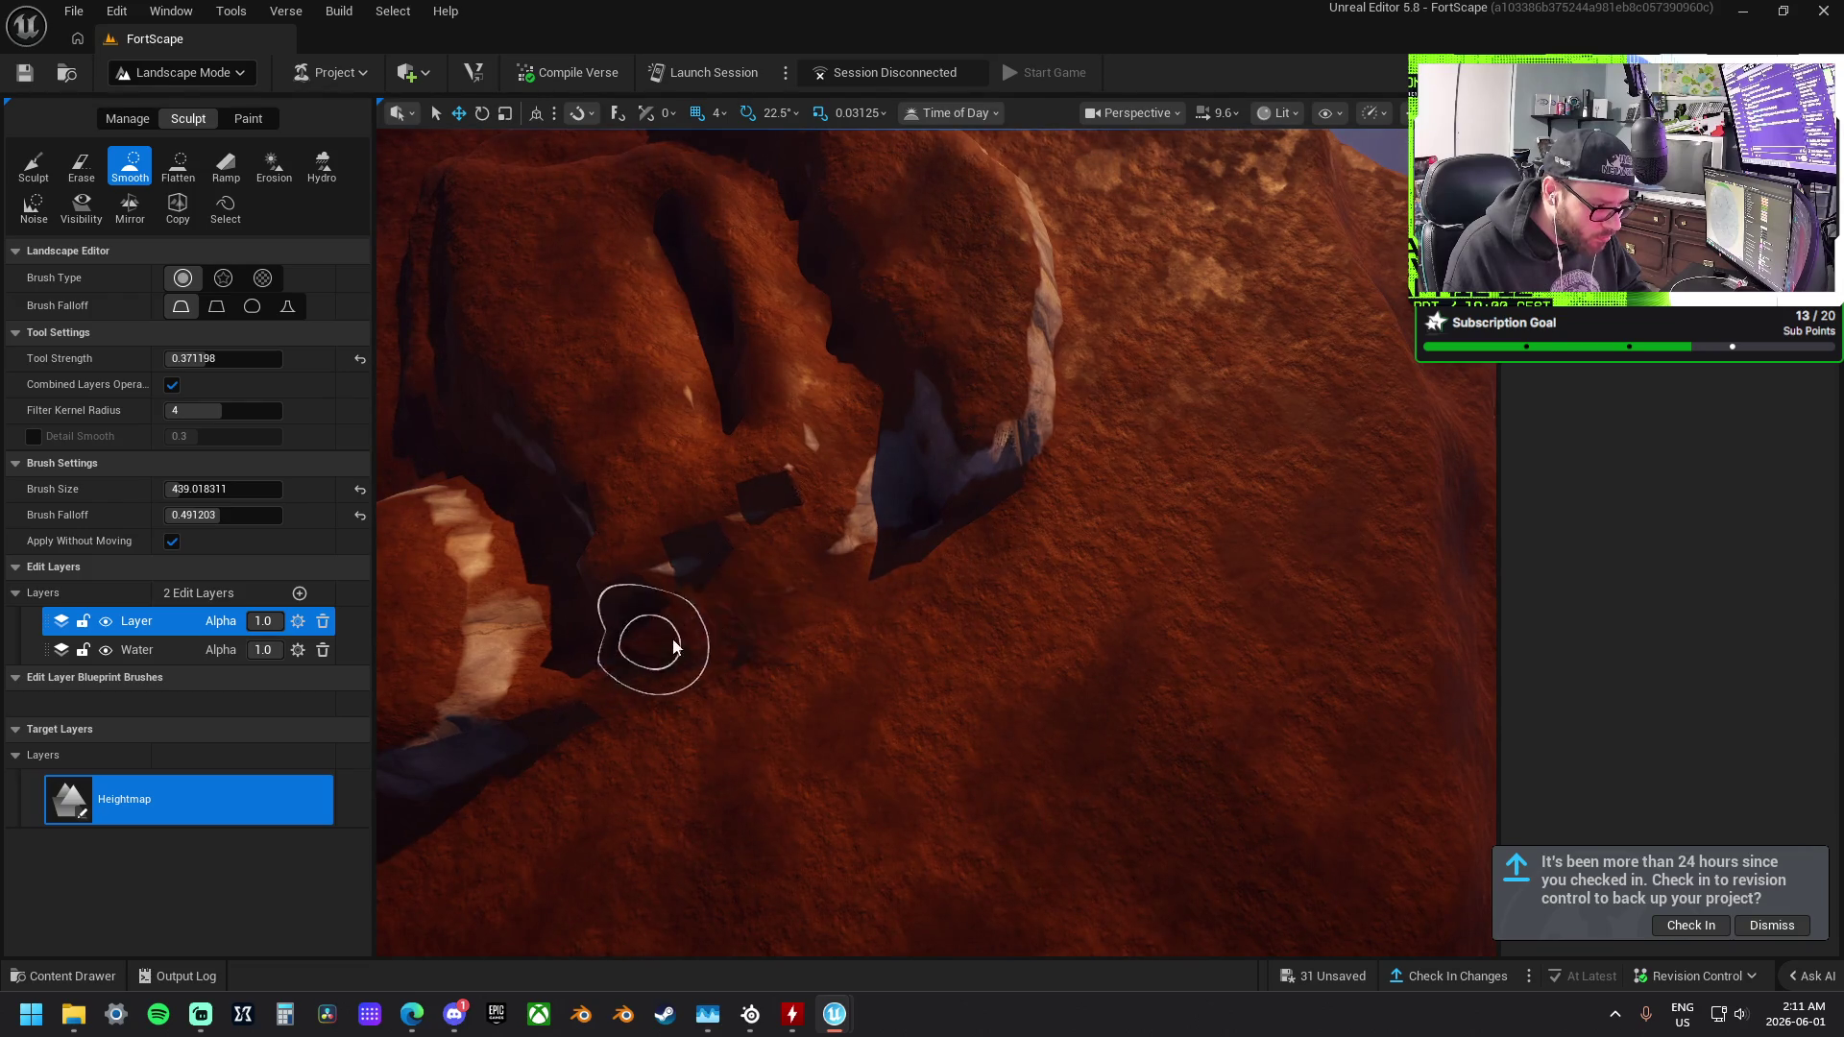
{"action": "left_click_drag", "start_coordinate": [889, 498], "coordinate": [871, 509]}
{"action": "left_click_drag", "start_coordinate": [953, 566], "coordinate": [882, 411]}
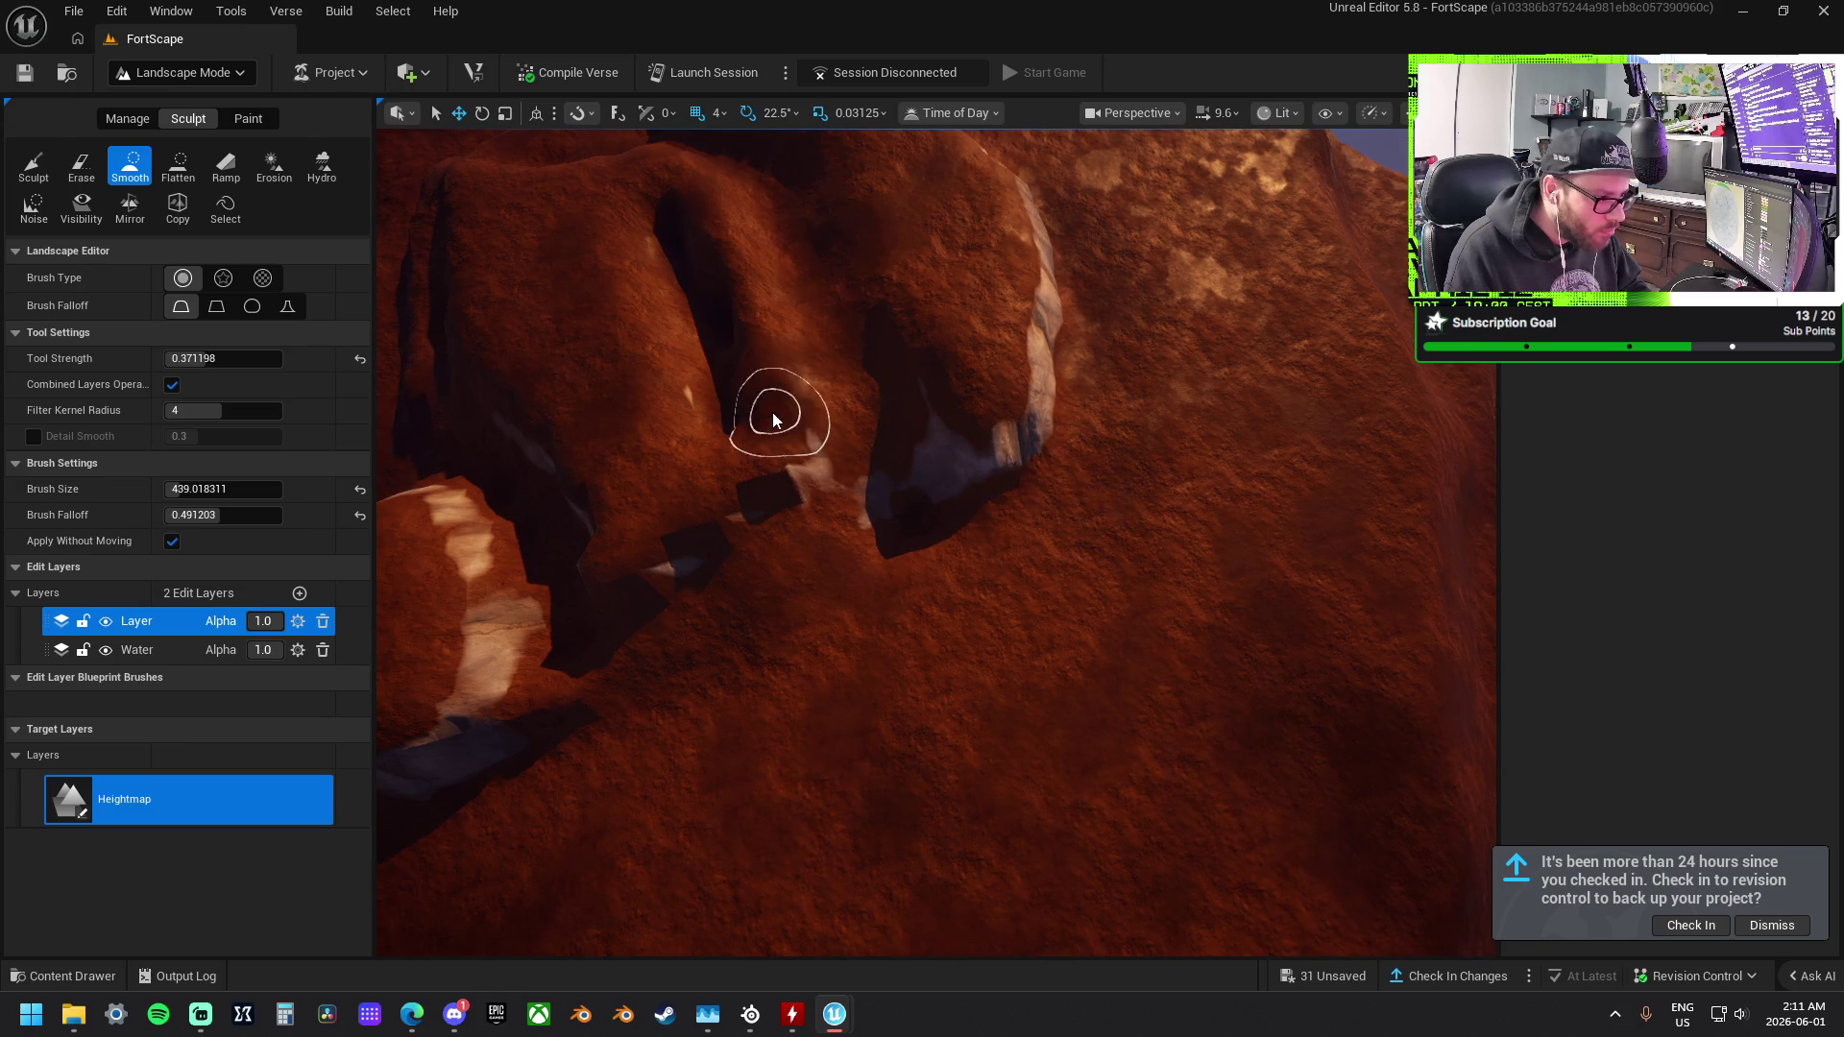
Flatten the dark gap between the cliffs and view the formation from a new angle.
{"action": "left_click", "coordinate": [183, 164]}
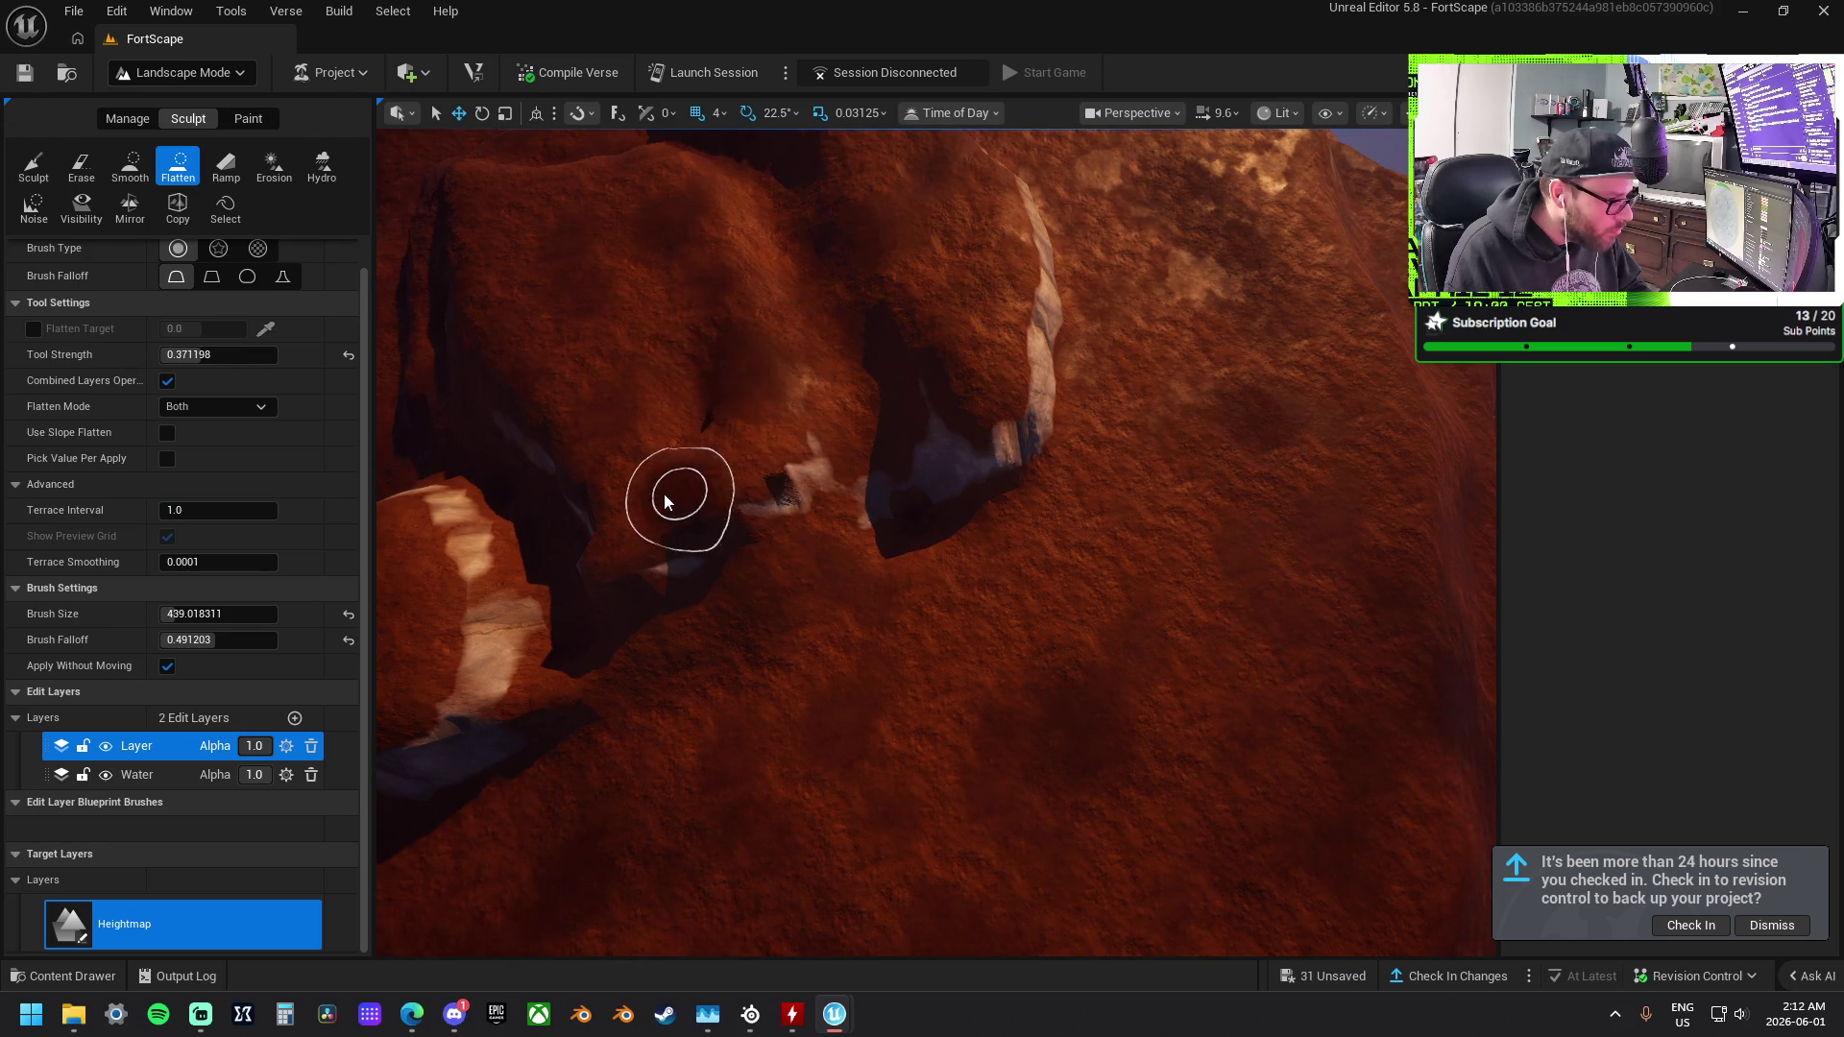
{"action": "left_click_drag", "start_coordinate": [774, 421], "coordinate": [675, 536]}
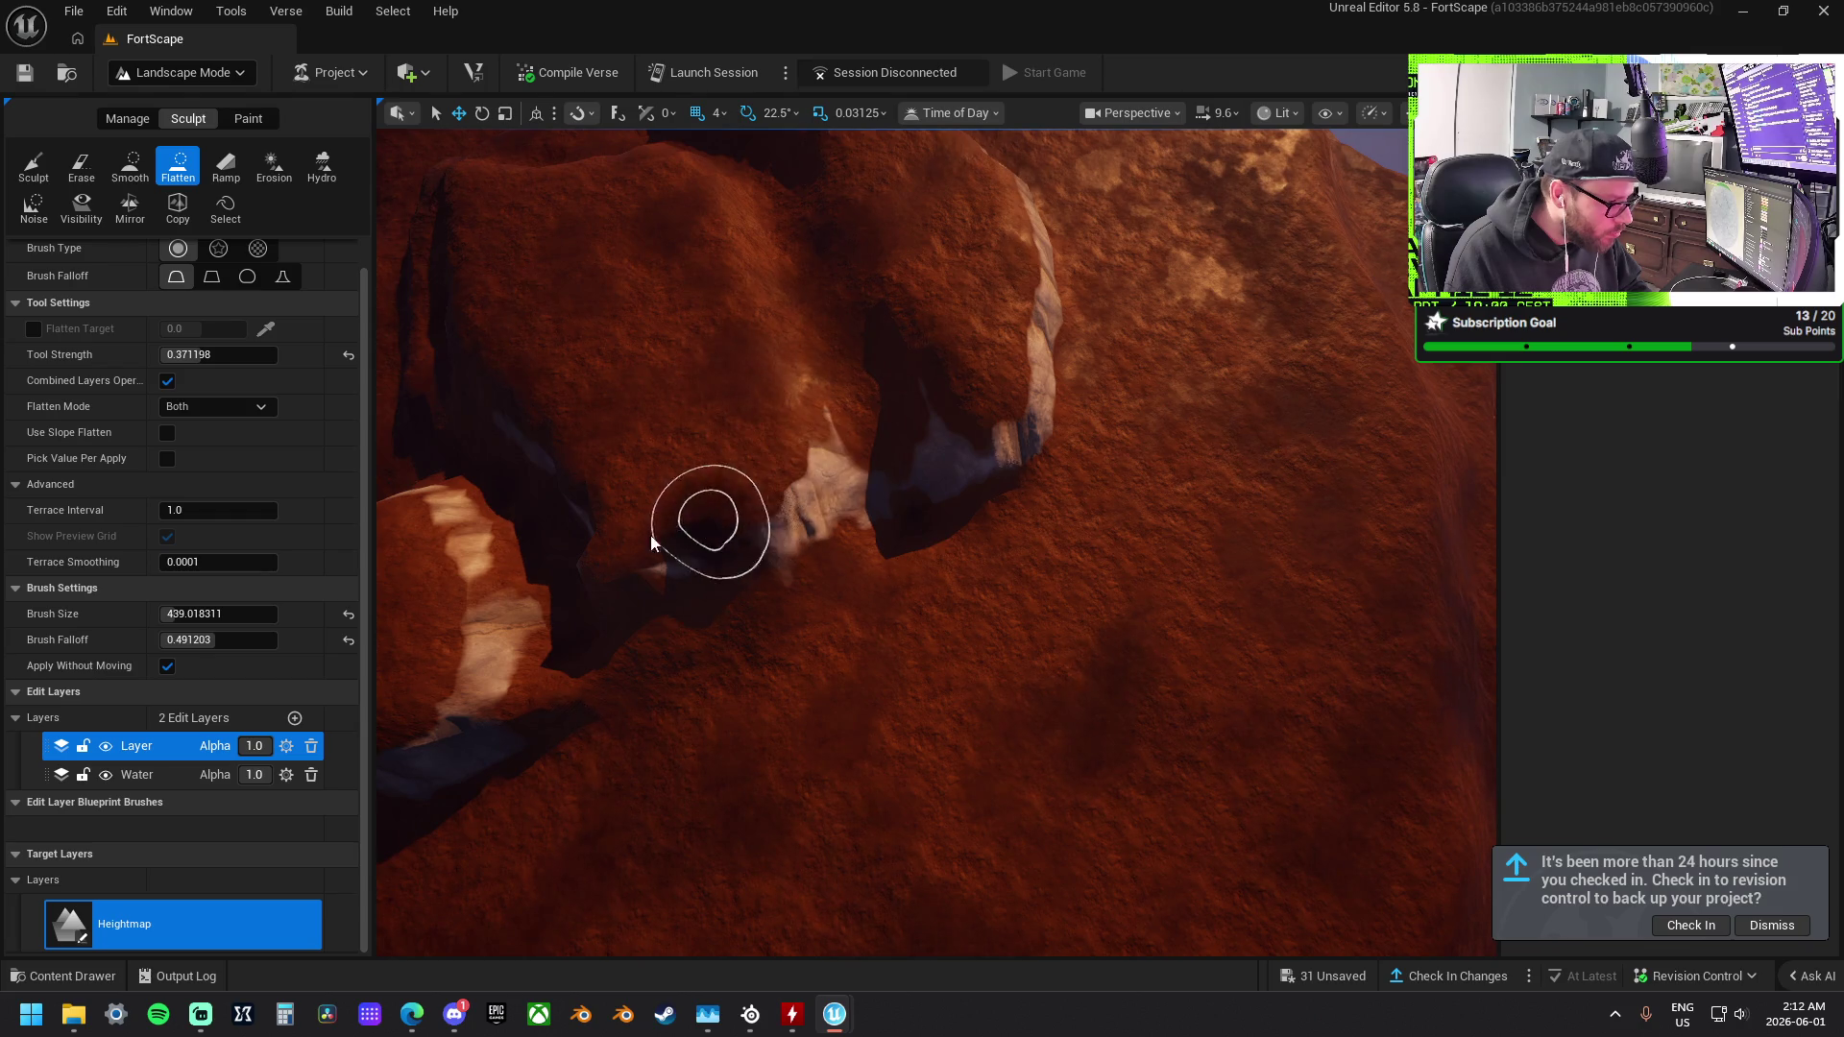
{"action": "mouse_move", "coordinate": [648, 468]}
{"action": "left_mouse_down"}
{"action": "mouse_move", "coordinate": [708, 445]}
{"action": "mouse_move", "coordinate": [768, 480]}
{"action": "left_mouse_up"}
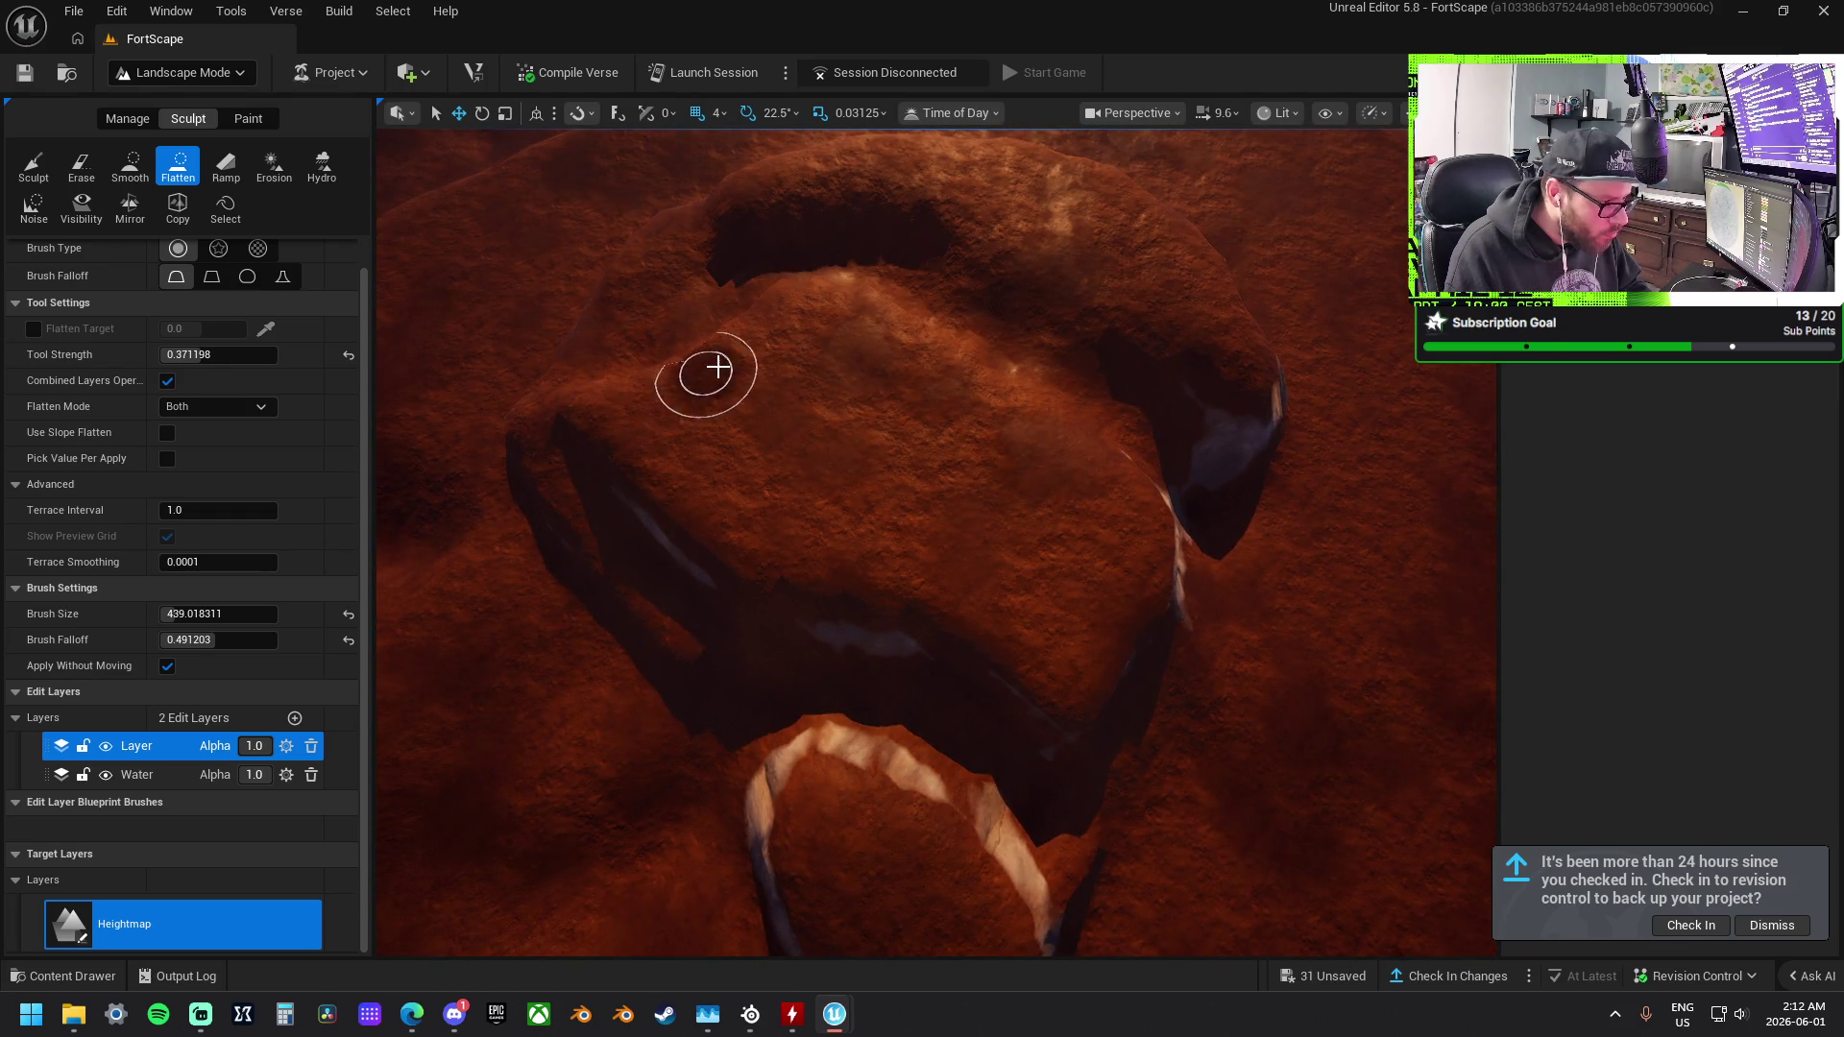
{"action": "left_click_drag", "start_coordinate": [897, 362], "coordinate": [725, 355]}
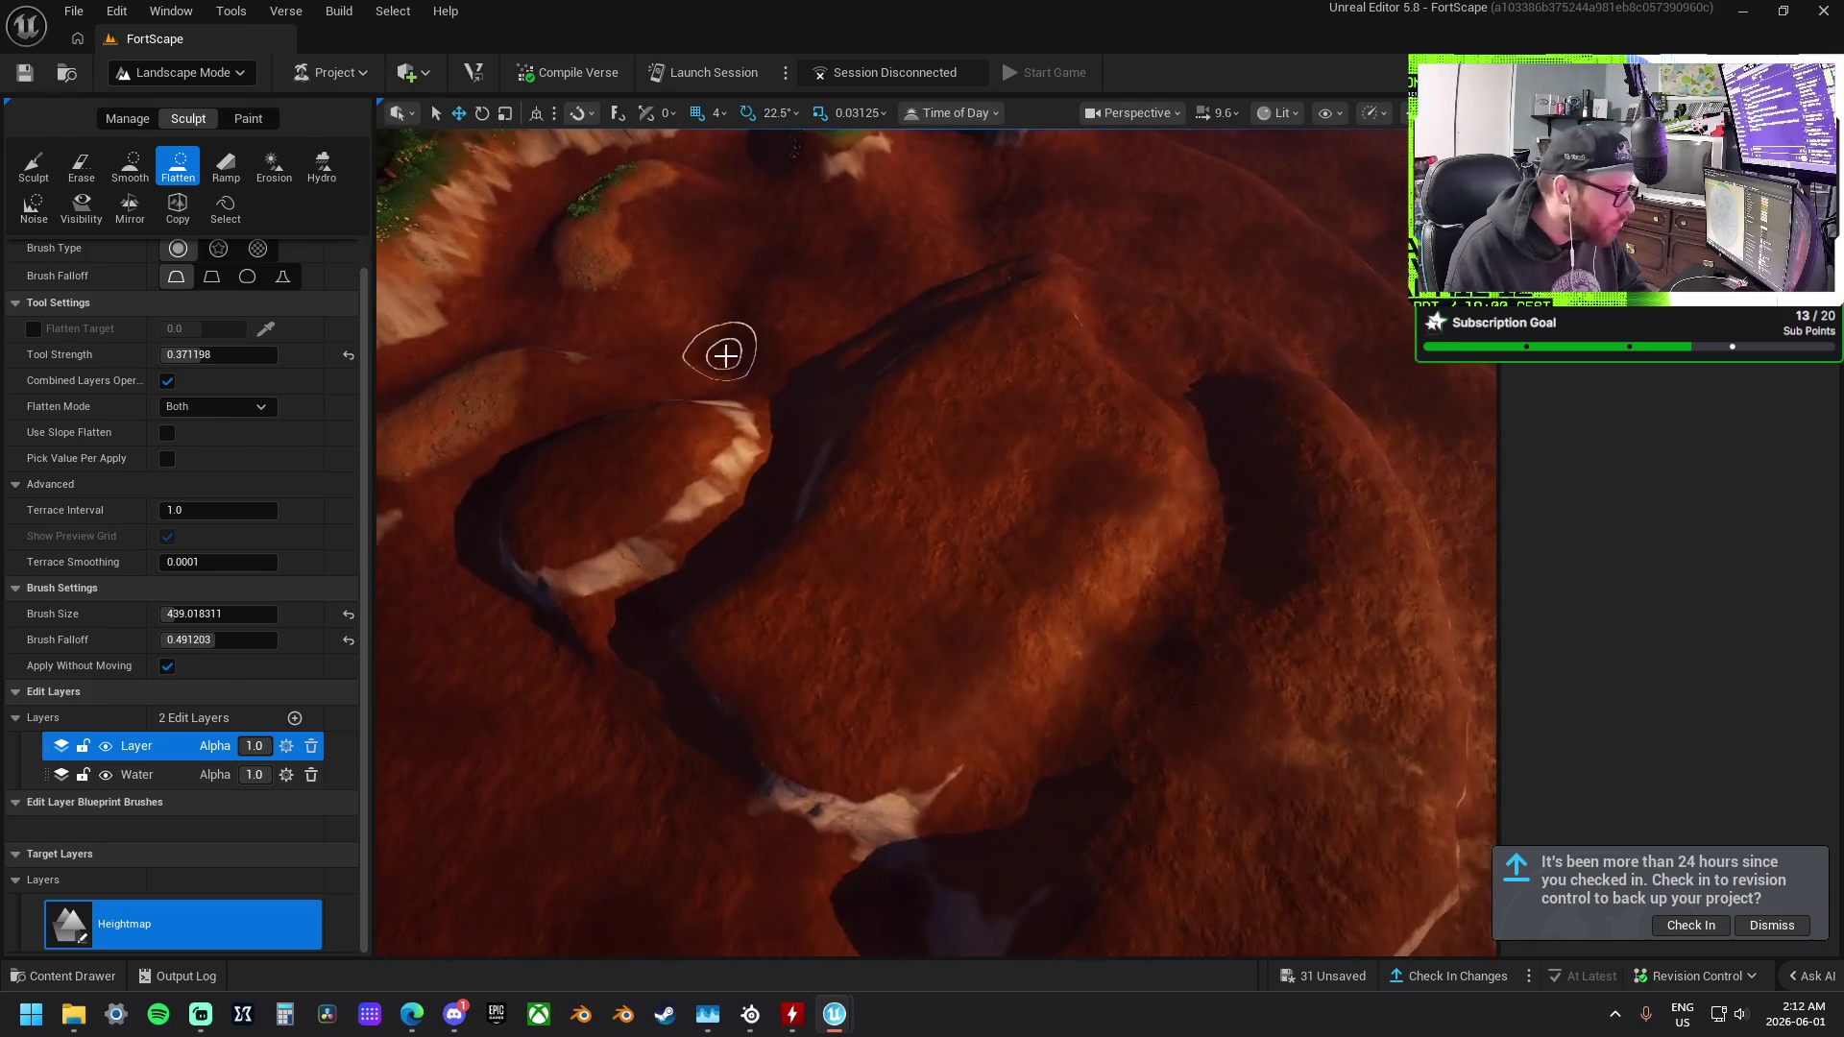
Shrink the paint brush to about 639 and paint the rock top on the Water layer.
{"action": "left_click", "coordinate": [249, 119]}
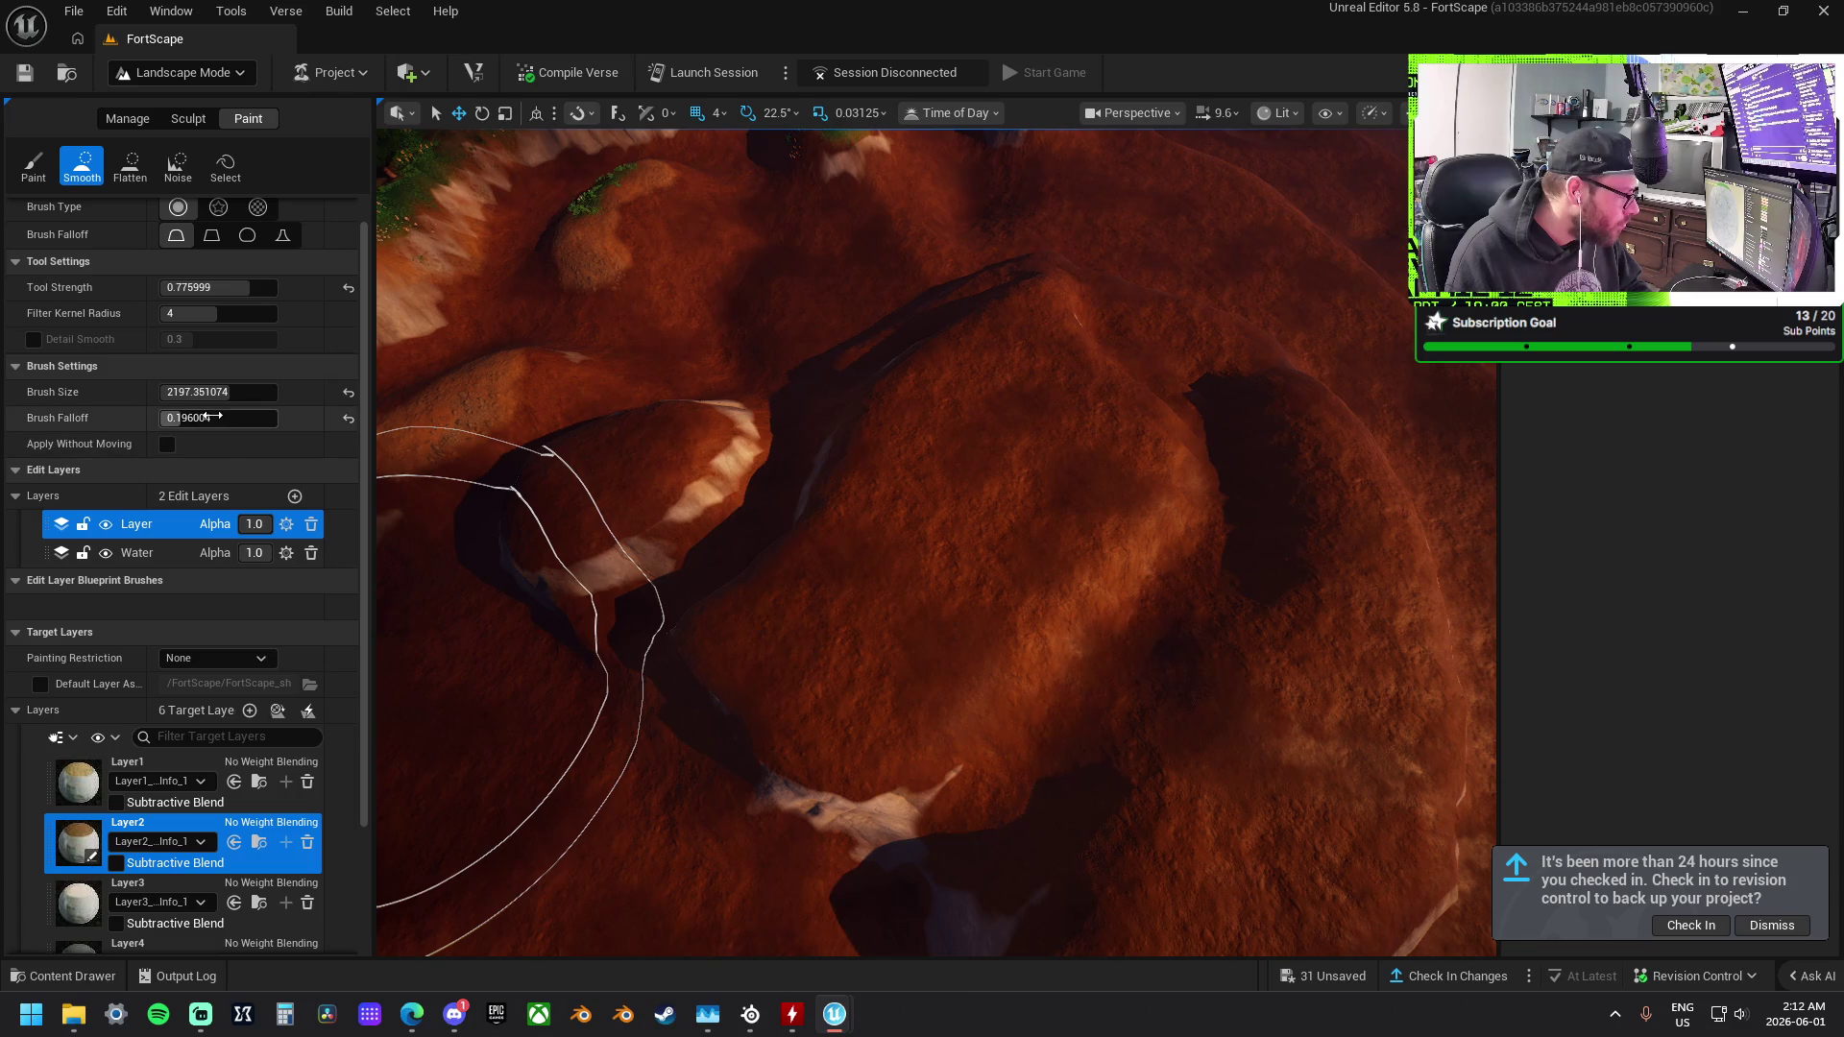
{"action": "left_click_drag", "start_coordinate": [218, 392], "coordinate": [192, 392]}
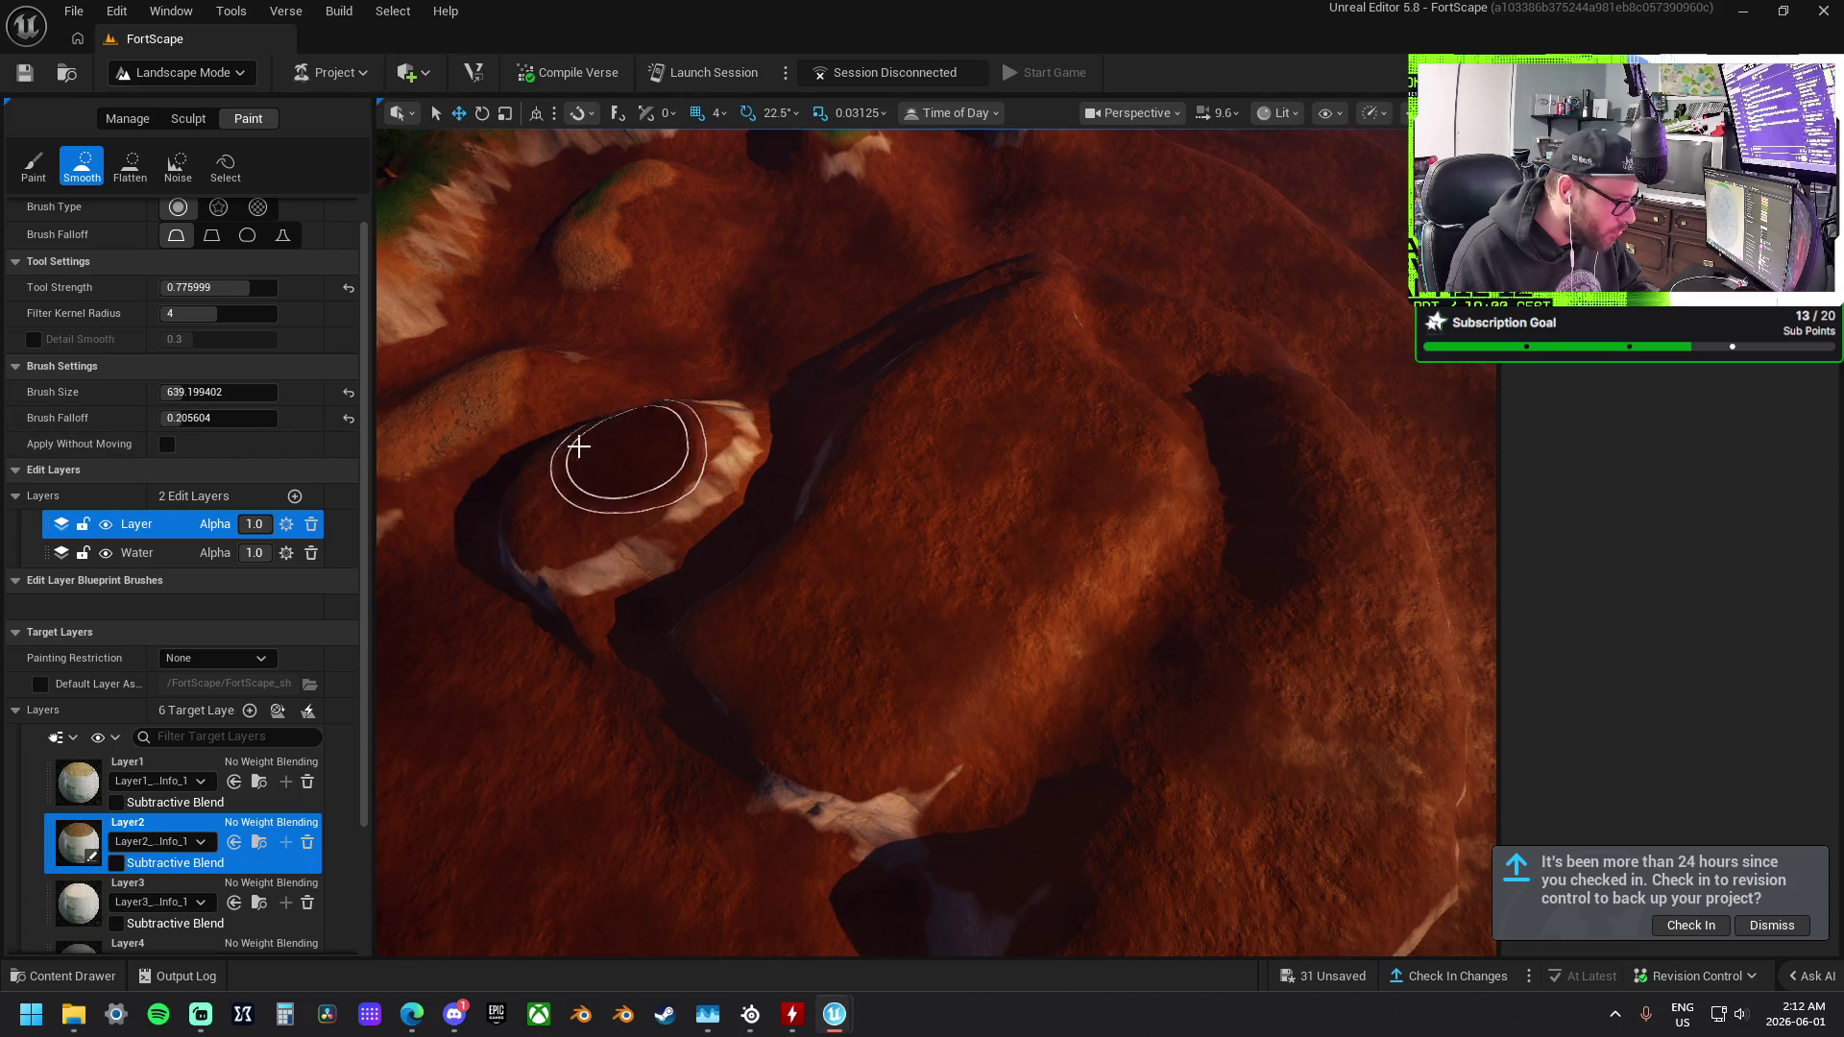
{"action": "left_click", "coordinate": [137, 552]}
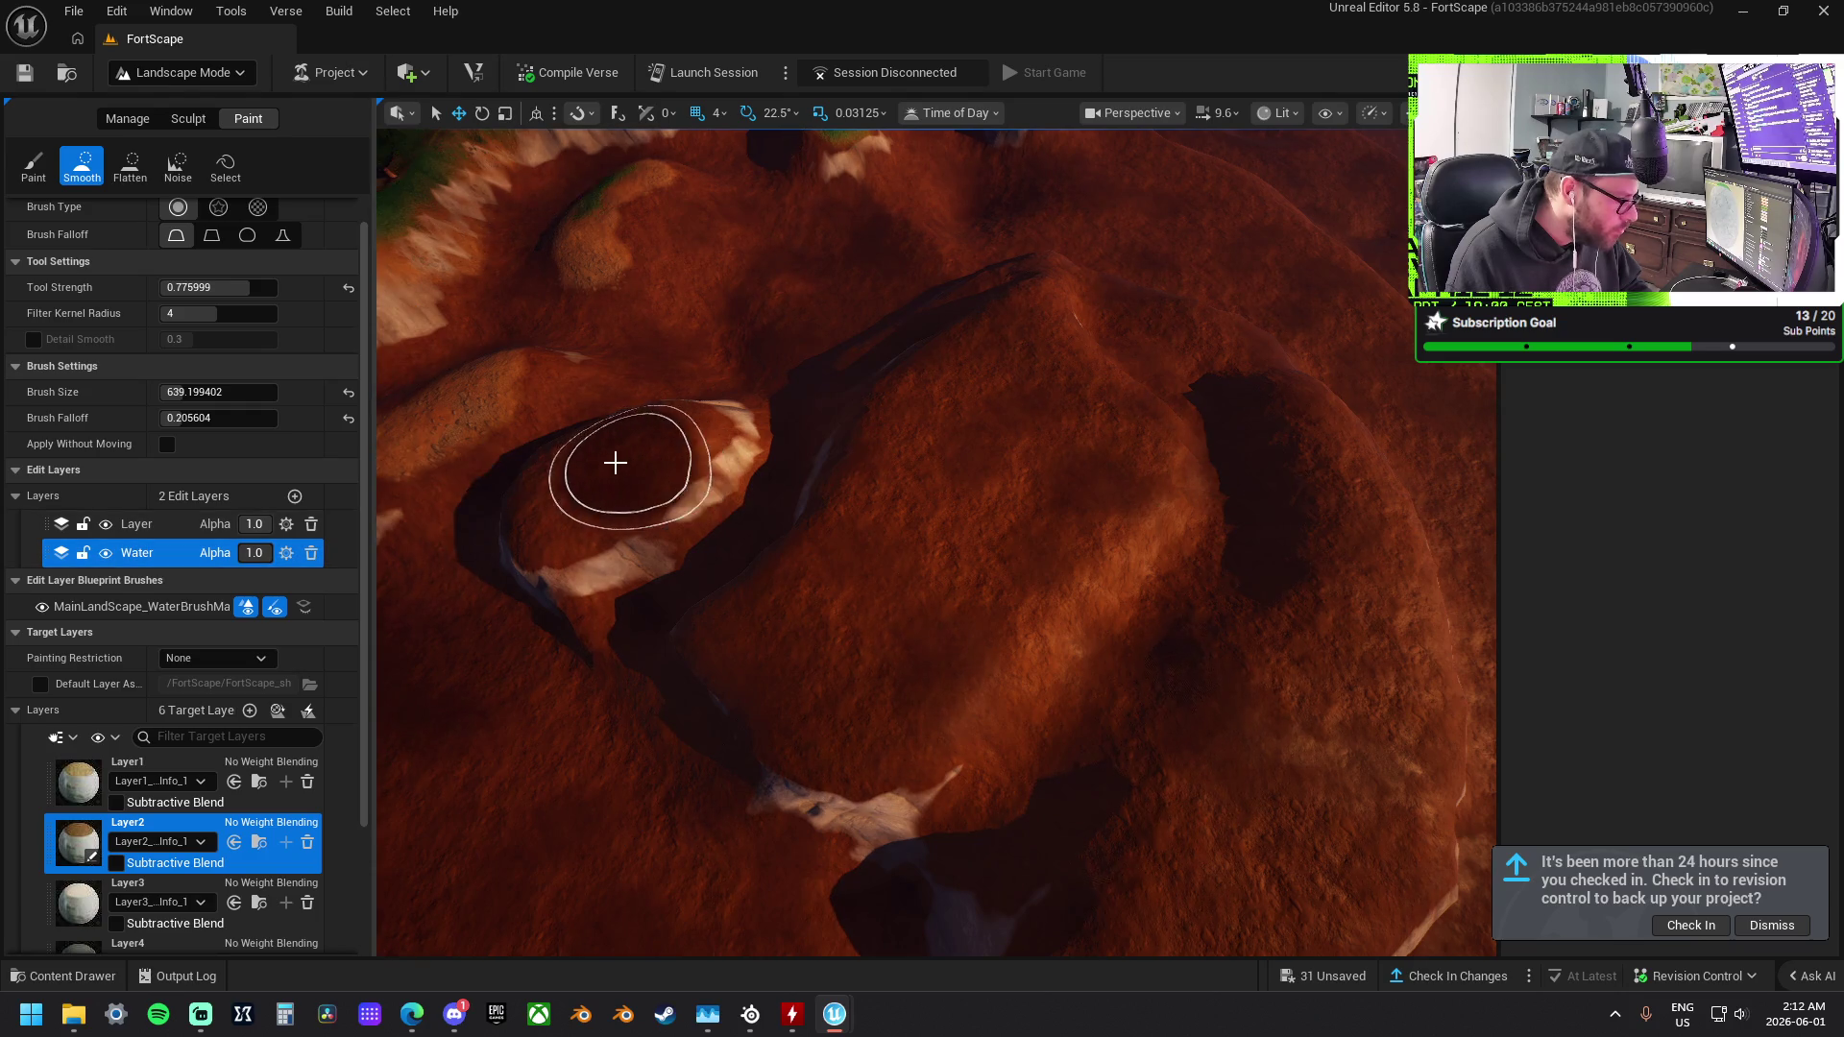
{"action": "mouse_move", "coordinate": [638, 465]}
{"action": "left_mouse_down"}
{"action": "mouse_move", "coordinate": [576, 499]}
{"action": "mouse_move", "coordinate": [634, 452]}
{"action": "mouse_move", "coordinate": [615, 456]}
{"action": "mouse_move", "coordinate": [659, 461]}
{"action": "left_mouse_up"}
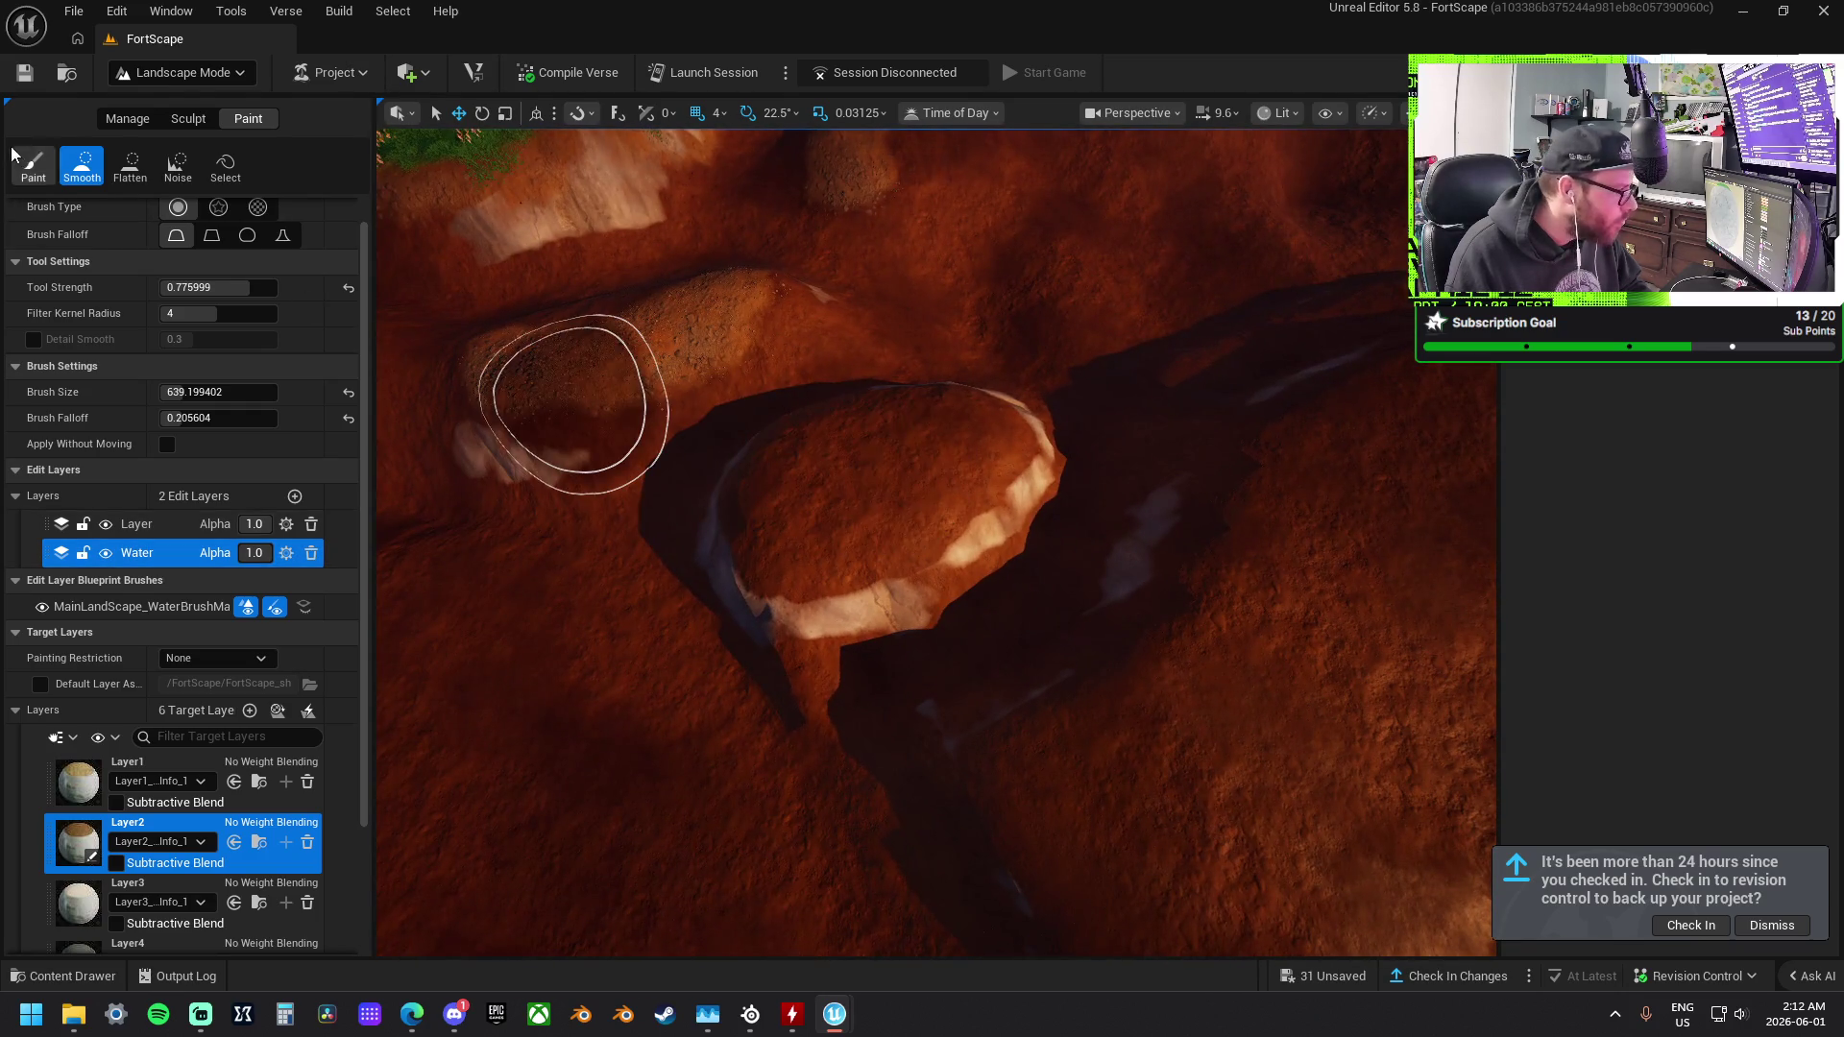
{"action": "left_click", "coordinate": [32, 165]}
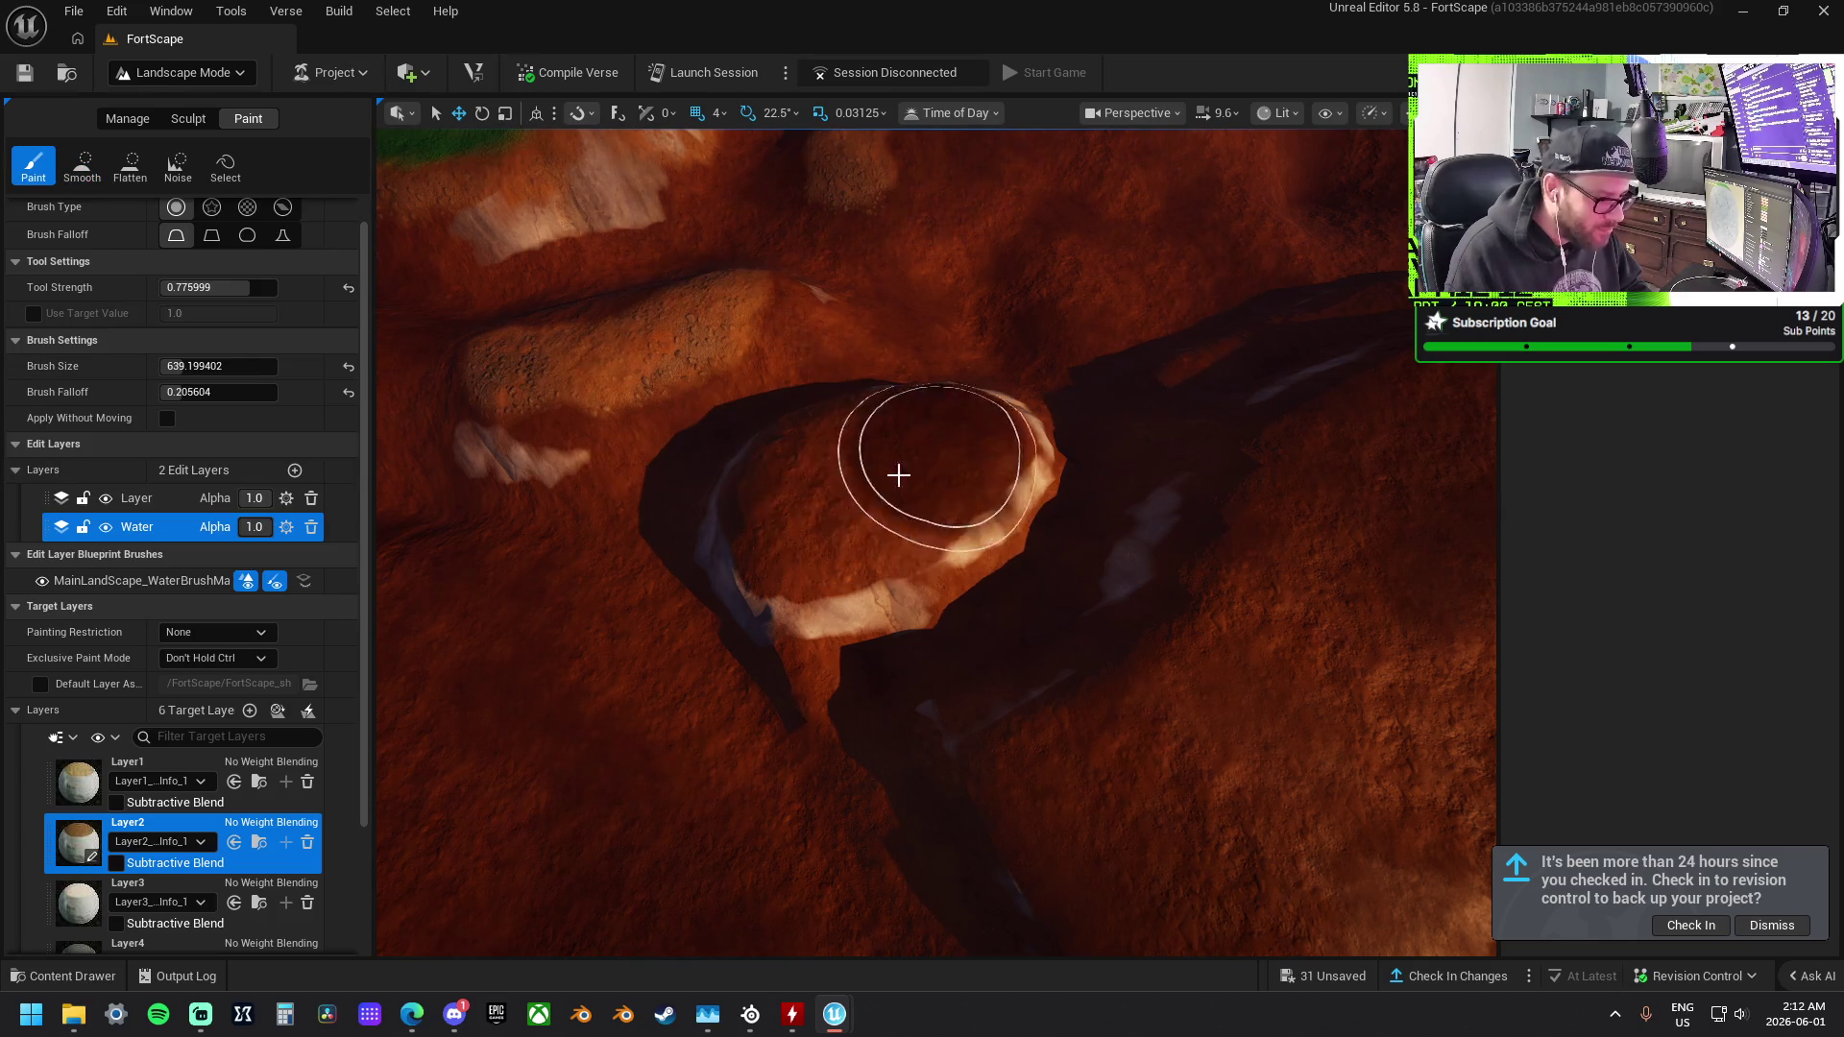
{"action": "mouse_move", "coordinate": [936, 461]}
{"action": "left_mouse_down"}
{"action": "mouse_move", "coordinate": [880, 481]}
{"action": "mouse_move", "coordinate": [885, 461]}
{"action": "mouse_move", "coordinate": [868, 465]}
{"action": "left_mouse_up"}
Paint green grass across the crater floor and inner slope on the main terrain layer.
{"action": "left_click", "coordinate": [191, 500]}
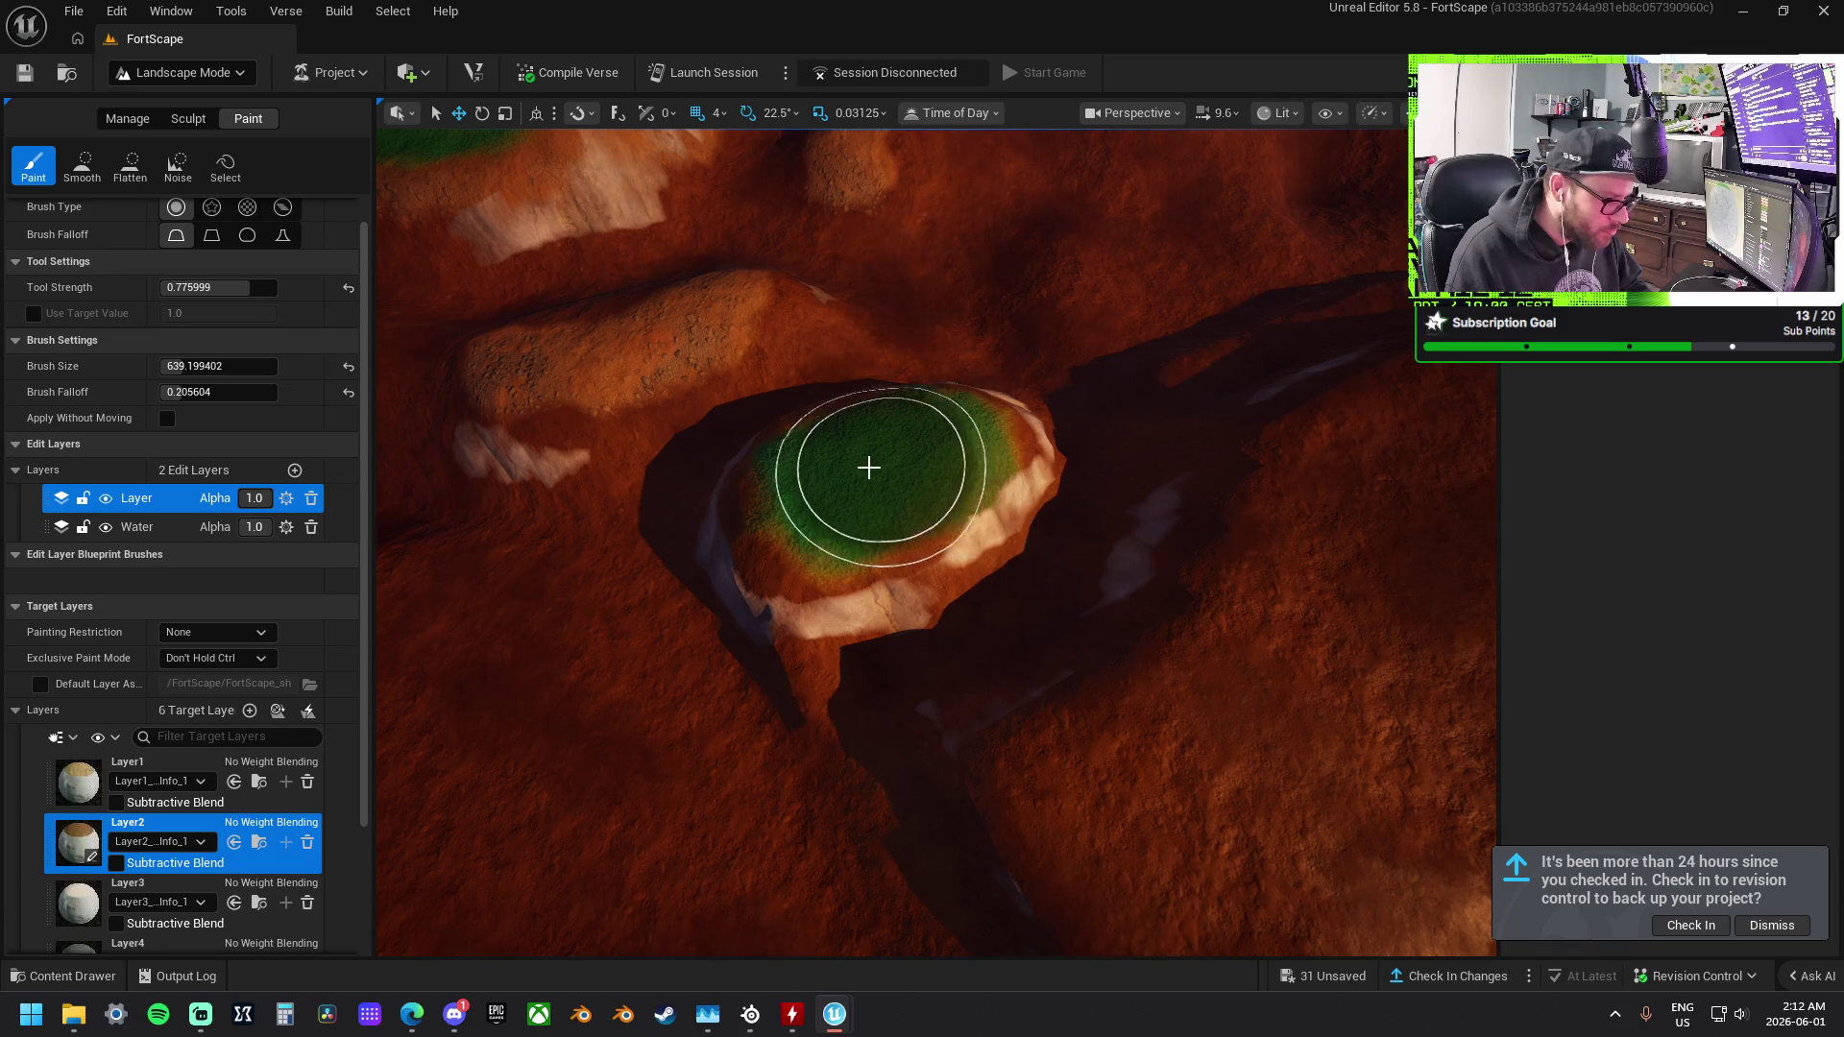
{"action": "left_click_drag", "start_coordinate": [787, 576], "coordinate": [951, 535]}
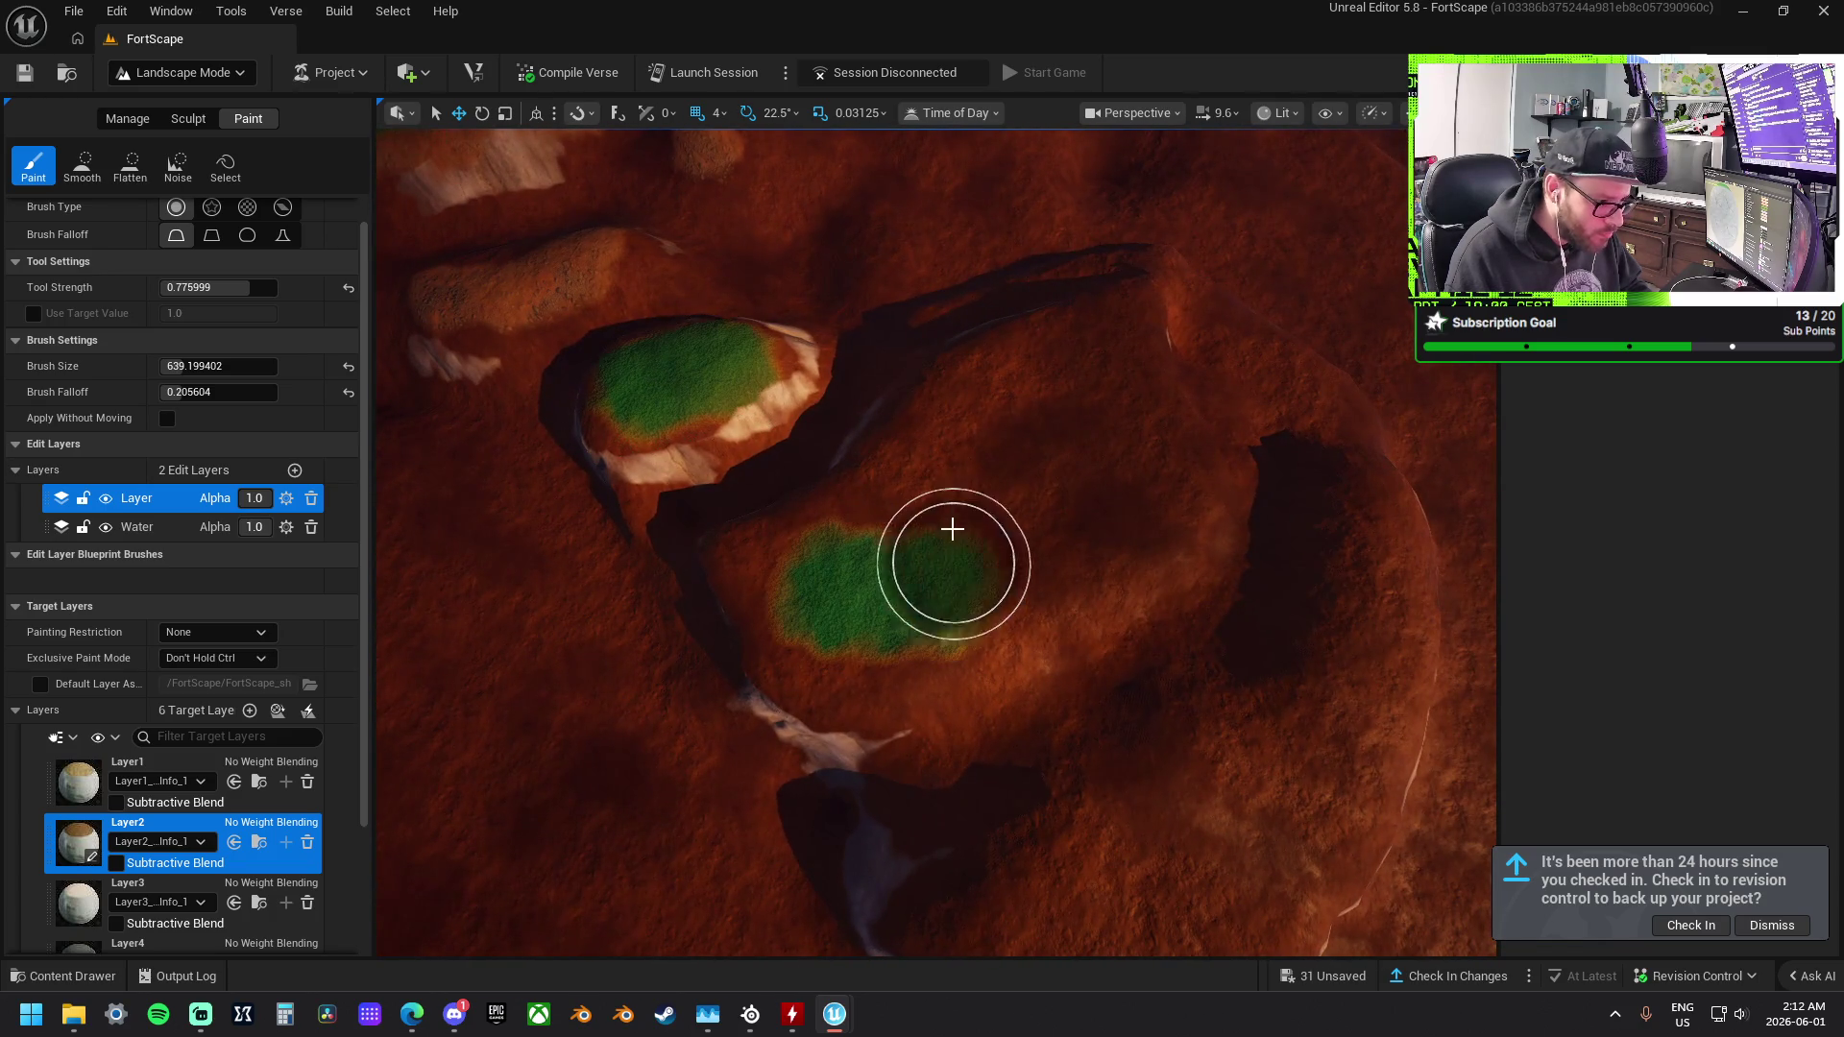
{"action": "mouse_move", "coordinate": [1100, 377]}
{"action": "left_mouse_down"}
{"action": "mouse_move", "coordinate": [1037, 547]}
{"action": "mouse_move", "coordinate": [1064, 529]}
{"action": "left_mouse_up"}
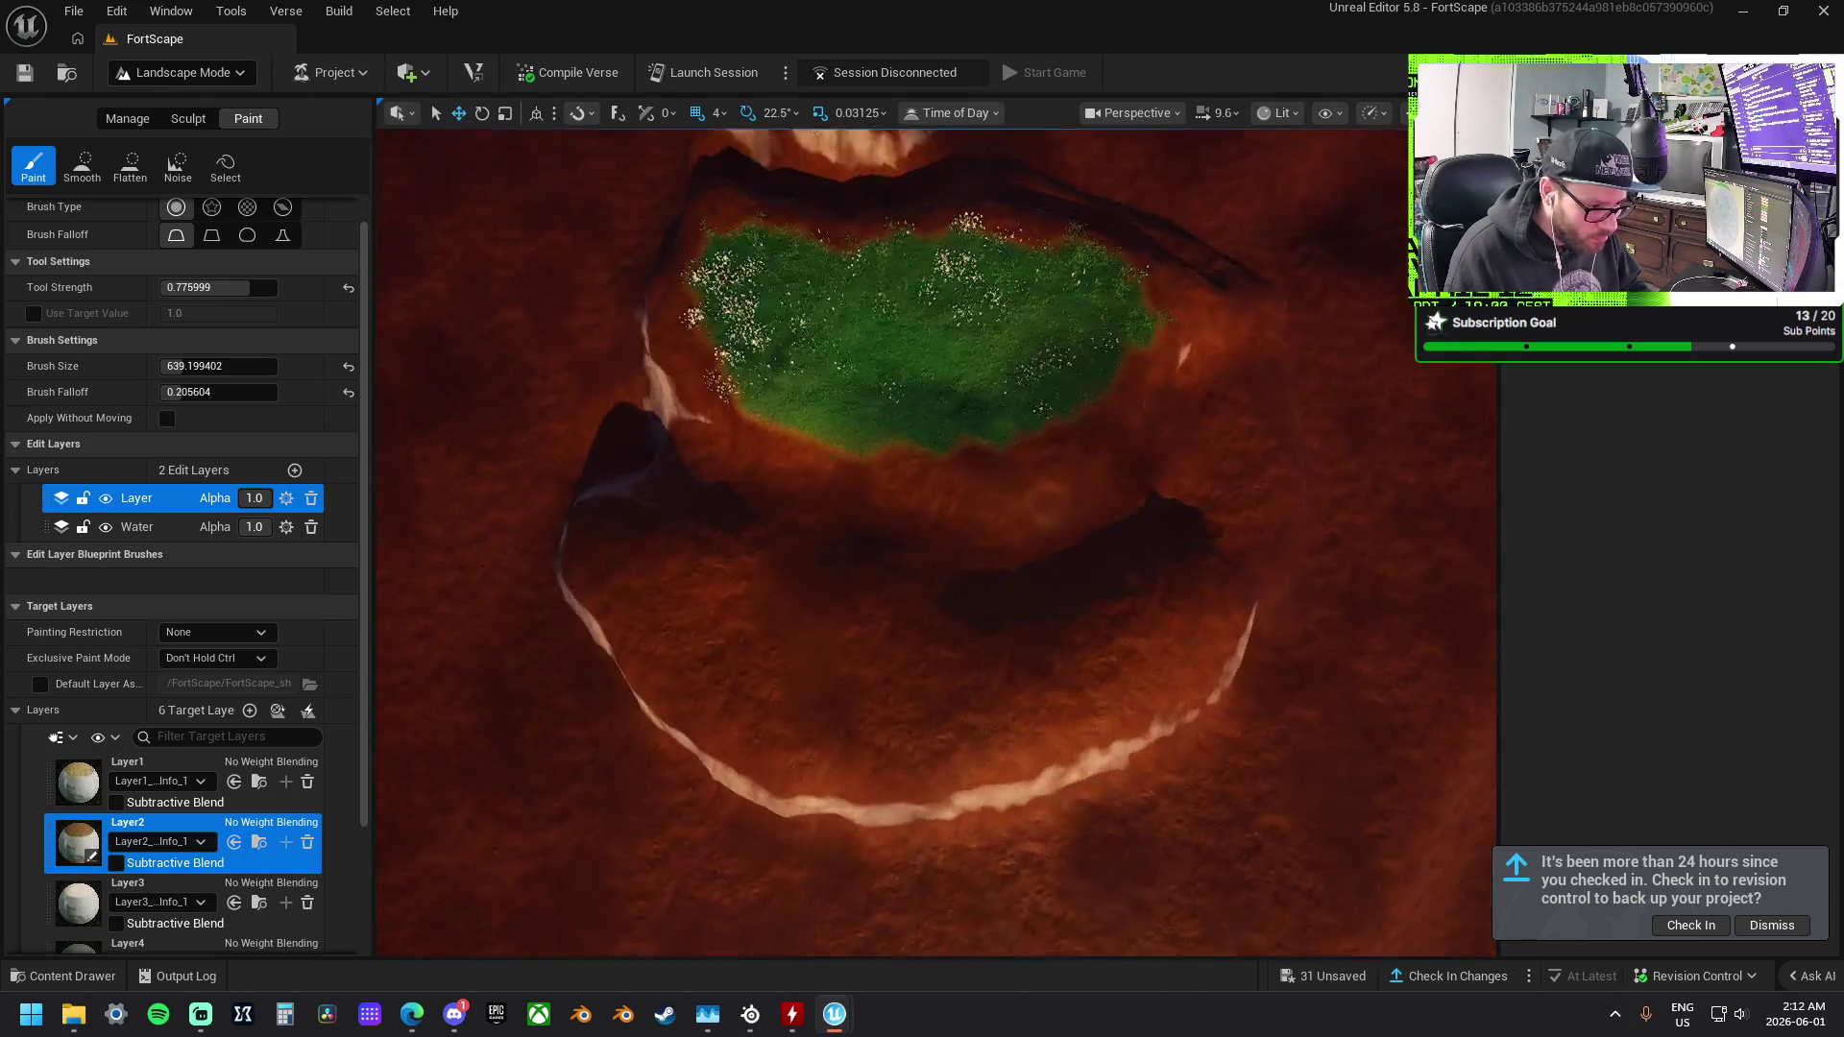
{"action": "mouse_move", "coordinate": [639, 556]}
{"action": "left_mouse_down"}
{"action": "mouse_move", "coordinate": [724, 625]}
{"action": "mouse_move", "coordinate": [951, 663]}
{"action": "mouse_move", "coordinate": [1136, 617]}
{"action": "left_mouse_up"}
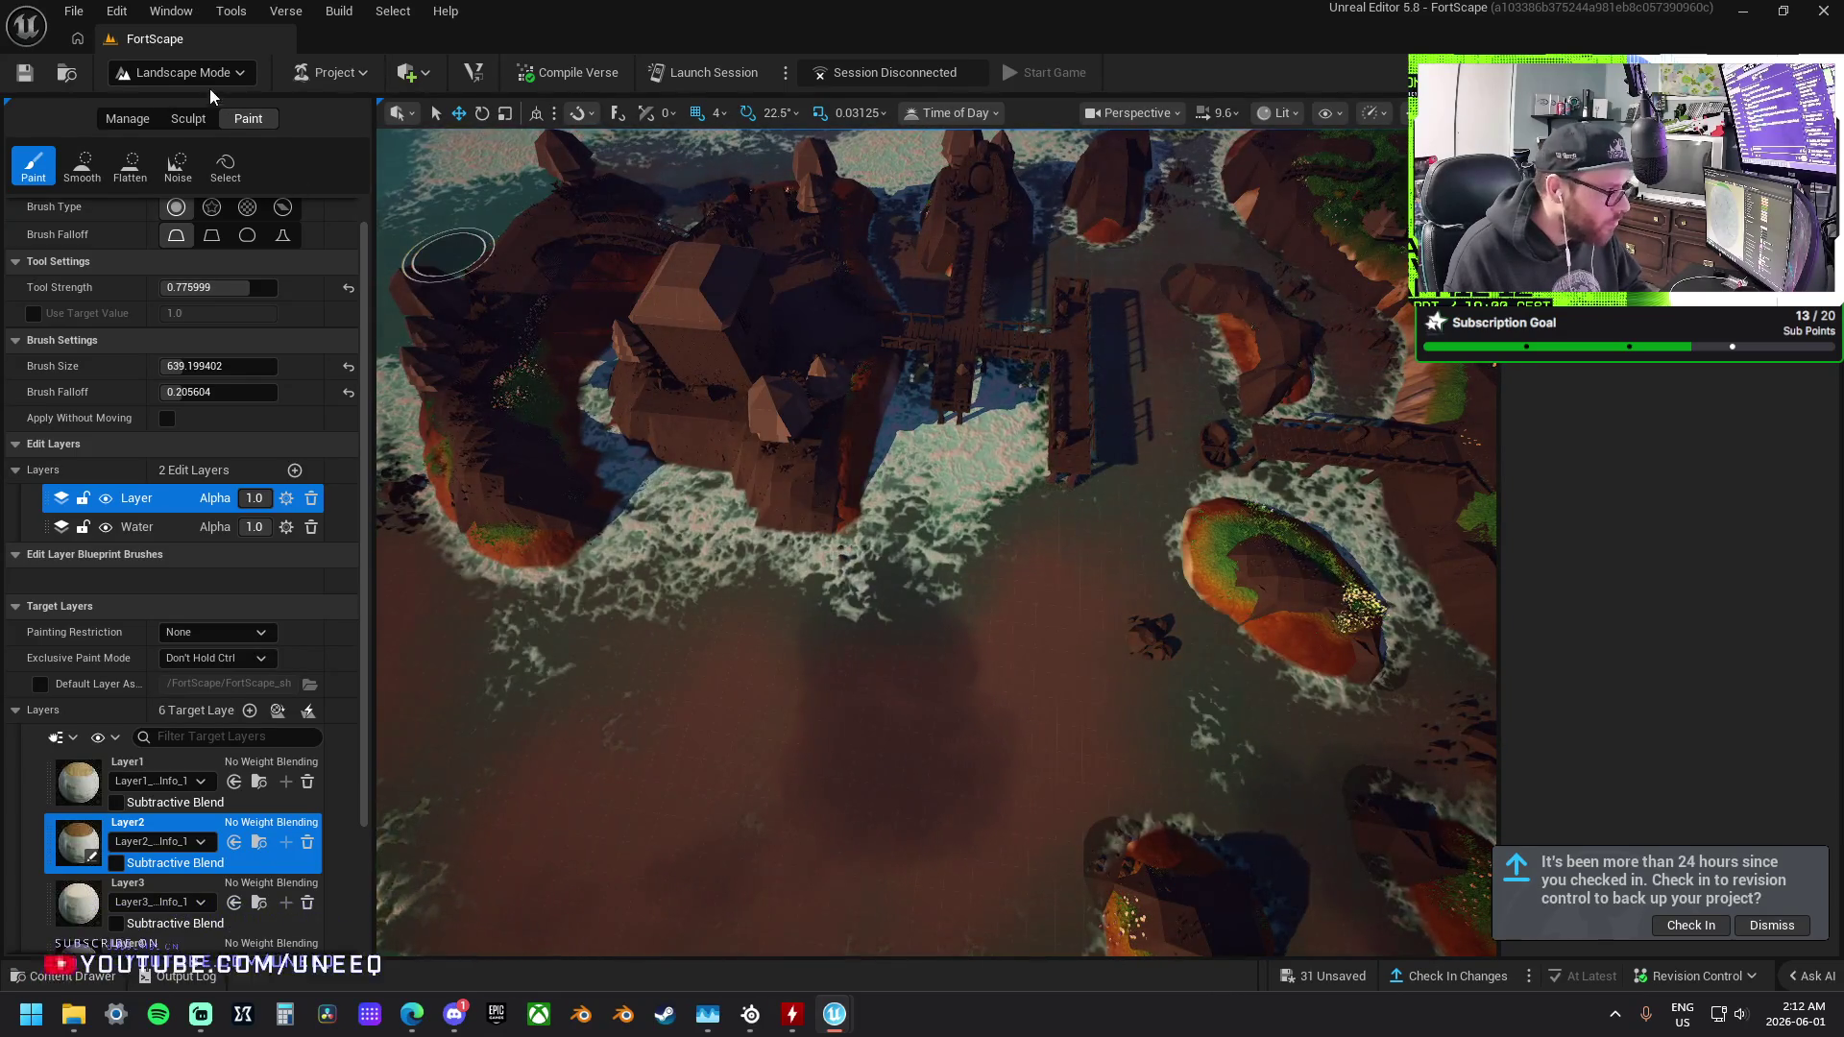
{"action": "left_click", "coordinate": [193, 75]}
{"action": "left_click", "coordinate": [193, 102]}
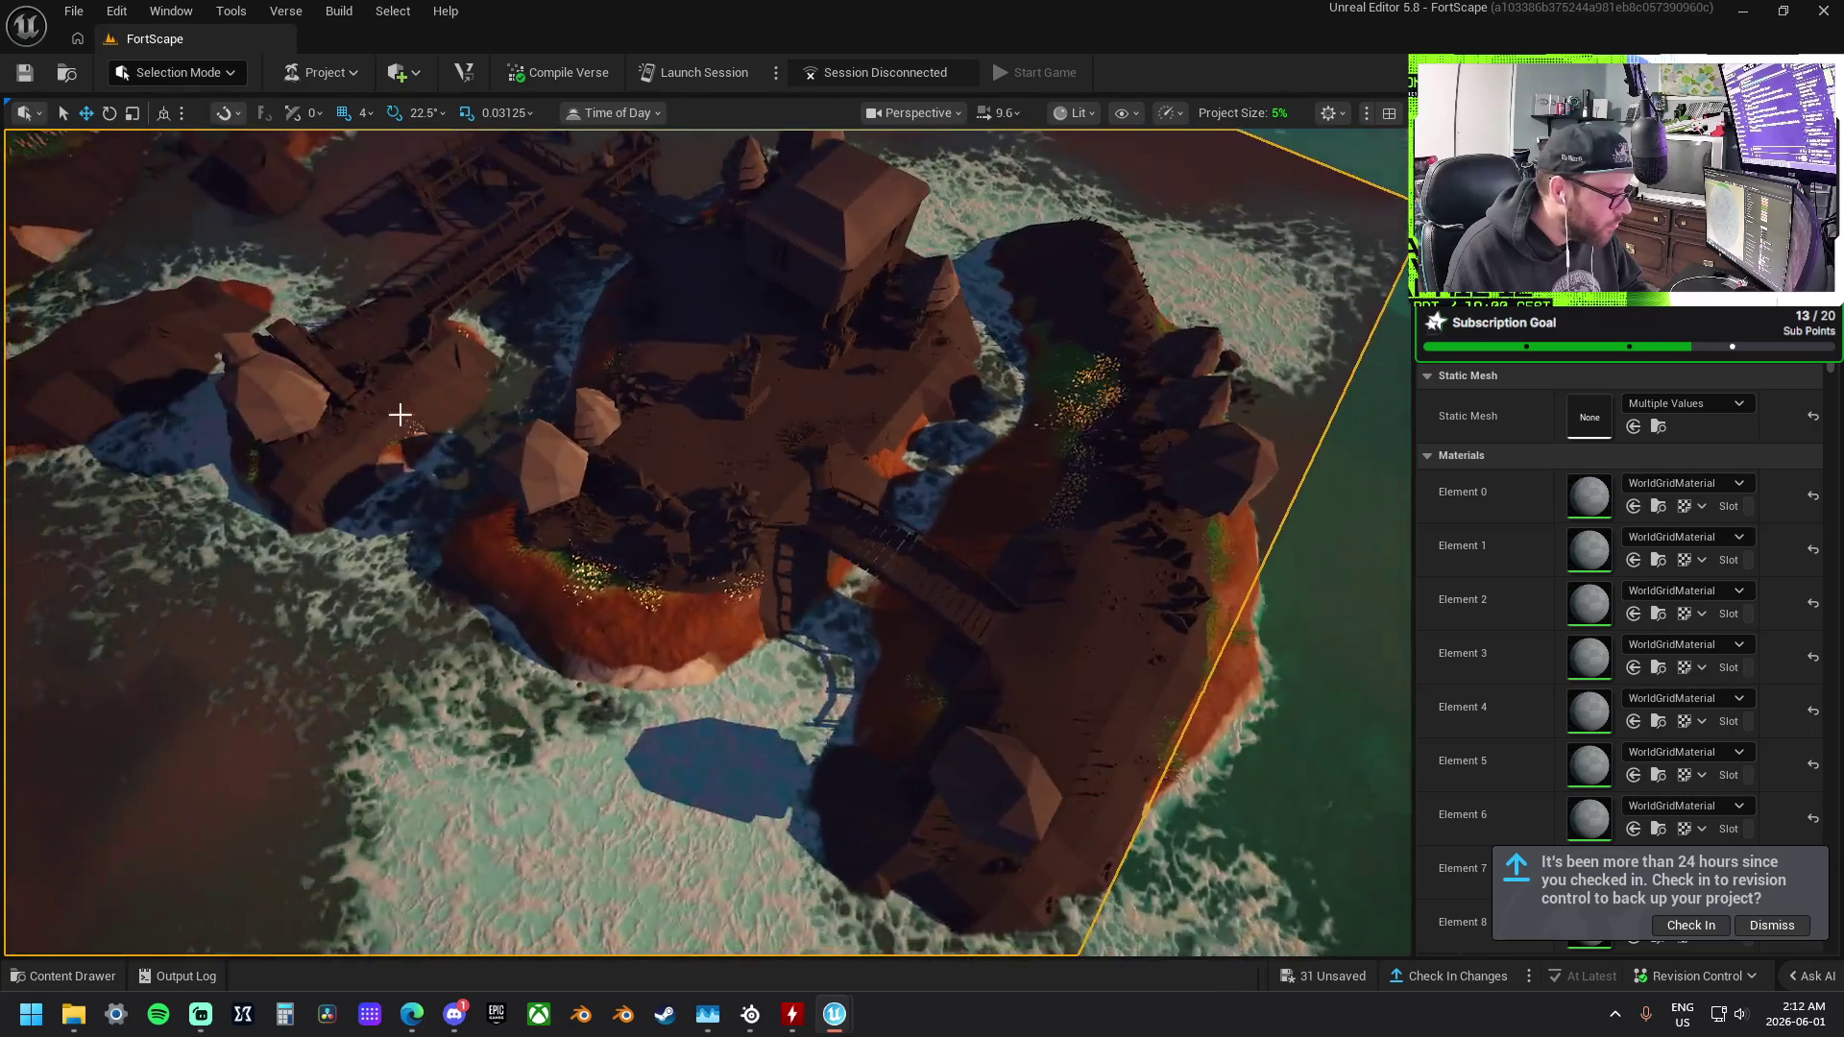
{"action": "left_click", "coordinate": [212, 135]}
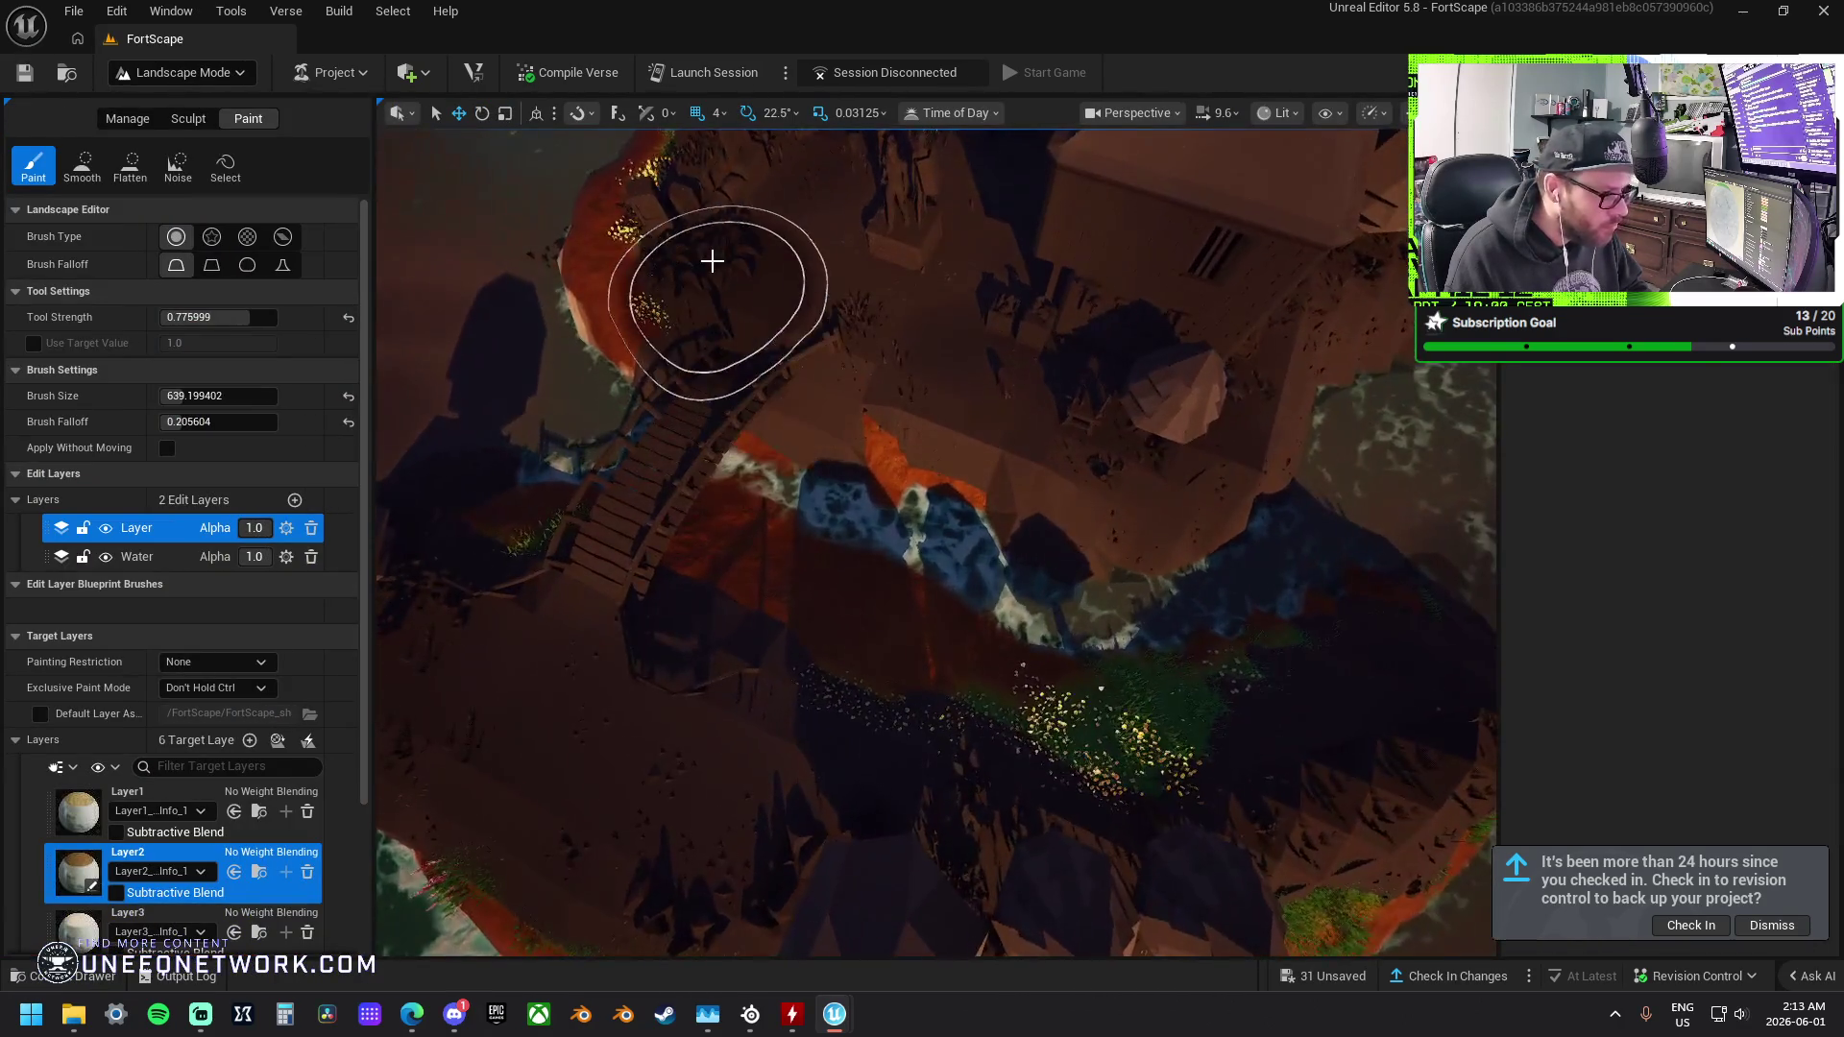
{"action": "scroll", "coordinate": [702, 269], "scroll_direction": "down", "scroll_amount": 5}
{"action": "scroll", "coordinate": [701, 269], "scroll_direction": "up", "scroll_amount": 5}
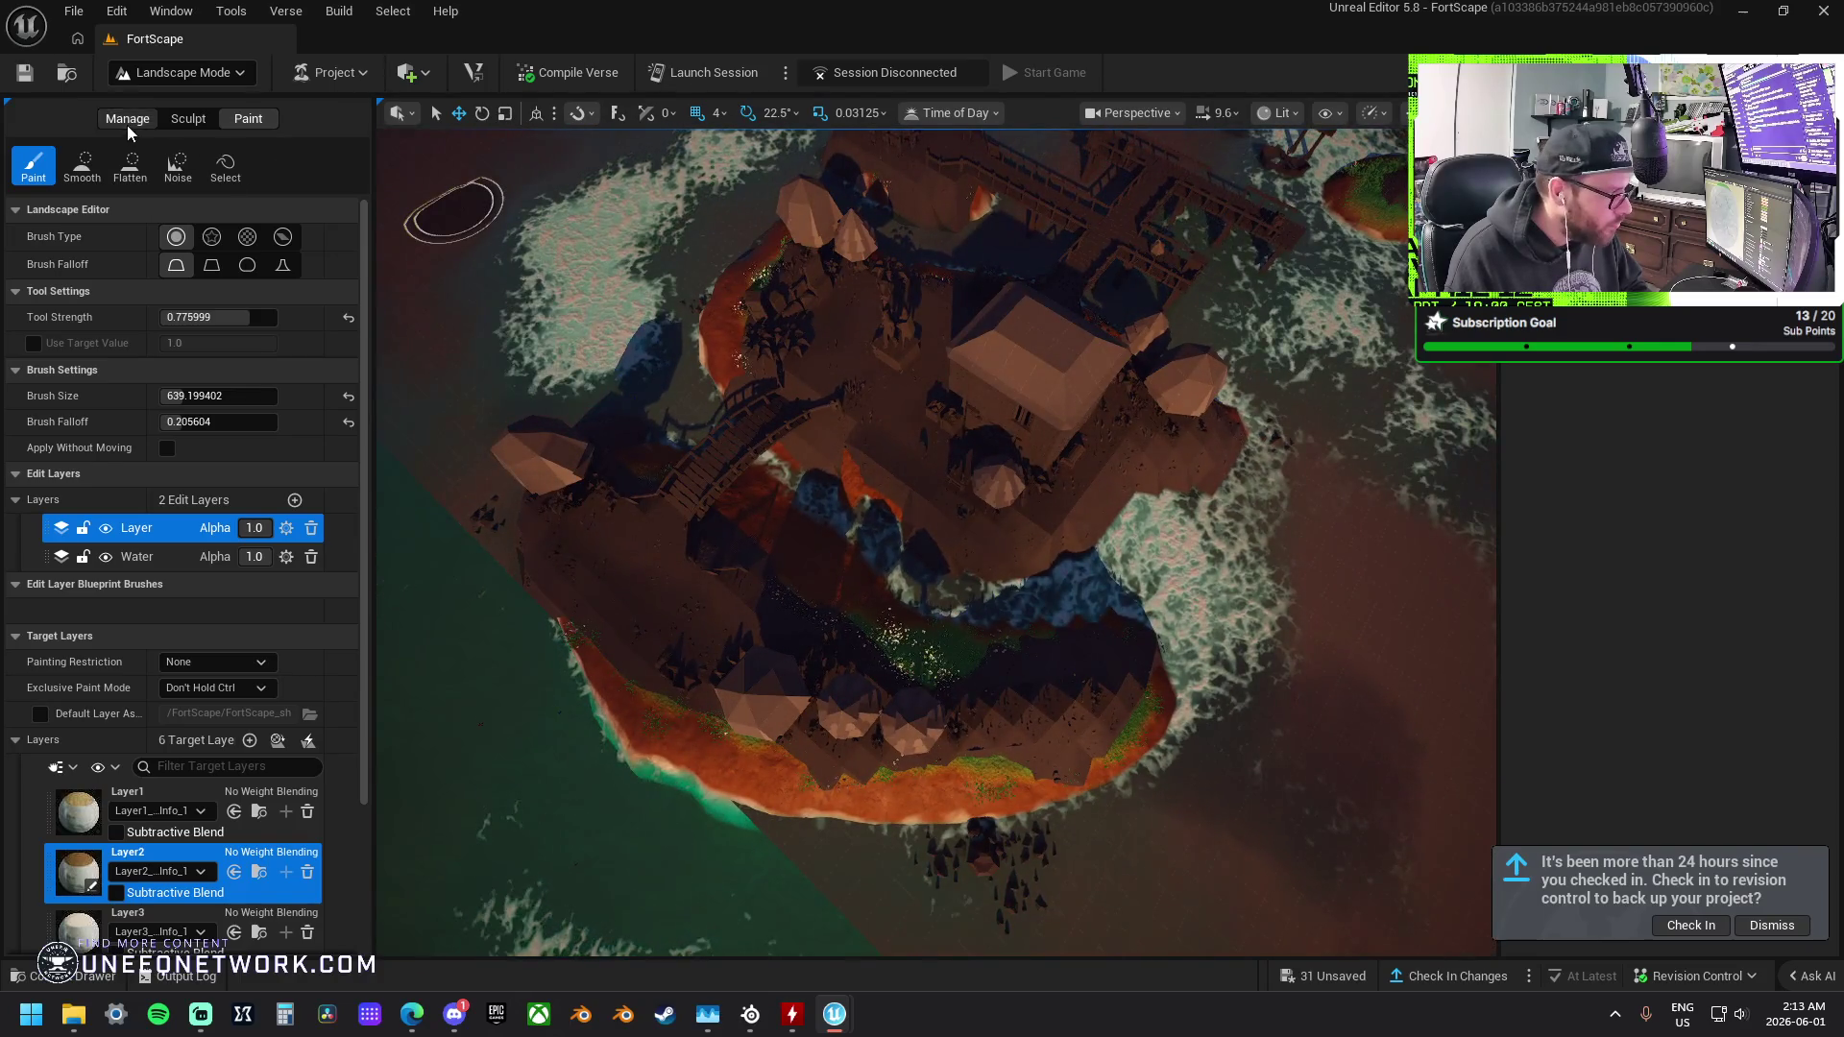
Smooth the island's southern shoreline and north rim.
{"action": "left_click", "coordinate": [188, 118]}
{"action": "left_click", "coordinate": [178, 165]}
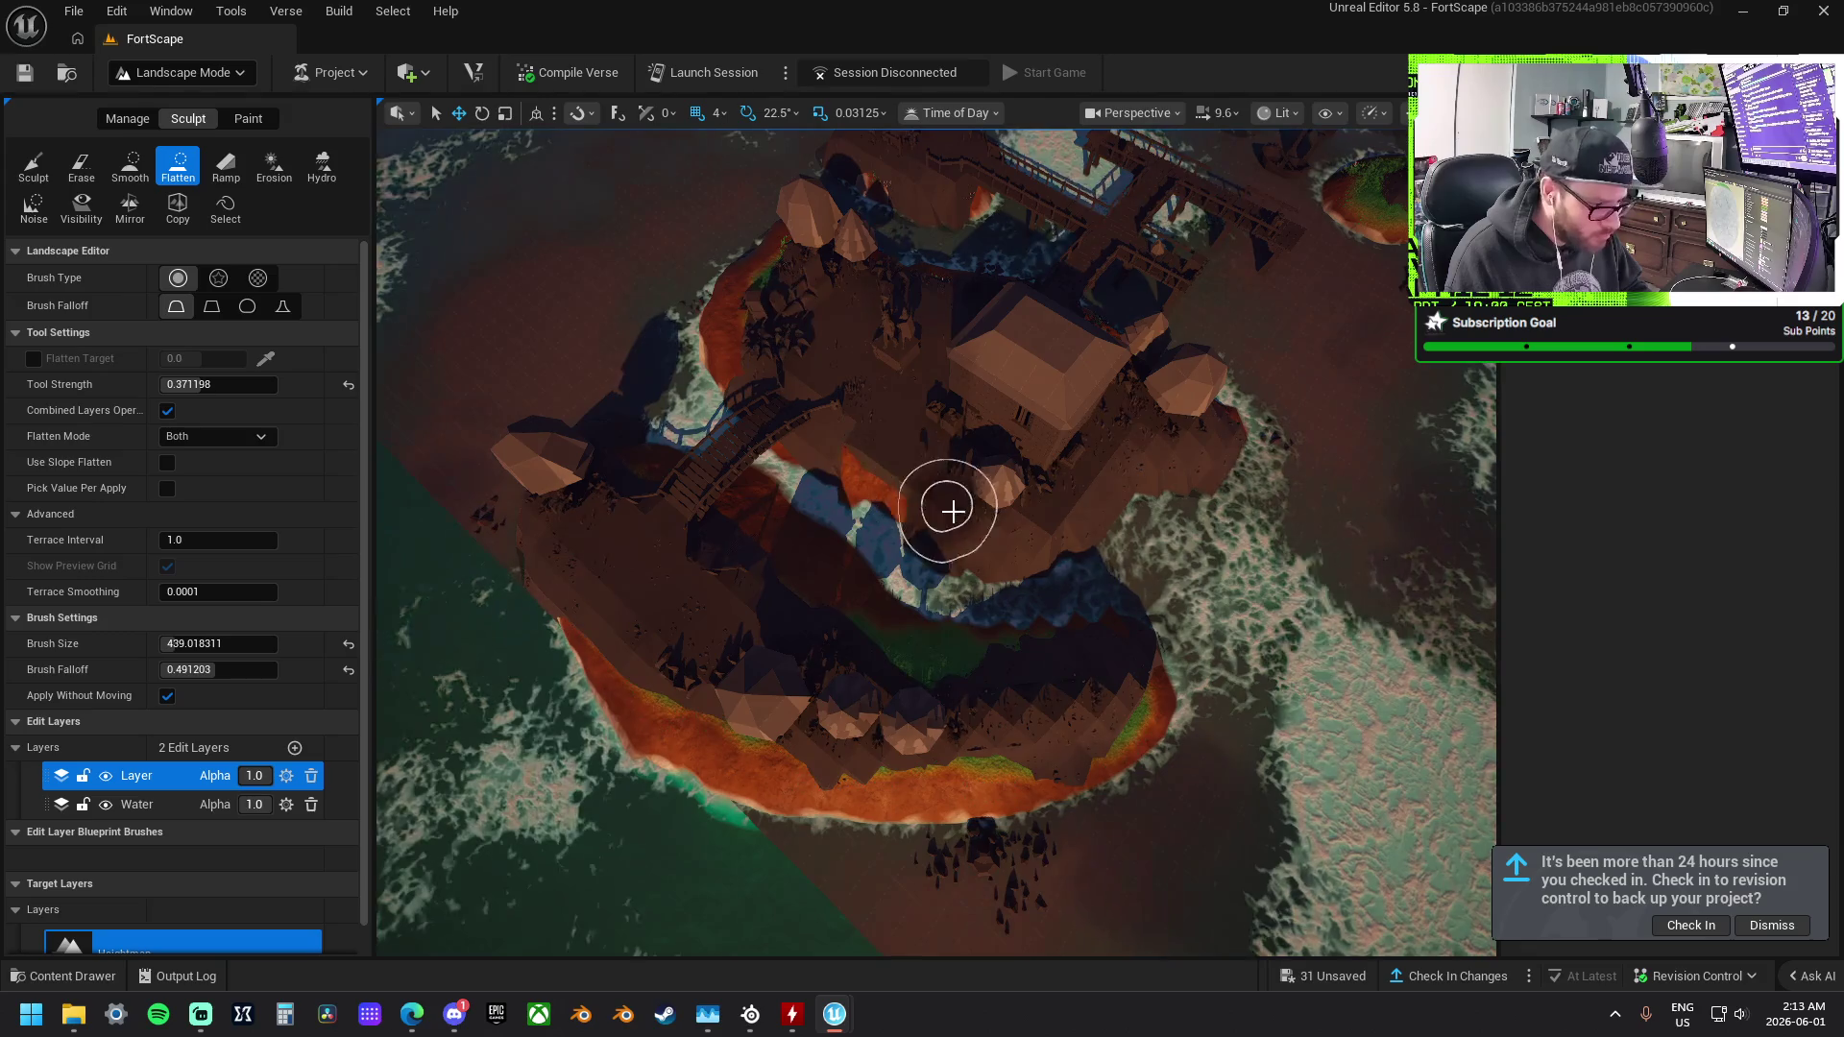
{"action": "left_click_drag", "start_coordinate": [1173, 399], "coordinate": [886, 603]}
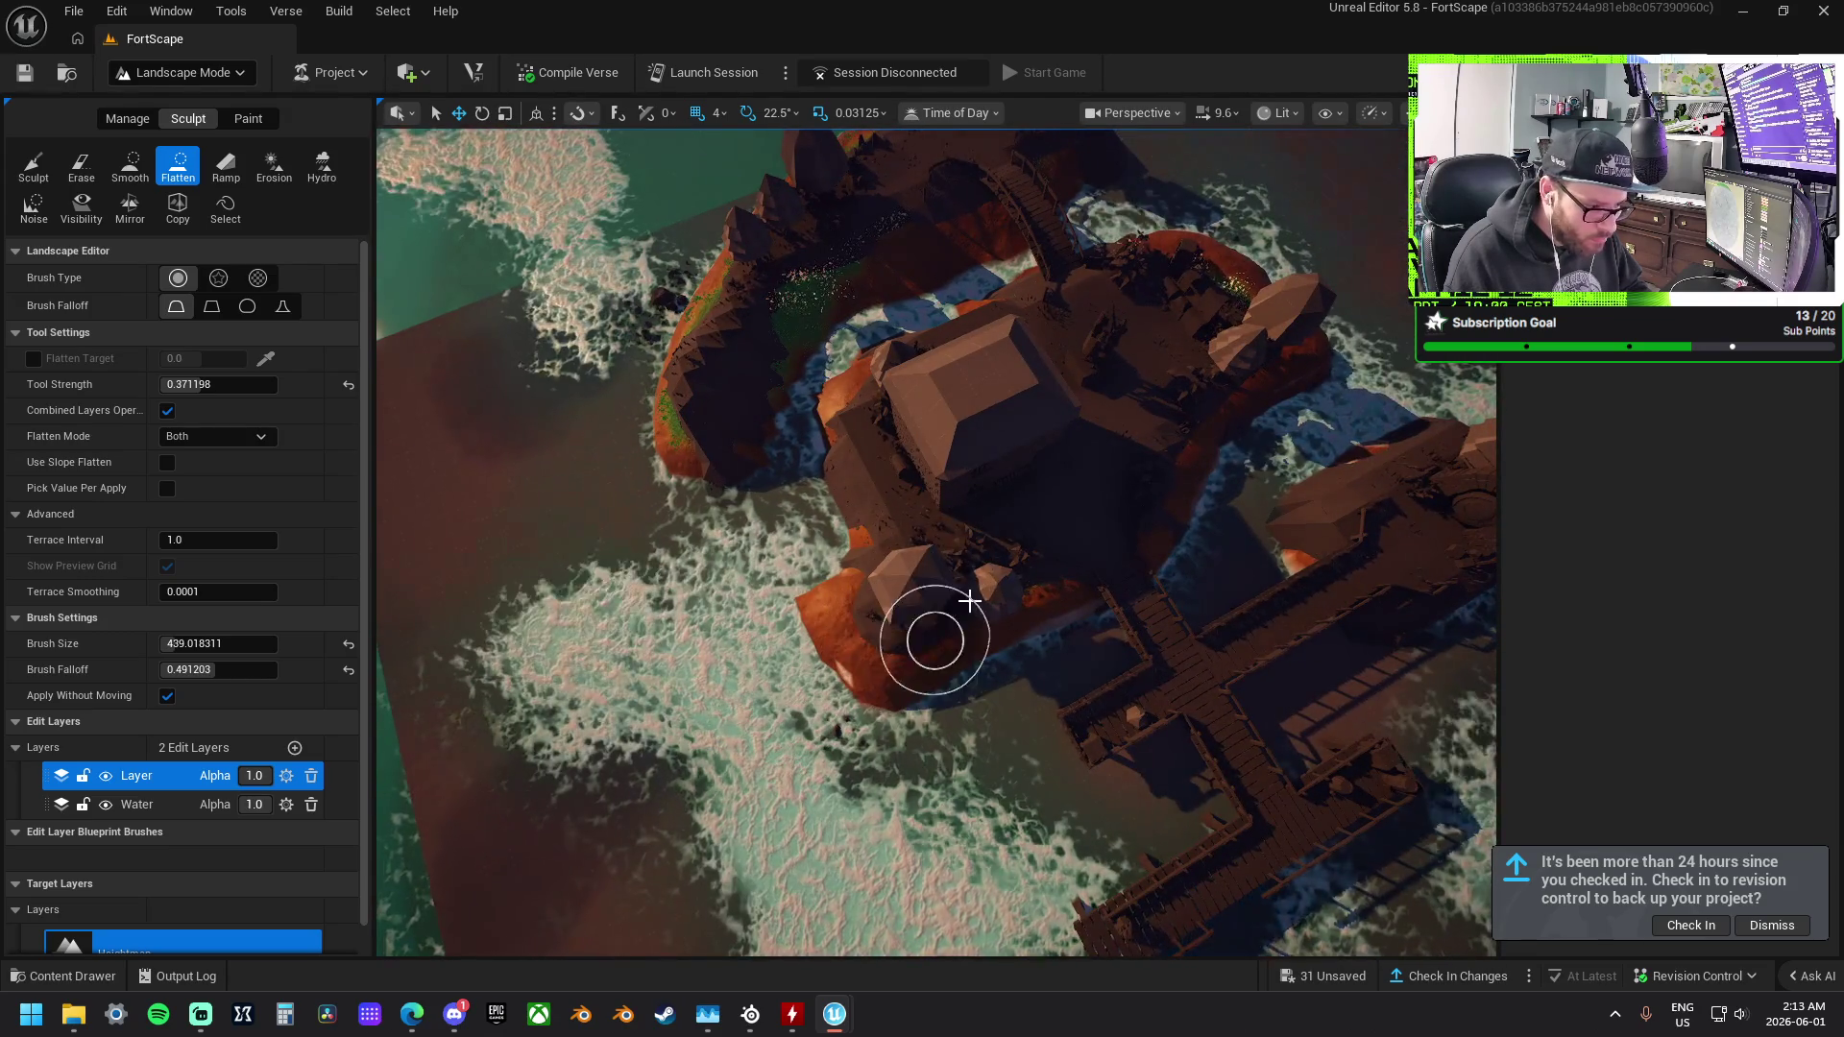
{"action": "mouse_move", "coordinate": [1104, 500]}
{"action": "left_mouse_down"}
{"action": "mouse_move", "coordinate": [1018, 567]}
{"action": "mouse_move", "coordinate": [774, 467]}
{"action": "left_mouse_up"}
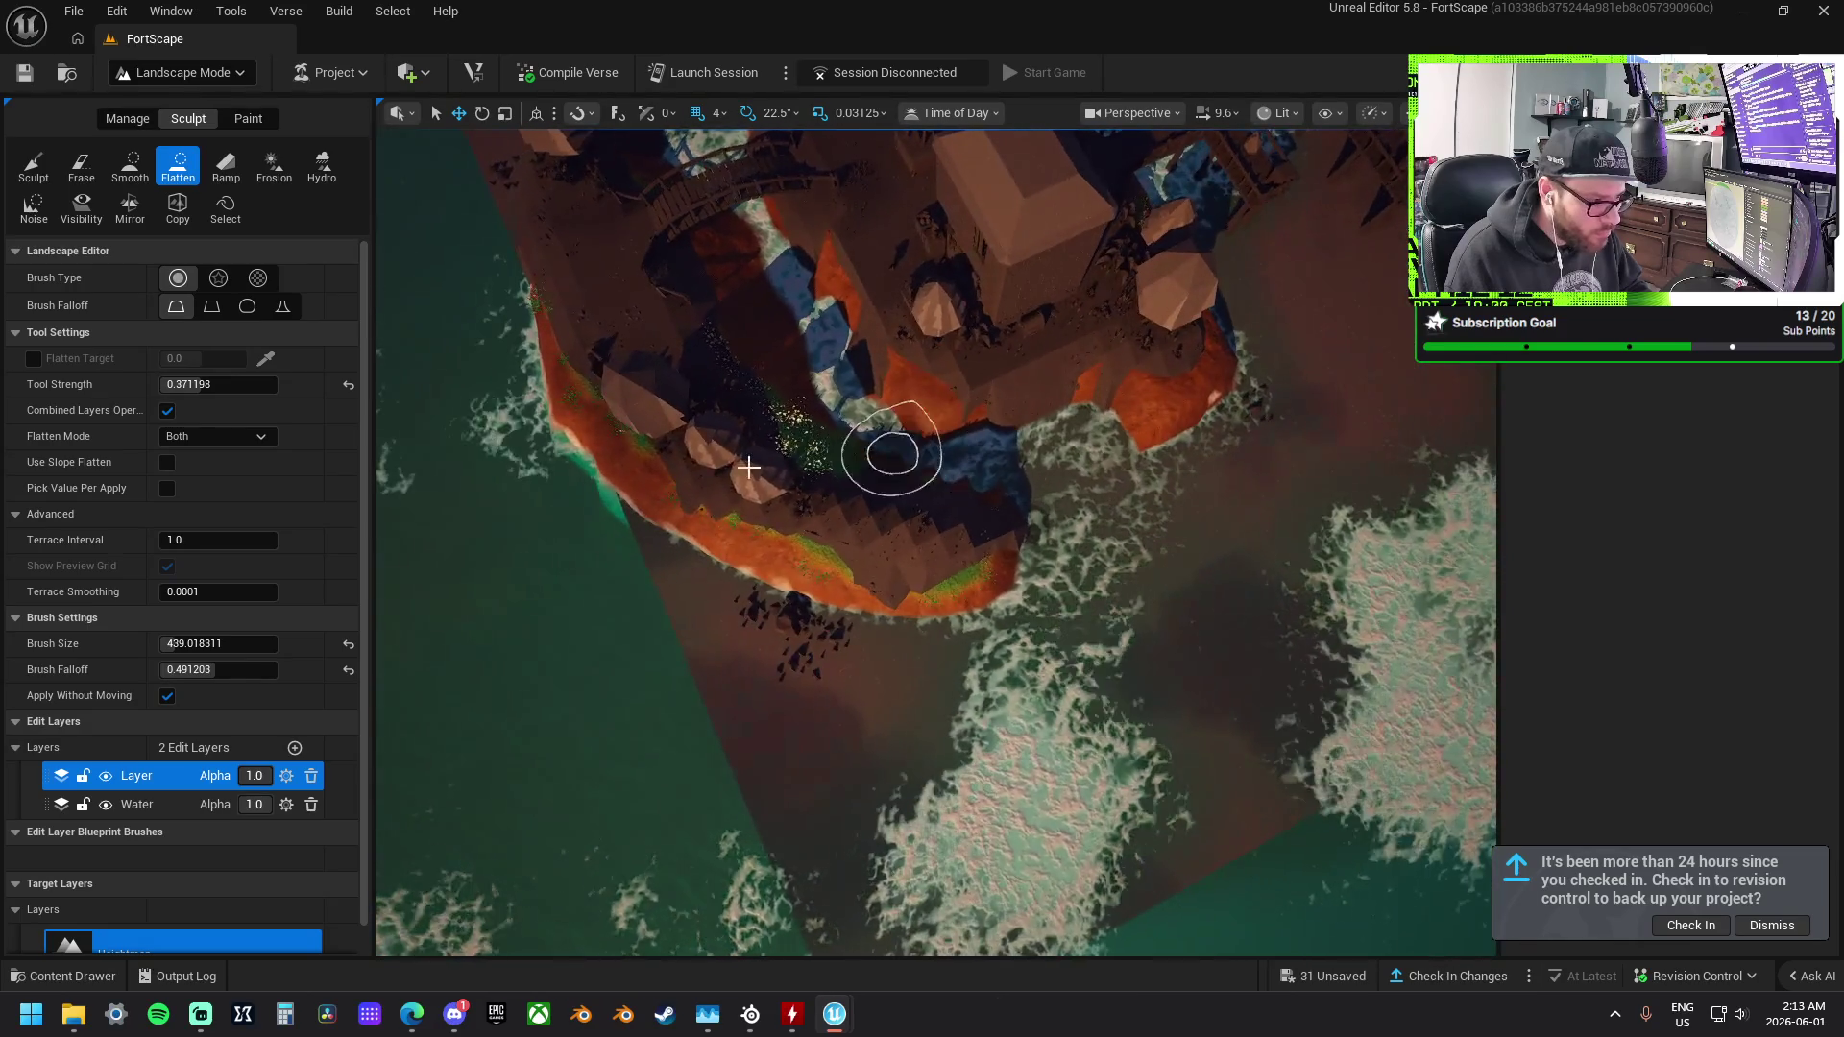
{"action": "mouse_move", "coordinate": [912, 551]}
{"action": "left_mouse_down"}
{"action": "mouse_move", "coordinate": [922, 538]}
{"action": "mouse_move", "coordinate": [942, 778]}
{"action": "mouse_move", "coordinate": [1053, 535]}
{"action": "mouse_move", "coordinate": [864, 522]}
{"action": "mouse_move", "coordinate": [896, 609]}
{"action": "mouse_move", "coordinate": [1114, 633]}
{"action": "left_mouse_up"}
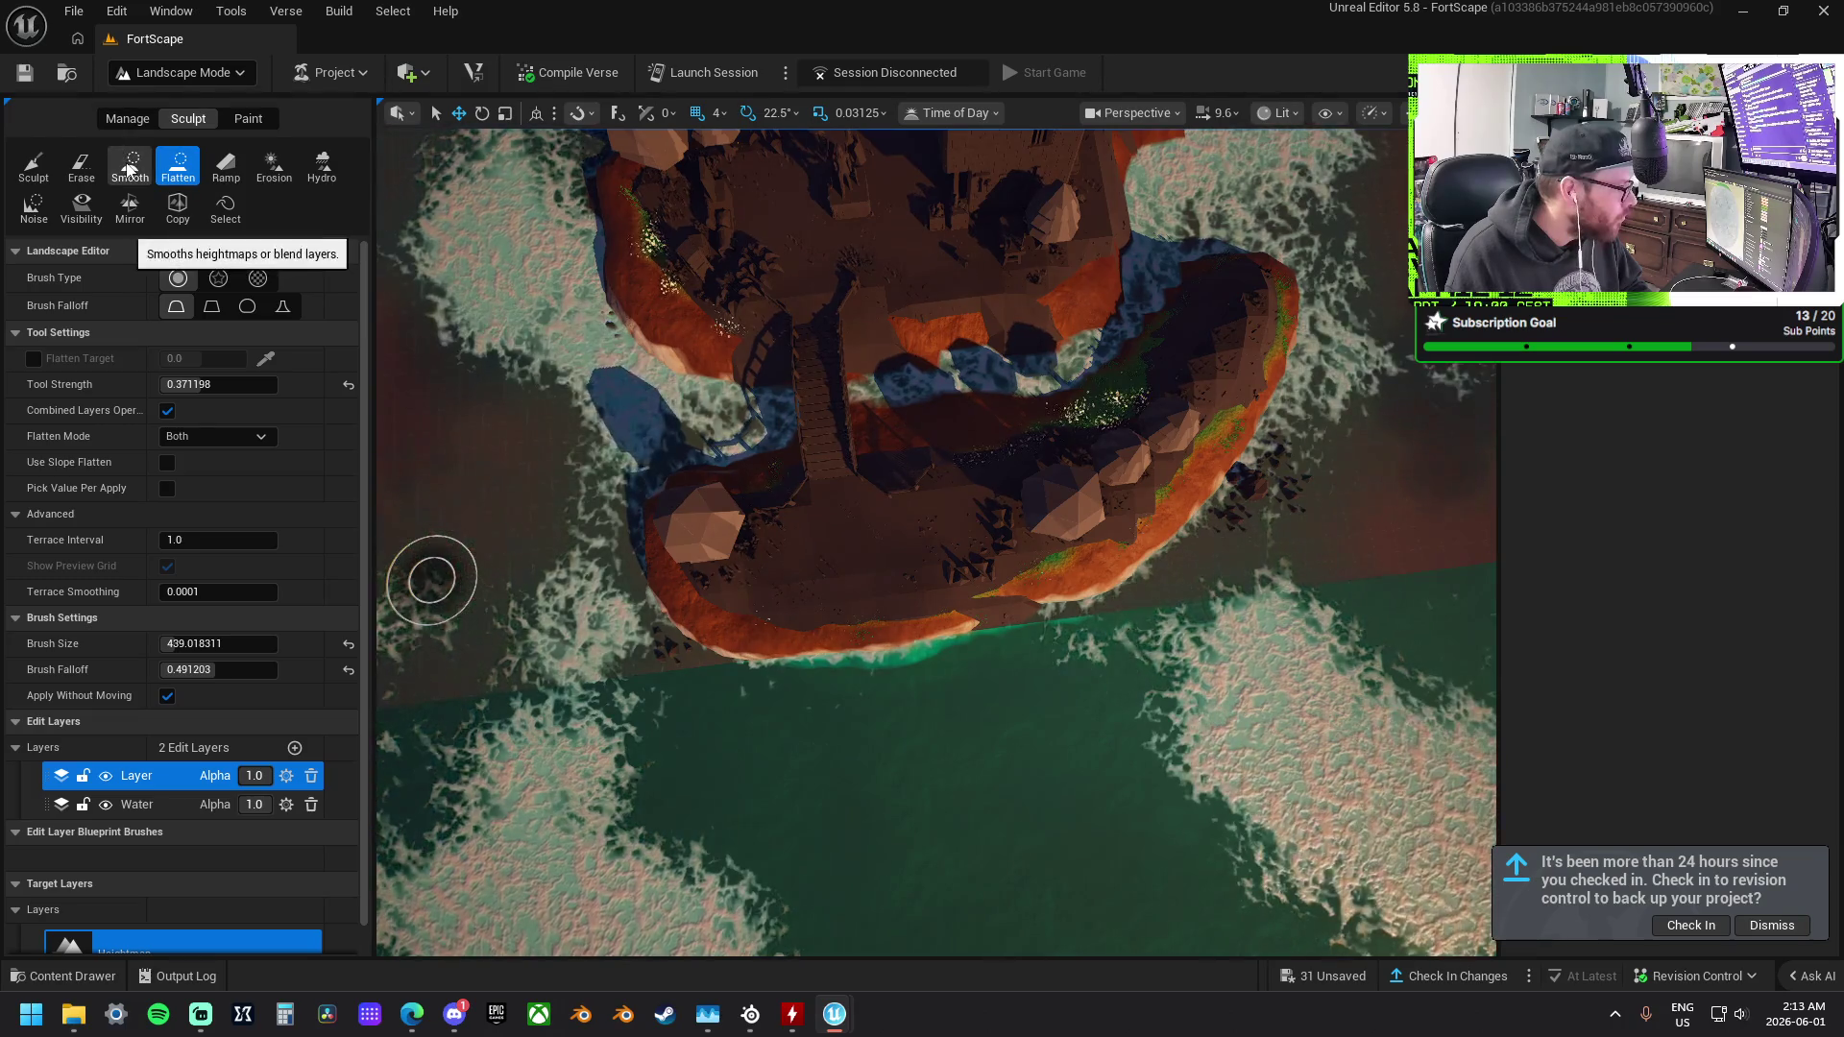
{"action": "left_click", "coordinate": [131, 163]}
{"action": "left_click_drag", "start_coordinate": [1056, 662], "coordinate": [1090, 670]}
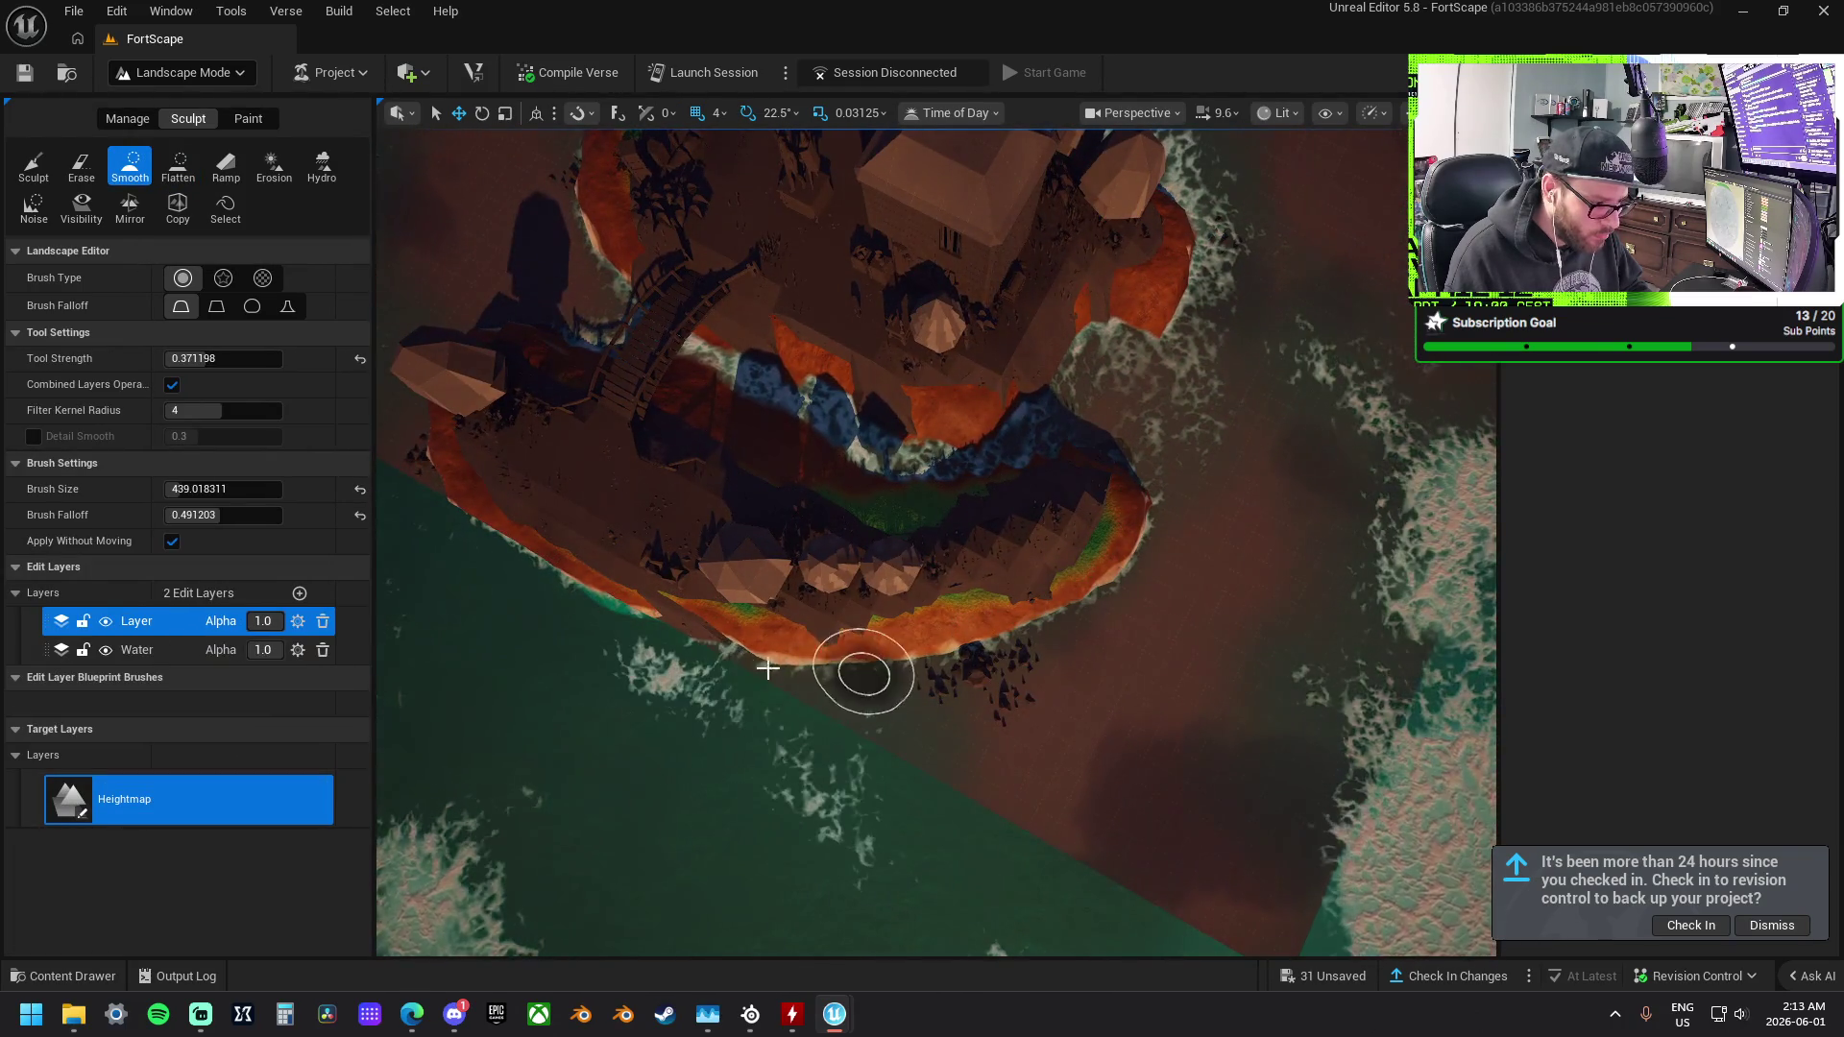
{"action": "mouse_move", "coordinate": [804, 660]}
{"action": "left_mouse_down"}
{"action": "mouse_move", "coordinate": [768, 763]}
{"action": "mouse_move", "coordinate": [615, 634]}
{"action": "mouse_move", "coordinate": [936, 638]}
{"action": "mouse_move", "coordinate": [1021, 615]}
{"action": "mouse_move", "coordinate": [1072, 561]}
{"action": "mouse_move", "coordinate": [1122, 556]}
{"action": "mouse_move", "coordinate": [1441, 567]}
{"action": "mouse_move", "coordinate": [988, 423]}
{"action": "left_mouse_up"}
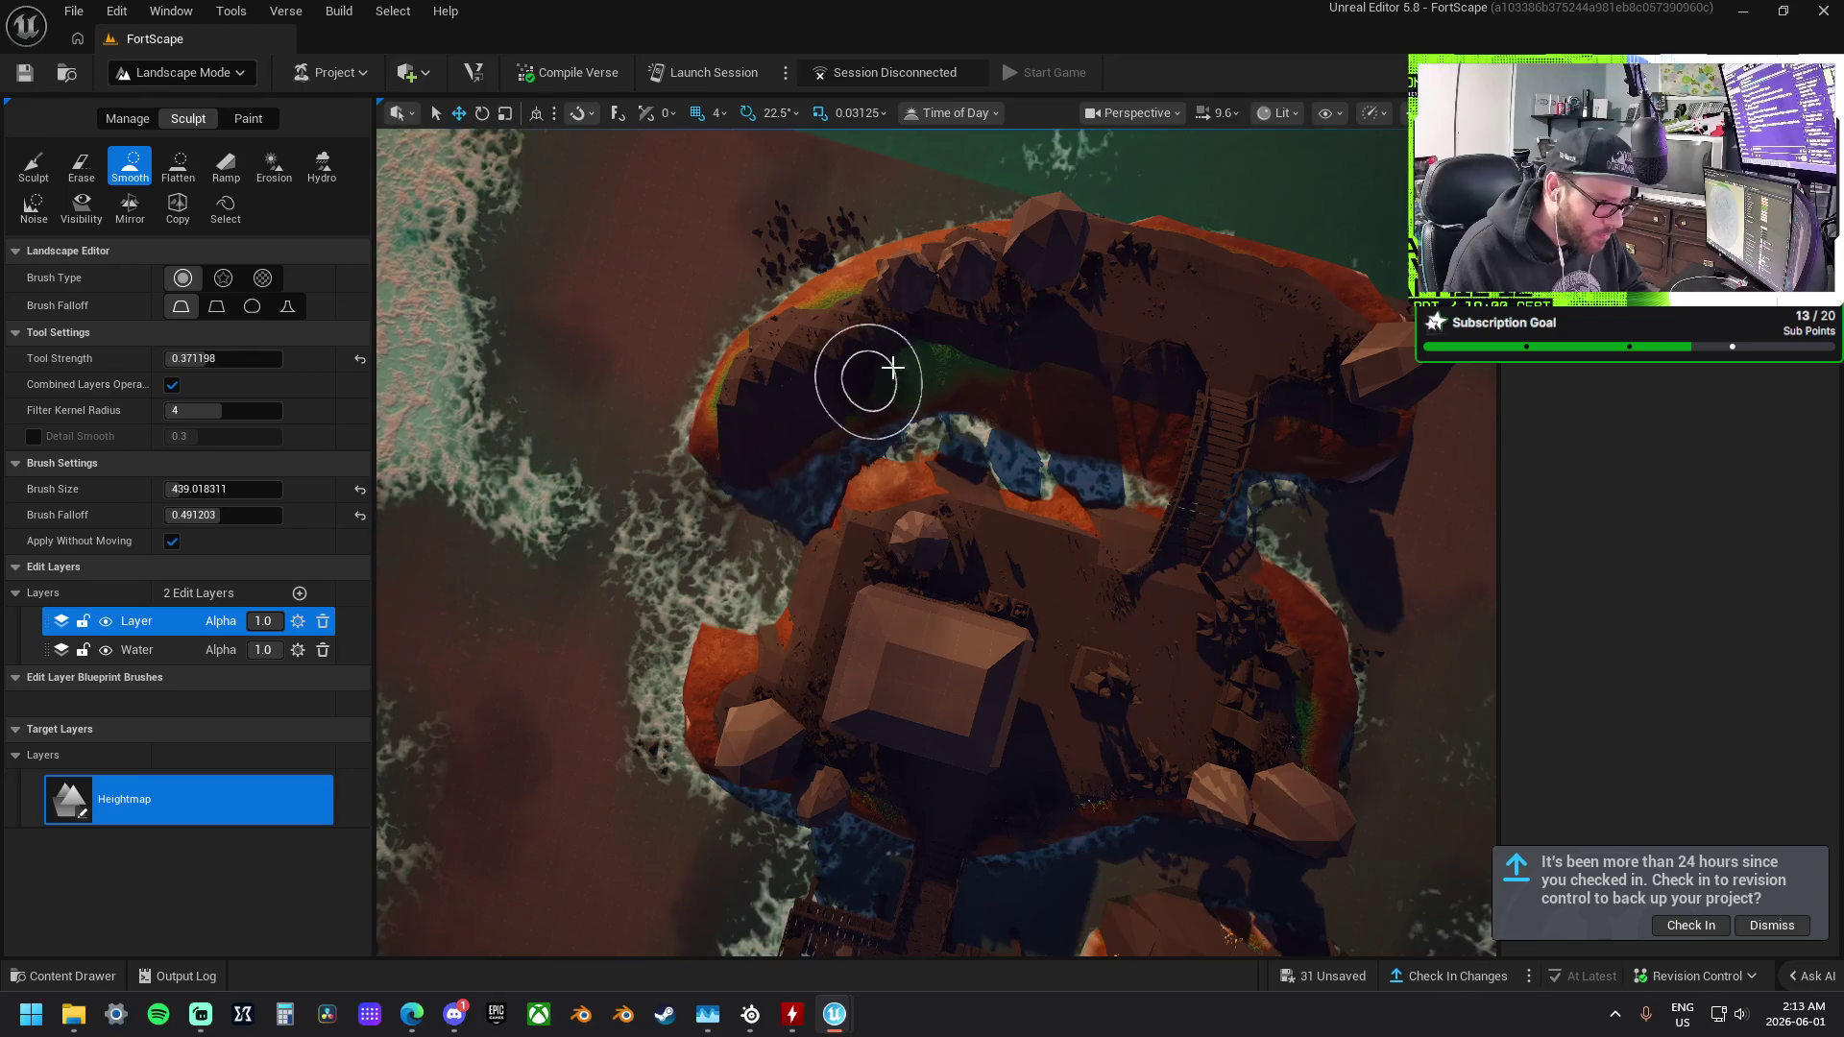
{"action": "left_click_drag", "start_coordinate": [805, 447], "coordinate": [940, 405]}
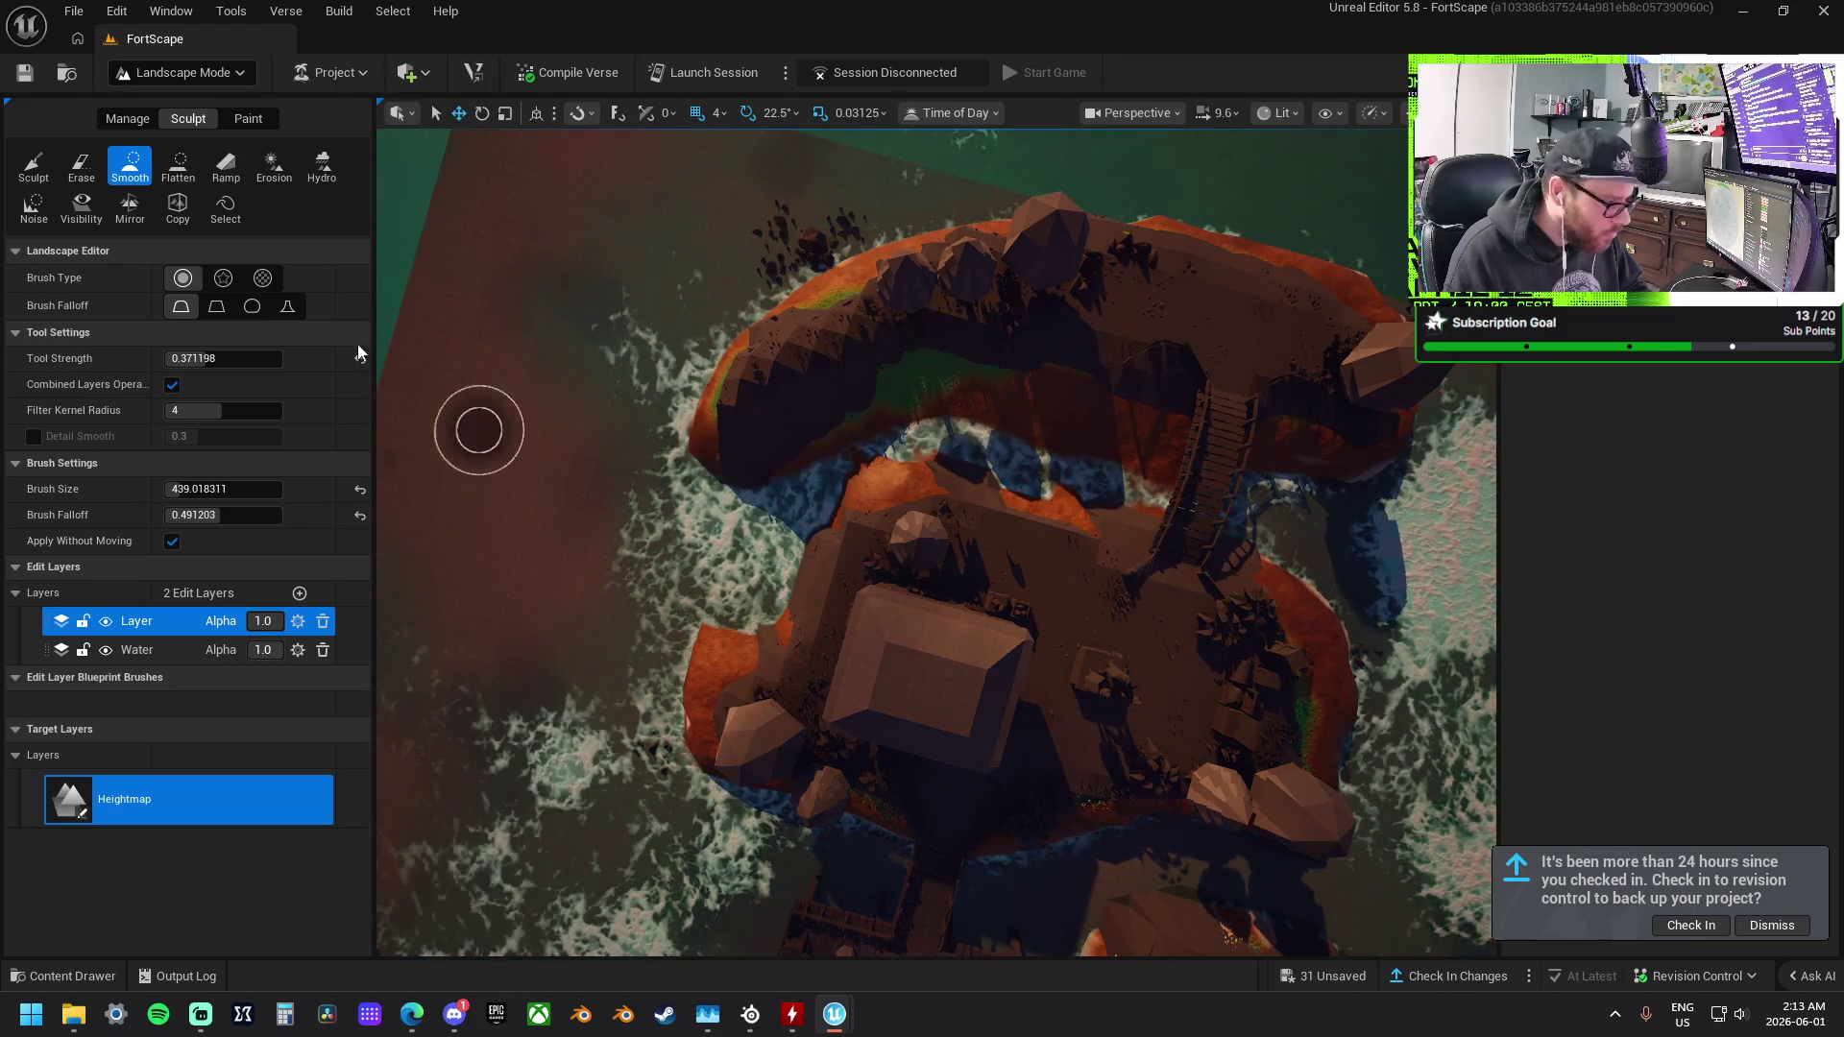
Flatten the inner north rim and the ground from the water channel to the rim.
{"action": "key", "text": "f"}
{"action": "mouse_move", "coordinate": [790, 508]}
{"action": "left_mouse_down"}
{"action": "mouse_move", "coordinate": [898, 425]}
{"action": "mouse_move", "coordinate": [968, 416]}
{"action": "mouse_move", "coordinate": [1132, 465]}
{"action": "left_mouse_up"}
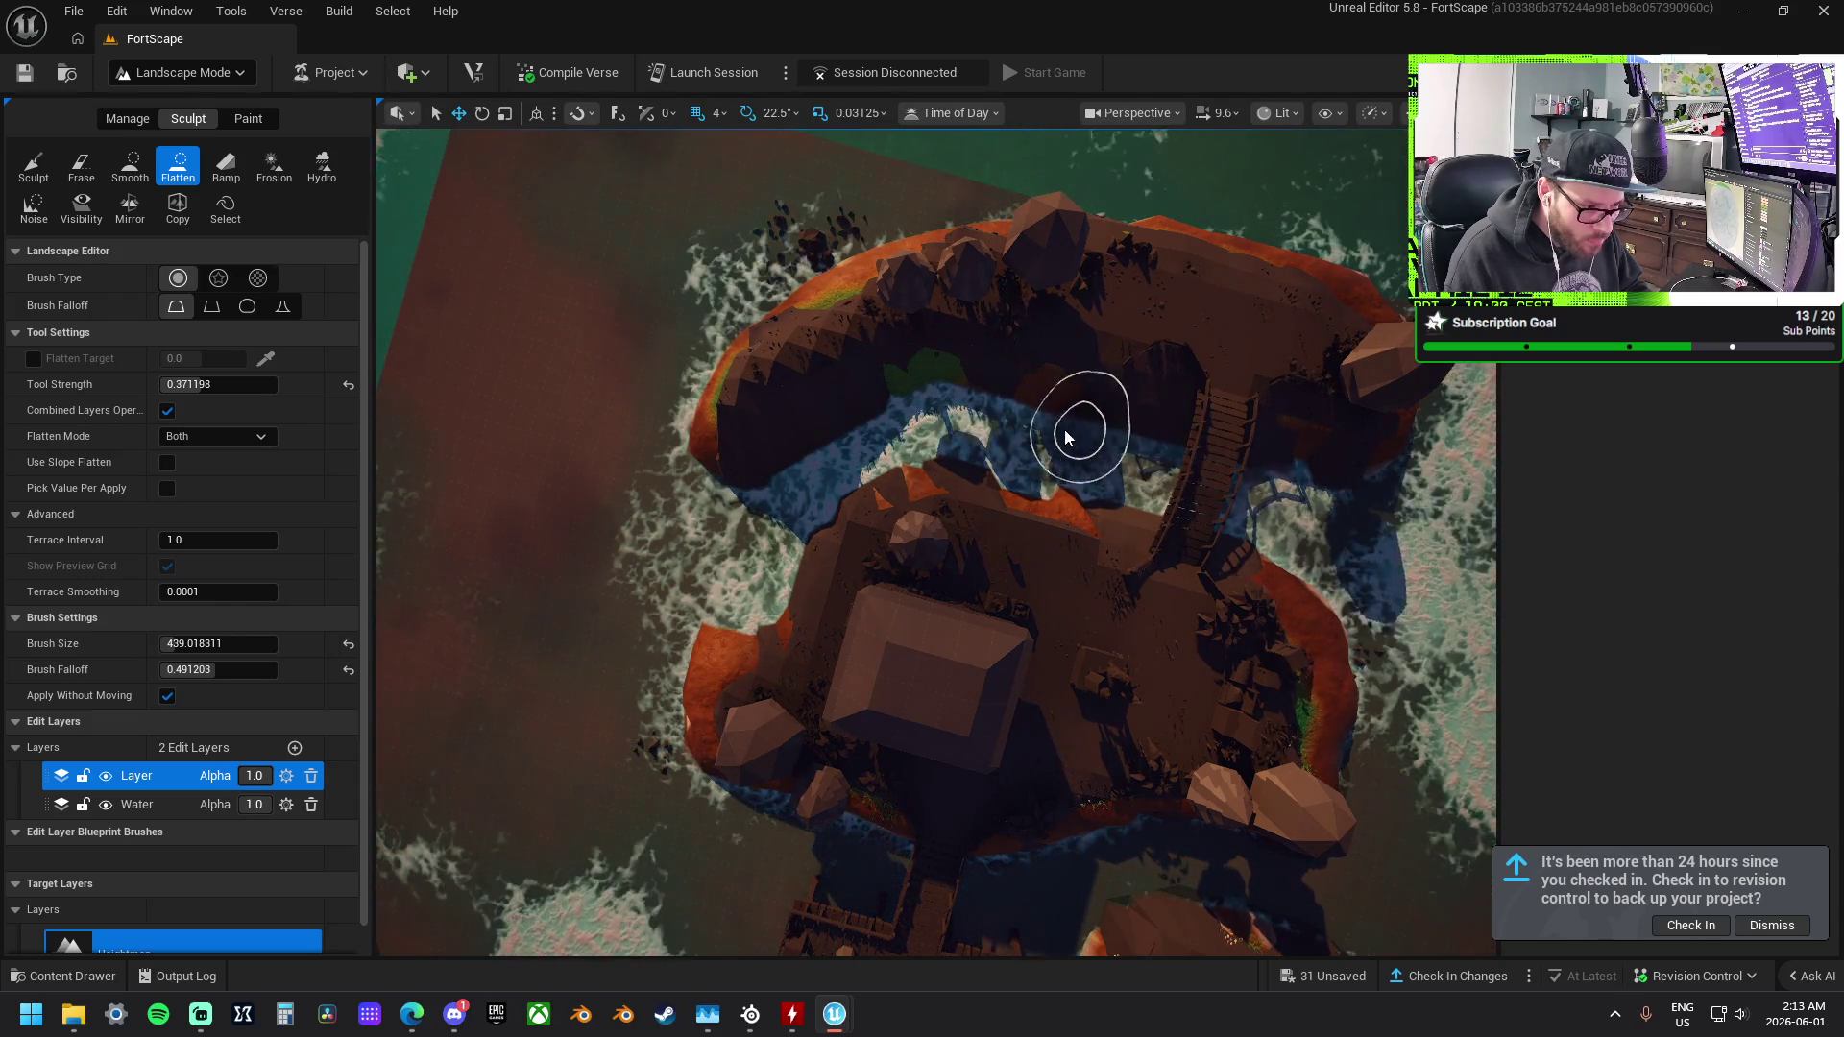
{"action": "mouse_move", "coordinate": [996, 321]}
{"action": "left_mouse_down"}
{"action": "mouse_move", "coordinate": [1025, 293]}
{"action": "mouse_move", "coordinate": [893, 296]}
{"action": "mouse_move", "coordinate": [728, 391]}
{"action": "left_mouse_up"}
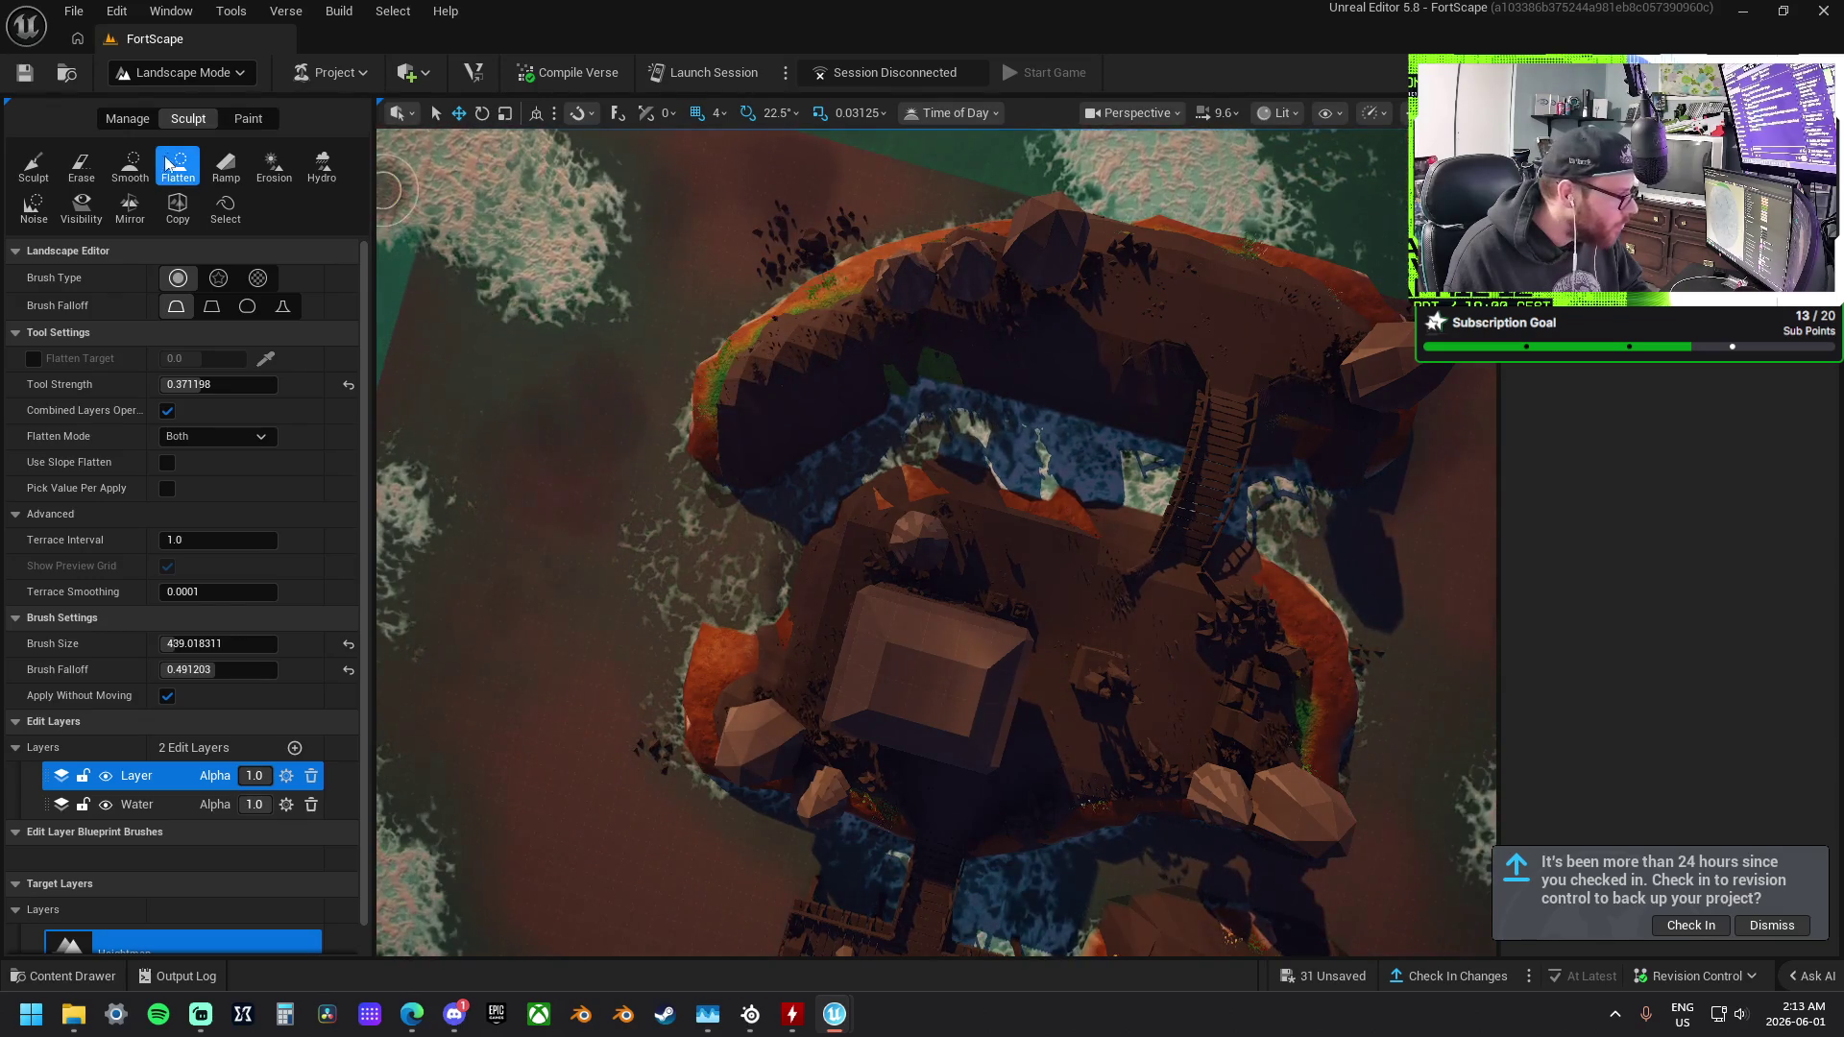
Reframe the view to look straight down on the island and docks.
{"action": "left_click", "coordinate": [130, 164]}
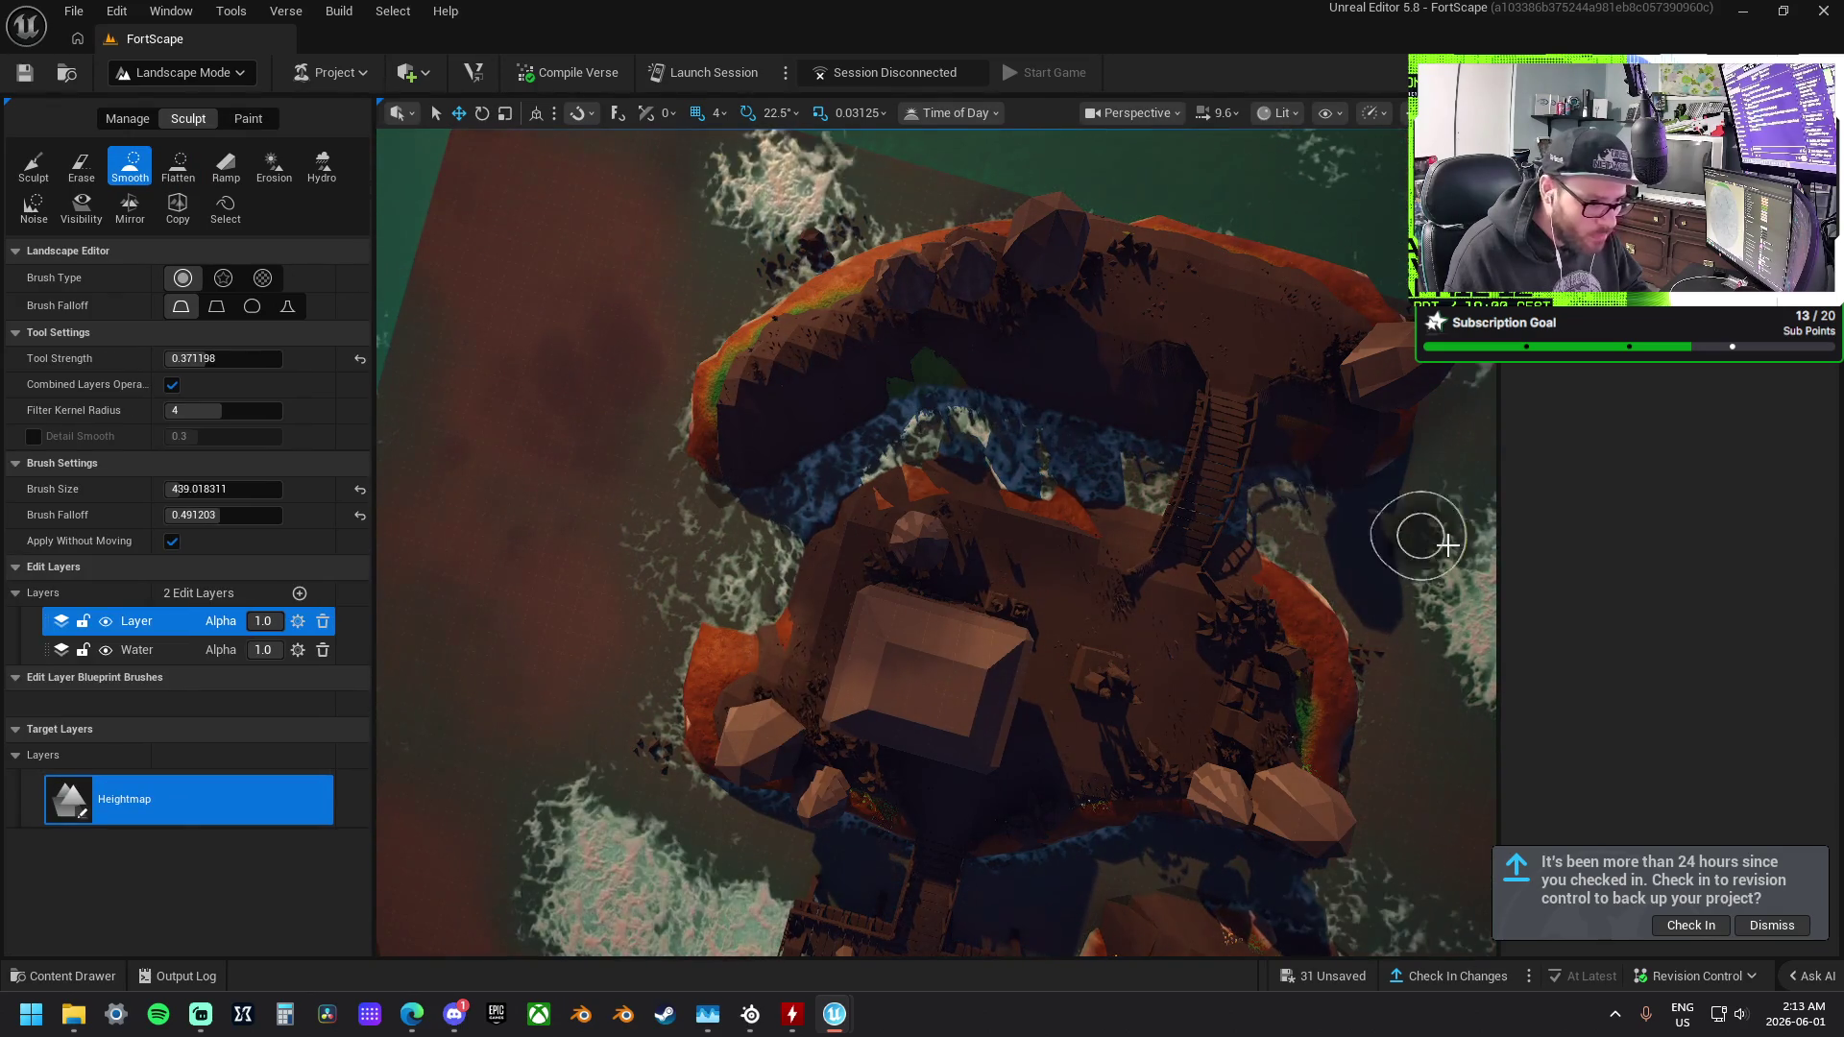
{"action": "scroll", "coordinate": [1447, 545], "scroll_direction": "up", "scroll_amount": 5}
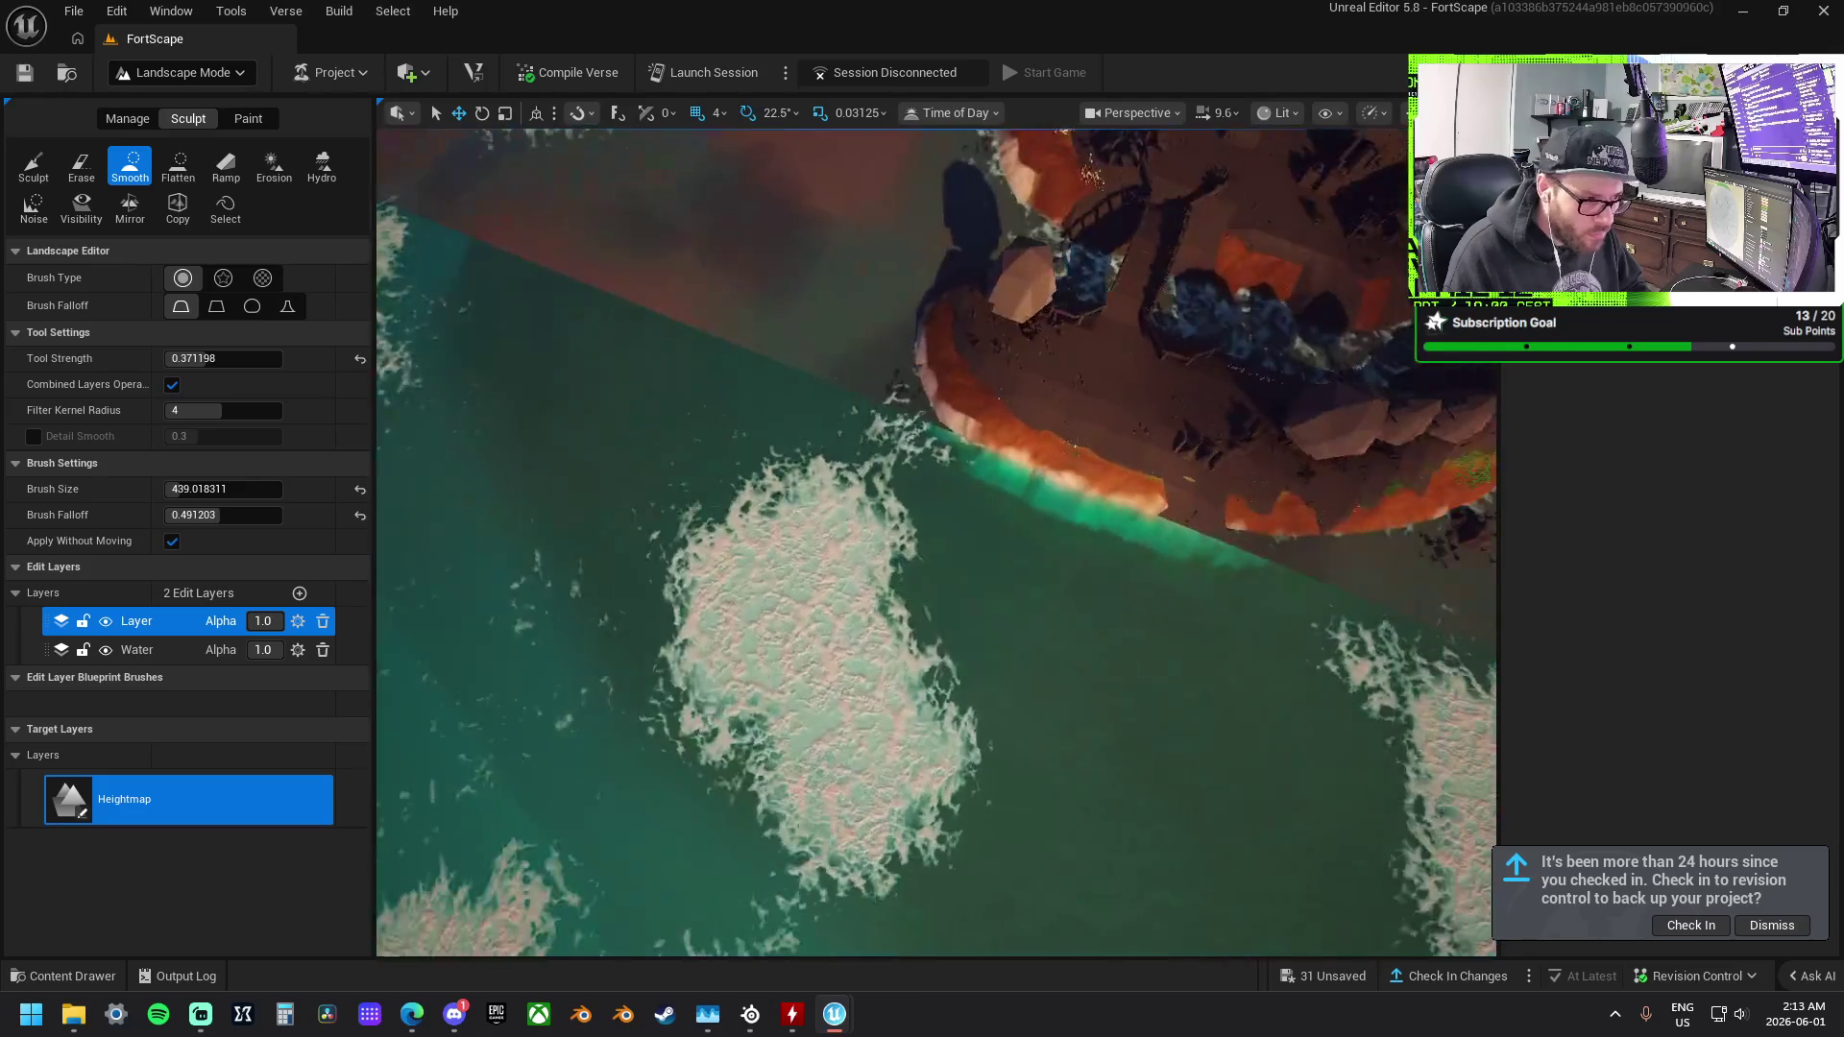
{"action": "scroll", "coordinate": [947, 329], "scroll_direction": "down", "scroll_amount": 2}
{"action": "left_click_drag", "start_coordinate": [1287, 543], "coordinate": [738, 517]}
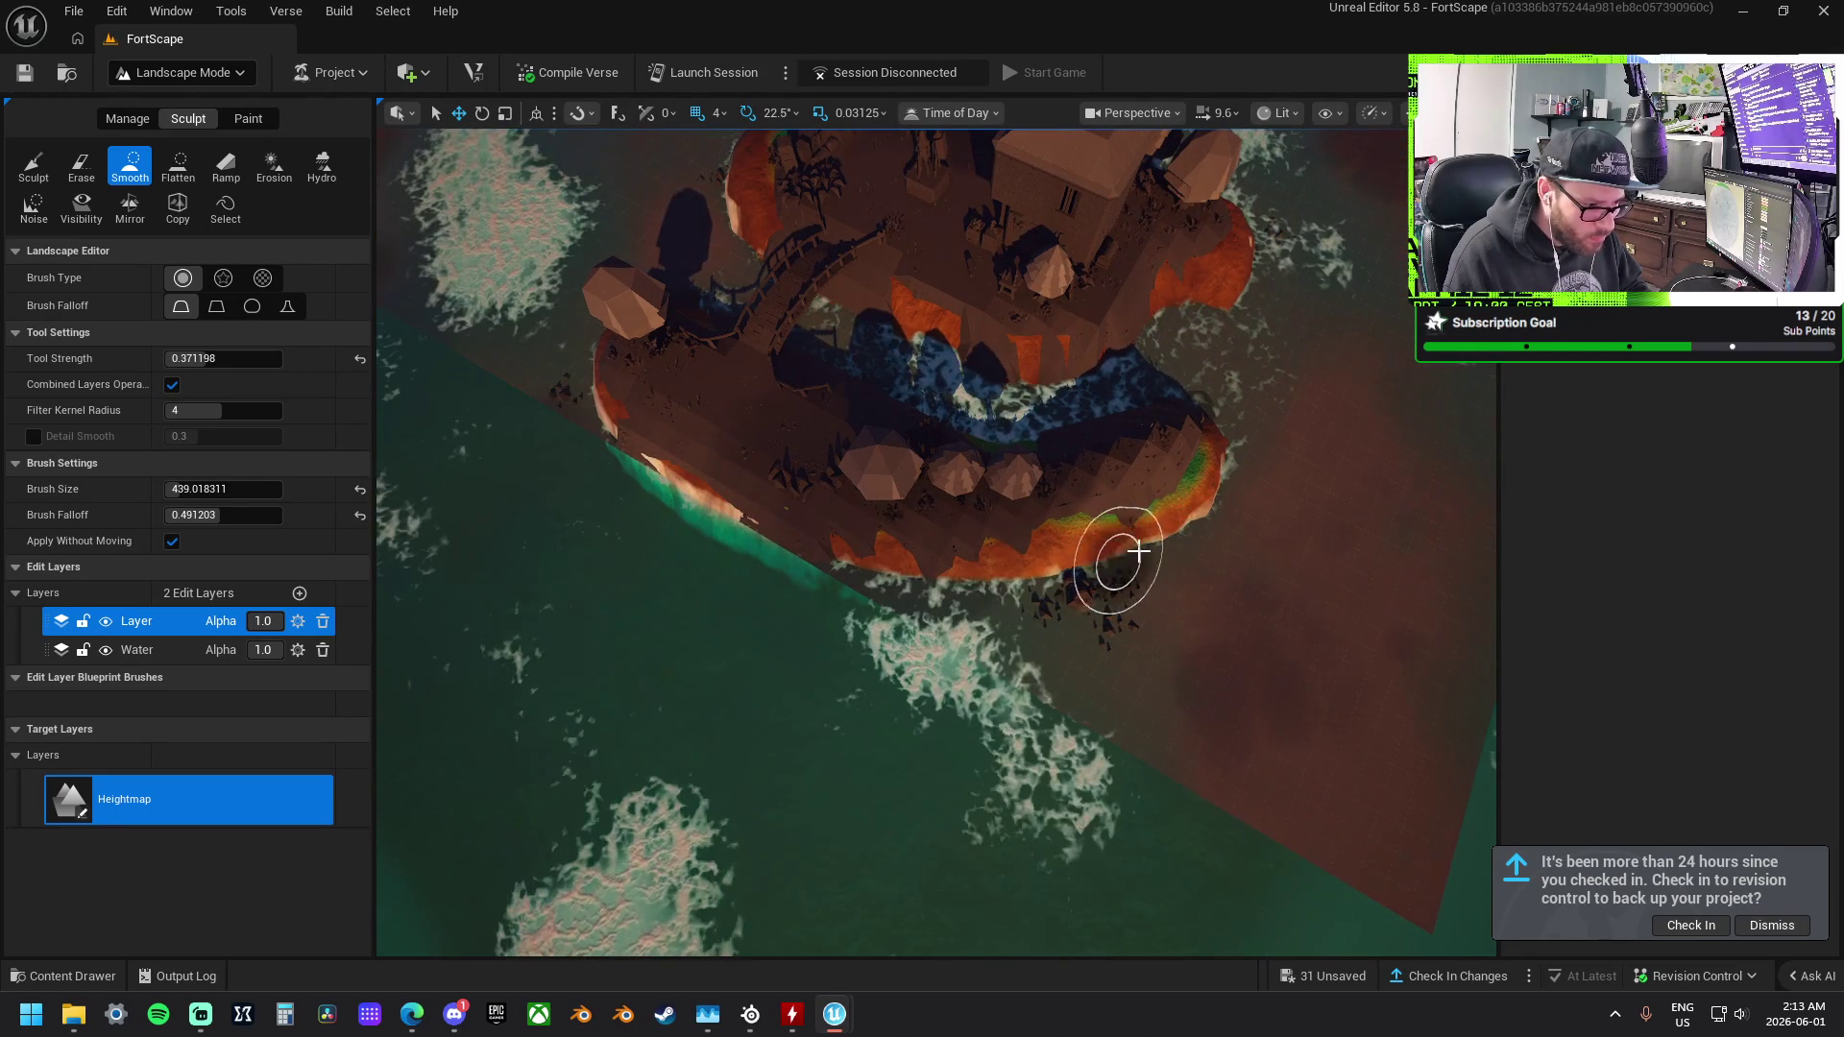
{"action": "left_click_drag", "start_coordinate": [1181, 527], "coordinate": [1345, 527]}
{"action": "scroll", "coordinate": [1193, 528], "scroll_direction": "down", "scroll_amount": 2}
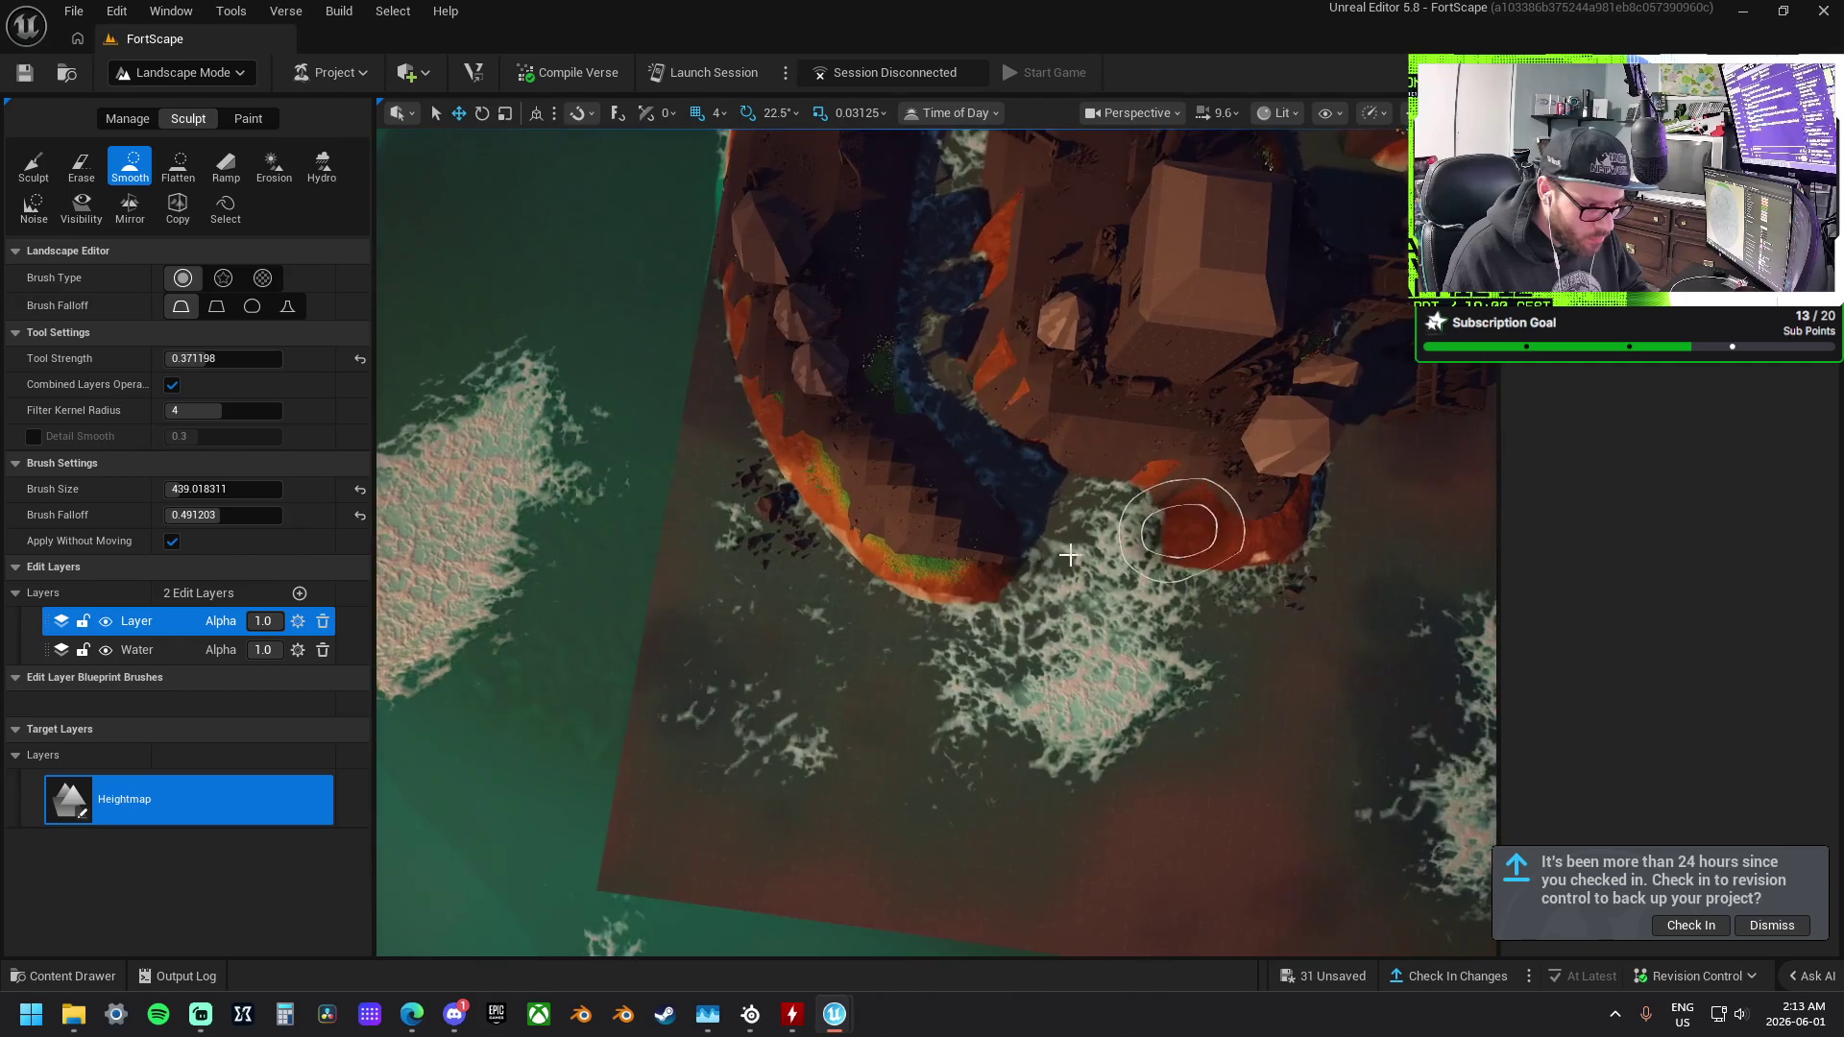
{"action": "scroll", "coordinate": [852, 548], "scroll_direction": "down", "scroll_amount": 2}
{"action": "left_click_drag", "start_coordinate": [823, 457], "coordinate": [823, 457]}
{"action": "left_click_drag", "start_coordinate": [1104, 494], "coordinate": [868, 428]}
{"action": "left_click_drag", "start_coordinate": [1072, 373], "coordinate": [996, 335]}
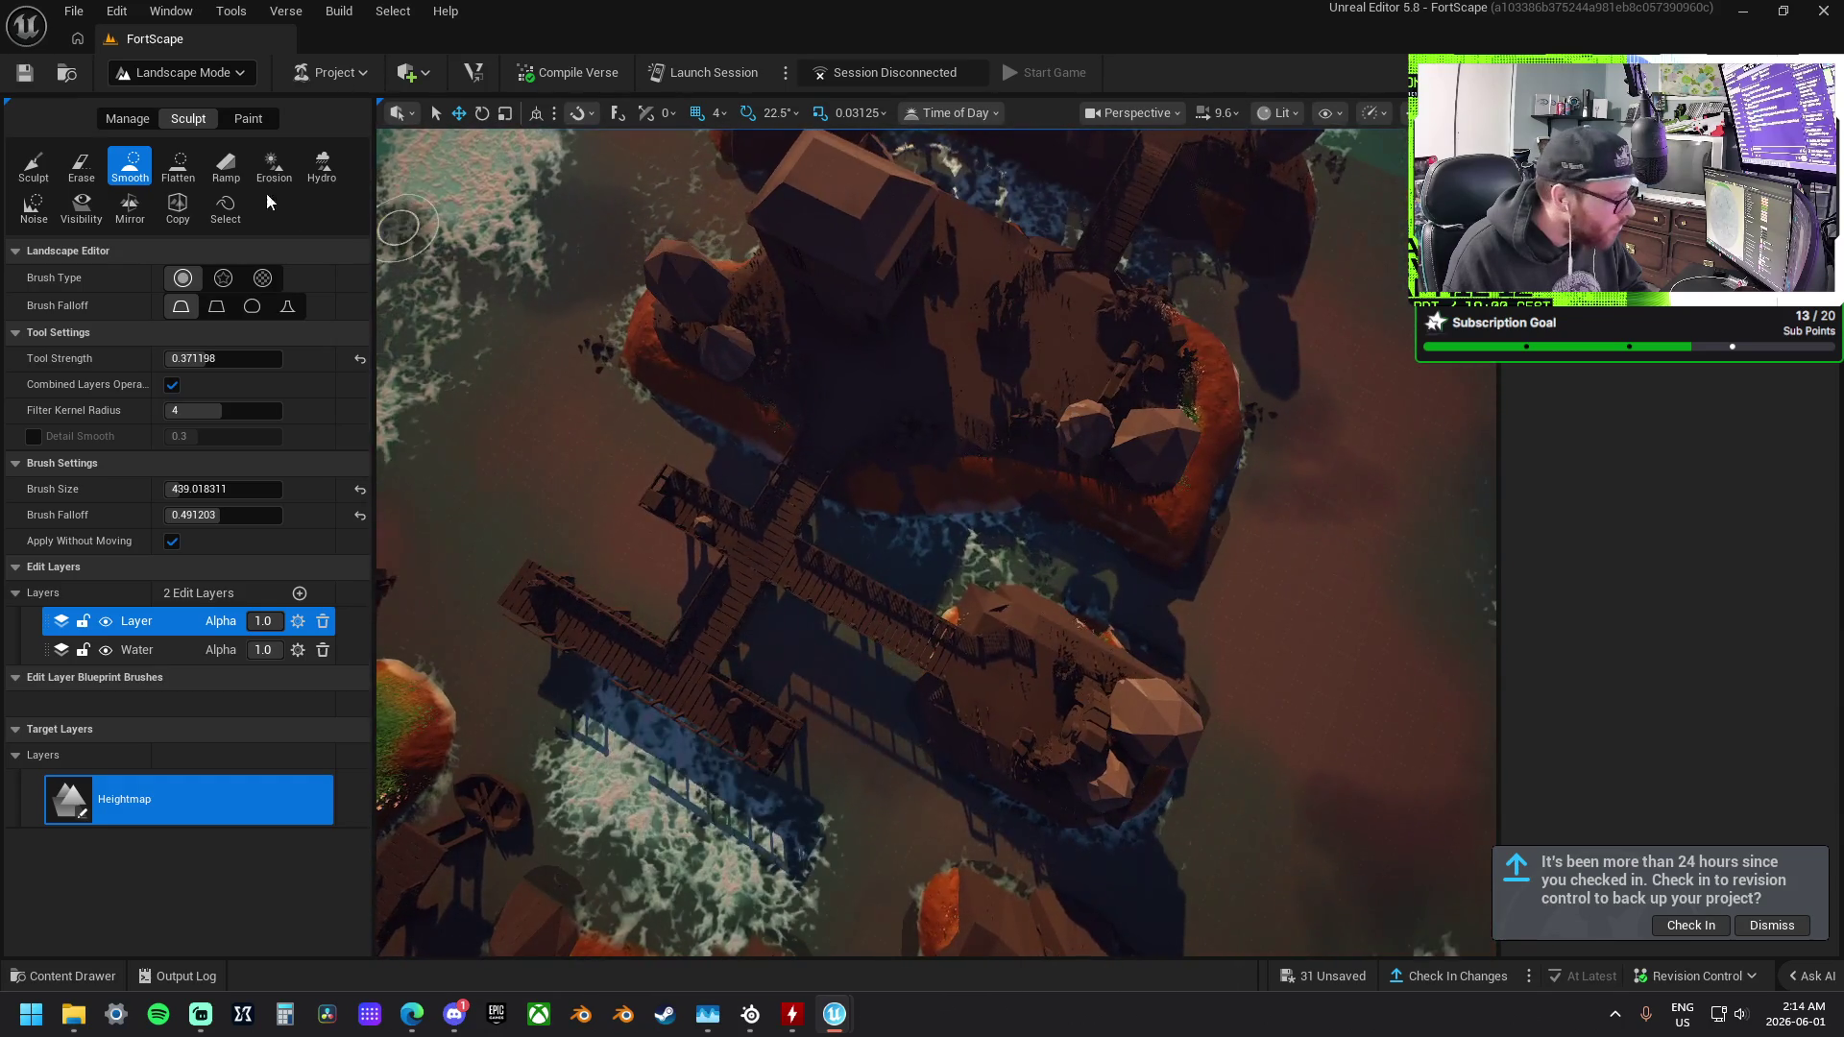
{"action": "left_click", "coordinate": [183, 171]}
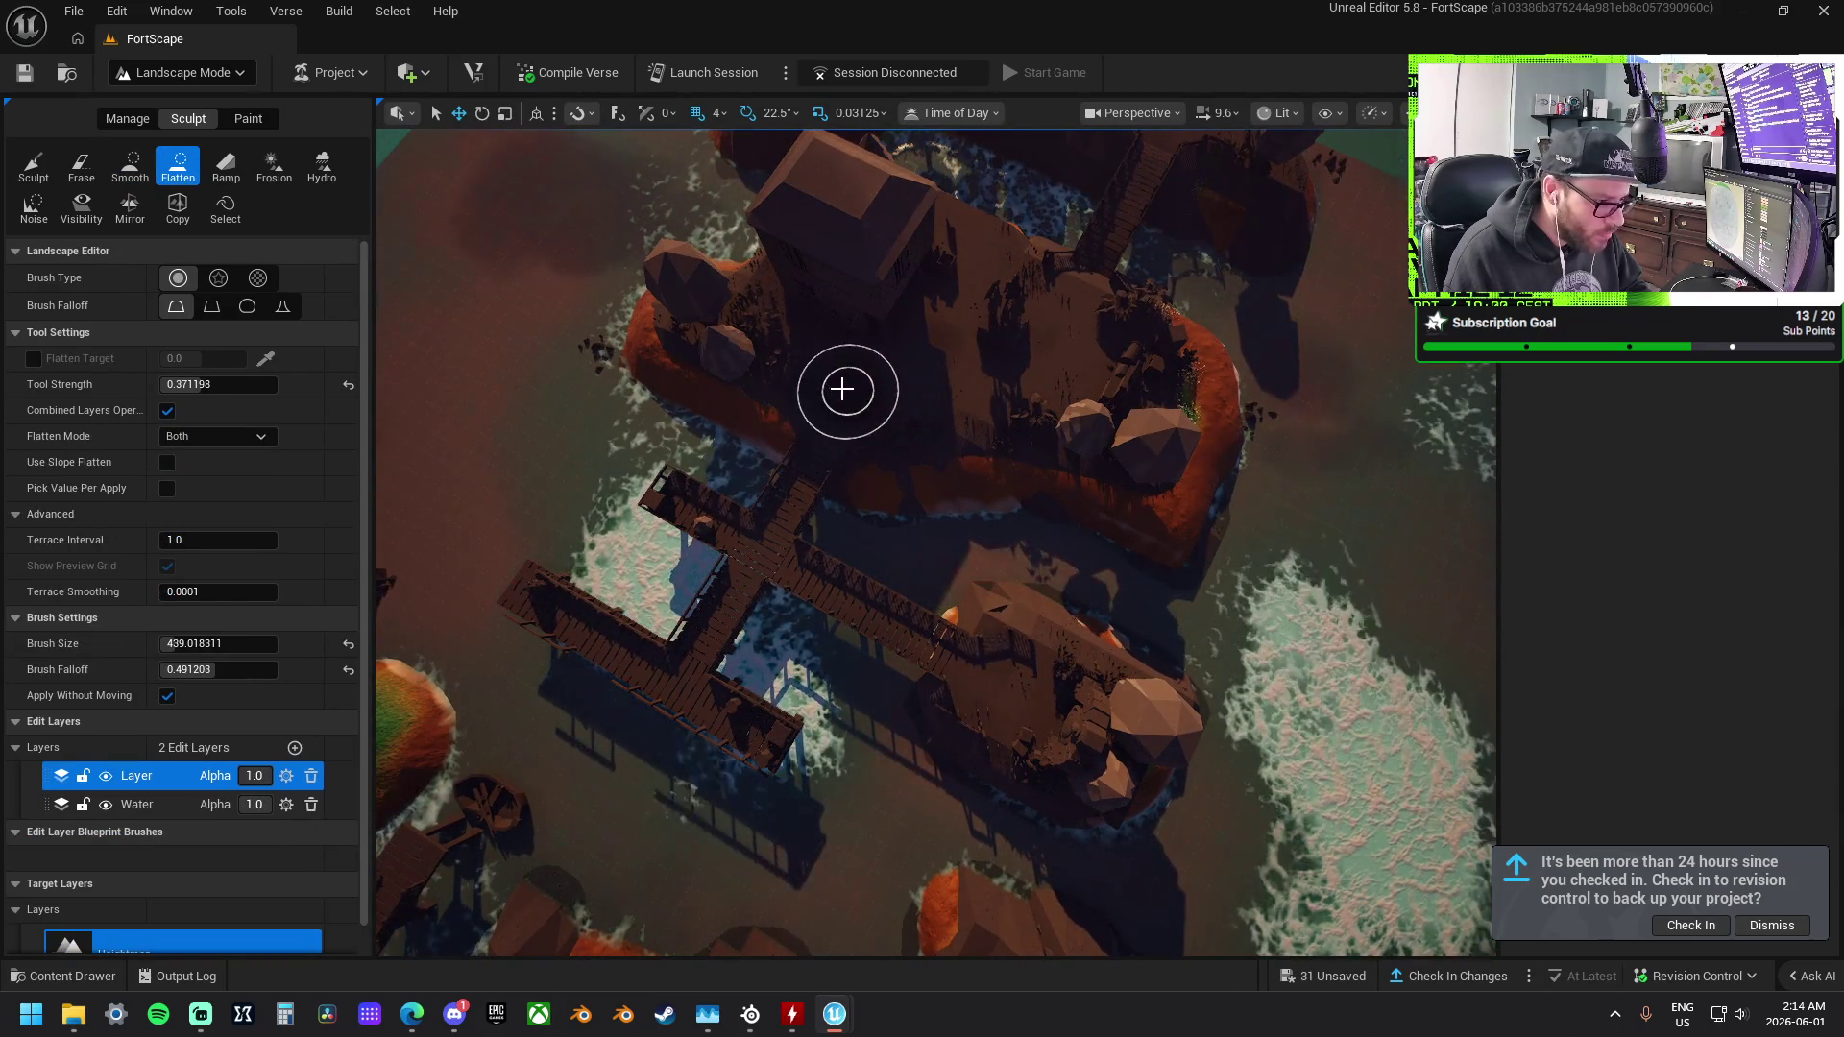
{"action": "left_click", "coordinate": [182, 72]}
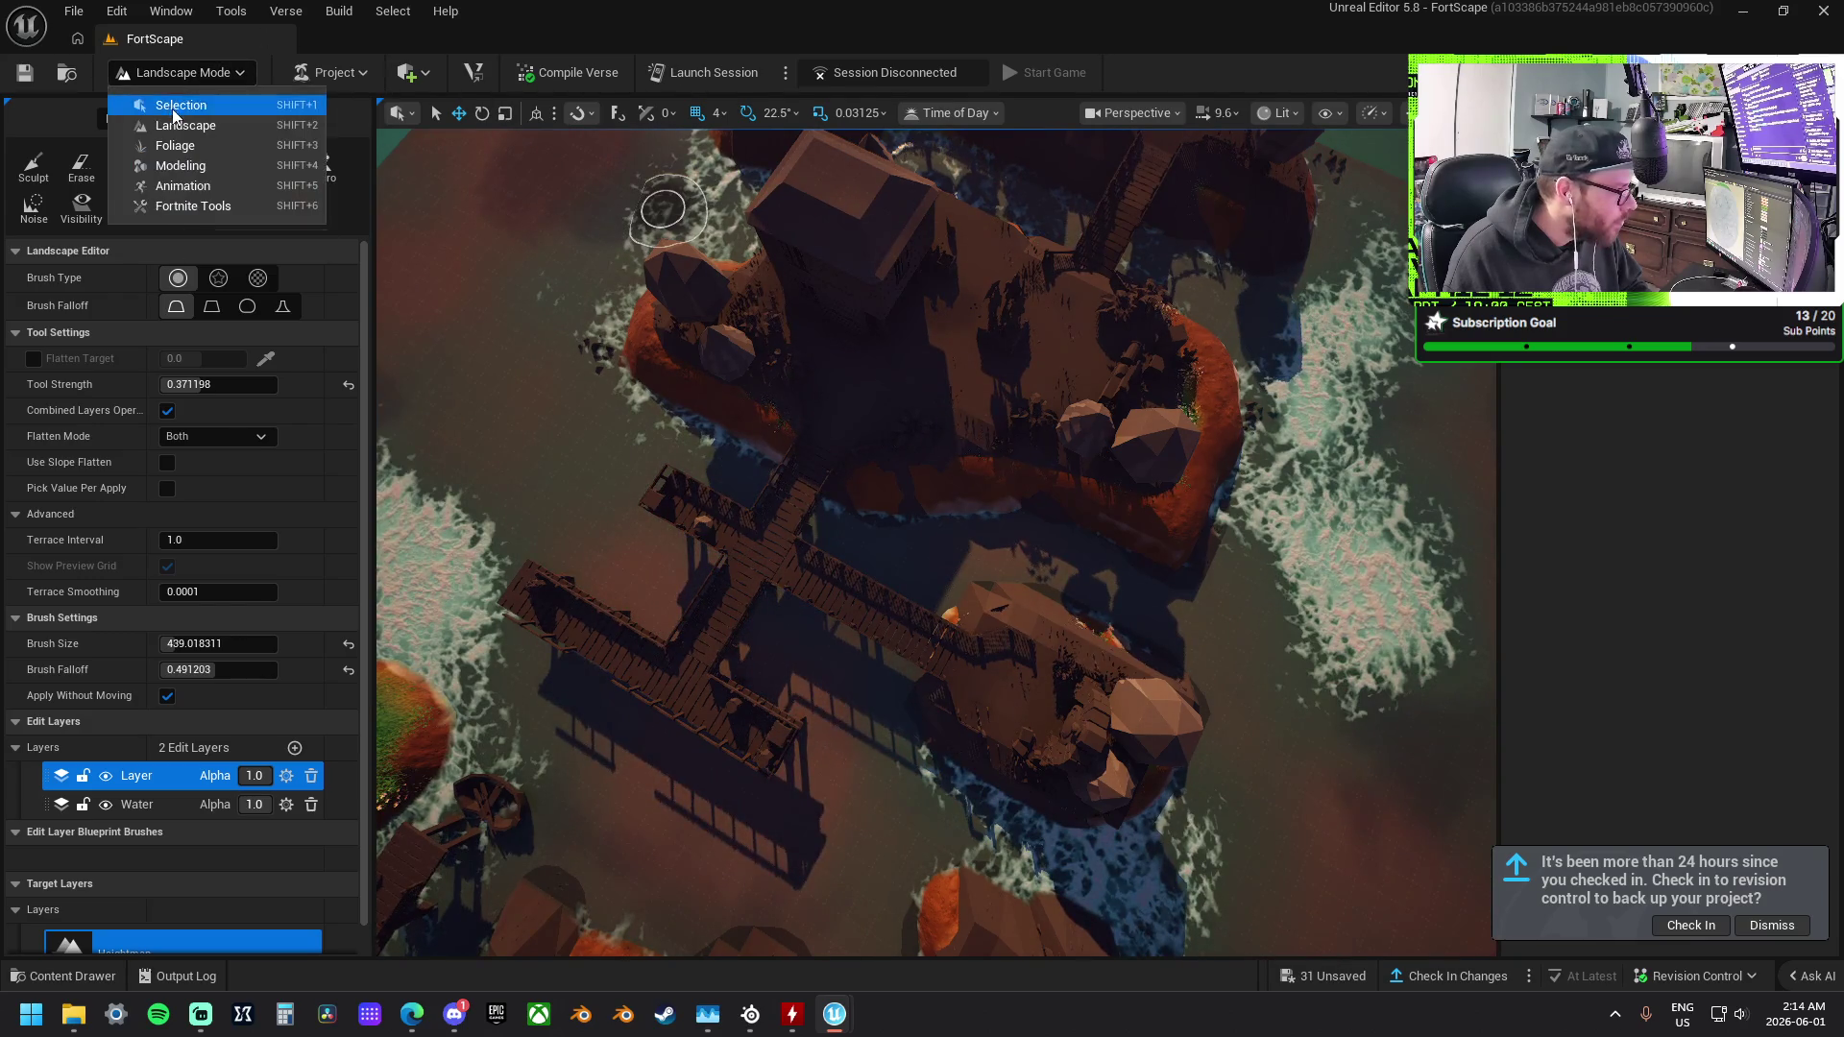
Return to Selection Mode, passing briefly through Foliage Mode.
{"action": "left_click", "coordinate": [171, 107]}
{"action": "left_click", "coordinate": [185, 75]}
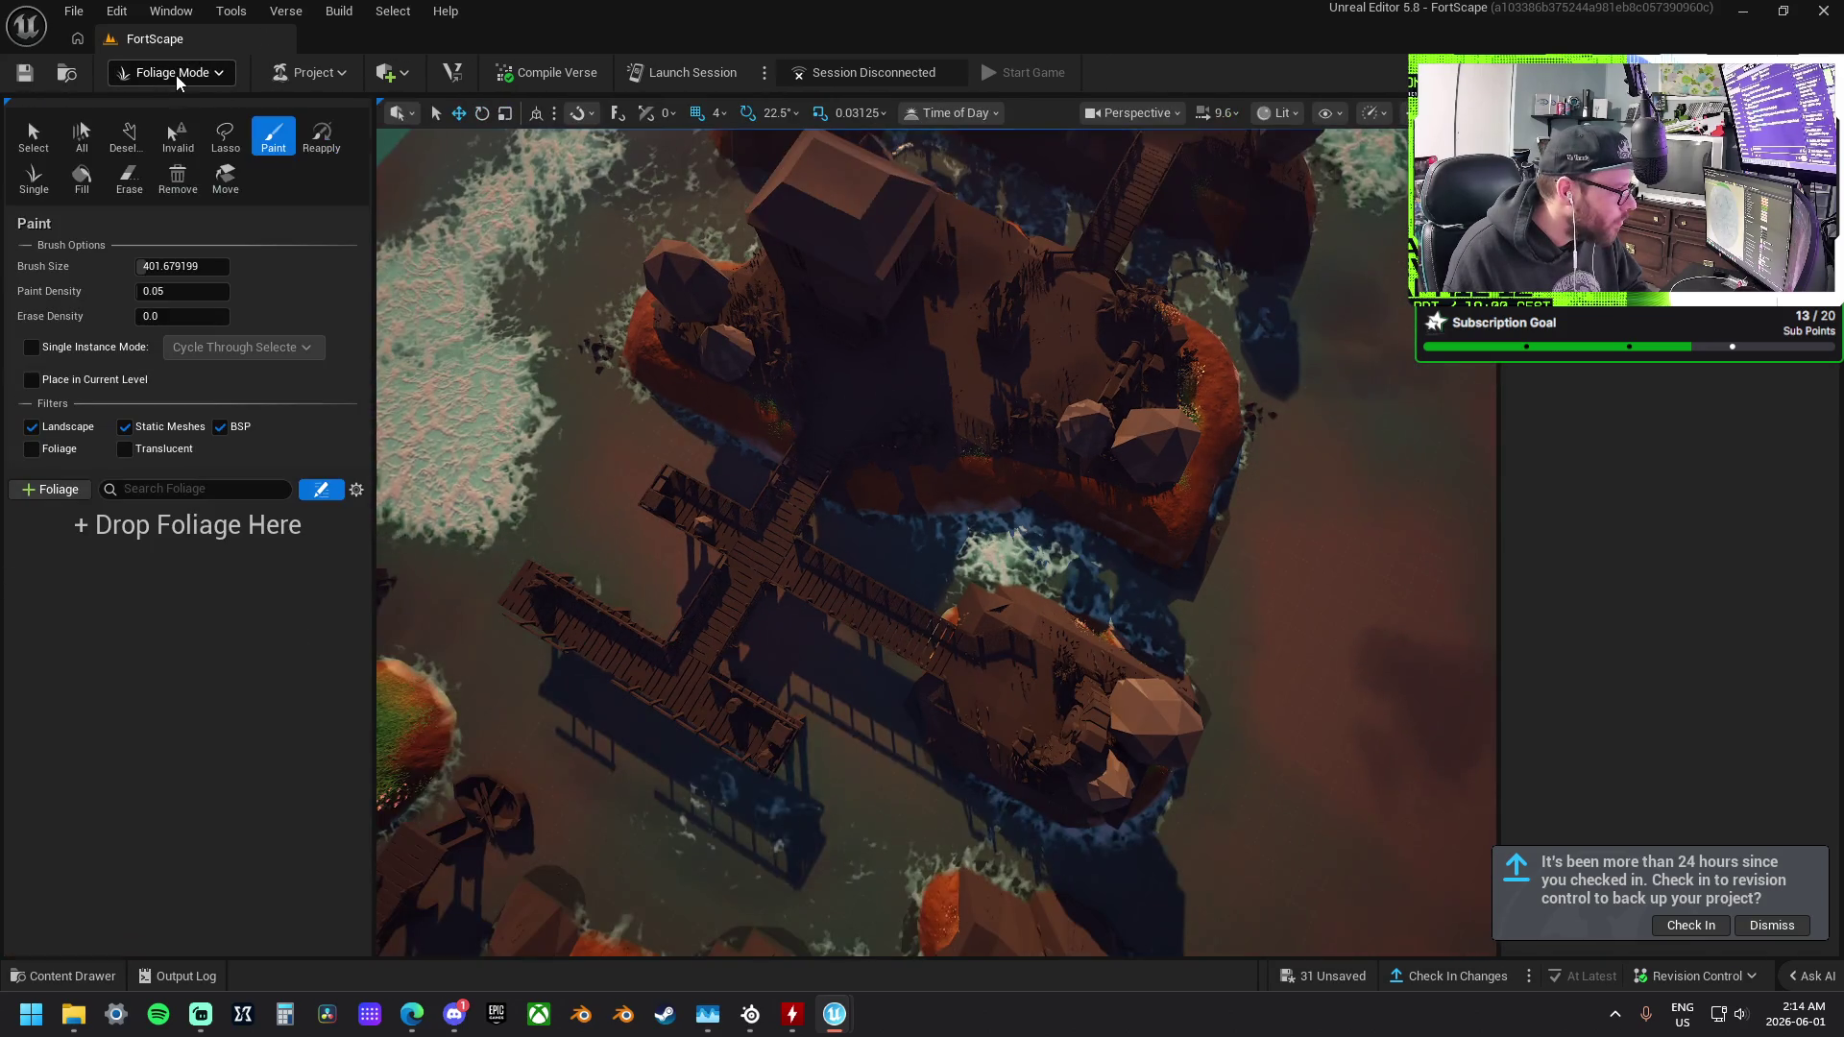
{"action": "left_click", "coordinate": [176, 75]}
{"action": "left_click", "coordinate": [171, 100]}
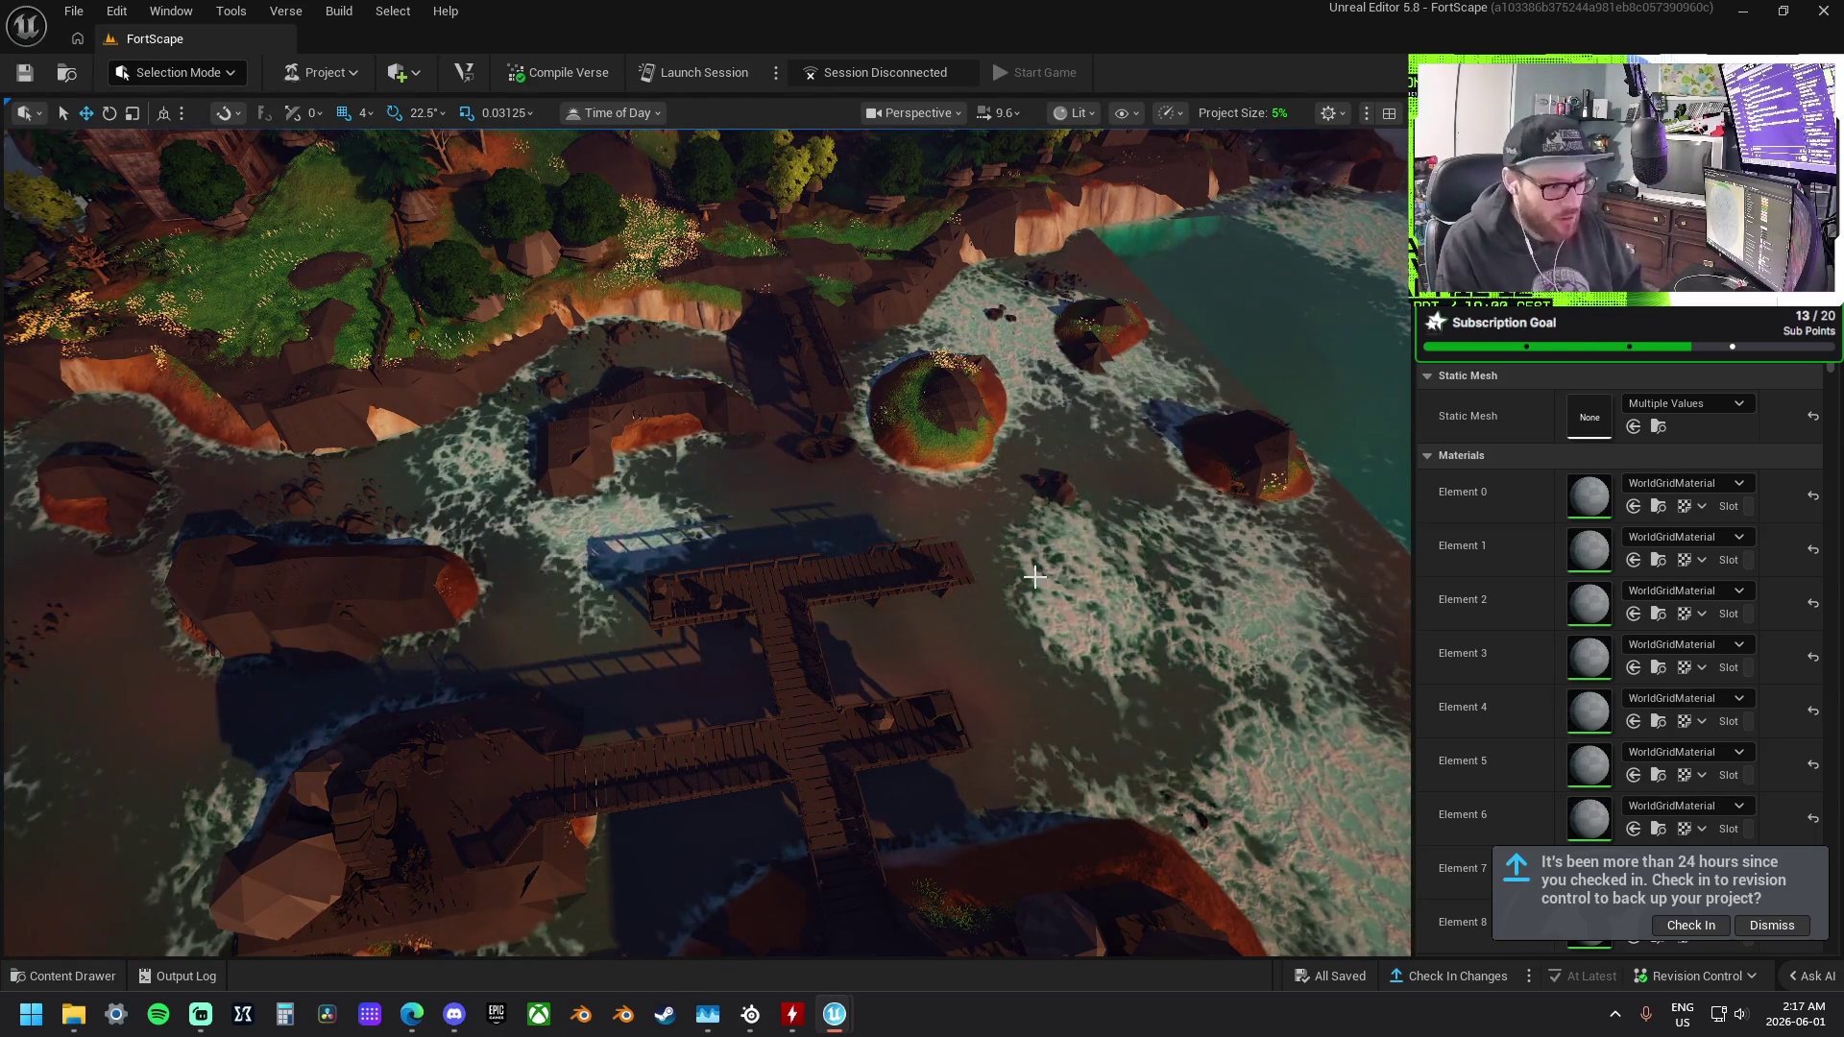
Fly over the island, select the landscape, then select the ocean water body to show its settings.
{"action": "scroll", "coordinate": [705, 542], "scroll_direction": "down", "scroll_amount": 10}
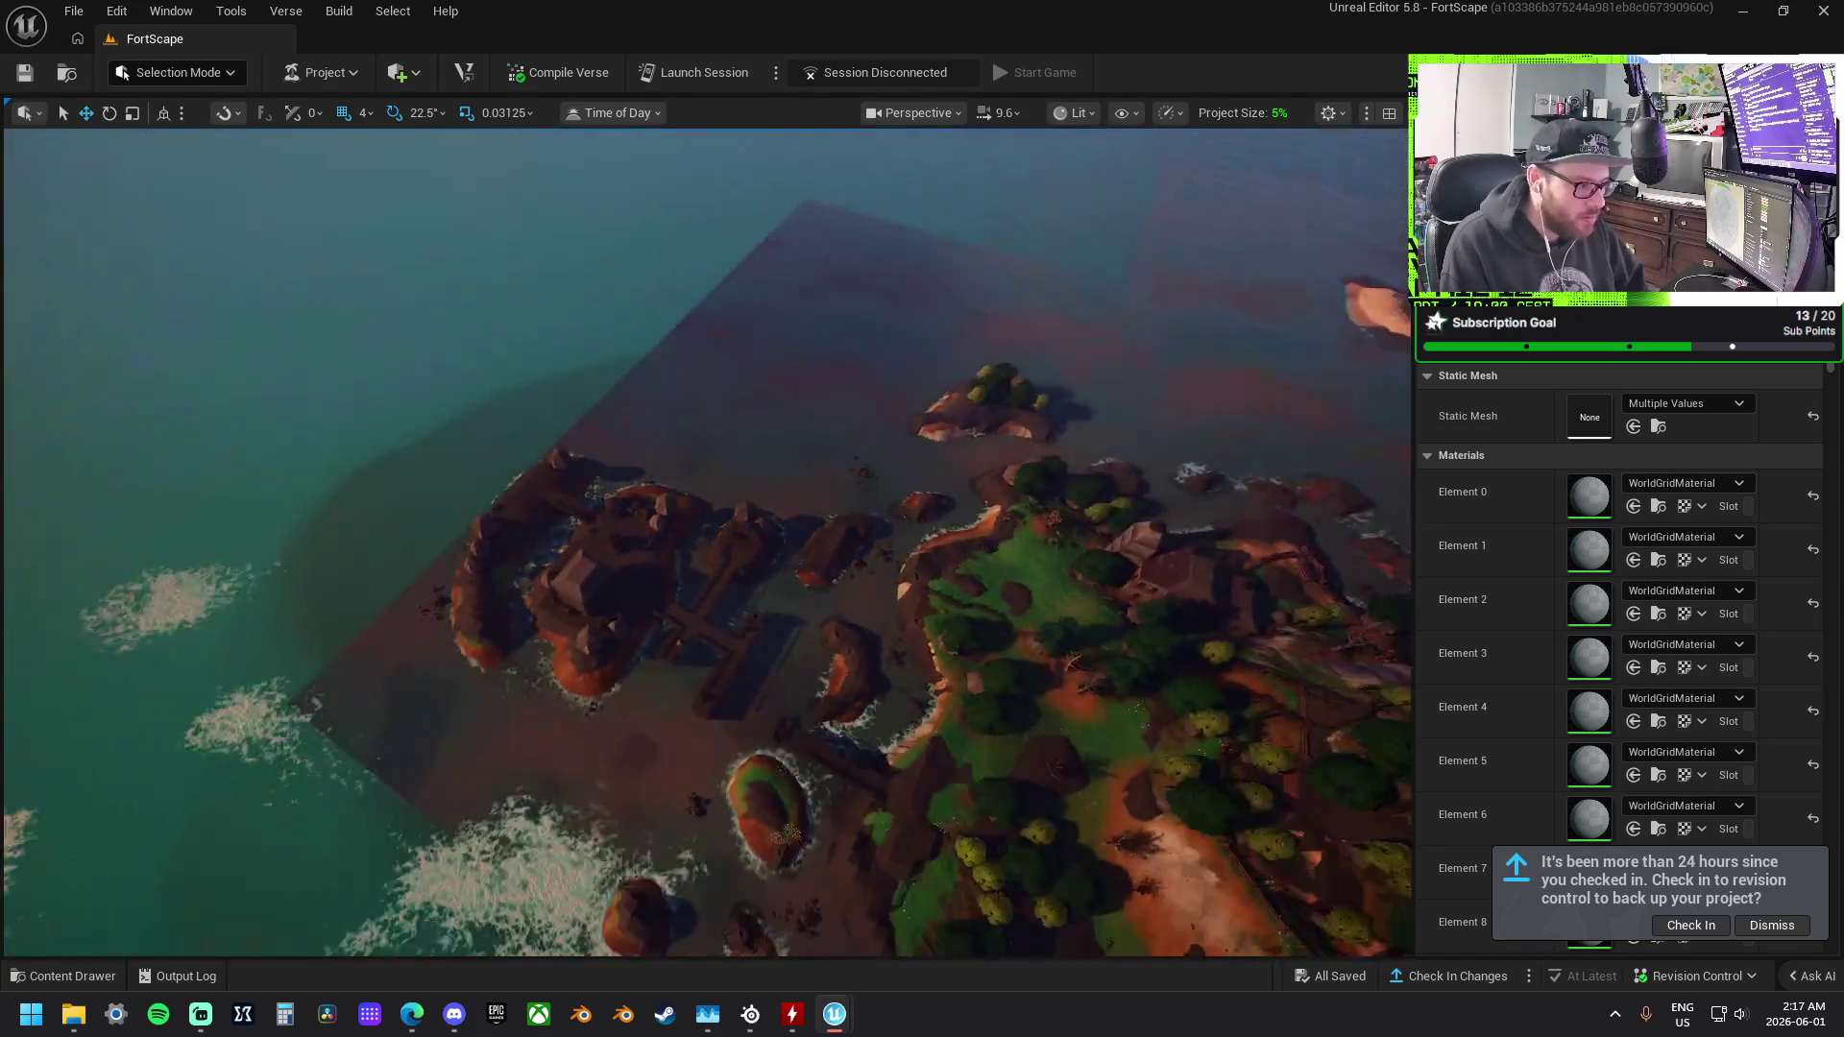
{"action": "key", "text": "s"}
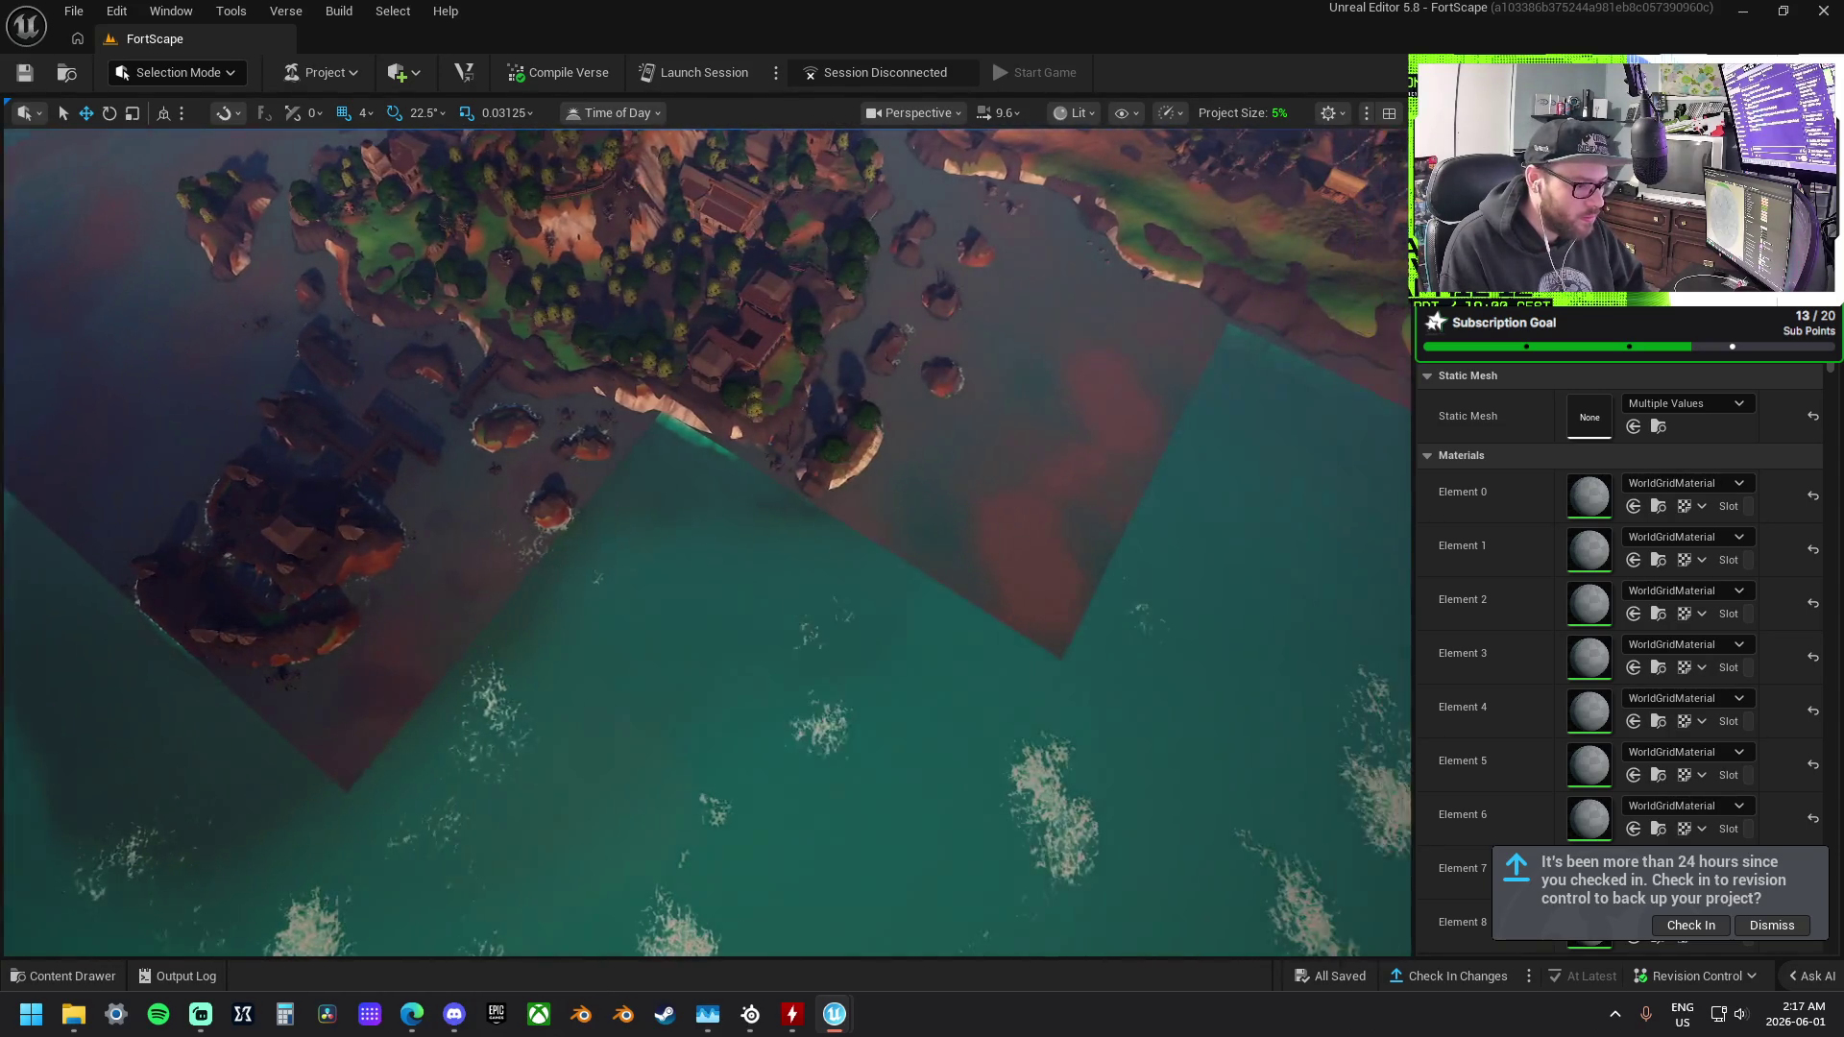
{"action": "scroll", "coordinate": [1099, 560], "scroll_direction": "up", "scroll_amount": 3}
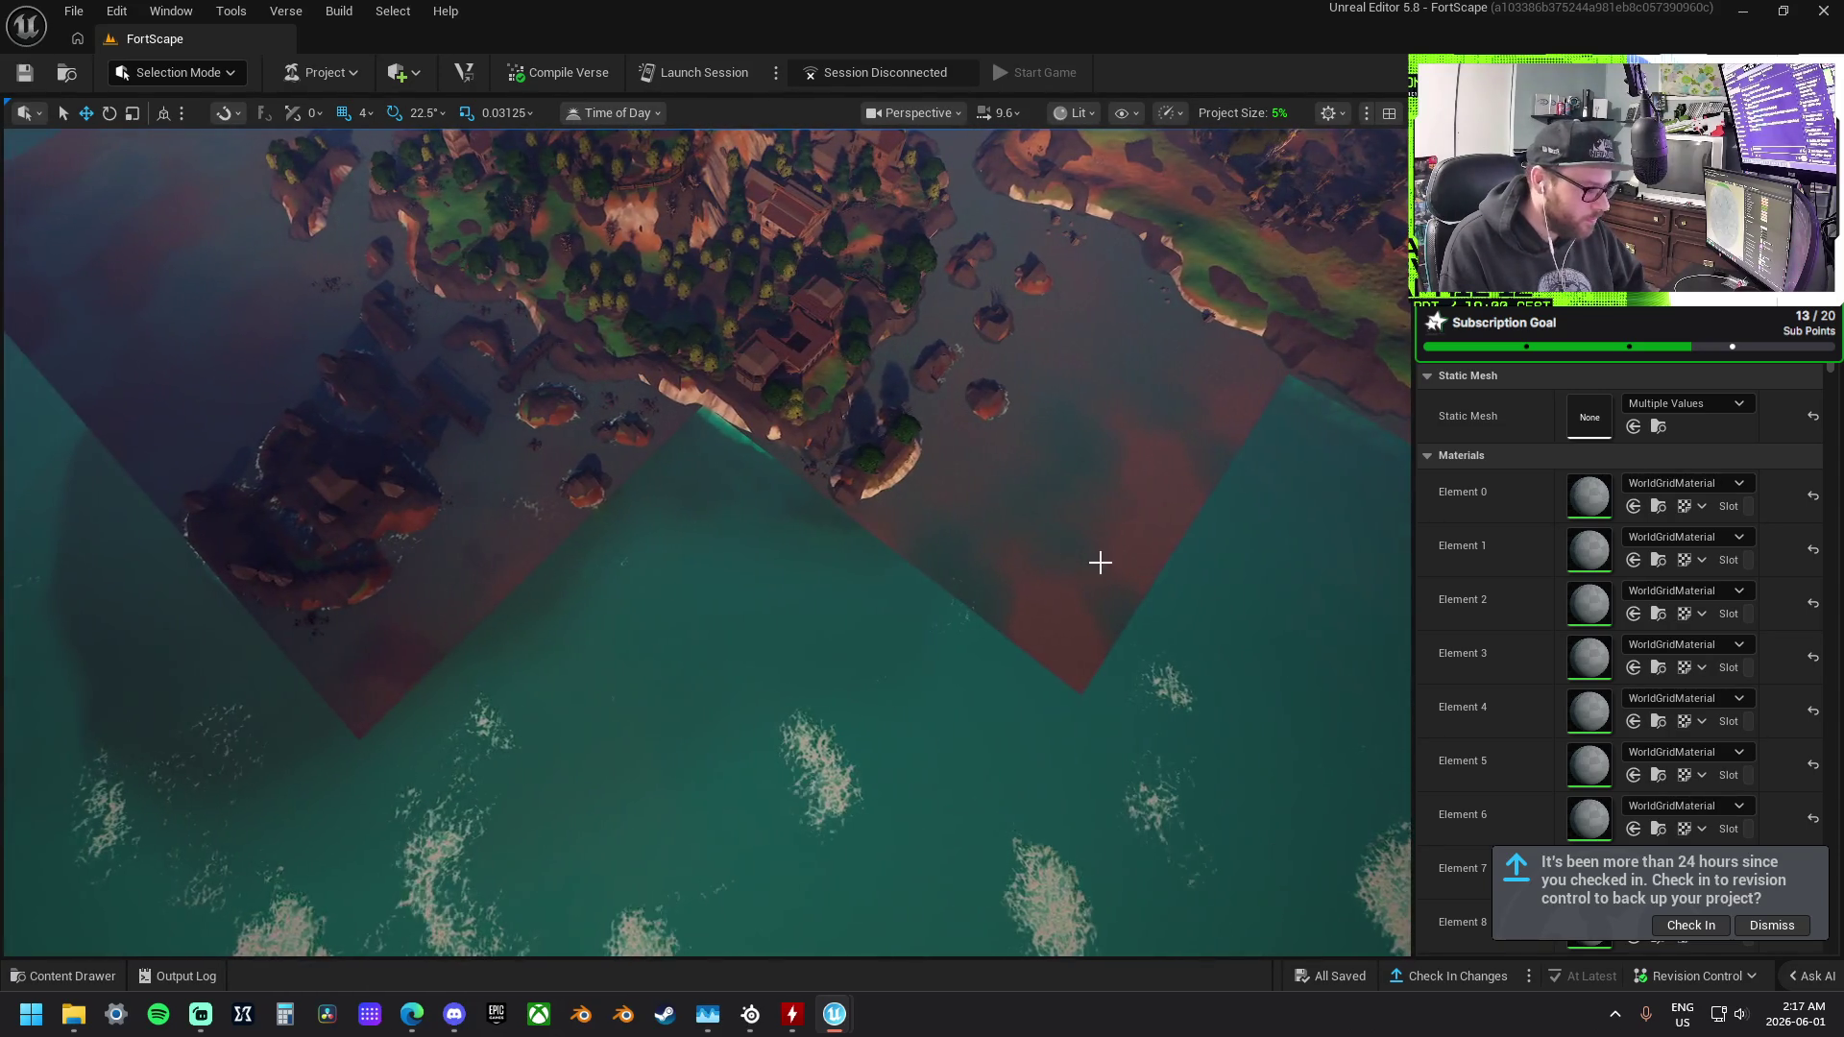
{"action": "left_click", "coordinate": [757, 363]}
{"action": "key", "text": "w"}
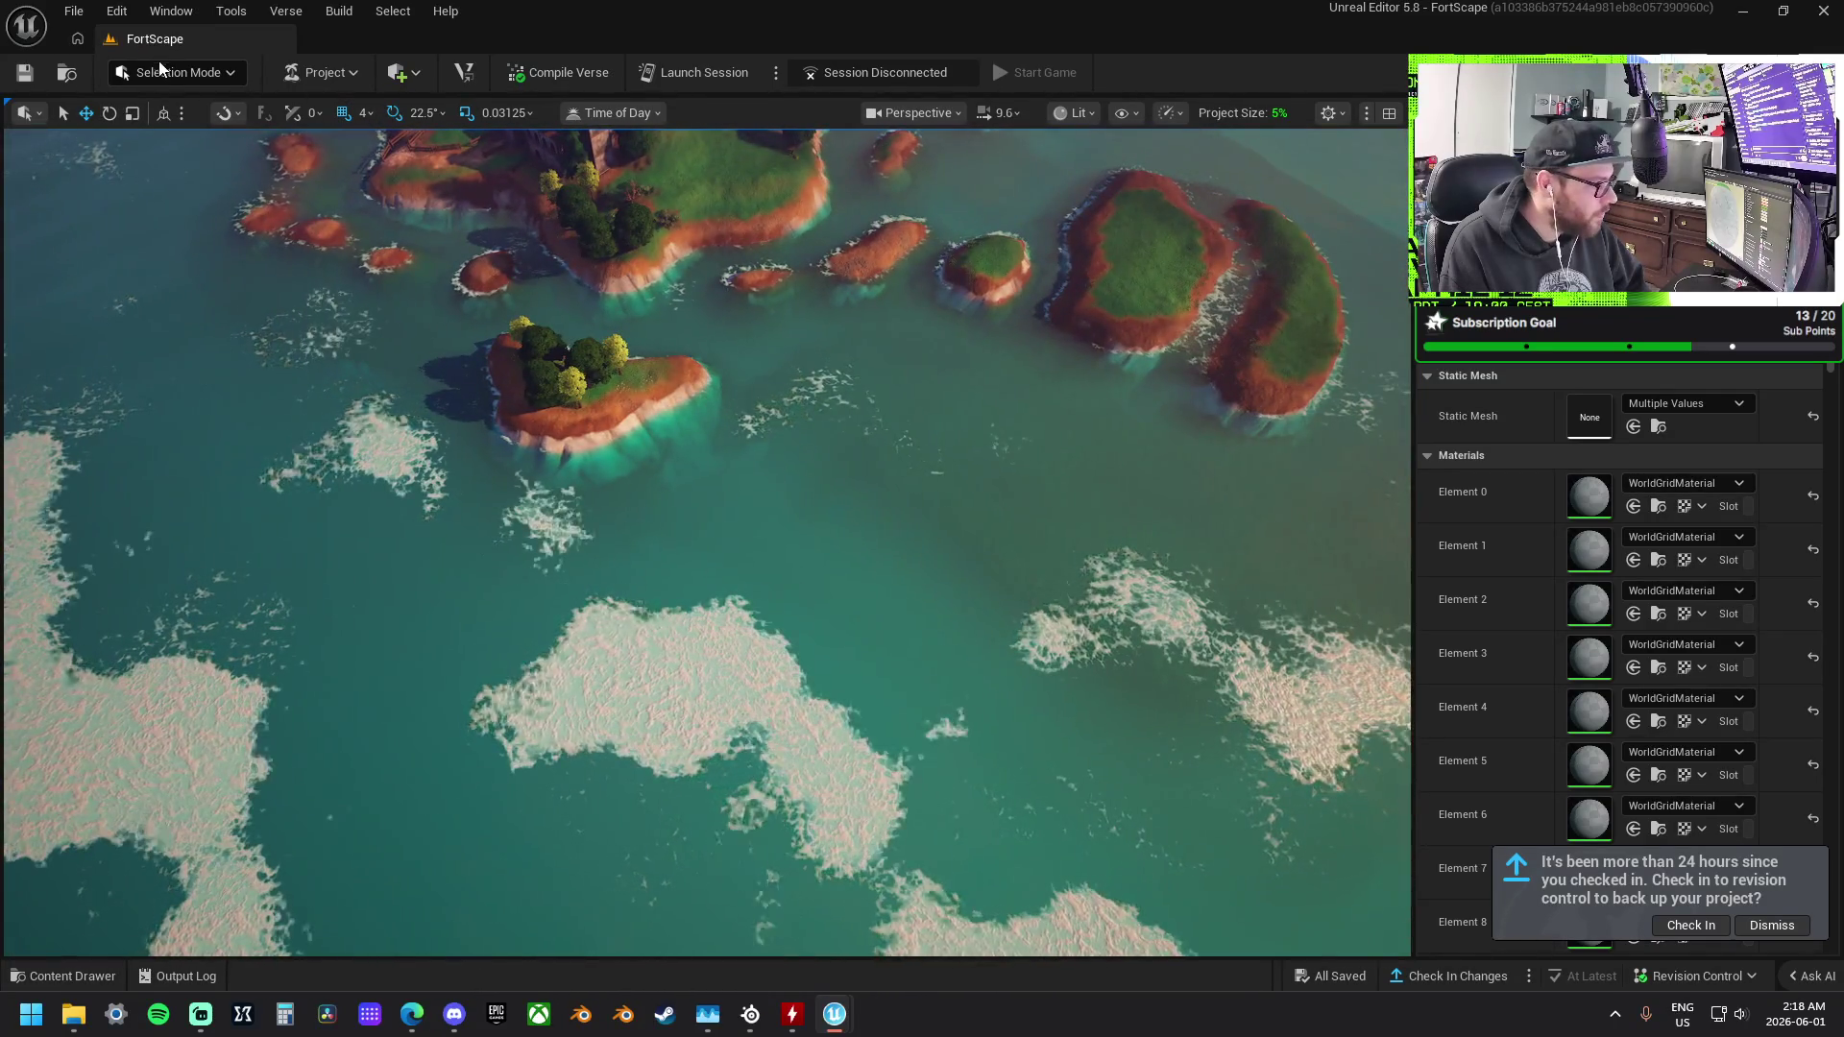
{"action": "left_click", "coordinate": [168, 72]}
{"action": "left_click", "coordinate": [184, 100]}
{"action": "left_click", "coordinate": [672, 538]}
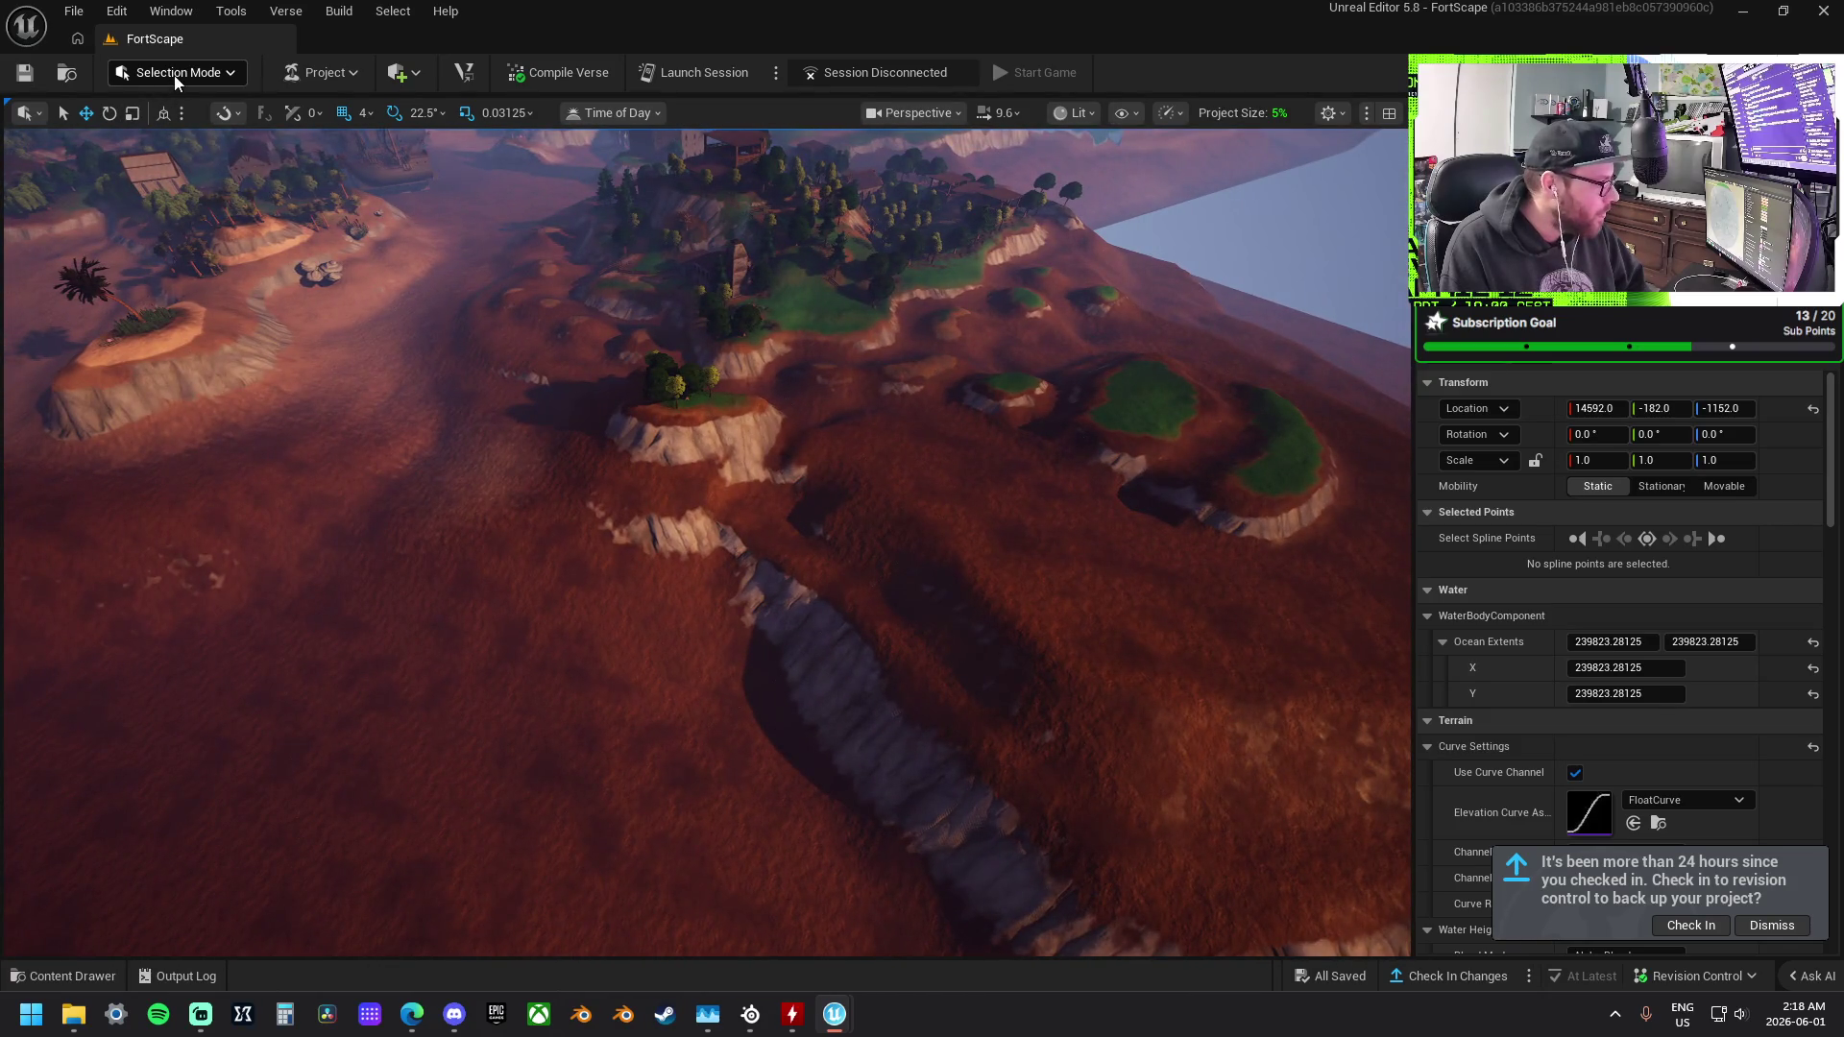
Enter landscape sculpting with the Smooth tool at strength 0.635198.
{"action": "left_click", "coordinate": [175, 75]}
{"action": "left_click", "coordinate": [217, 129]}
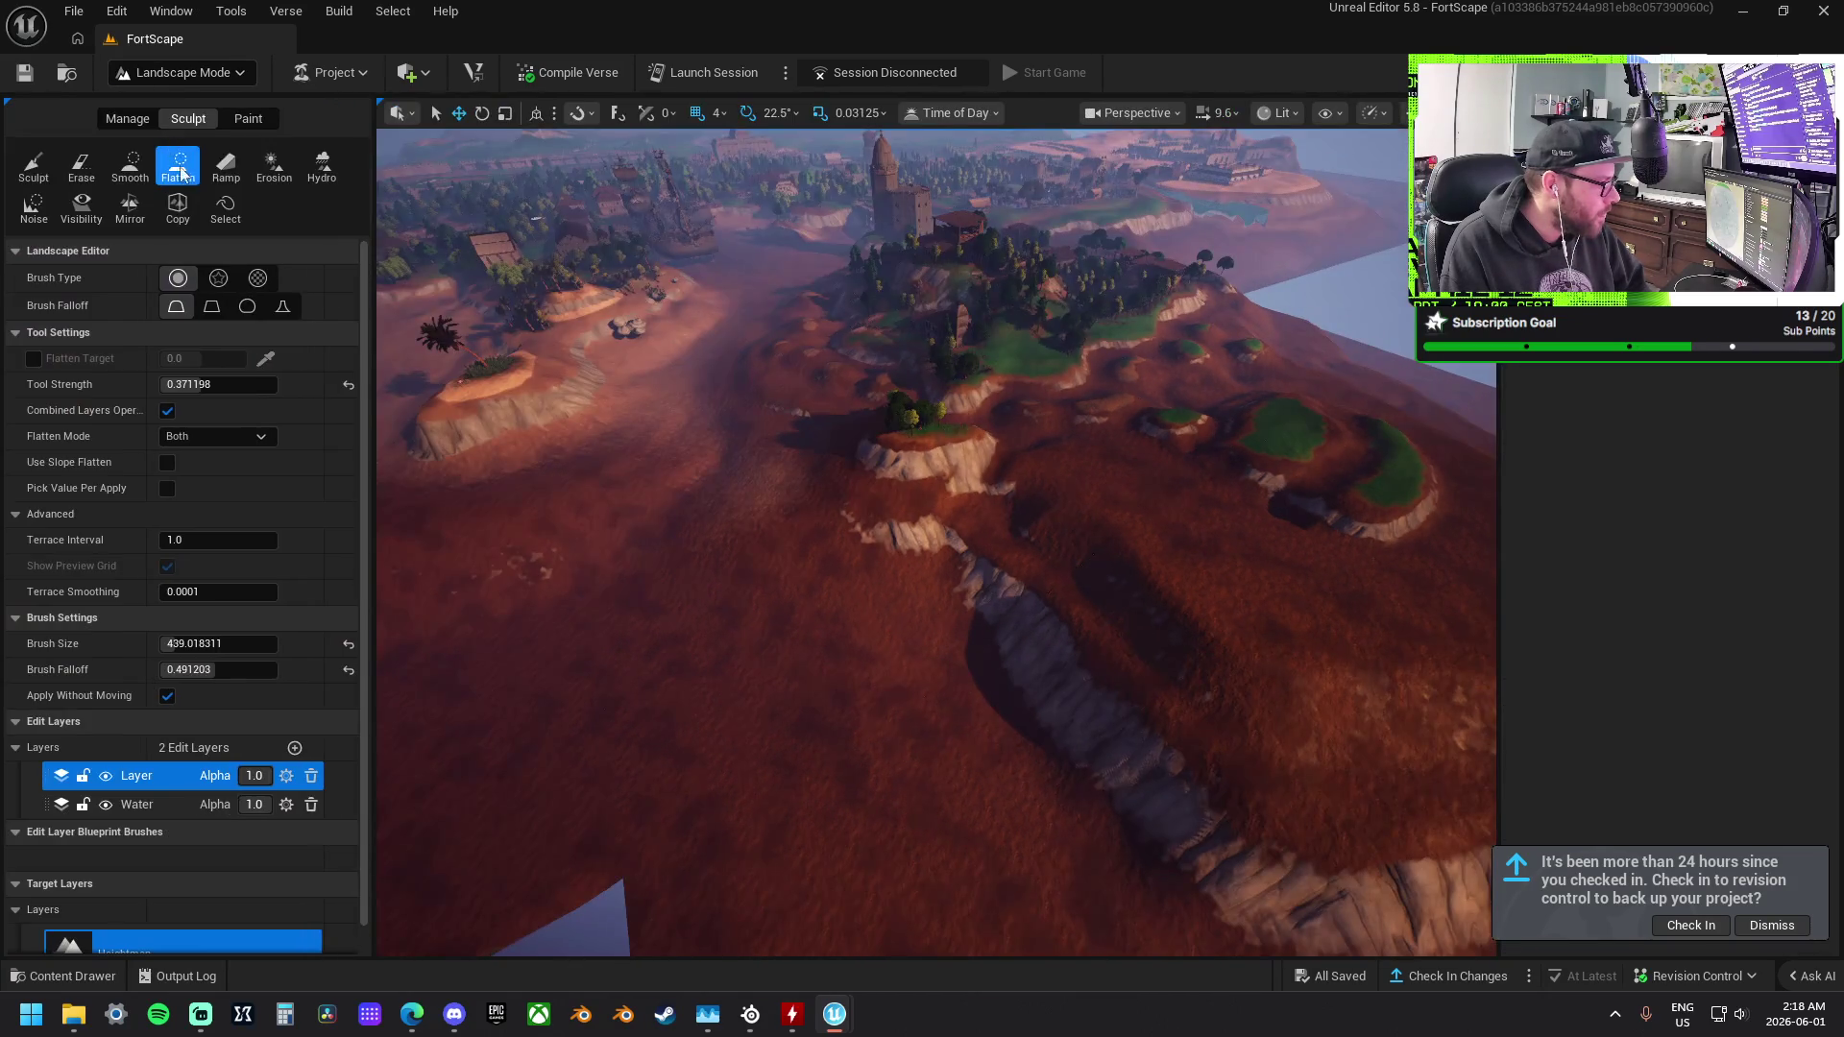
{"action": "left_click", "coordinate": [129, 178]}
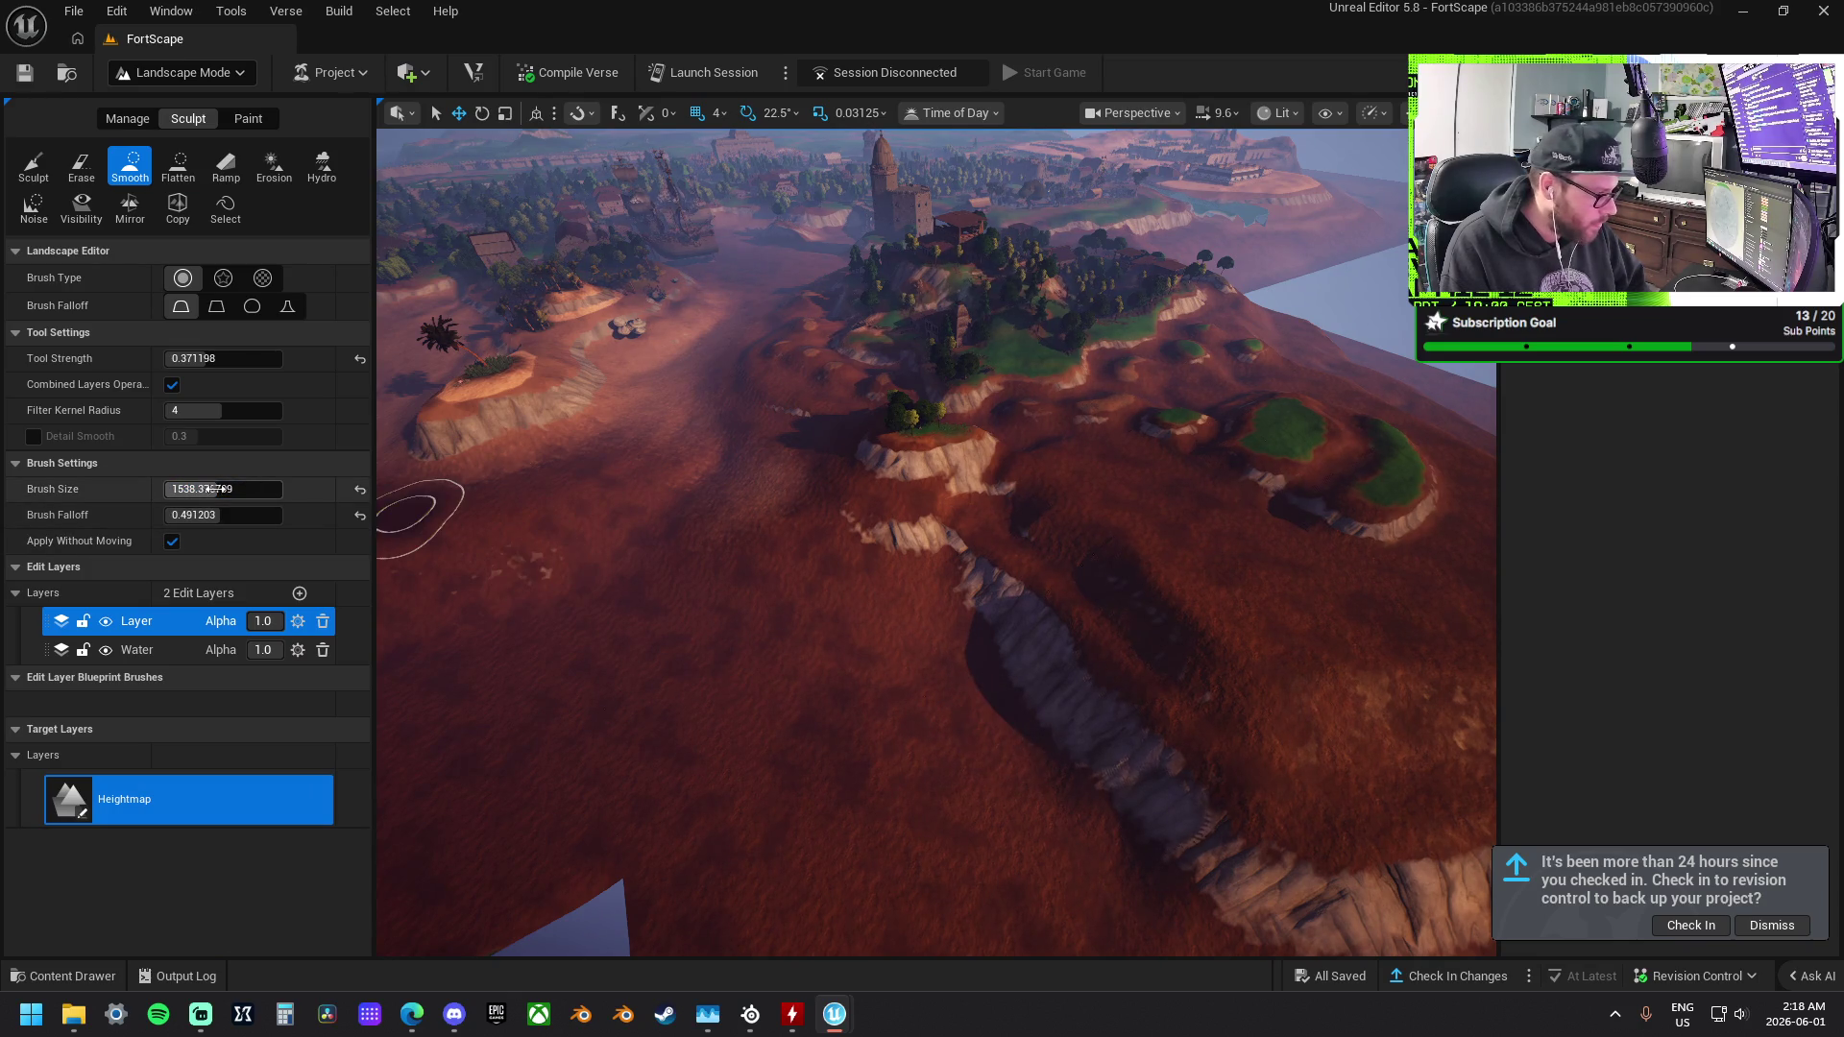
{"action": "left_click", "coordinate": [204, 358]}
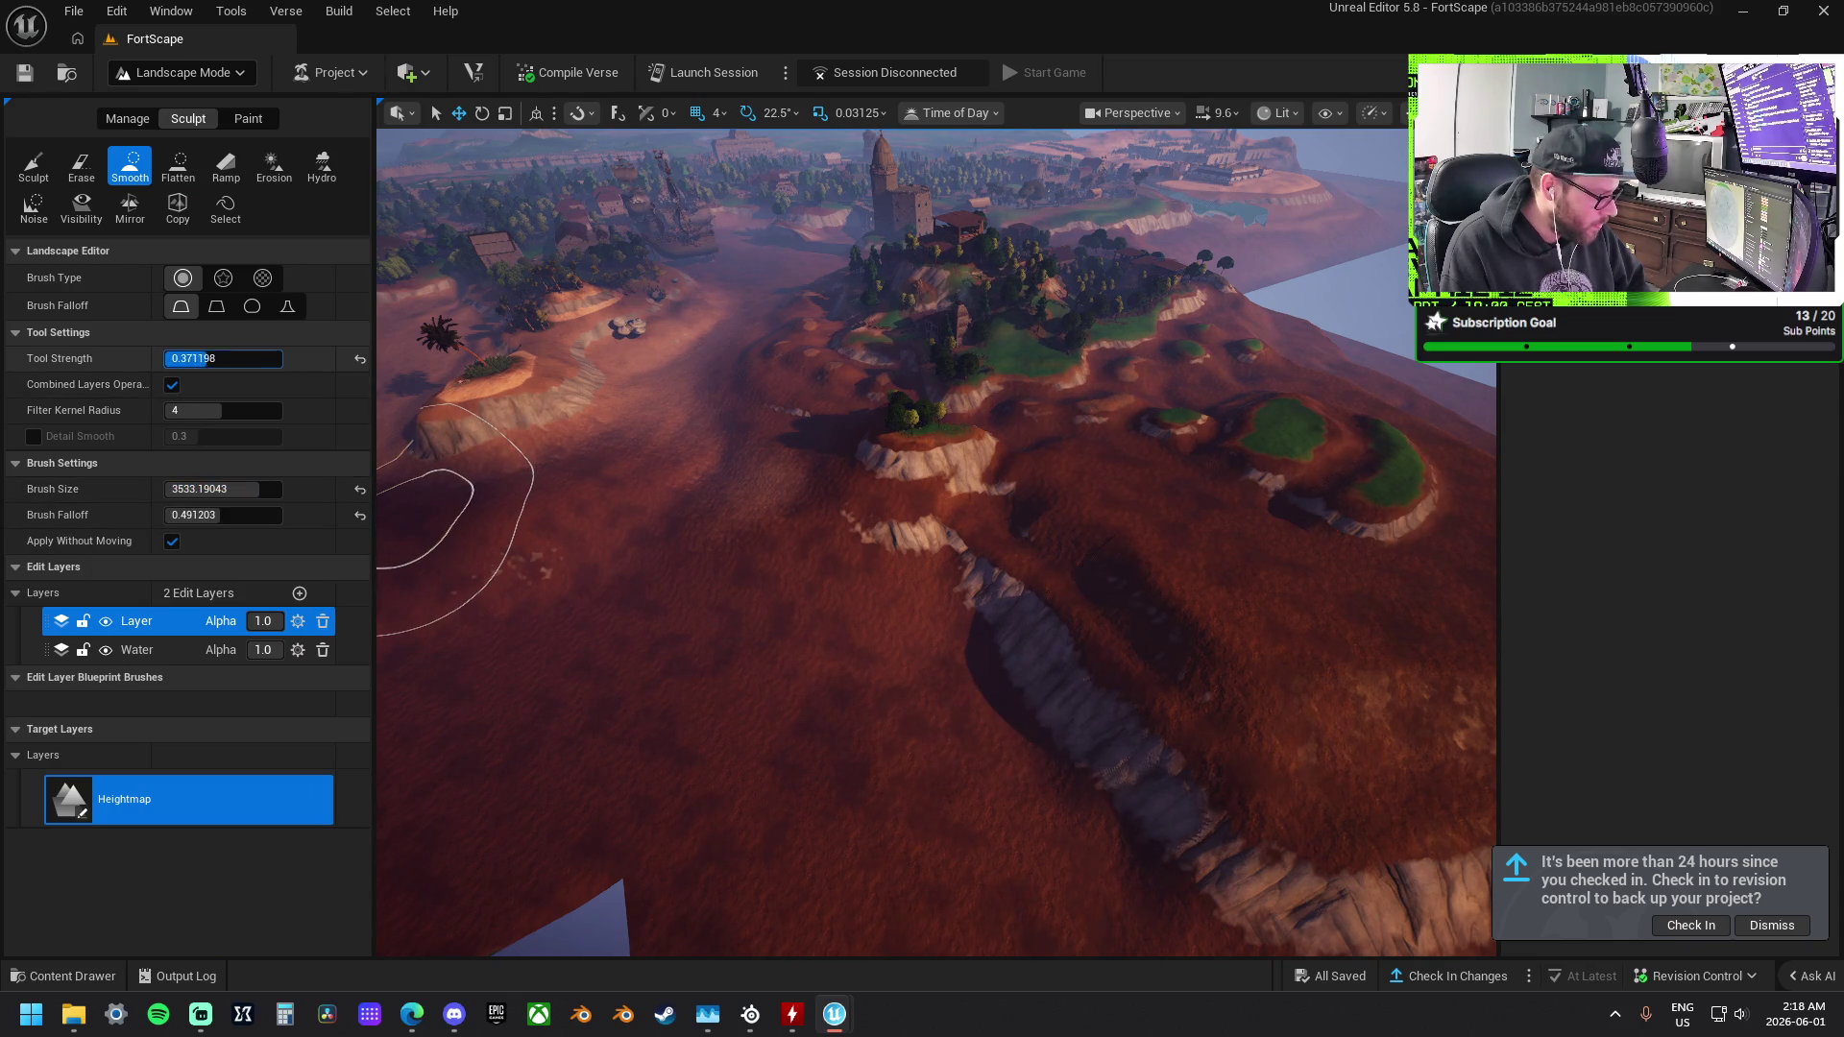
{"action": "left_click_drag", "start_coordinate": [203, 358], "coordinate": [223, 358]}
Smooth the ravine and the rocky cliff on the right side of the red terrain.
{"action": "mouse_move", "coordinate": [1249, 894]}
{"action": "left_mouse_down"}
{"action": "mouse_move", "coordinate": [1038, 678]}
{"action": "mouse_move", "coordinate": [1025, 621]}
{"action": "mouse_move", "coordinate": [839, 646]}
{"action": "mouse_move", "coordinate": [1104, 711]}
{"action": "mouse_move", "coordinate": [1424, 913]}
{"action": "mouse_move", "coordinate": [1383, 824]}
{"action": "left_mouse_up"}
{"action": "scroll", "coordinate": [1383, 824], "scroll_direction": "up", "scroll_amount": 5}
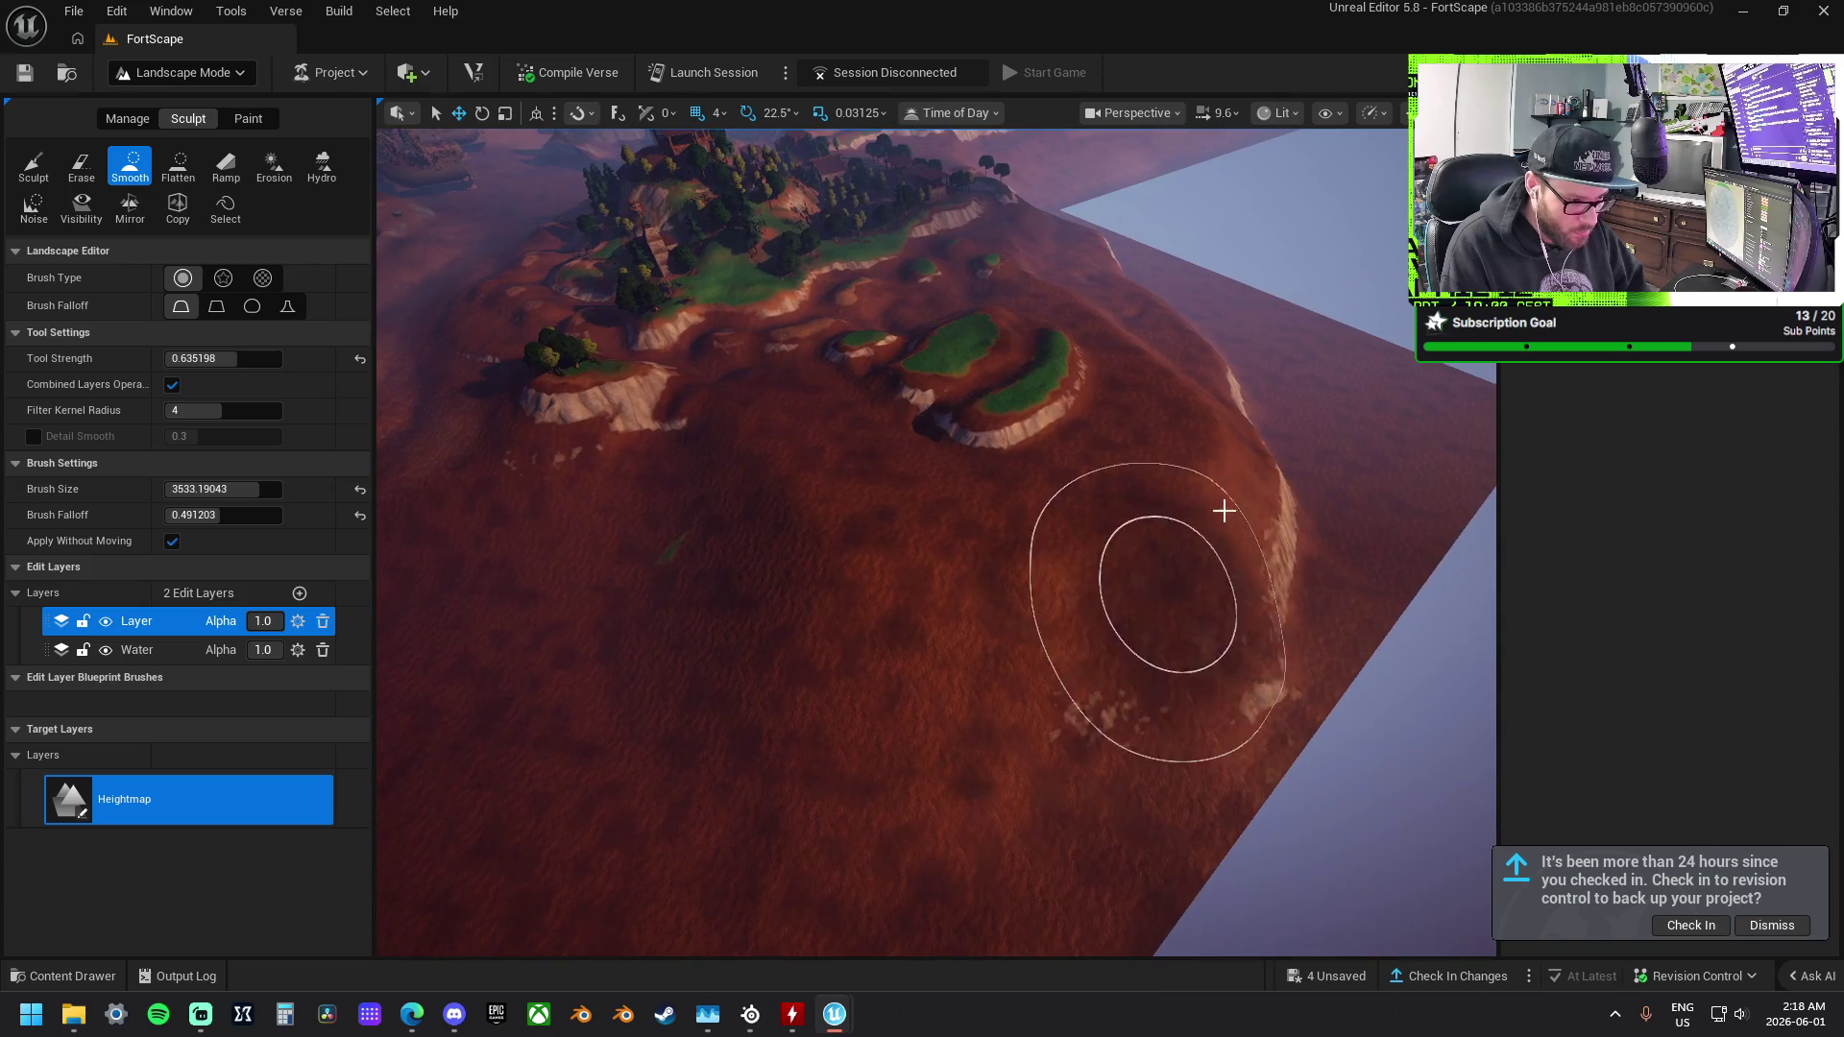
{"action": "mouse_move", "coordinate": [1237, 467]}
{"action": "left_mouse_down"}
{"action": "mouse_move", "coordinate": [1235, 608]}
{"action": "mouse_move", "coordinate": [1235, 576]}
{"action": "mouse_move", "coordinate": [963, 651]}
{"action": "mouse_move", "coordinate": [766, 515]}
{"action": "left_mouse_up"}
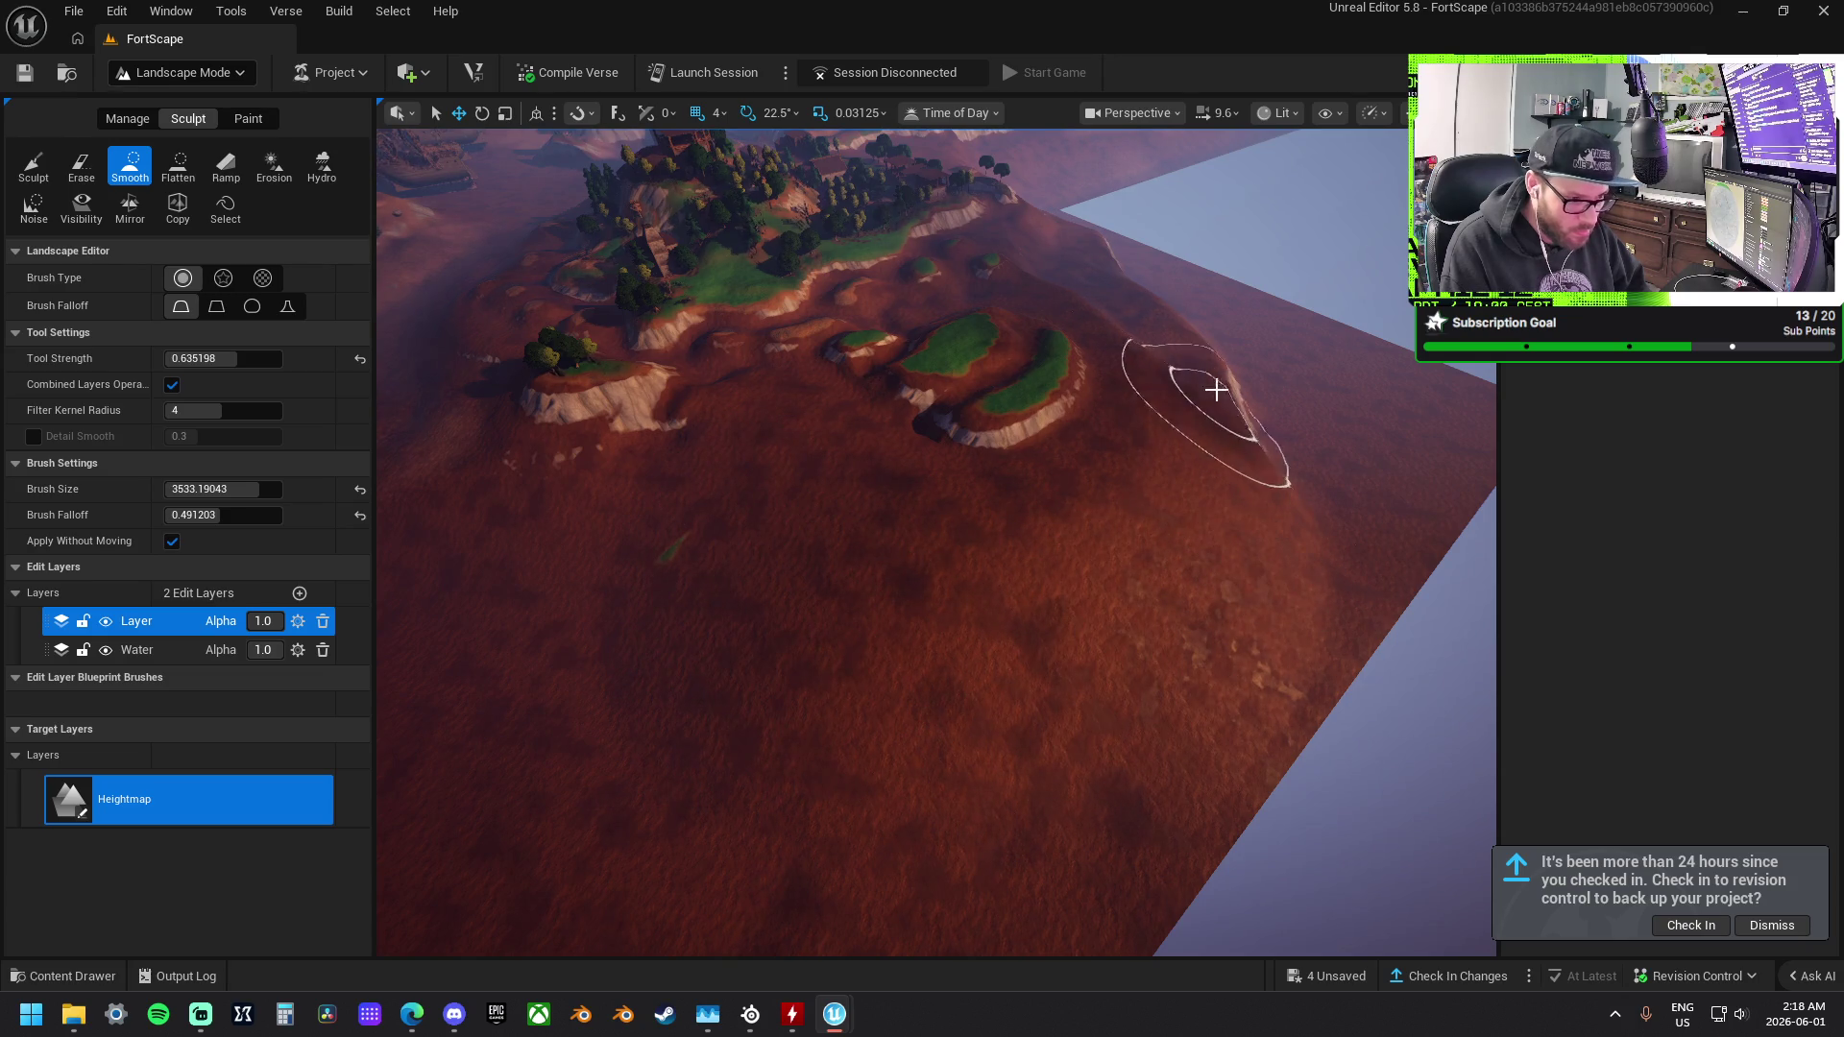
{"action": "mouse_move", "coordinate": [1221, 368]}
{"action": "left_mouse_down"}
{"action": "mouse_move", "coordinate": [836, 379]}
{"action": "mouse_move", "coordinate": [1124, 399]}
{"action": "left_mouse_up"}
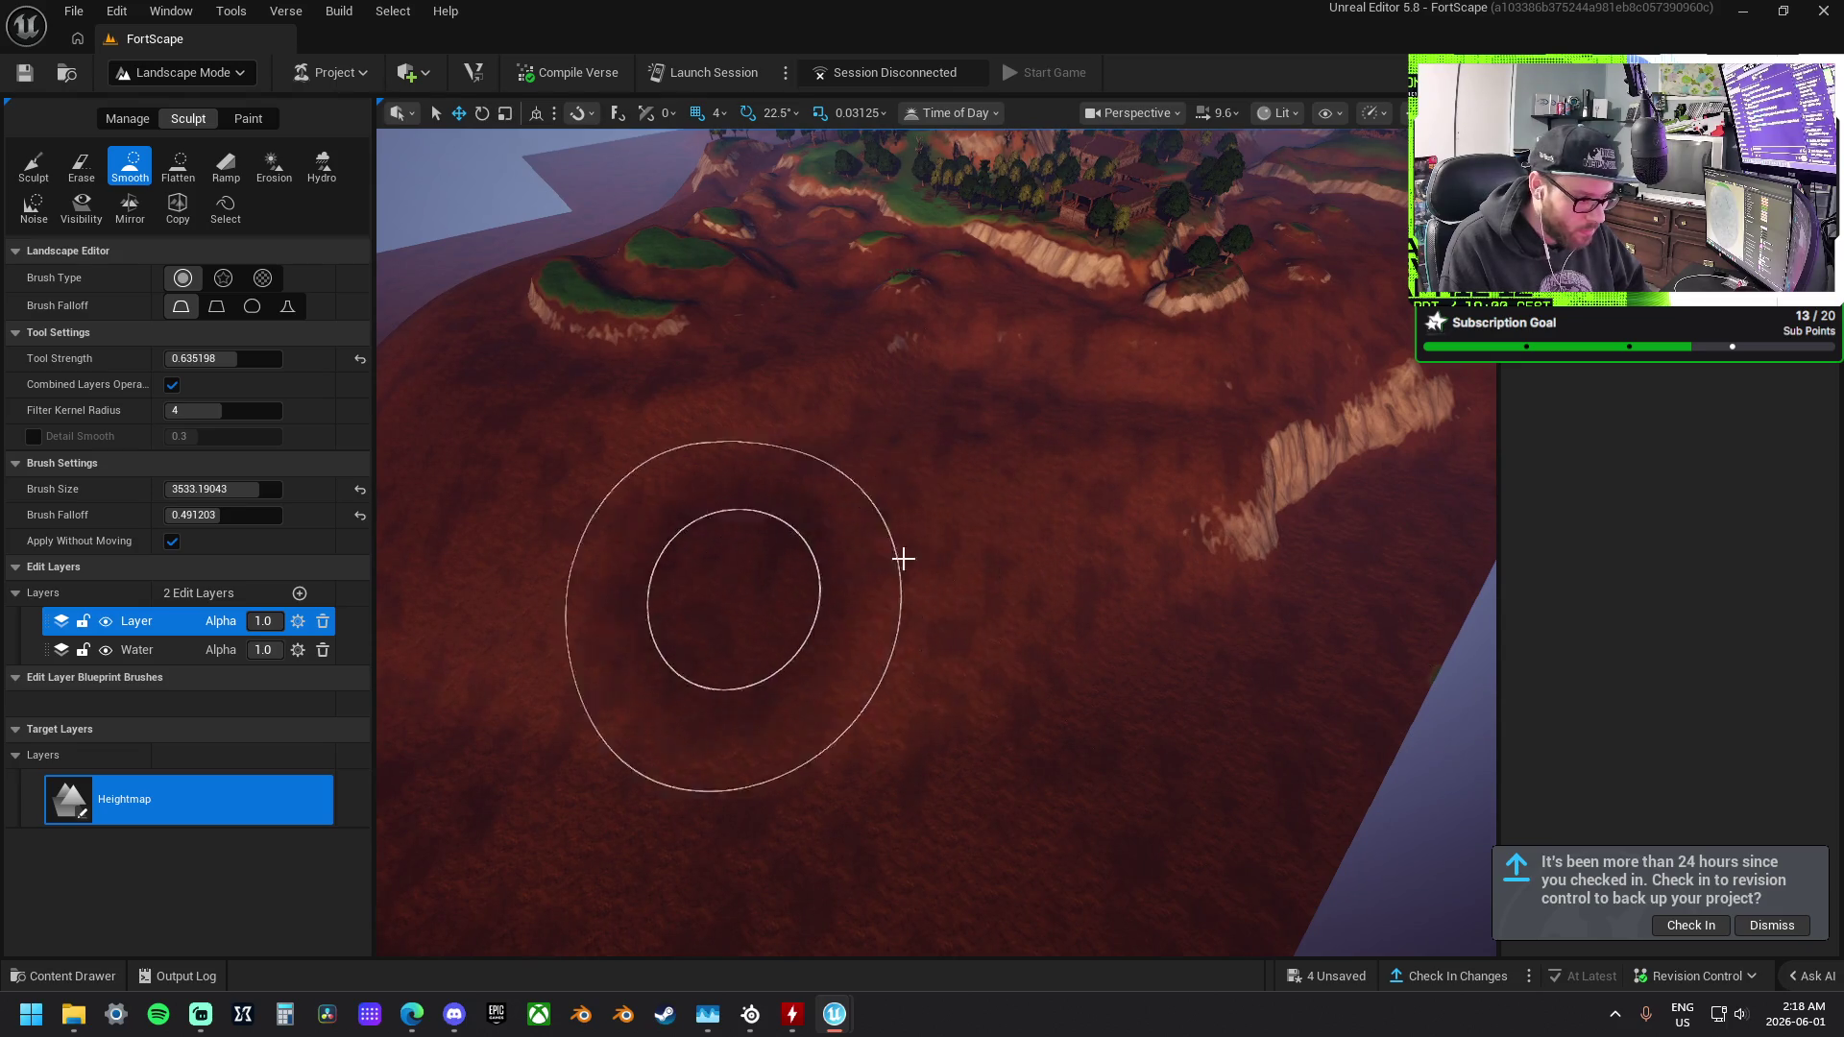
{"action": "mouse_move", "coordinate": [1224, 526]}
{"action": "left_mouse_down"}
{"action": "mouse_move", "coordinate": [1399, 452]}
{"action": "mouse_move", "coordinate": [1249, 576]}
{"action": "left_mouse_up"}
{"action": "left_click_drag", "start_coordinate": [1111, 564], "coordinate": [1111, 564]}
{"action": "left_click_drag", "start_coordinate": [1228, 478], "coordinate": [1227, 478]}
{"action": "mouse_move", "coordinate": [1045, 465]}
{"action": "left_mouse_down"}
{"action": "mouse_move", "coordinate": [1018, 423]}
{"action": "mouse_move", "coordinate": [988, 425]}
{"action": "left_mouse_up"}
{"action": "left_click", "coordinate": [179, 168]}
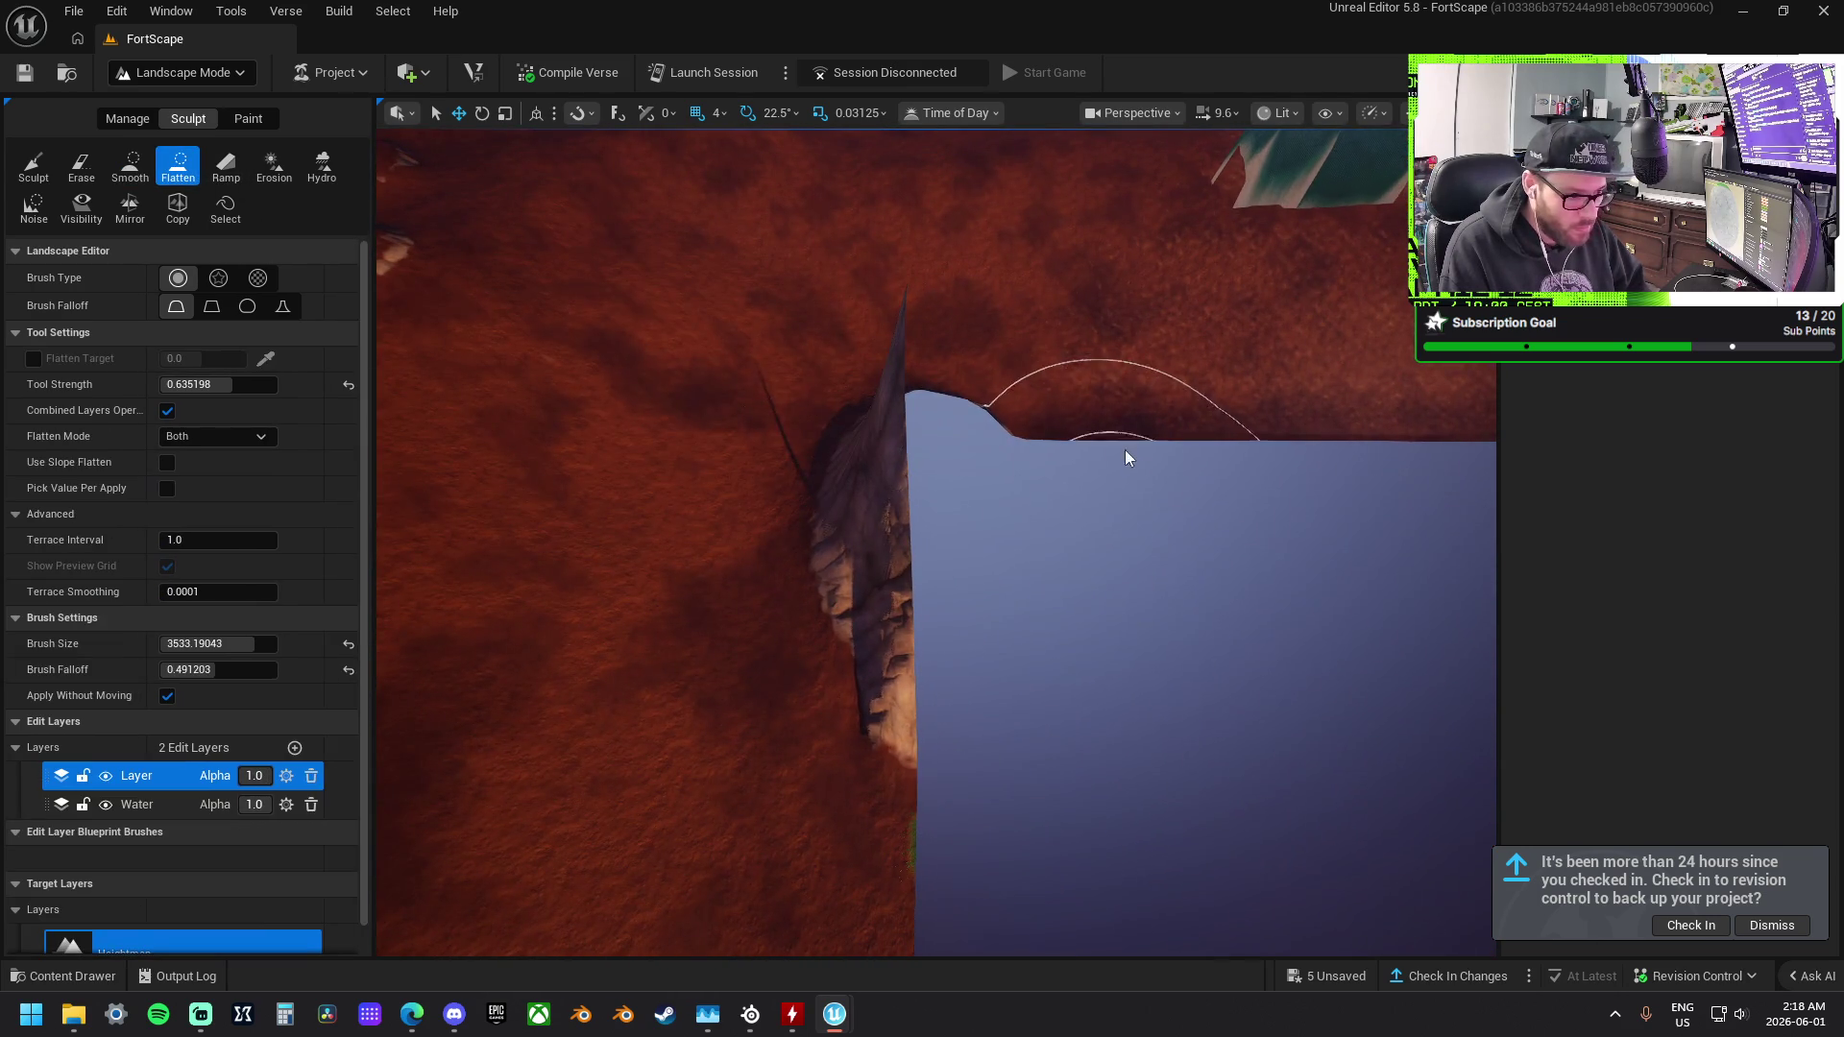
Flatten the ground along the cliff edge.
{"action": "mouse_move", "coordinate": [1087, 459]}
{"action": "left_mouse_down"}
{"action": "mouse_move", "coordinate": [996, 617]}
{"action": "mouse_move", "coordinate": [926, 407]}
{"action": "mouse_move", "coordinate": [834, 369]}
{"action": "left_mouse_up"}
{"action": "left_click_drag", "start_coordinate": [900, 424], "coordinate": [959, 413]}
{"action": "left_click_drag", "start_coordinate": [469, 204], "coordinate": [469, 205]}
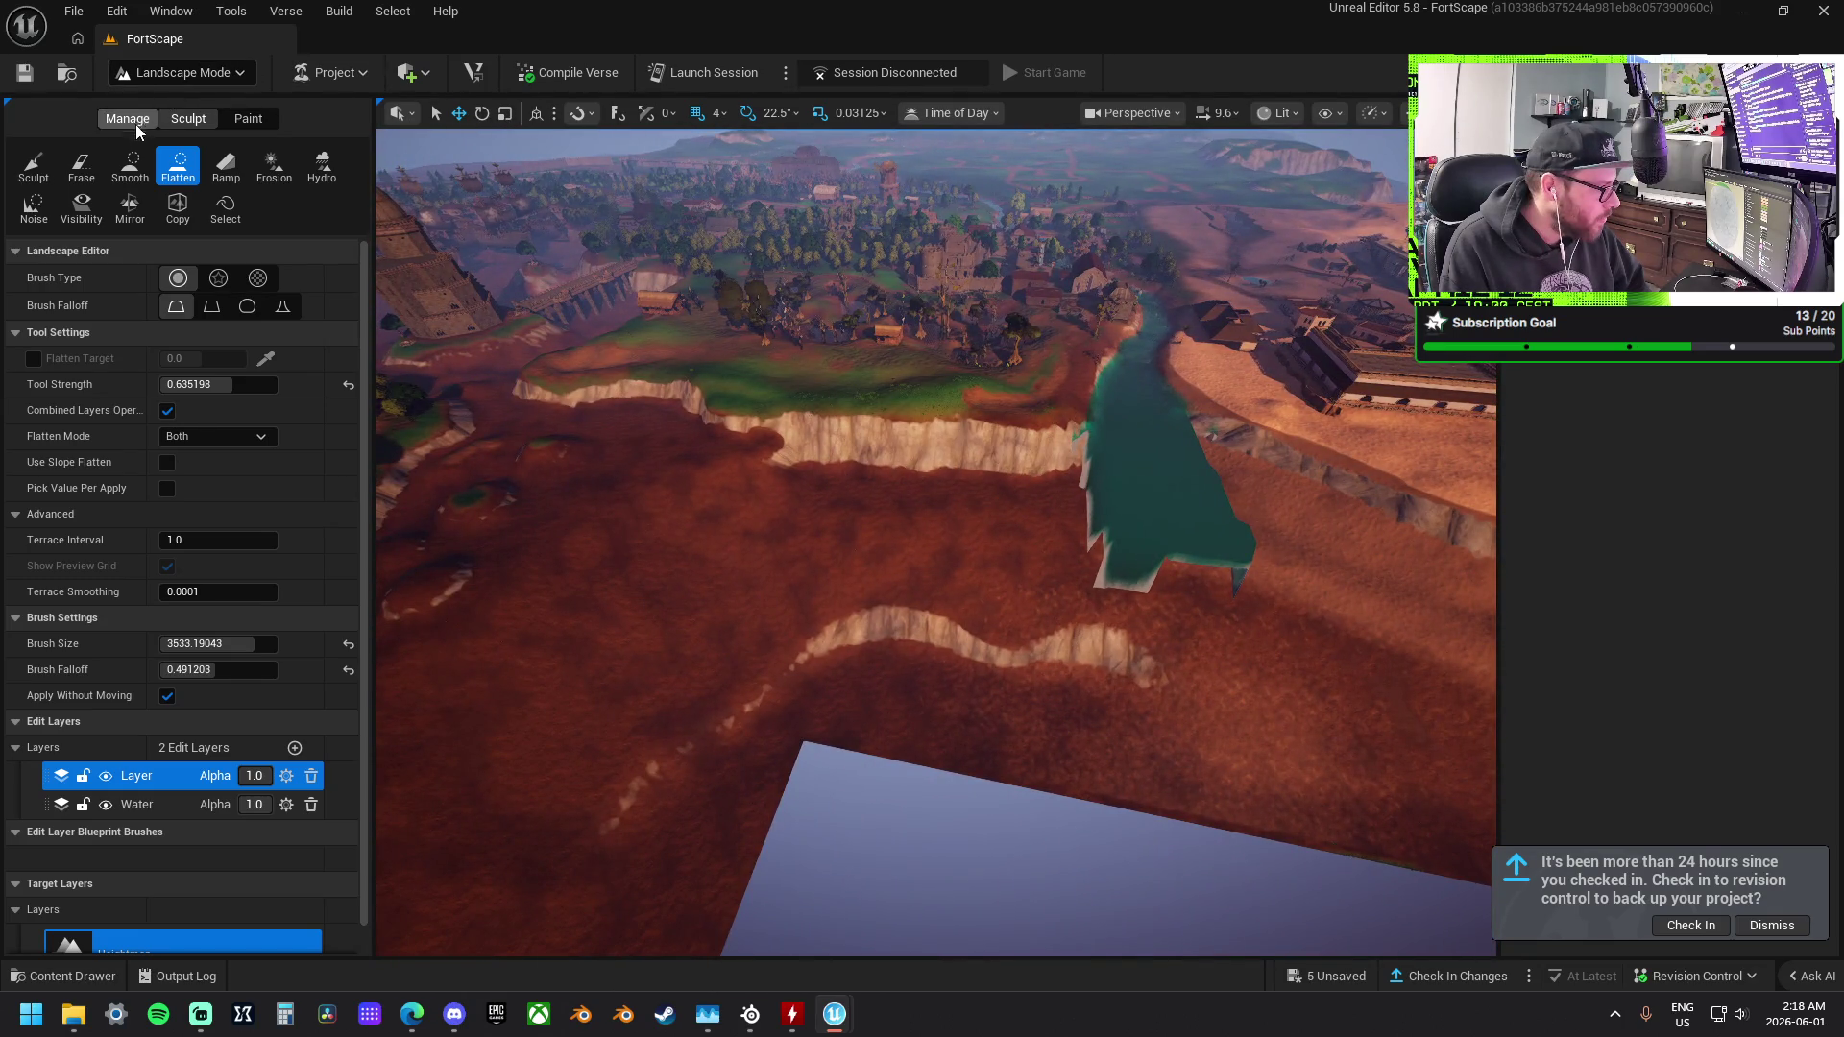
Smooth away the lower cliff ridge and the rough specks on the crater floor.
{"action": "left_click", "coordinate": [131, 168]}
{"action": "mouse_move", "coordinate": [930, 527]}
{"action": "left_mouse_down"}
{"action": "mouse_move", "coordinate": [1075, 618]}
{"action": "mouse_move", "coordinate": [819, 575]}
{"action": "left_mouse_up"}
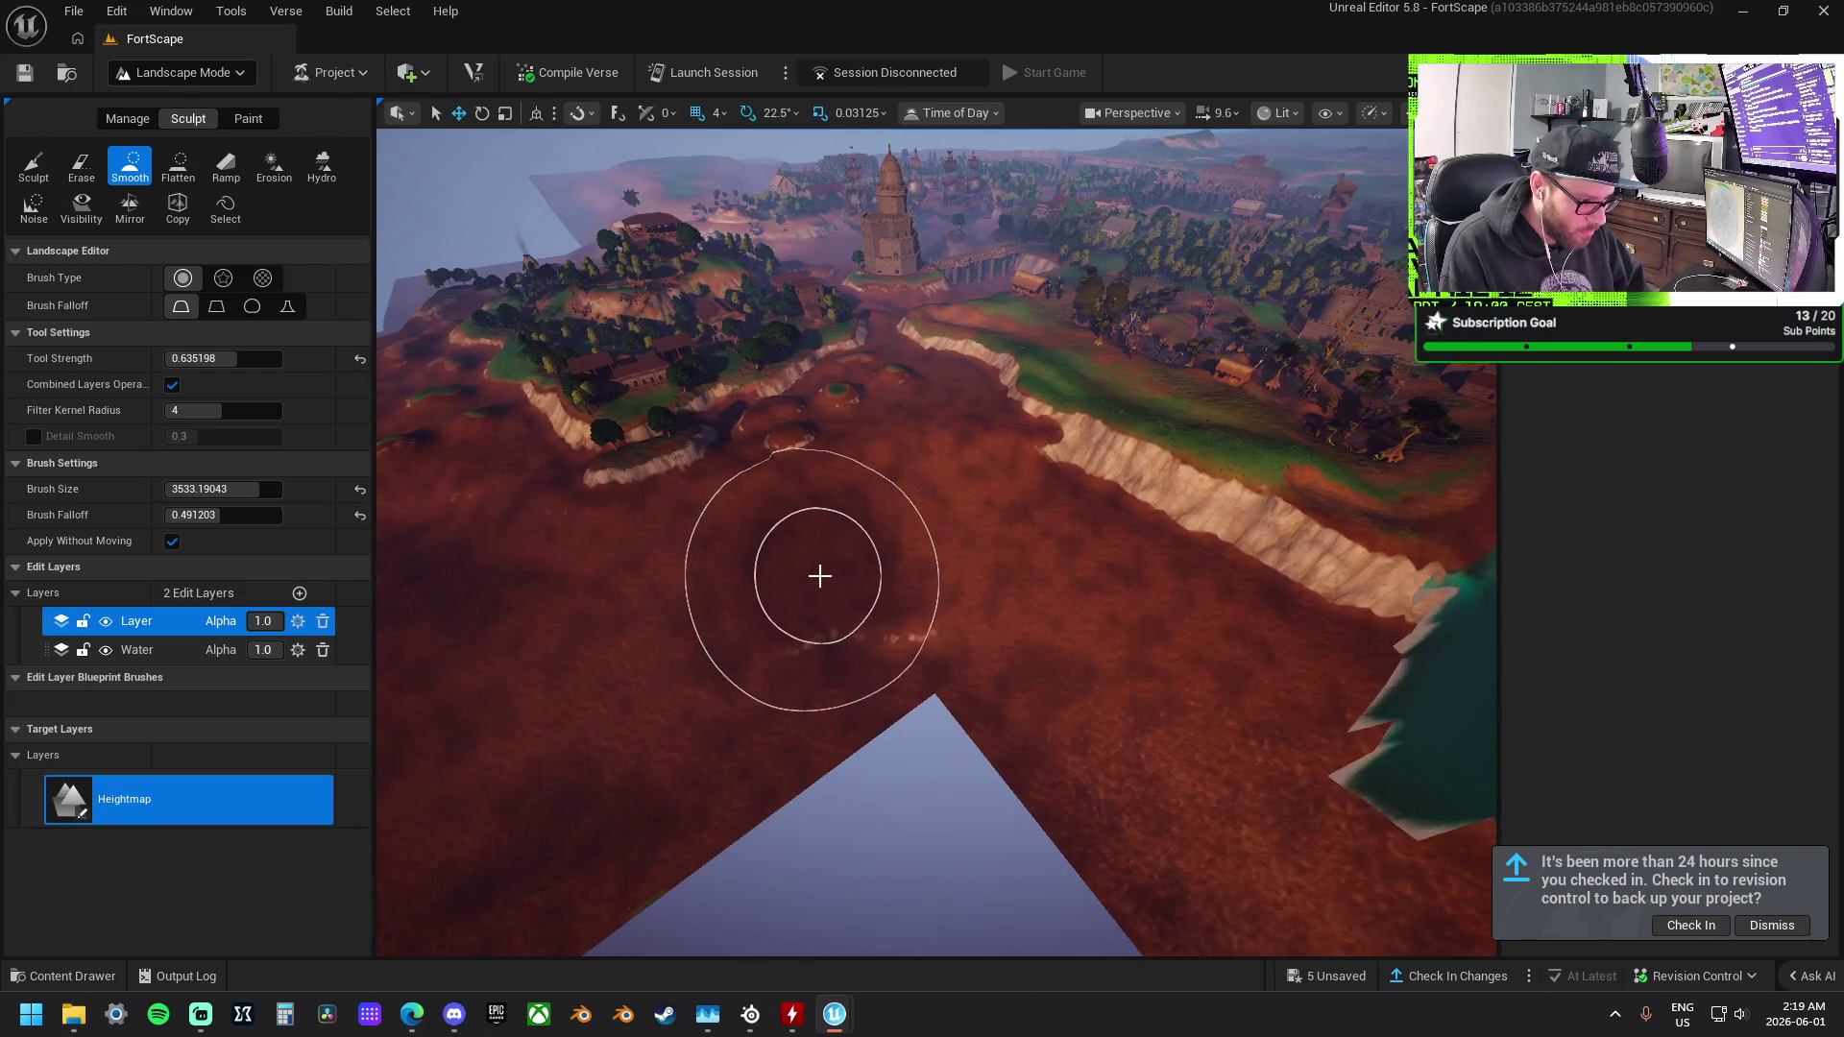
{"action": "left_click_drag", "start_coordinate": [942, 547], "coordinate": [910, 596]}
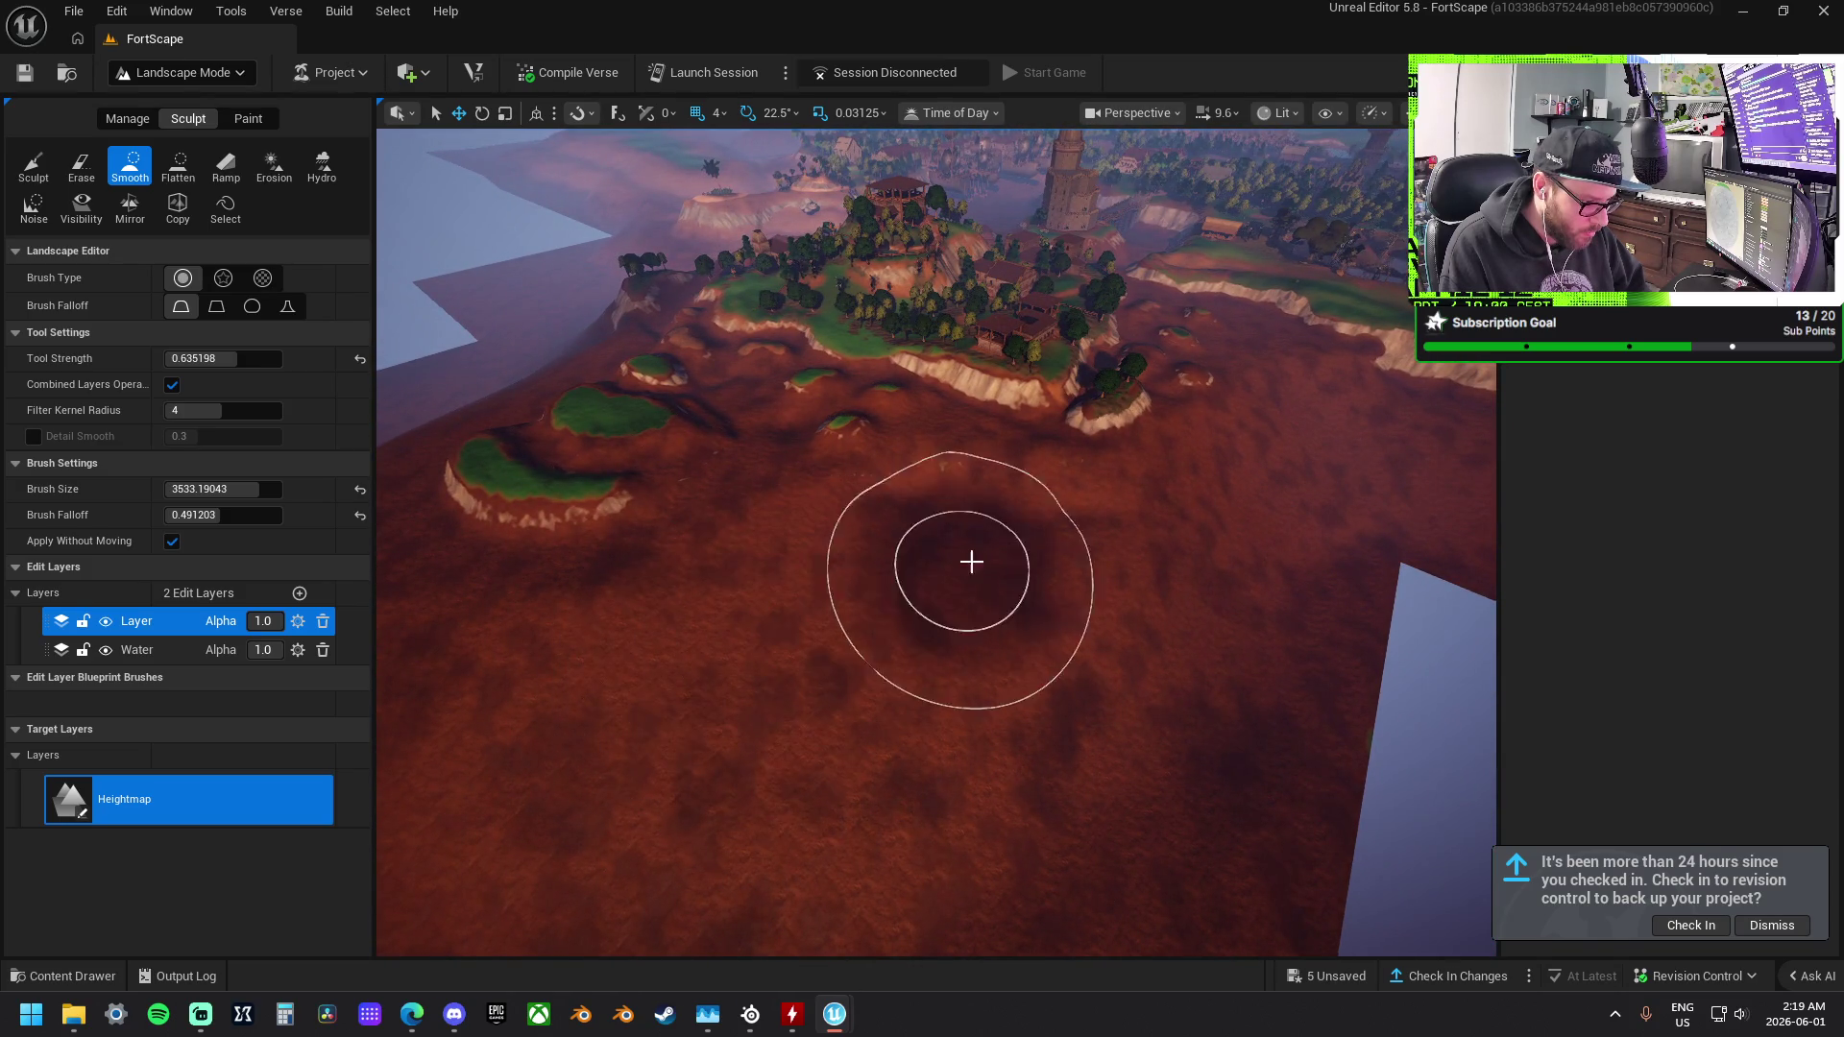
{"action": "left_click_drag", "start_coordinate": [976, 561], "coordinate": [963, 589]}
{"action": "scroll", "coordinate": [977, 562], "scroll_direction": "up", "scroll_amount": 2}
{"action": "scroll", "coordinate": [964, 588], "scroll_direction": "up", "scroll_amount": 2}
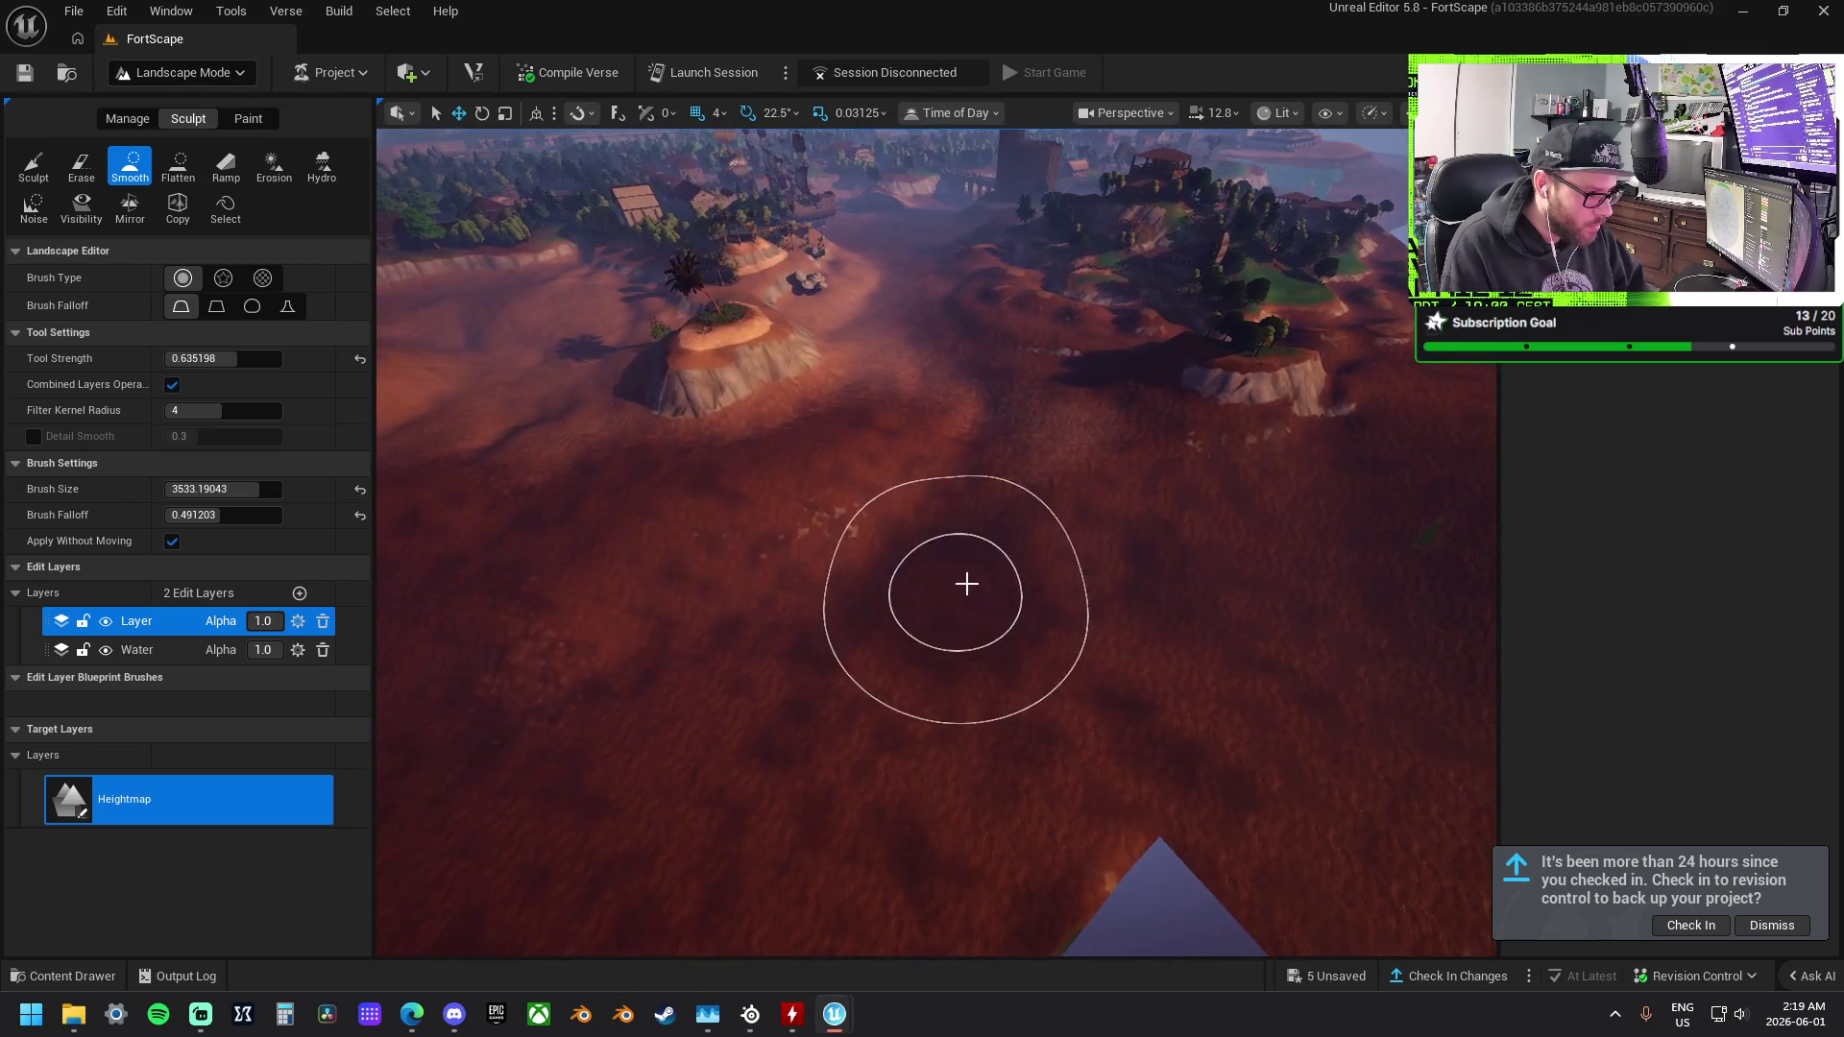
{"action": "mouse_move", "coordinate": [938, 501]}
{"action": "left_mouse_down"}
{"action": "mouse_move", "coordinate": [918, 452]}
{"action": "mouse_move", "coordinate": [823, 547]}
{"action": "mouse_move", "coordinate": [832, 612]}
{"action": "left_mouse_up"}
{"action": "left_click", "coordinate": [248, 118]}
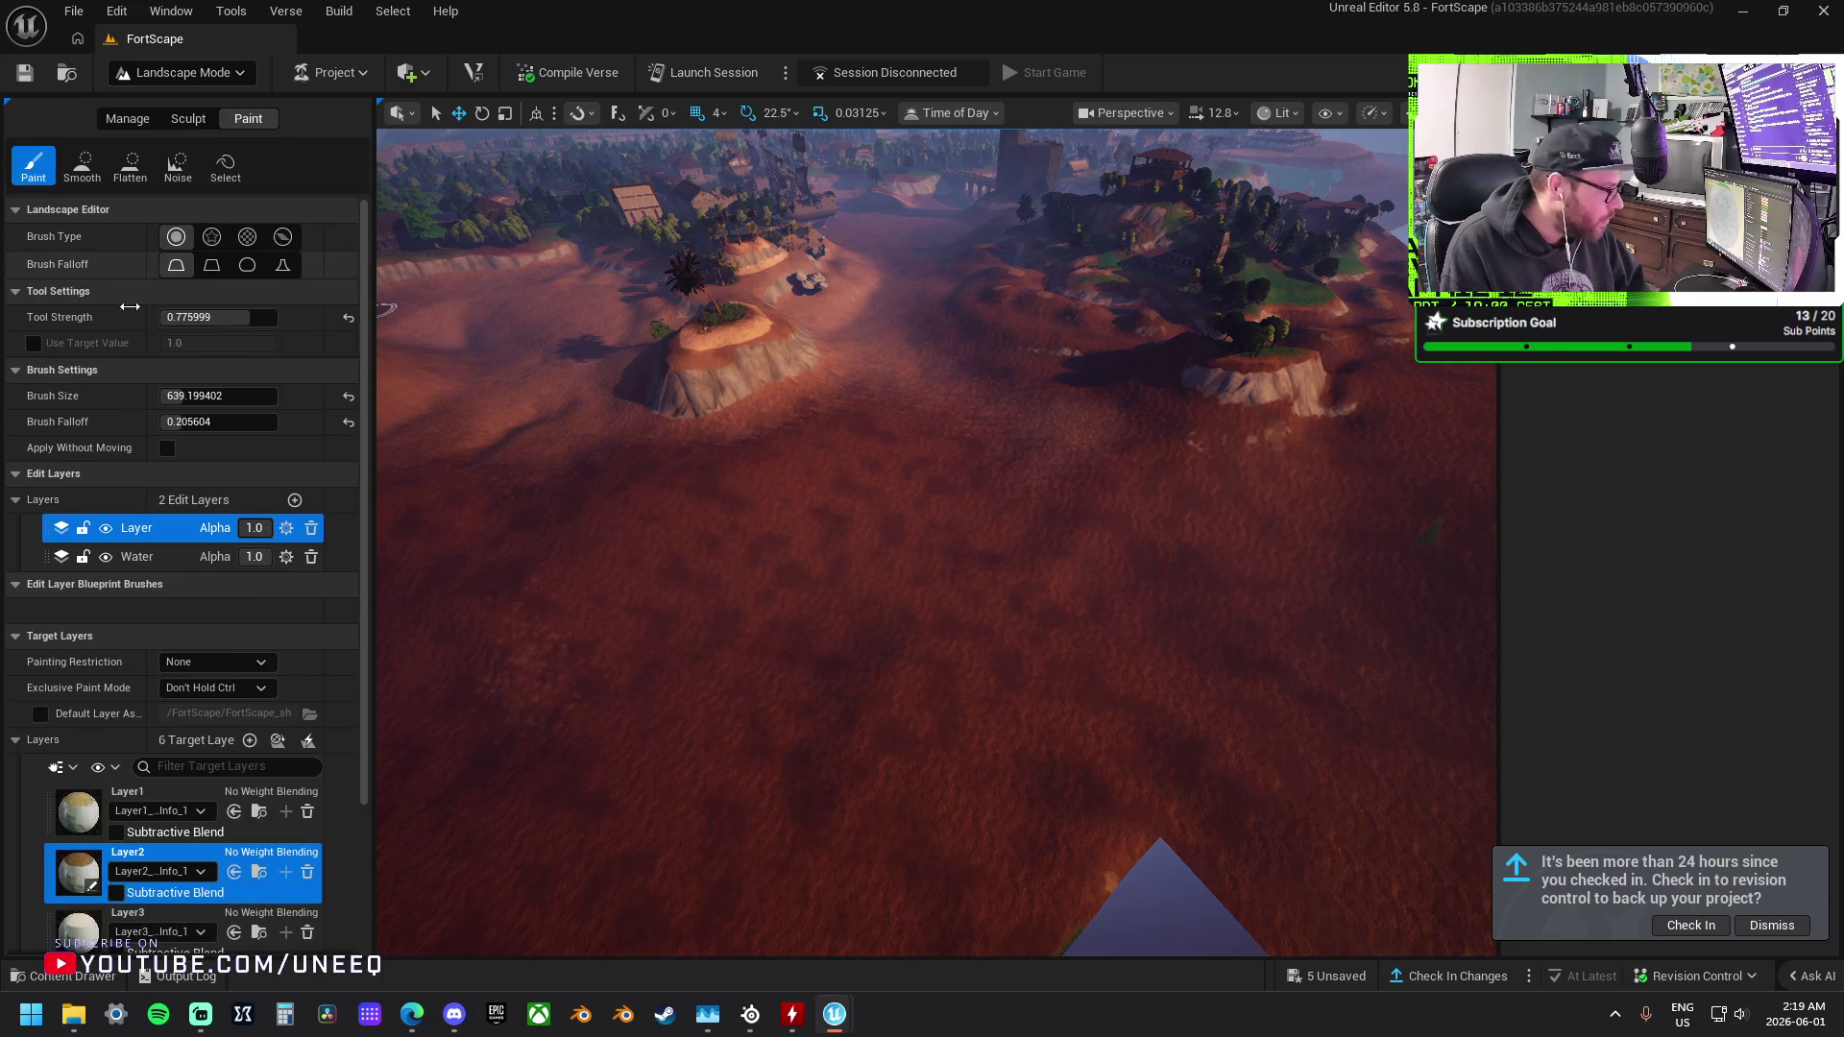
Select Layer3 with brush size about 3100 and tool strength about 0.38.
{"action": "scroll", "coordinate": [96, 768], "scroll_direction": "down", "scroll_amount": 1}
{"action": "left_click", "coordinate": [86, 869]}
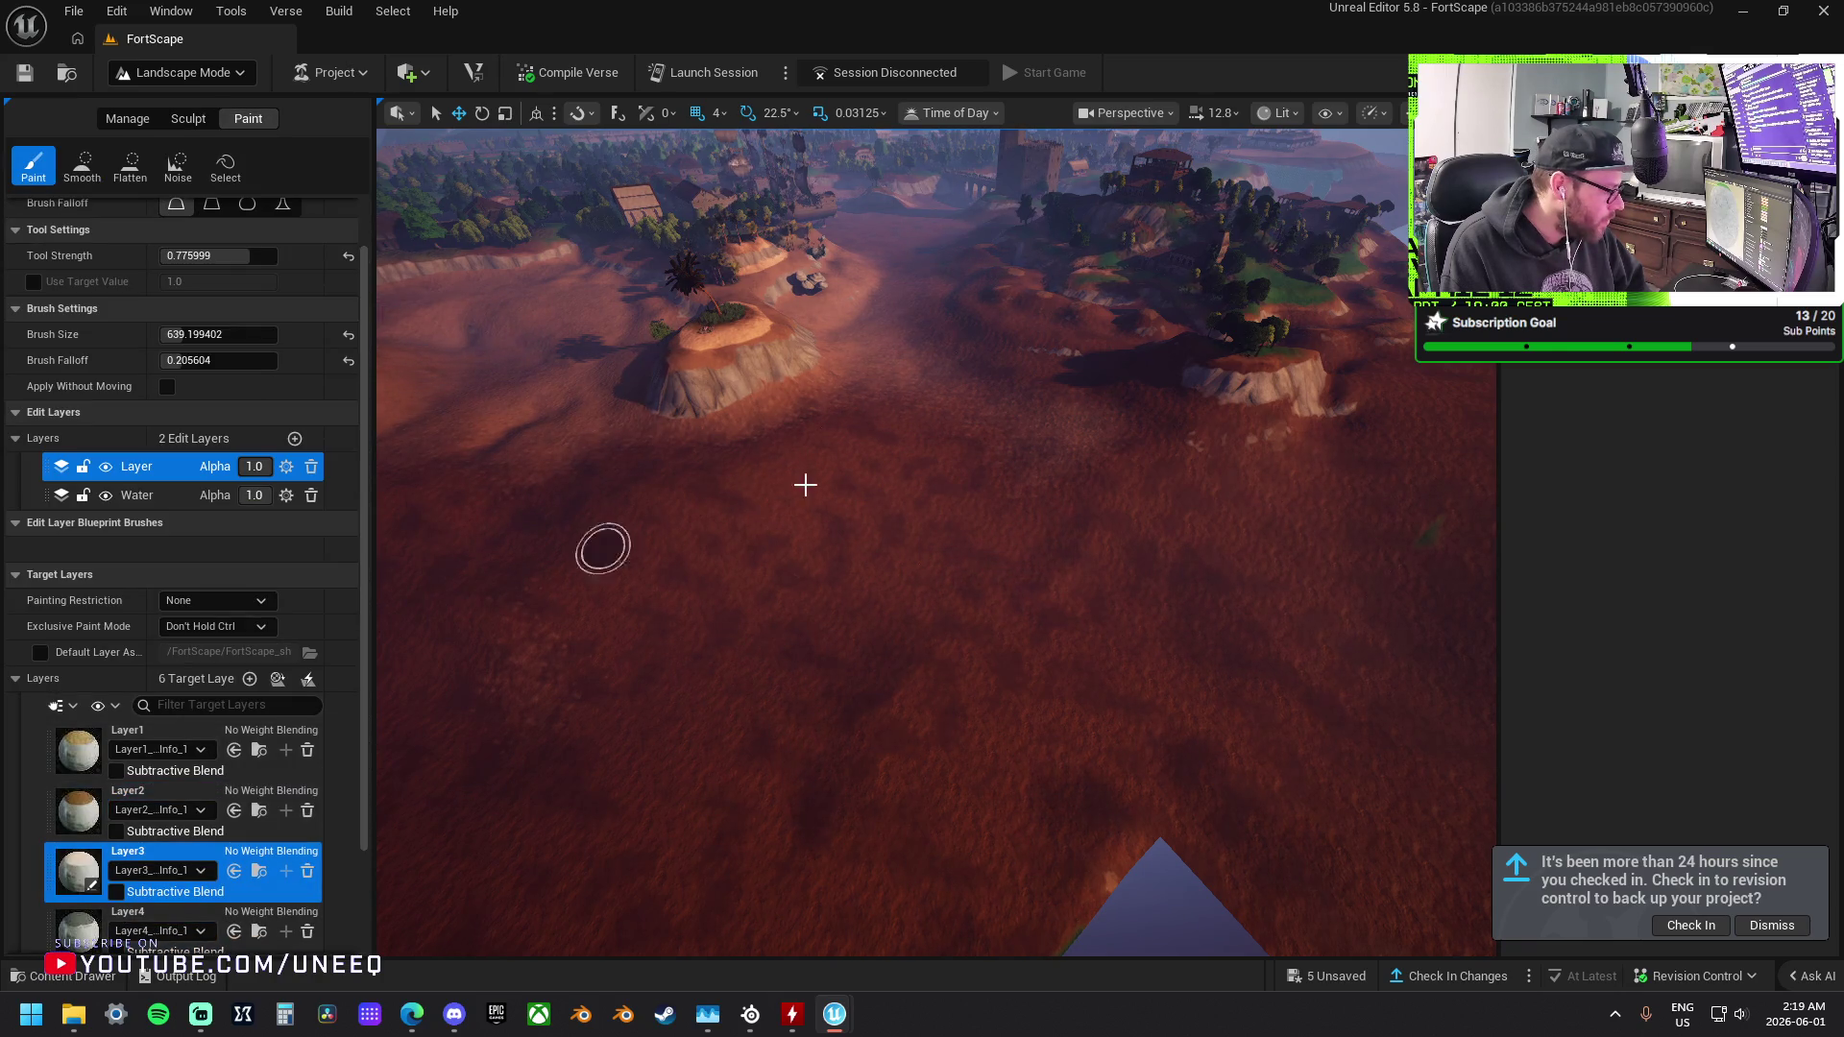
{"action": "scroll", "coordinate": [761, 494], "scroll_direction": "up", "scroll_amount": 3}
{"action": "scroll", "coordinate": [937, 543], "scroll_direction": "up", "scroll_amount": 2}
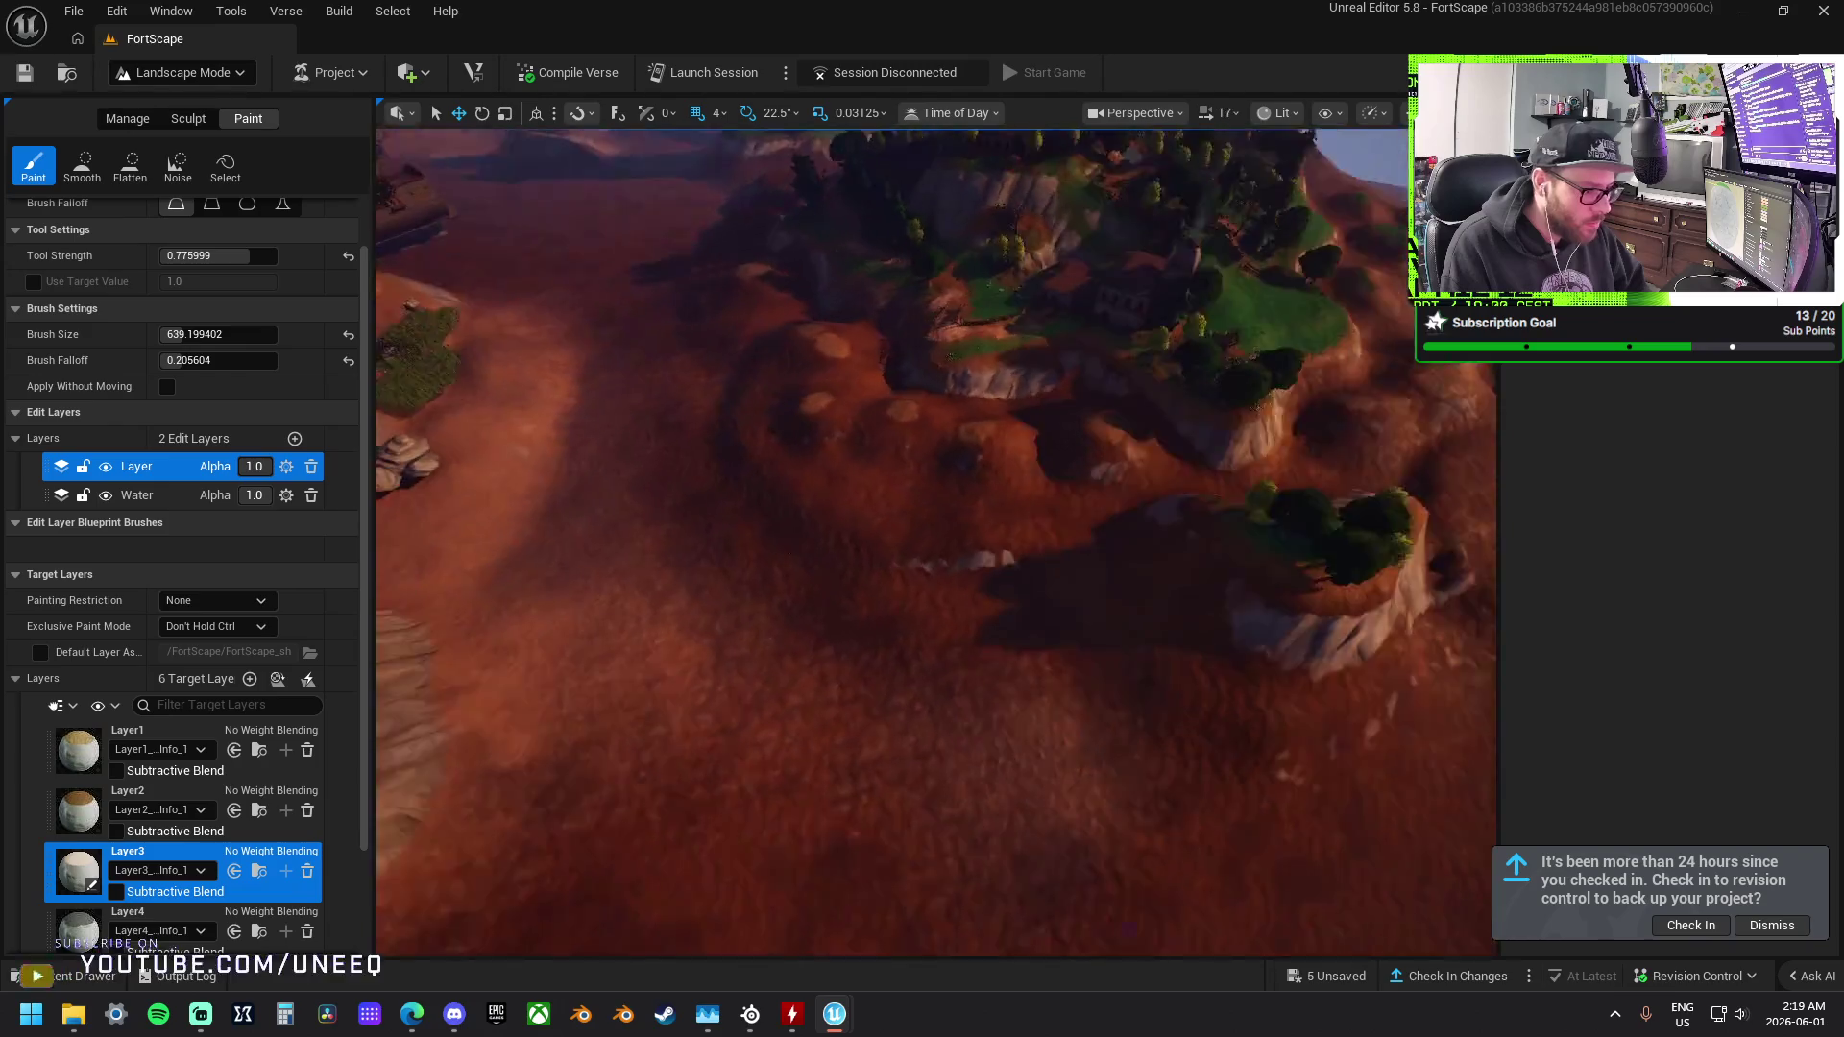
{"action": "scroll", "coordinate": [930, 465], "scroll_direction": "up", "scroll_amount": 1}
{"action": "scroll", "coordinate": [200, 532], "scroll_direction": "up", "scroll_amount": 2}
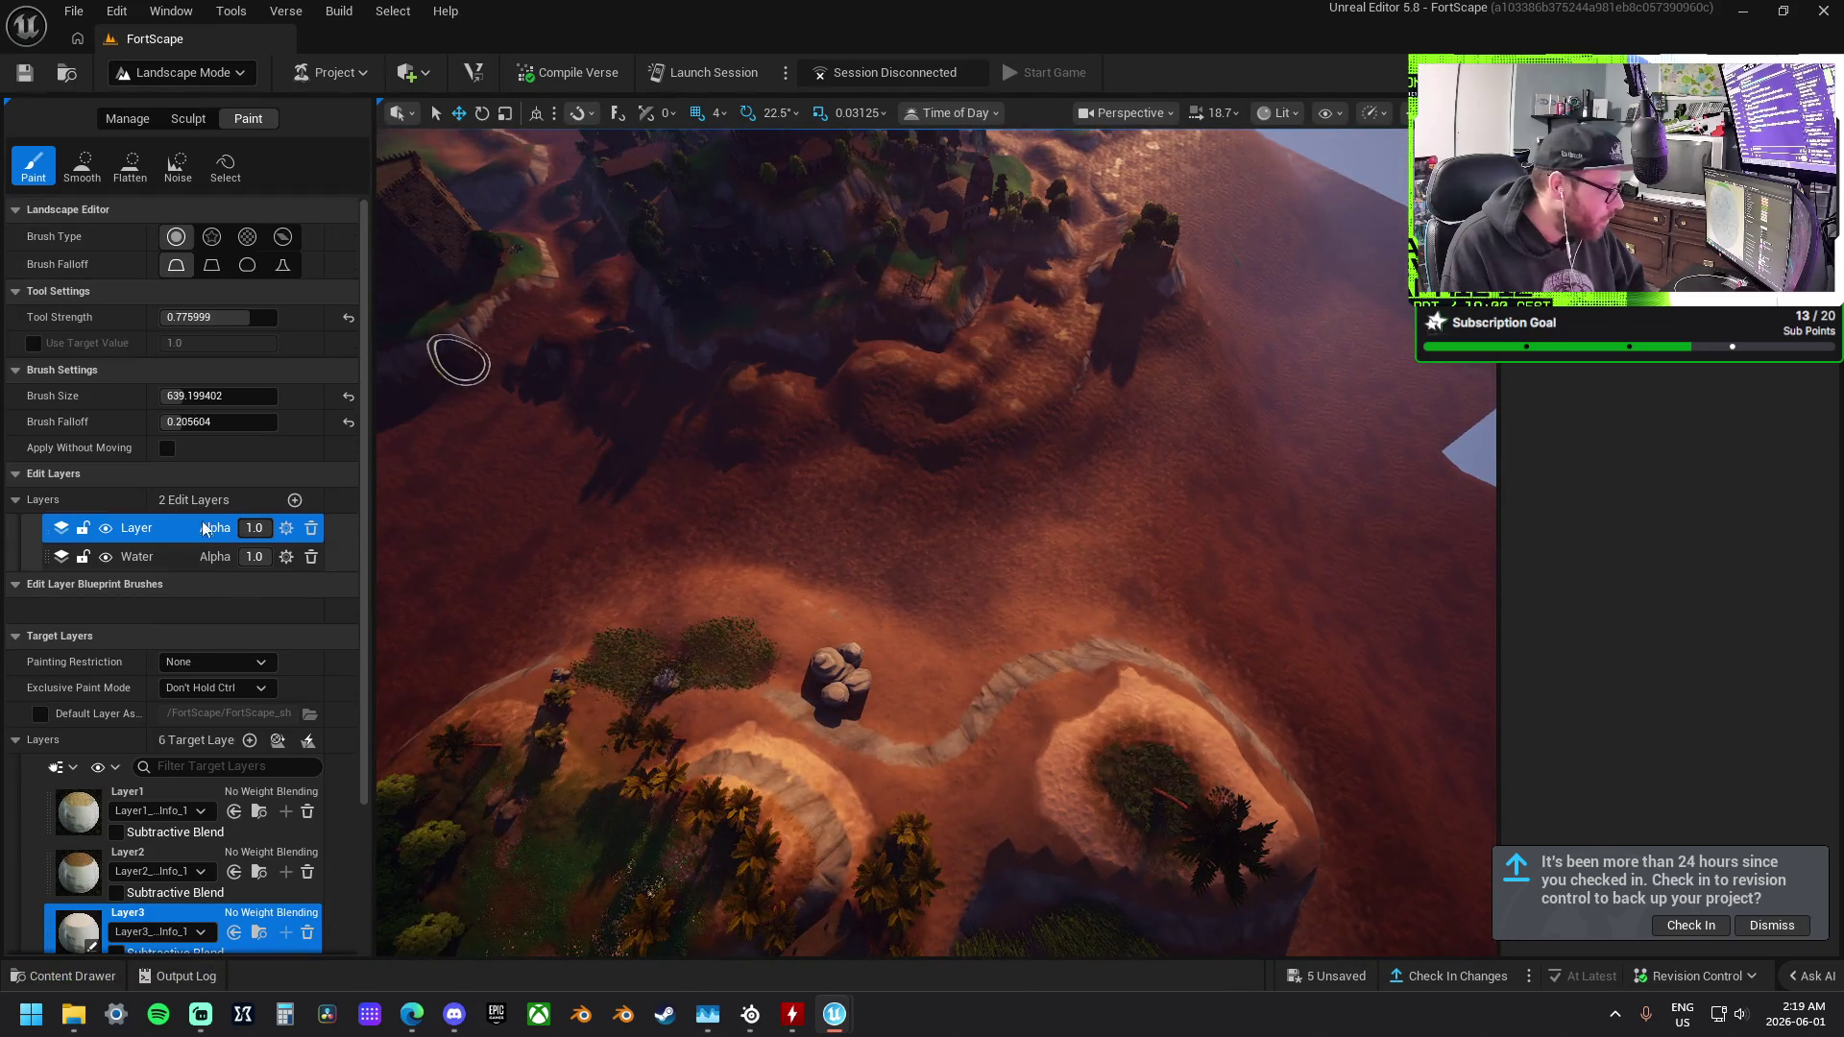
{"action": "left_click_drag", "start_coordinate": [183, 395], "coordinate": [202, 396]}
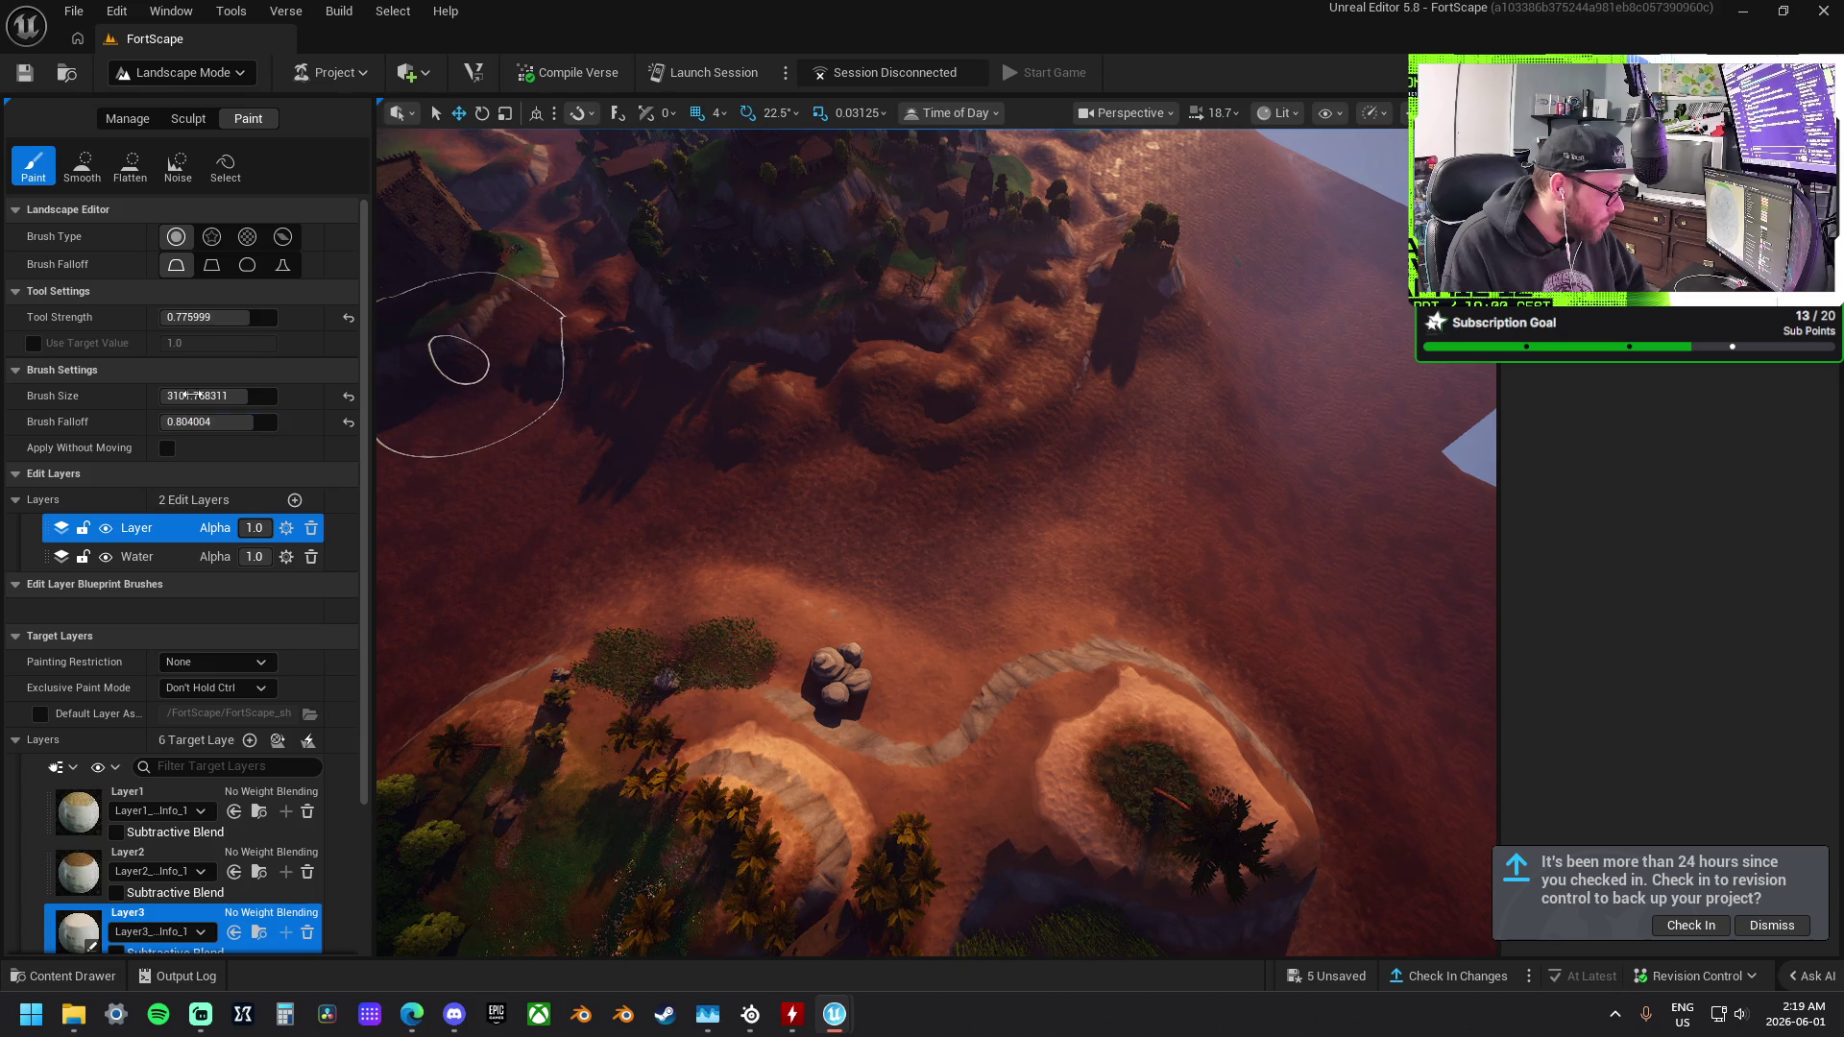
{"action": "left_click_drag", "start_coordinate": [228, 313], "coordinate": [192, 314]}
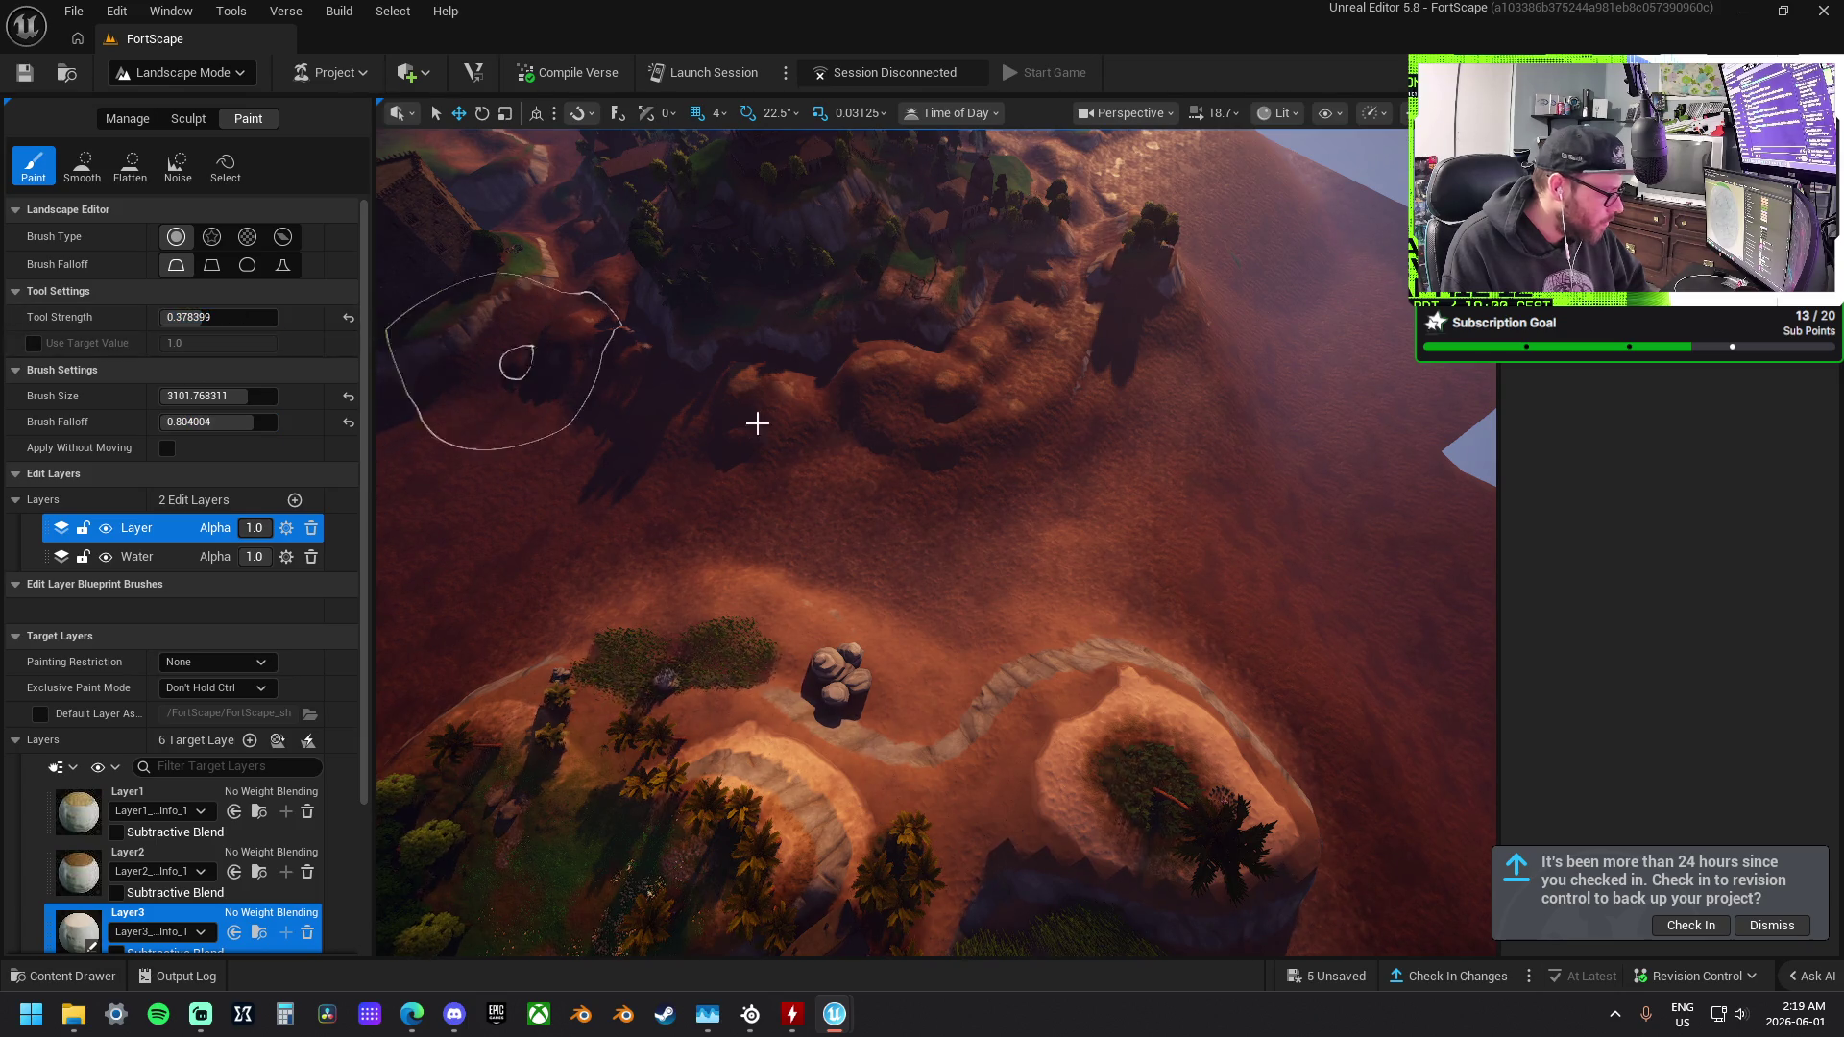
Paint Layer3 across the terrain around the water channel and village clifftop pits.
{"action": "scroll", "coordinate": [947, 502], "scroll_direction": "up", "scroll_amount": 5}
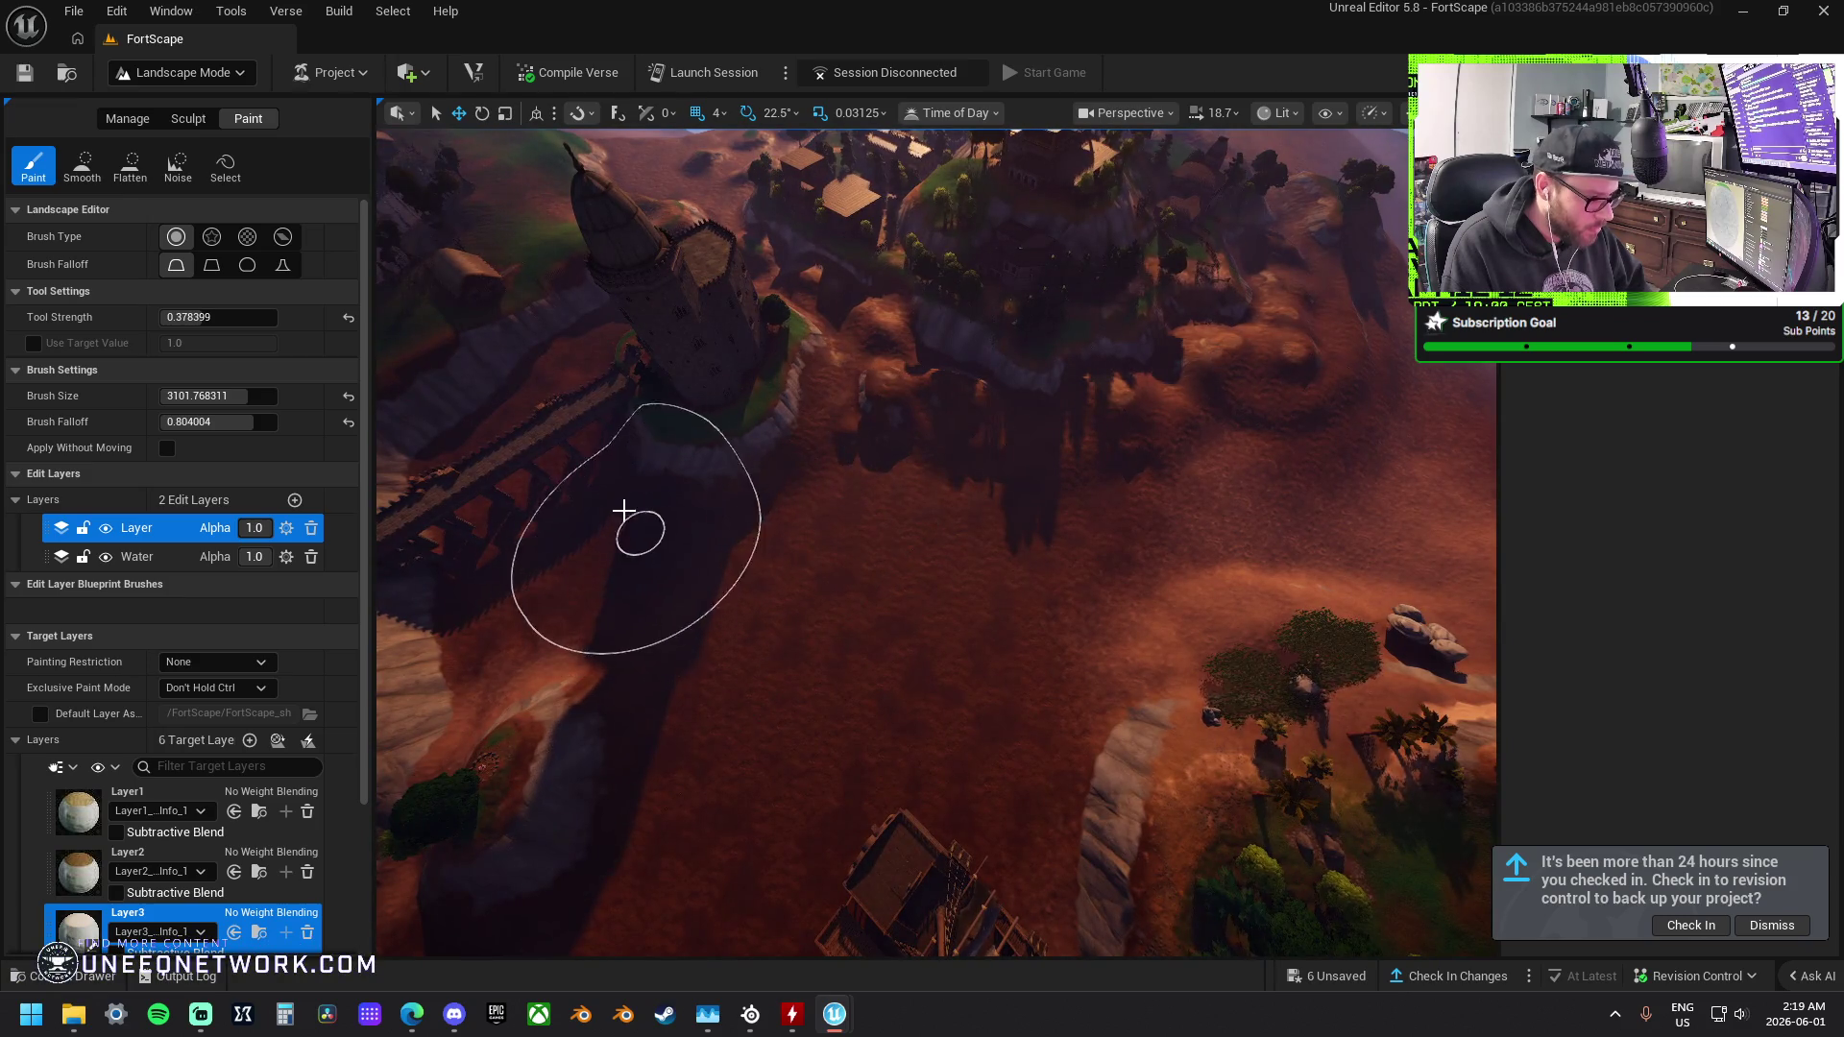
{"action": "scroll", "coordinate": [885, 370], "scroll_direction": "down", "scroll_amount": 5}
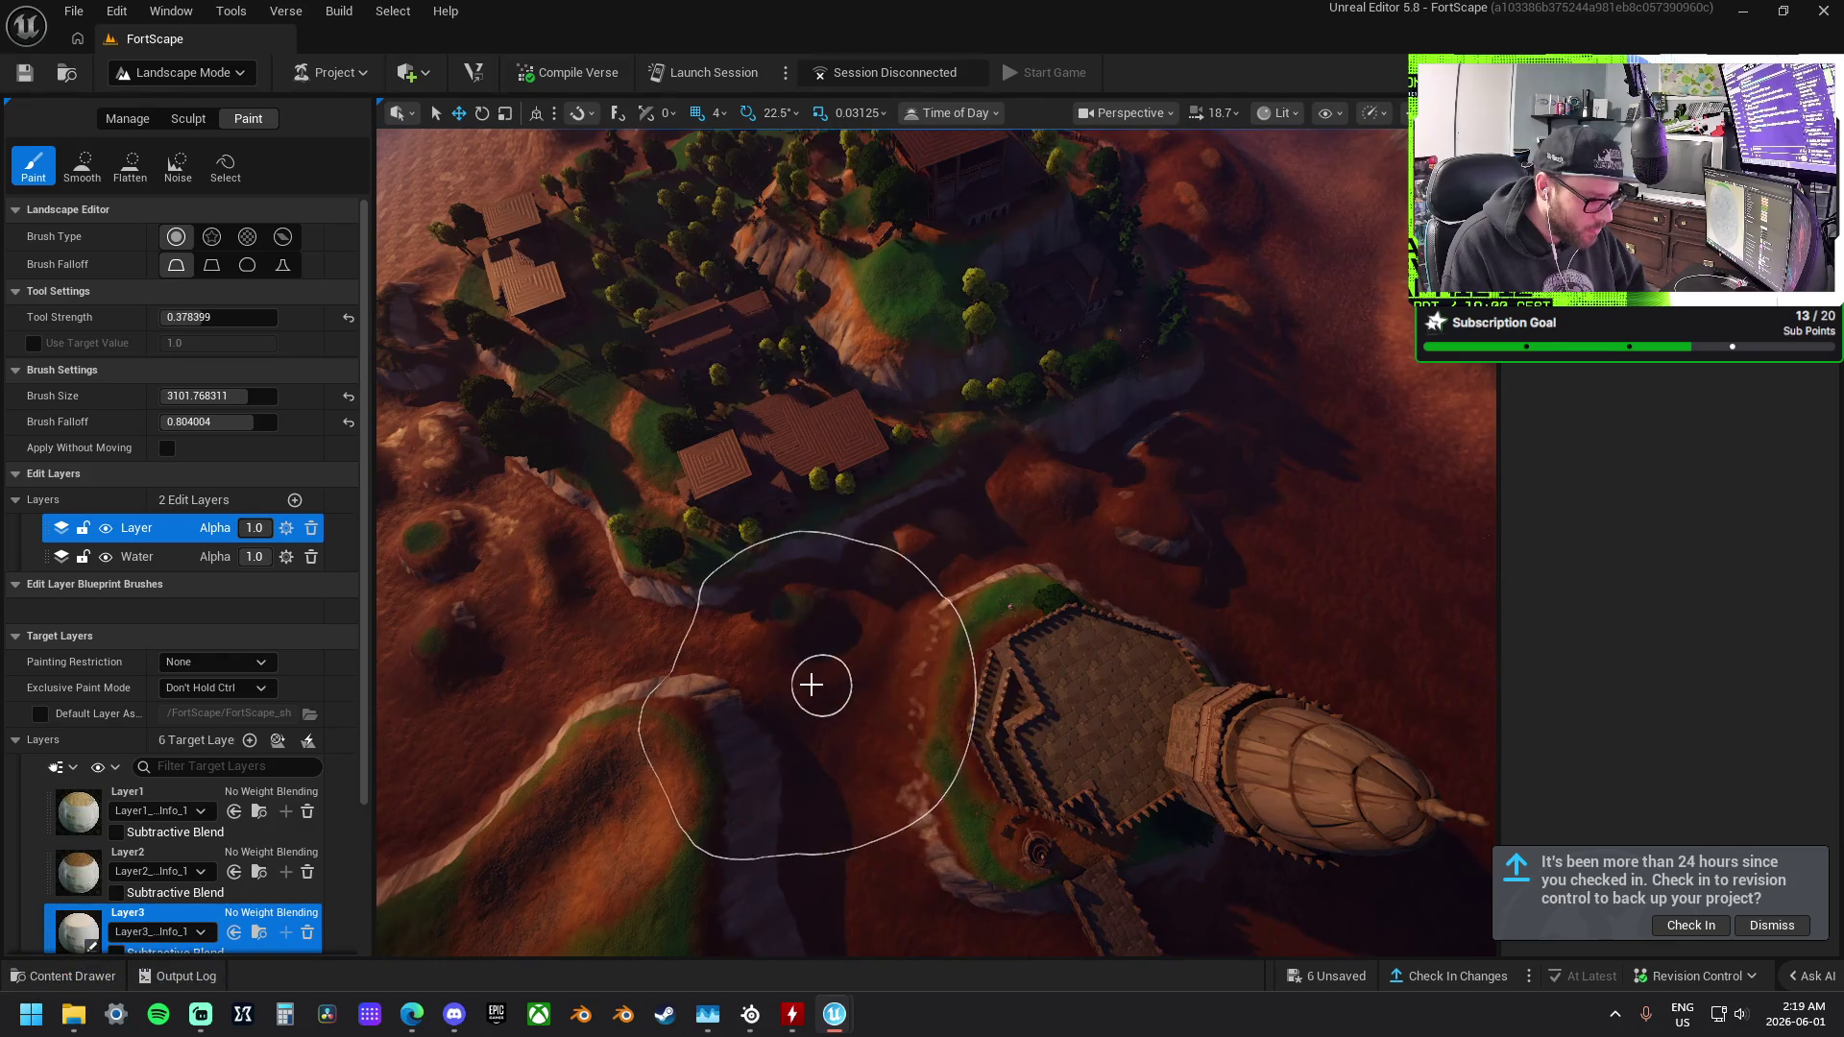
{"action": "scroll", "coordinate": [778, 675], "scroll_direction": "up", "scroll_amount": 5}
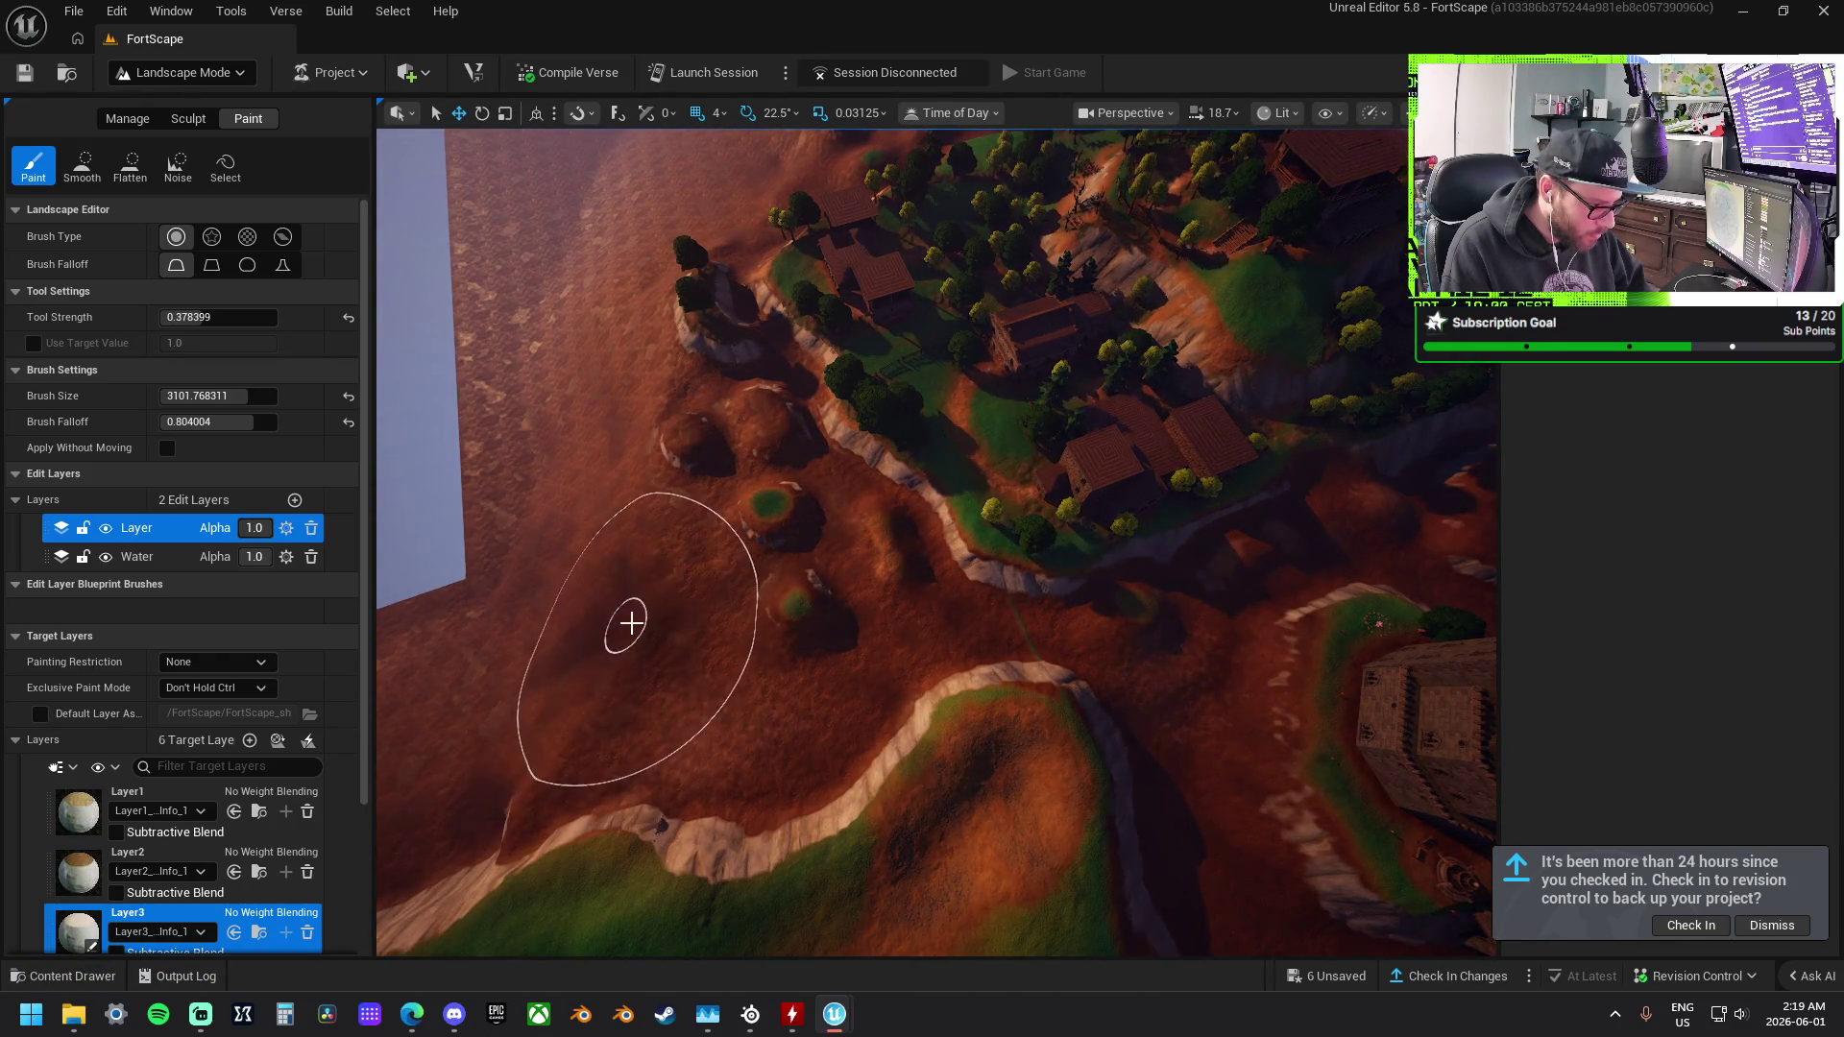
{"action": "scroll", "coordinate": [659, 567], "scroll_direction": "up", "scroll_amount": 6}
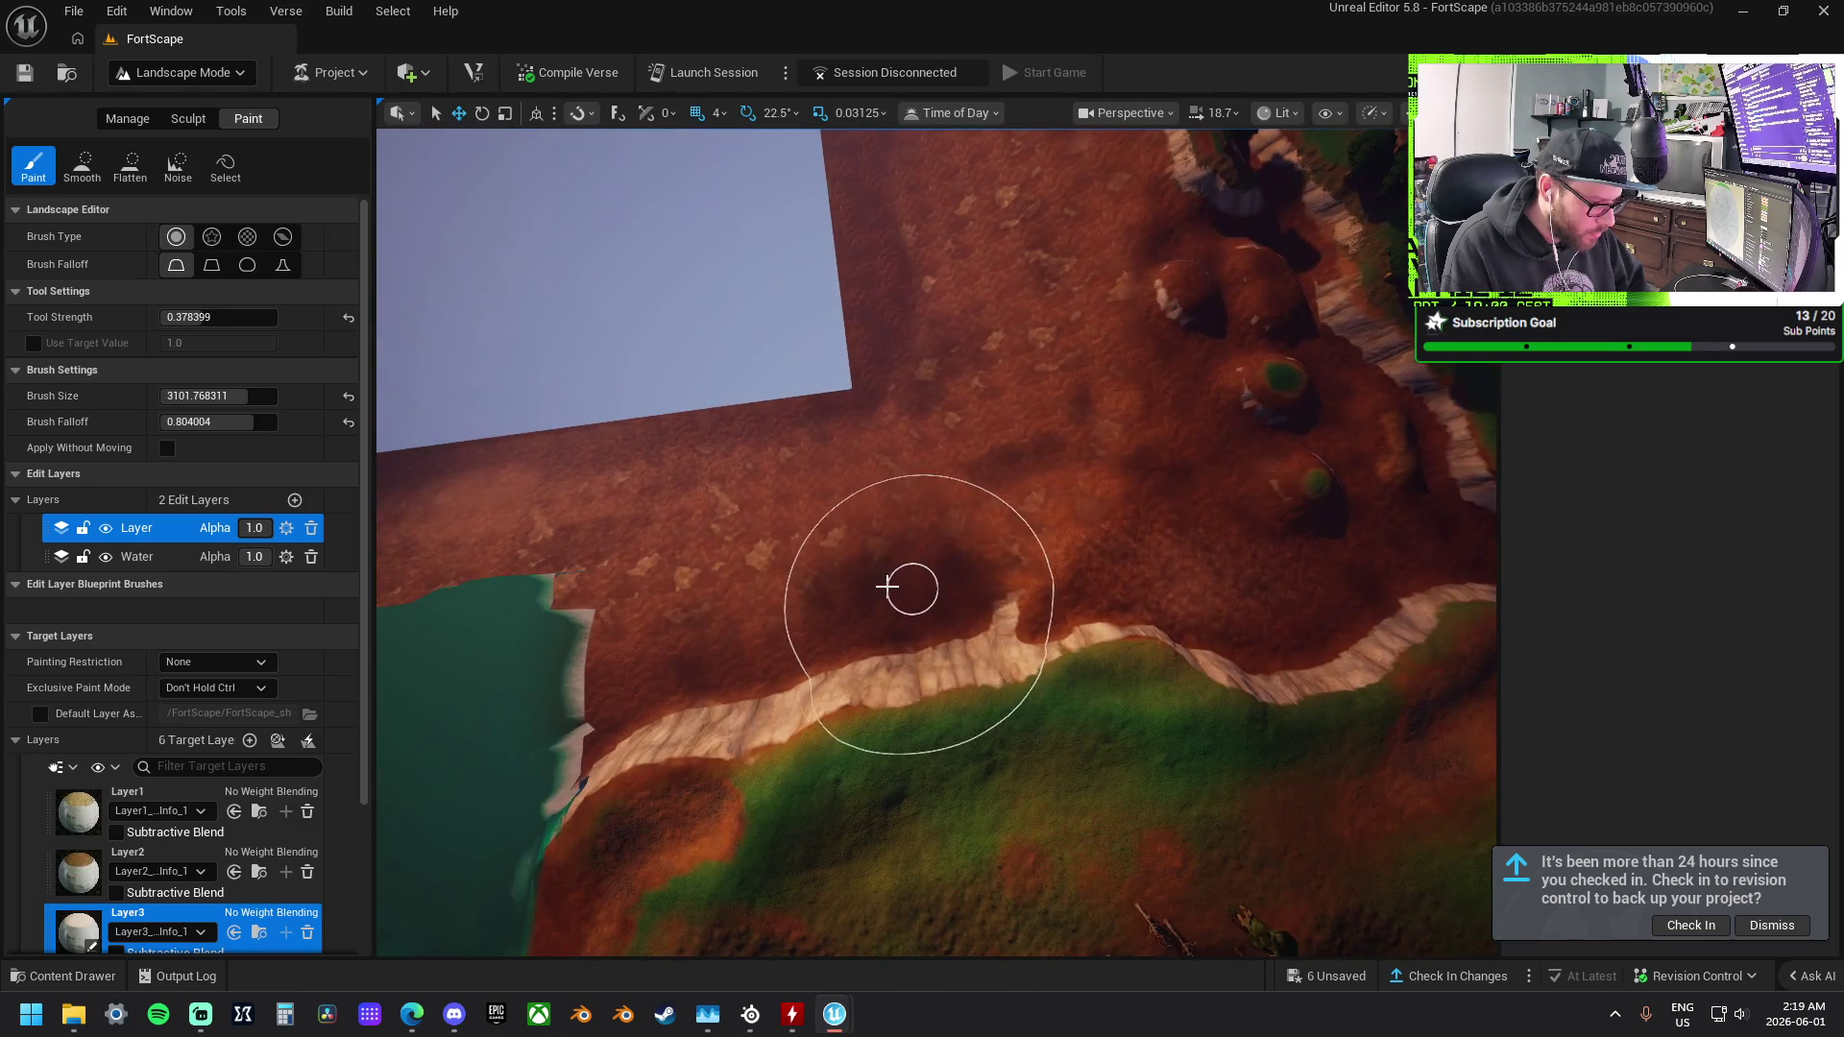
{"action": "left_click_drag", "start_coordinate": [620, 699], "coordinate": [814, 640]}
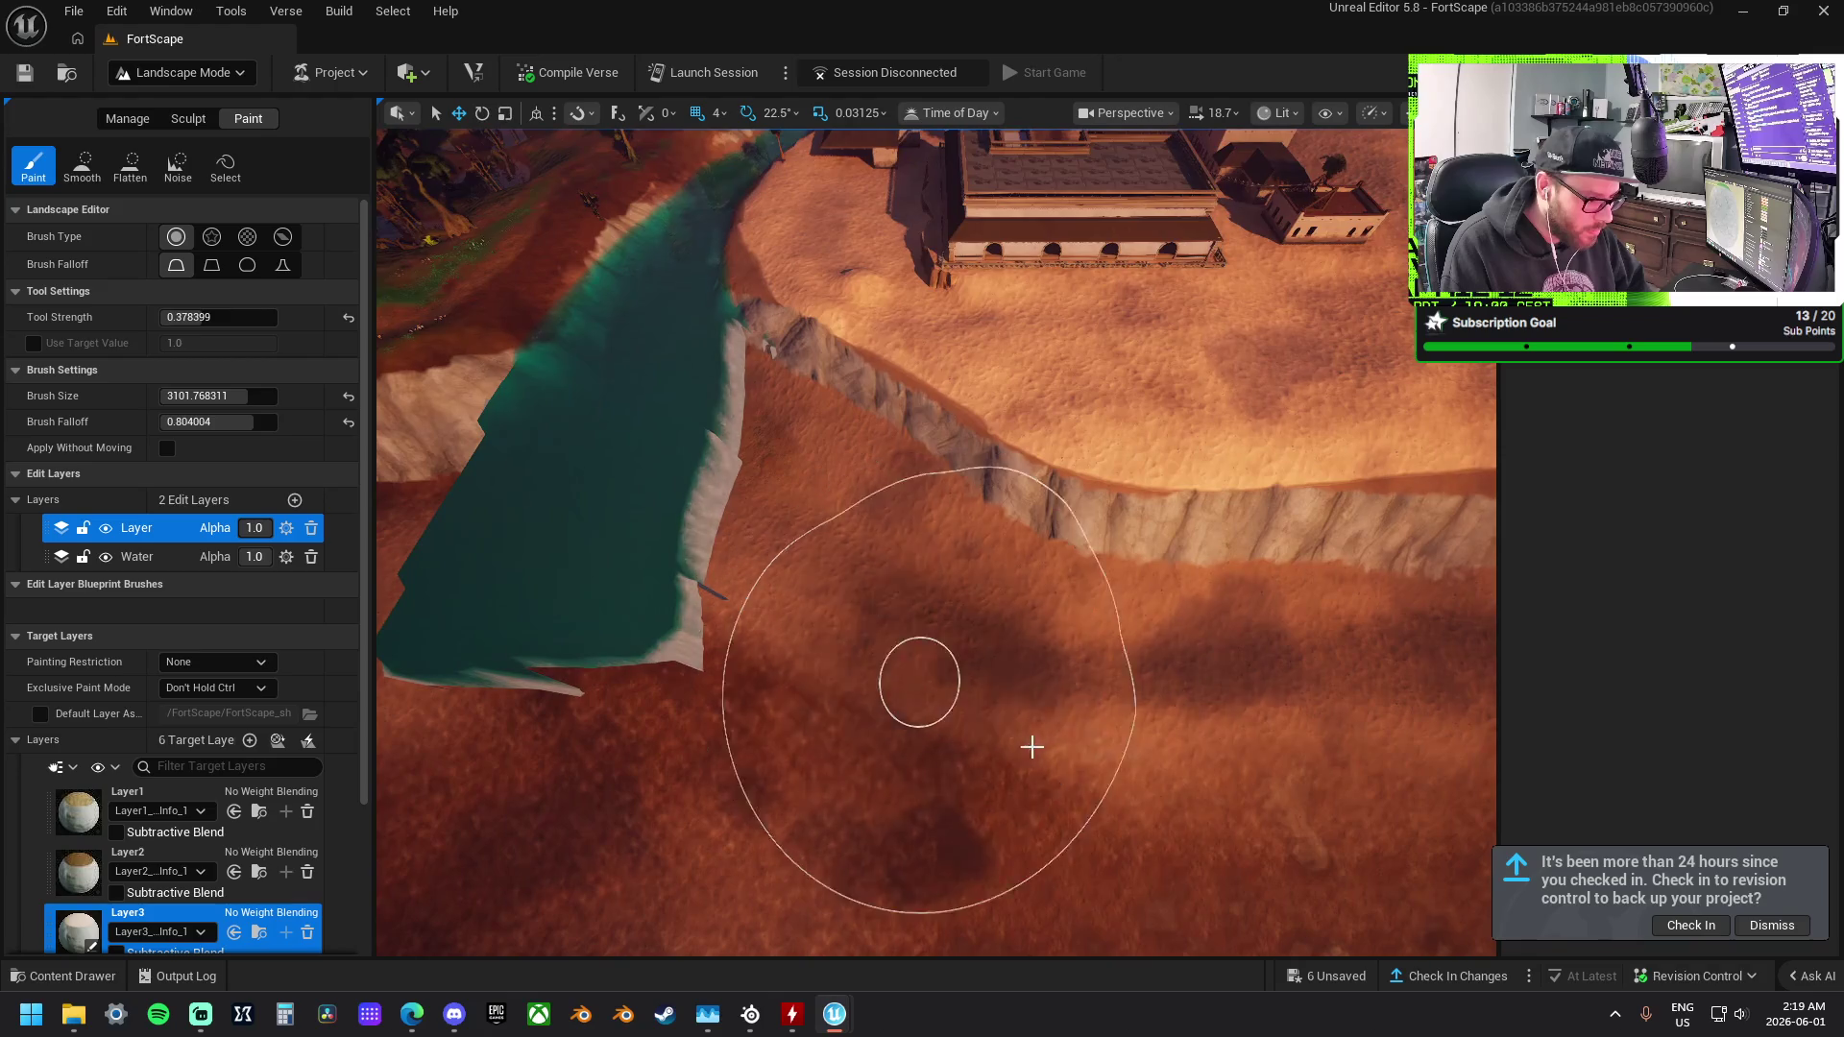
{"action": "mouse_move", "coordinate": [1028, 659]}
{"action": "left_mouse_down"}
{"action": "mouse_move", "coordinate": [702, 595]}
{"action": "mouse_move", "coordinate": [710, 567]}
{"action": "mouse_move", "coordinate": [802, 535]}
{"action": "left_mouse_up"}
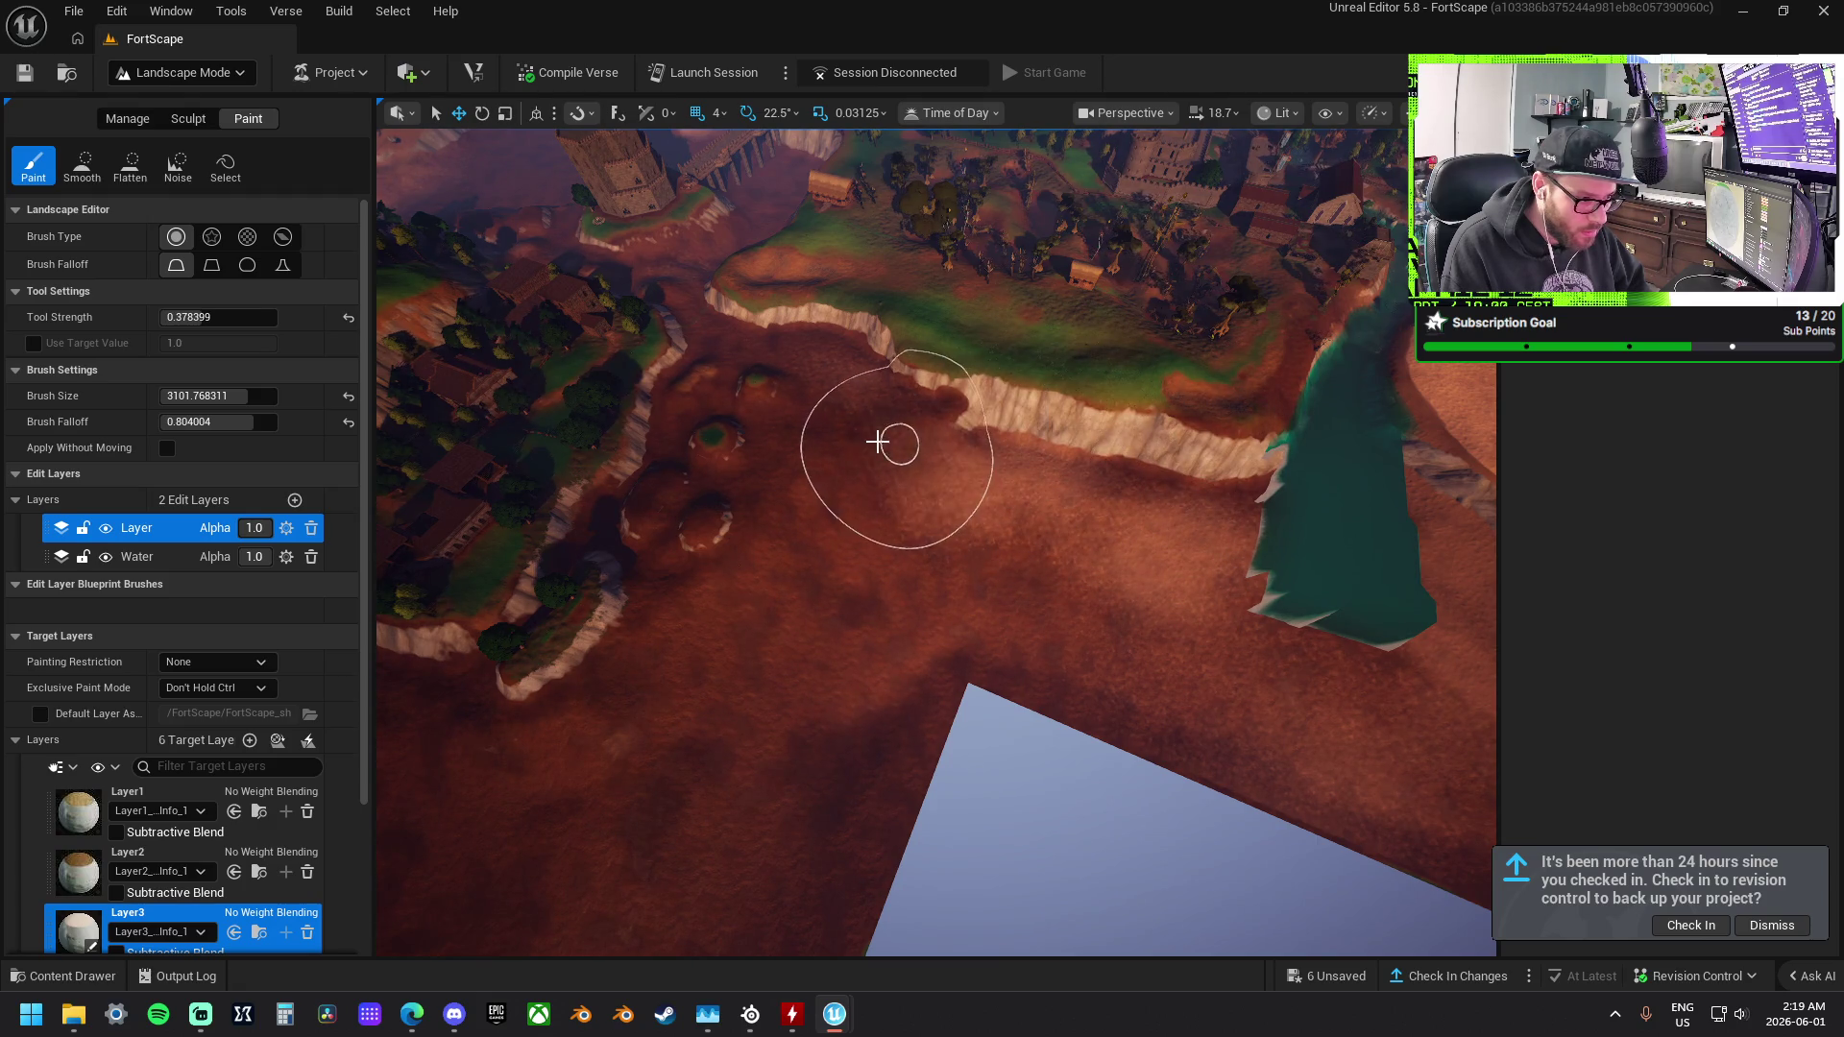
{"action": "left_click_drag", "start_coordinate": [752, 420], "coordinate": [737, 460]}
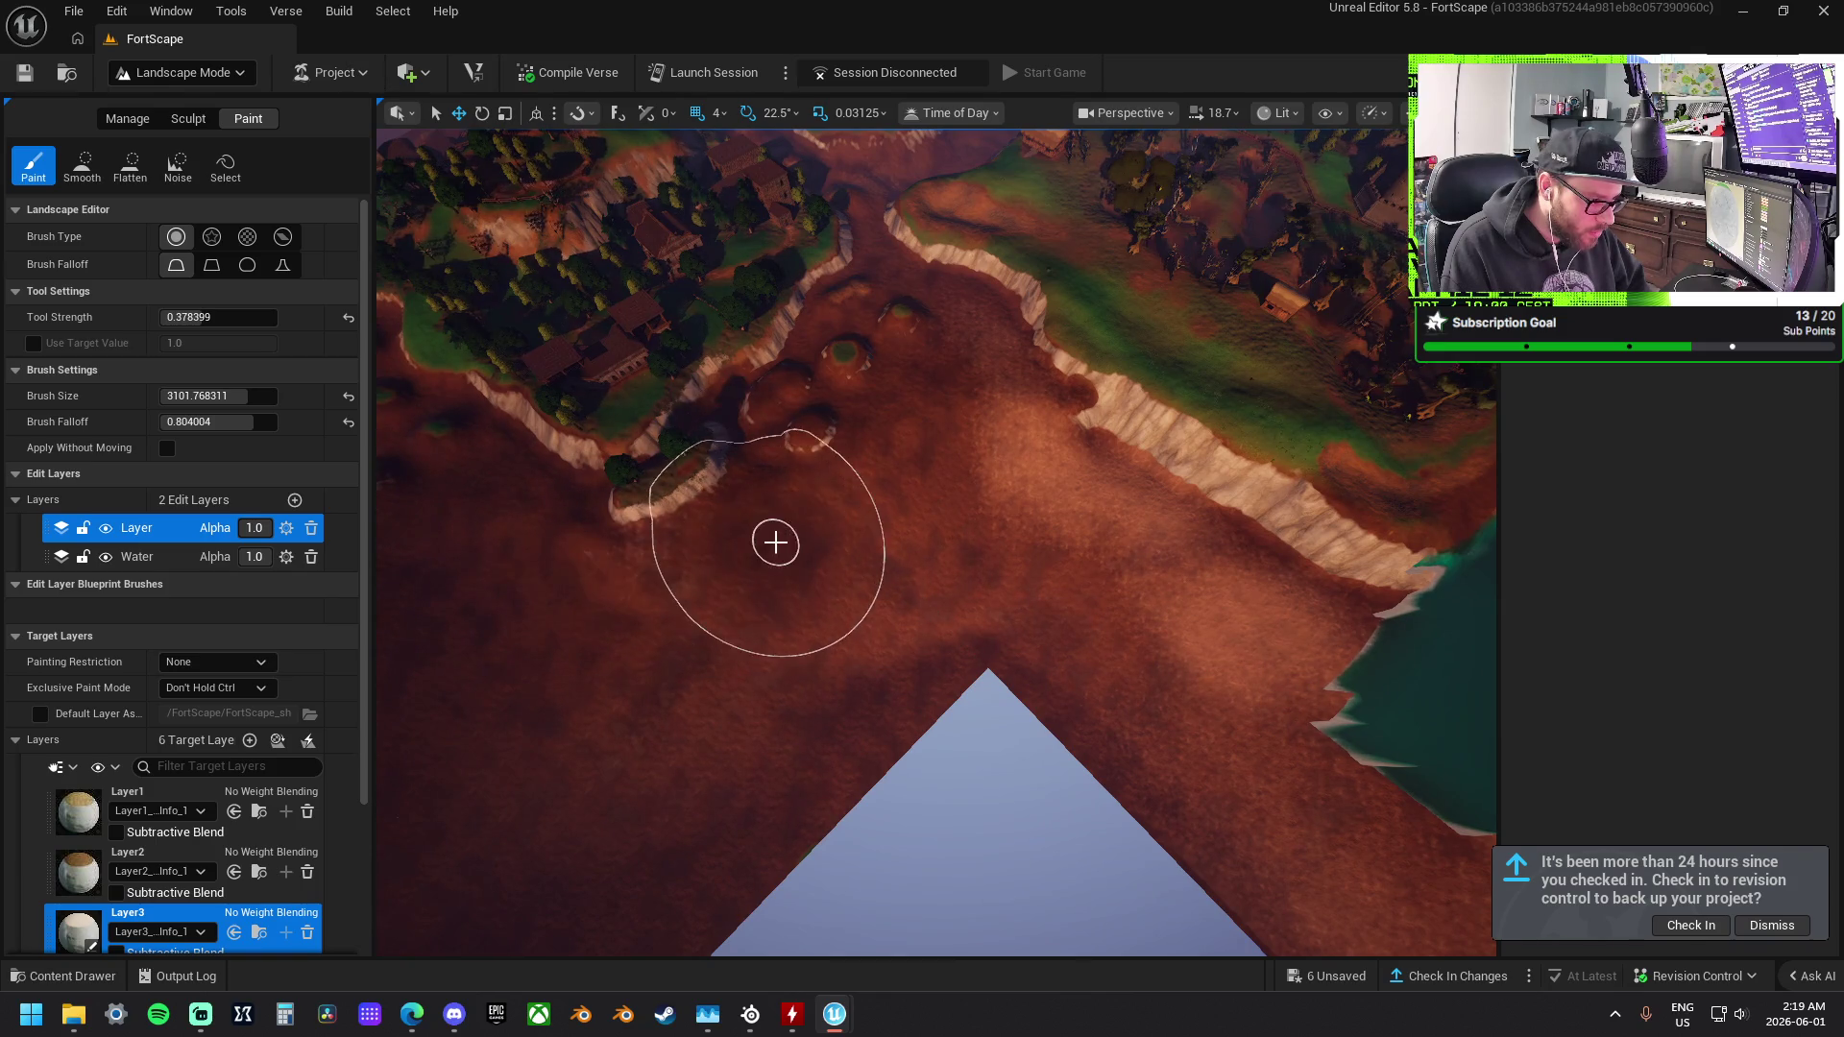
{"action": "left_click_drag", "start_coordinate": [937, 465], "coordinate": [954, 616]}
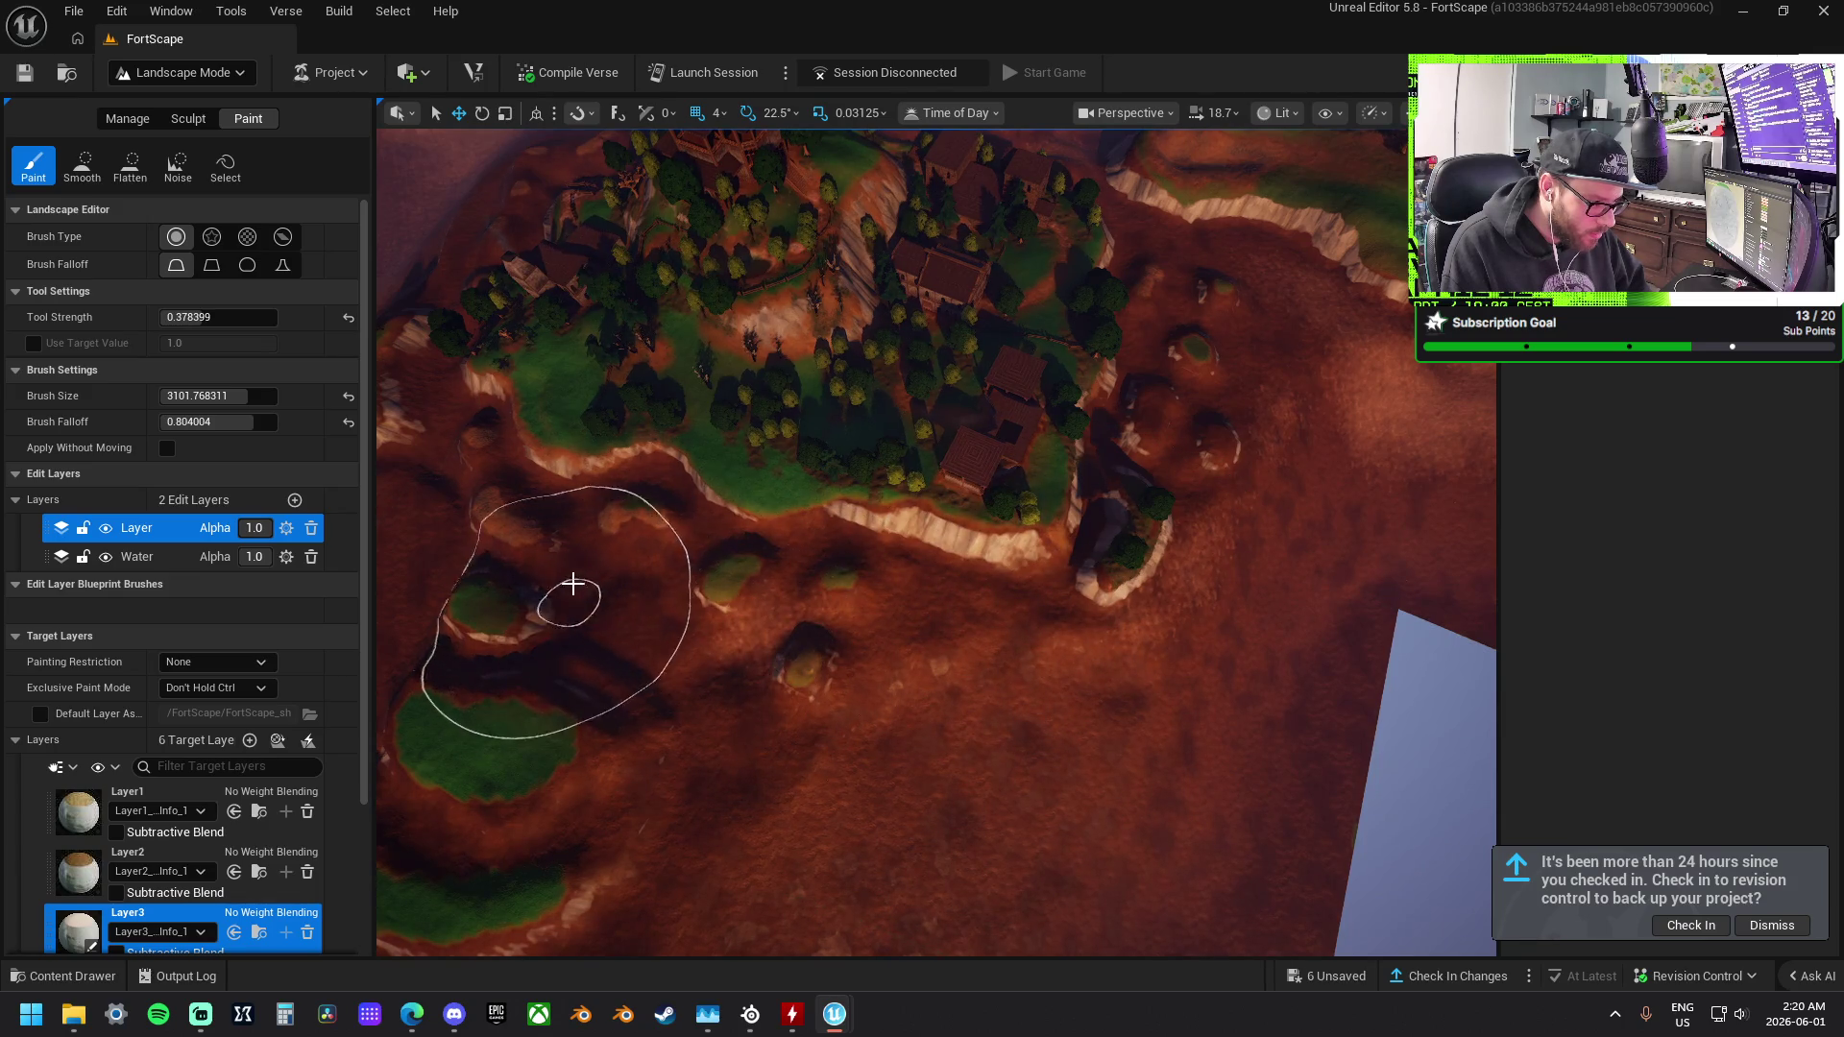
{"action": "left_click_drag", "start_coordinate": [627, 587], "coordinate": [753, 597]}
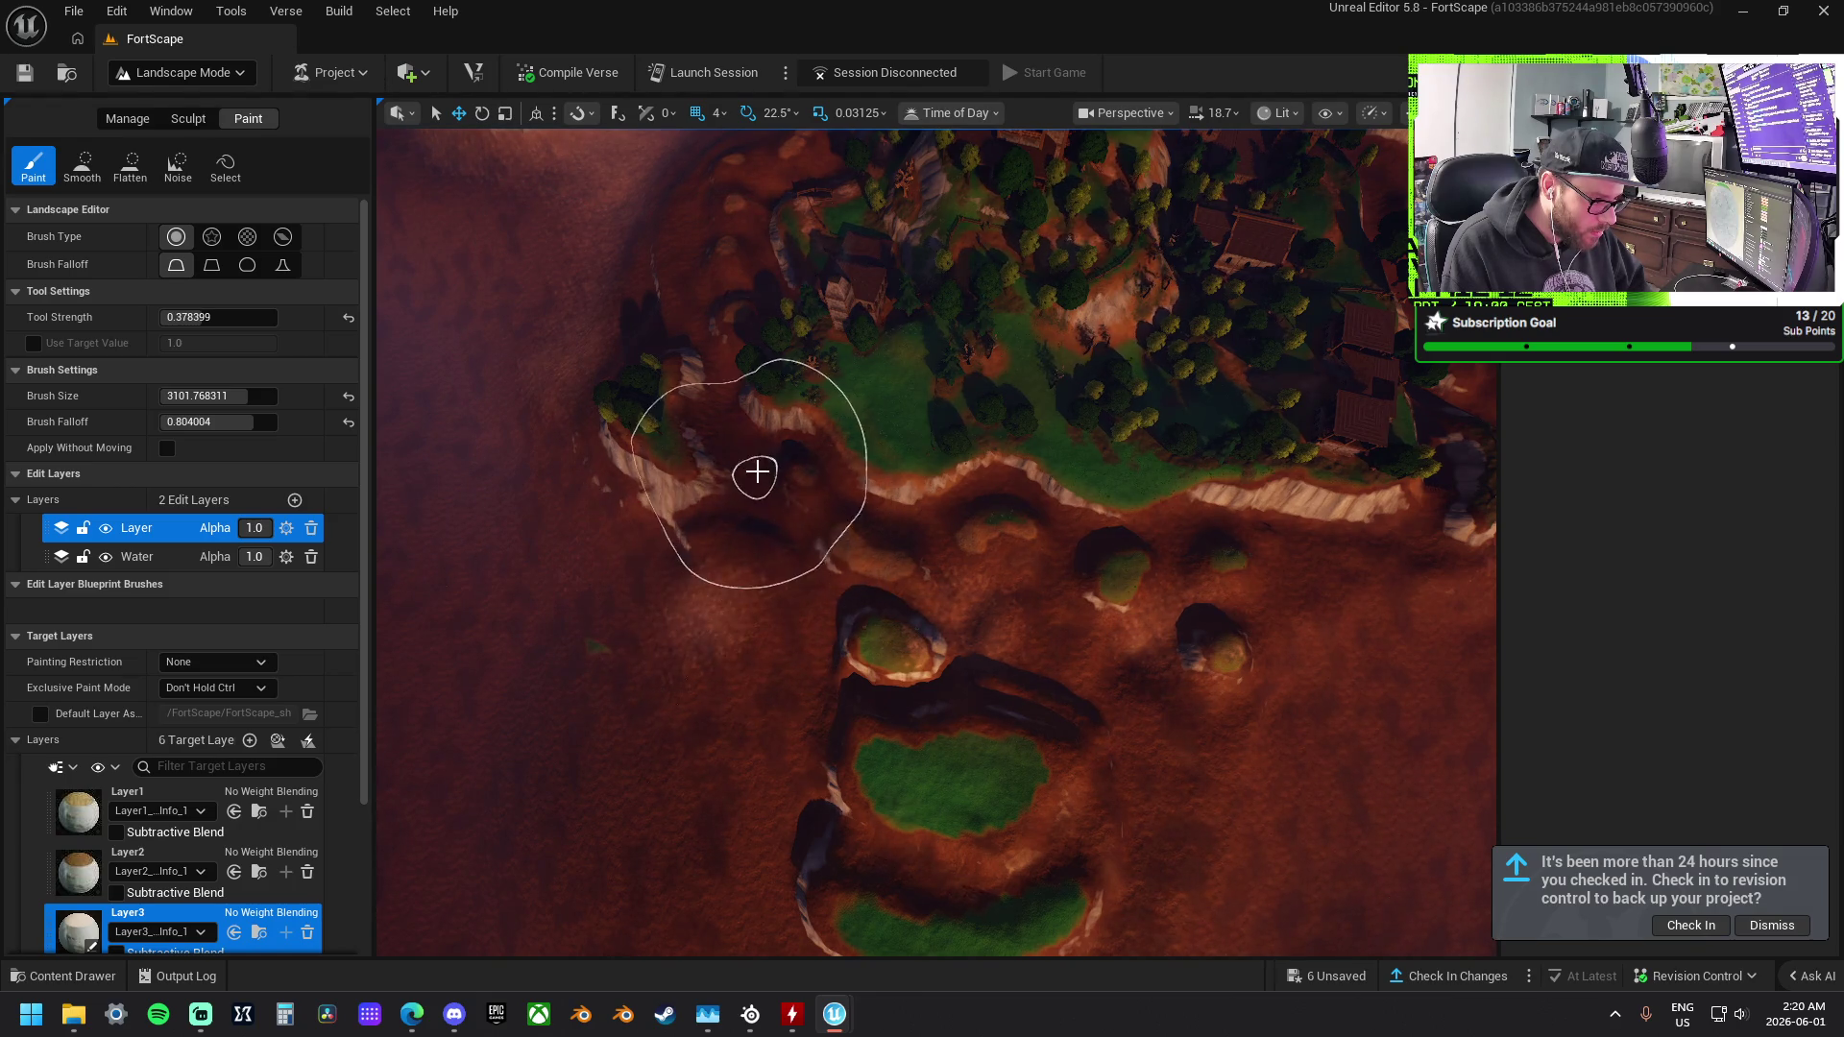
{"action": "left_click_drag", "start_coordinate": [731, 179], "coordinate": [772, 310]}
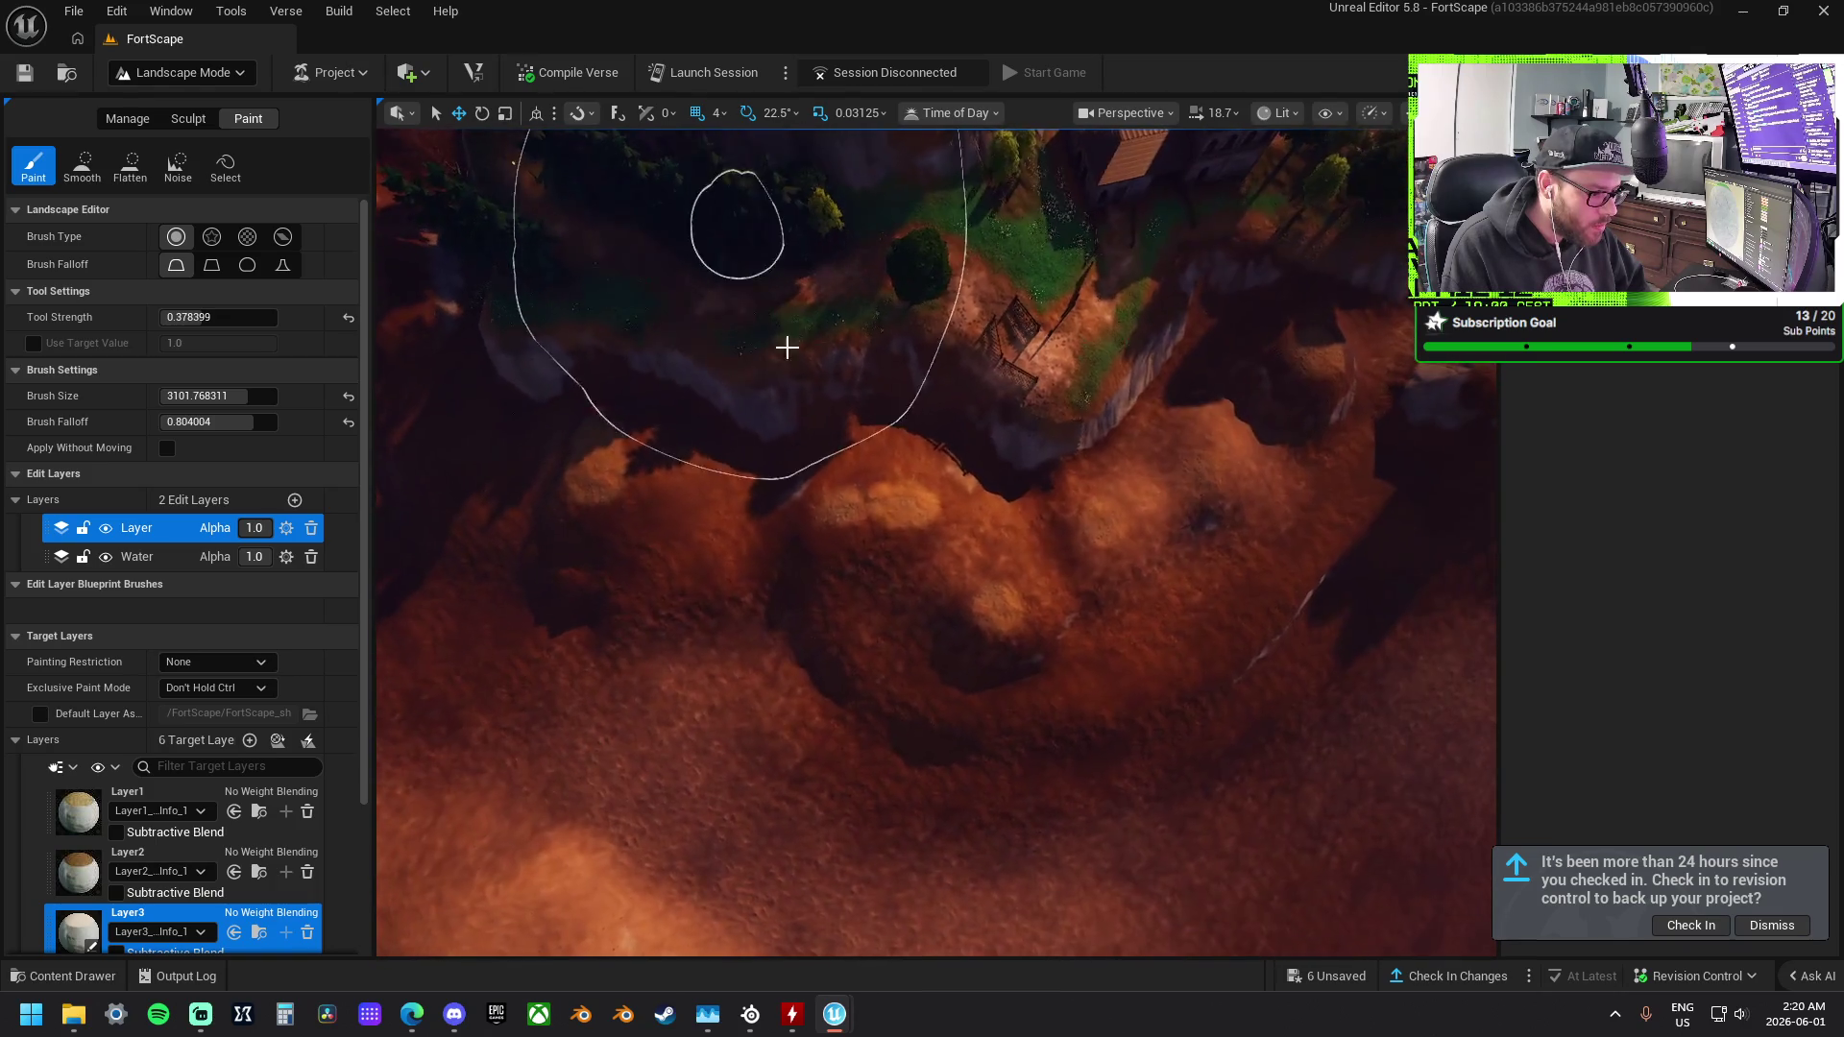
{"action": "left_click_drag", "start_coordinate": [668, 522], "coordinate": [873, 541]}
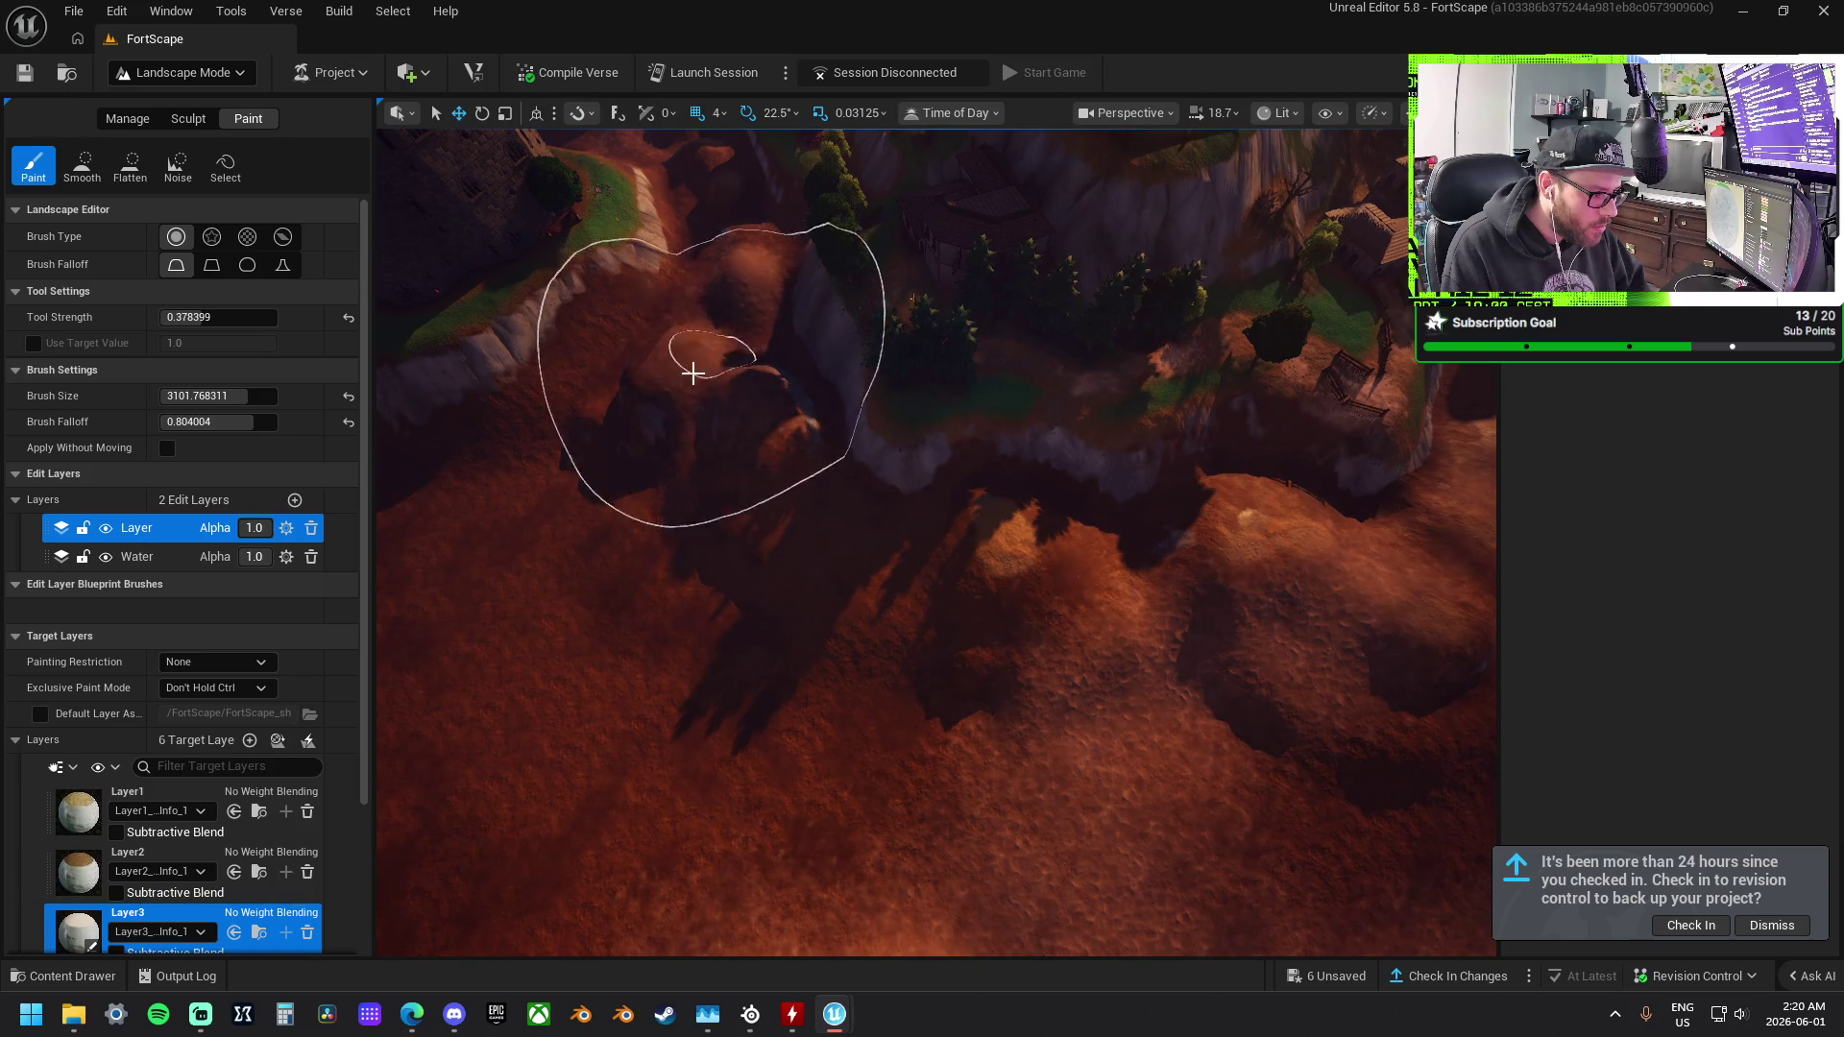
Paint Layer3 over the red ground by the bridge, leaving a green band on the slope.
{"action": "left_click_drag", "start_coordinate": [530, 572], "coordinate": [1069, 483]}
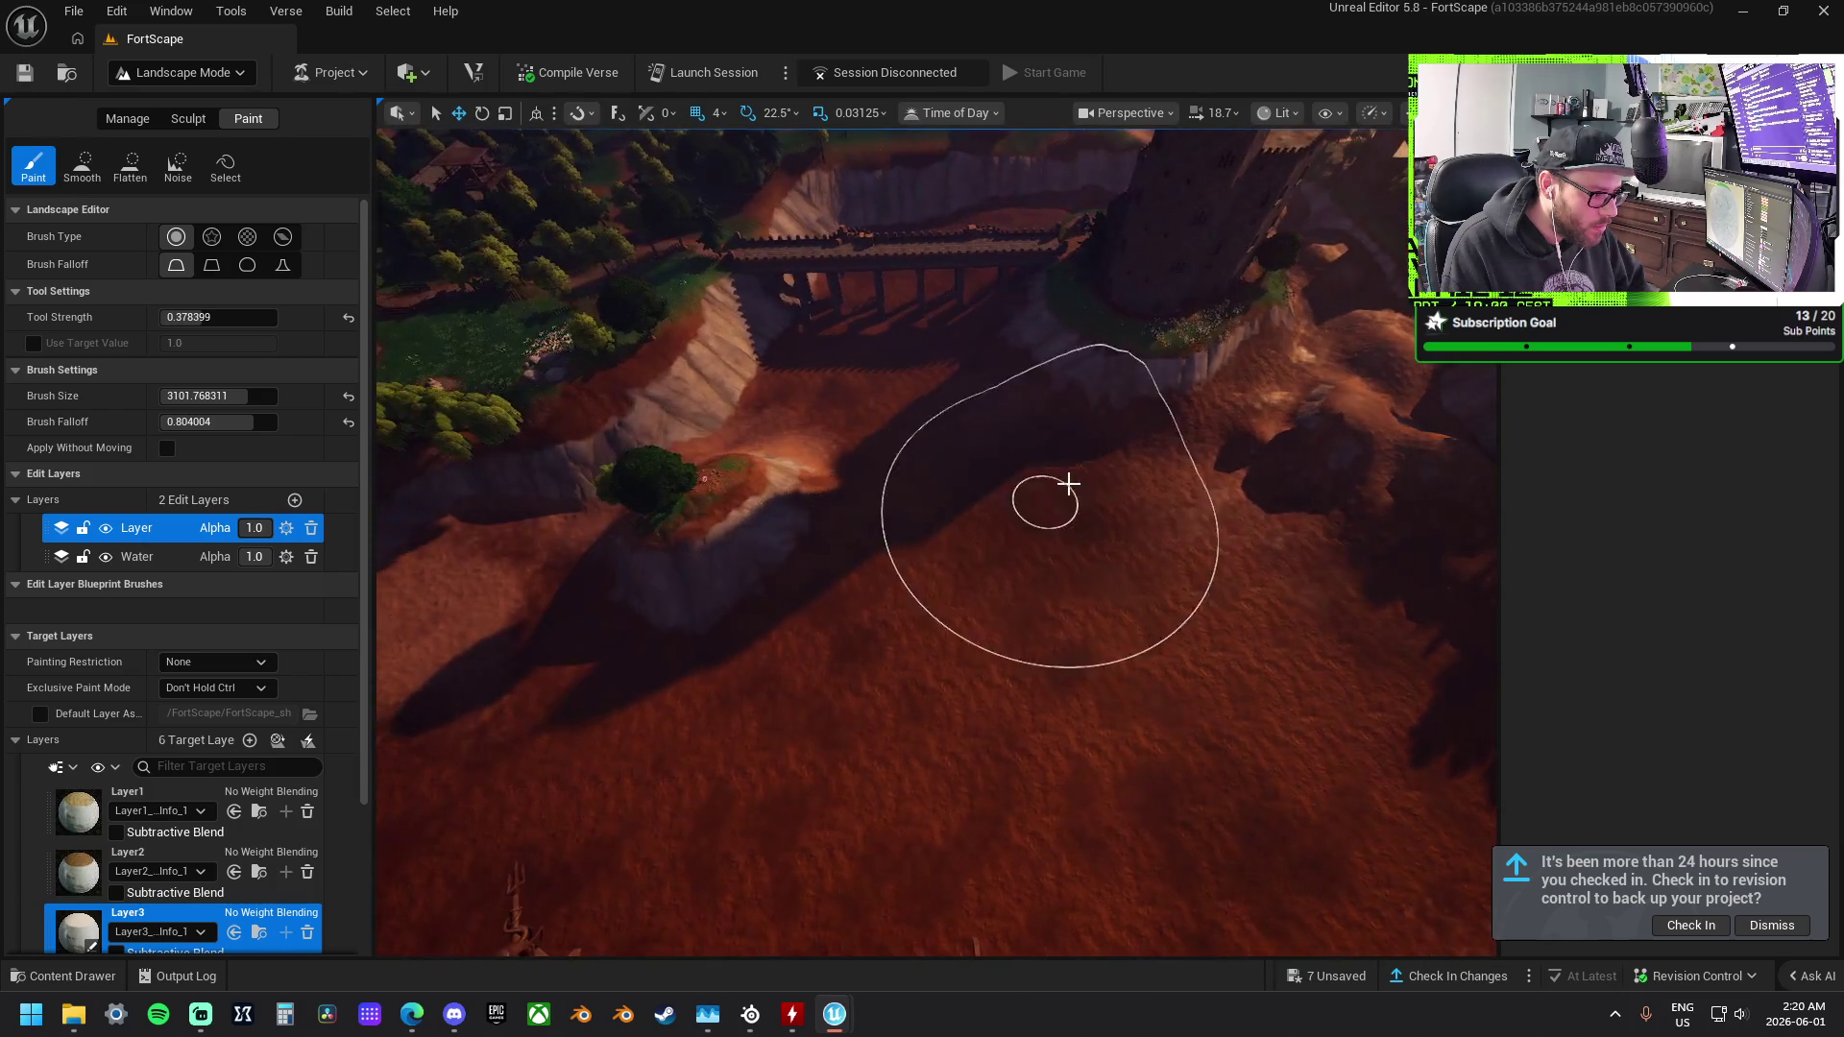
{"action": "mouse_move", "coordinate": [815, 354]}
{"action": "left_mouse_down"}
{"action": "mouse_move", "coordinate": [785, 428]}
{"action": "mouse_move", "coordinate": [799, 508]}
{"action": "left_mouse_up"}
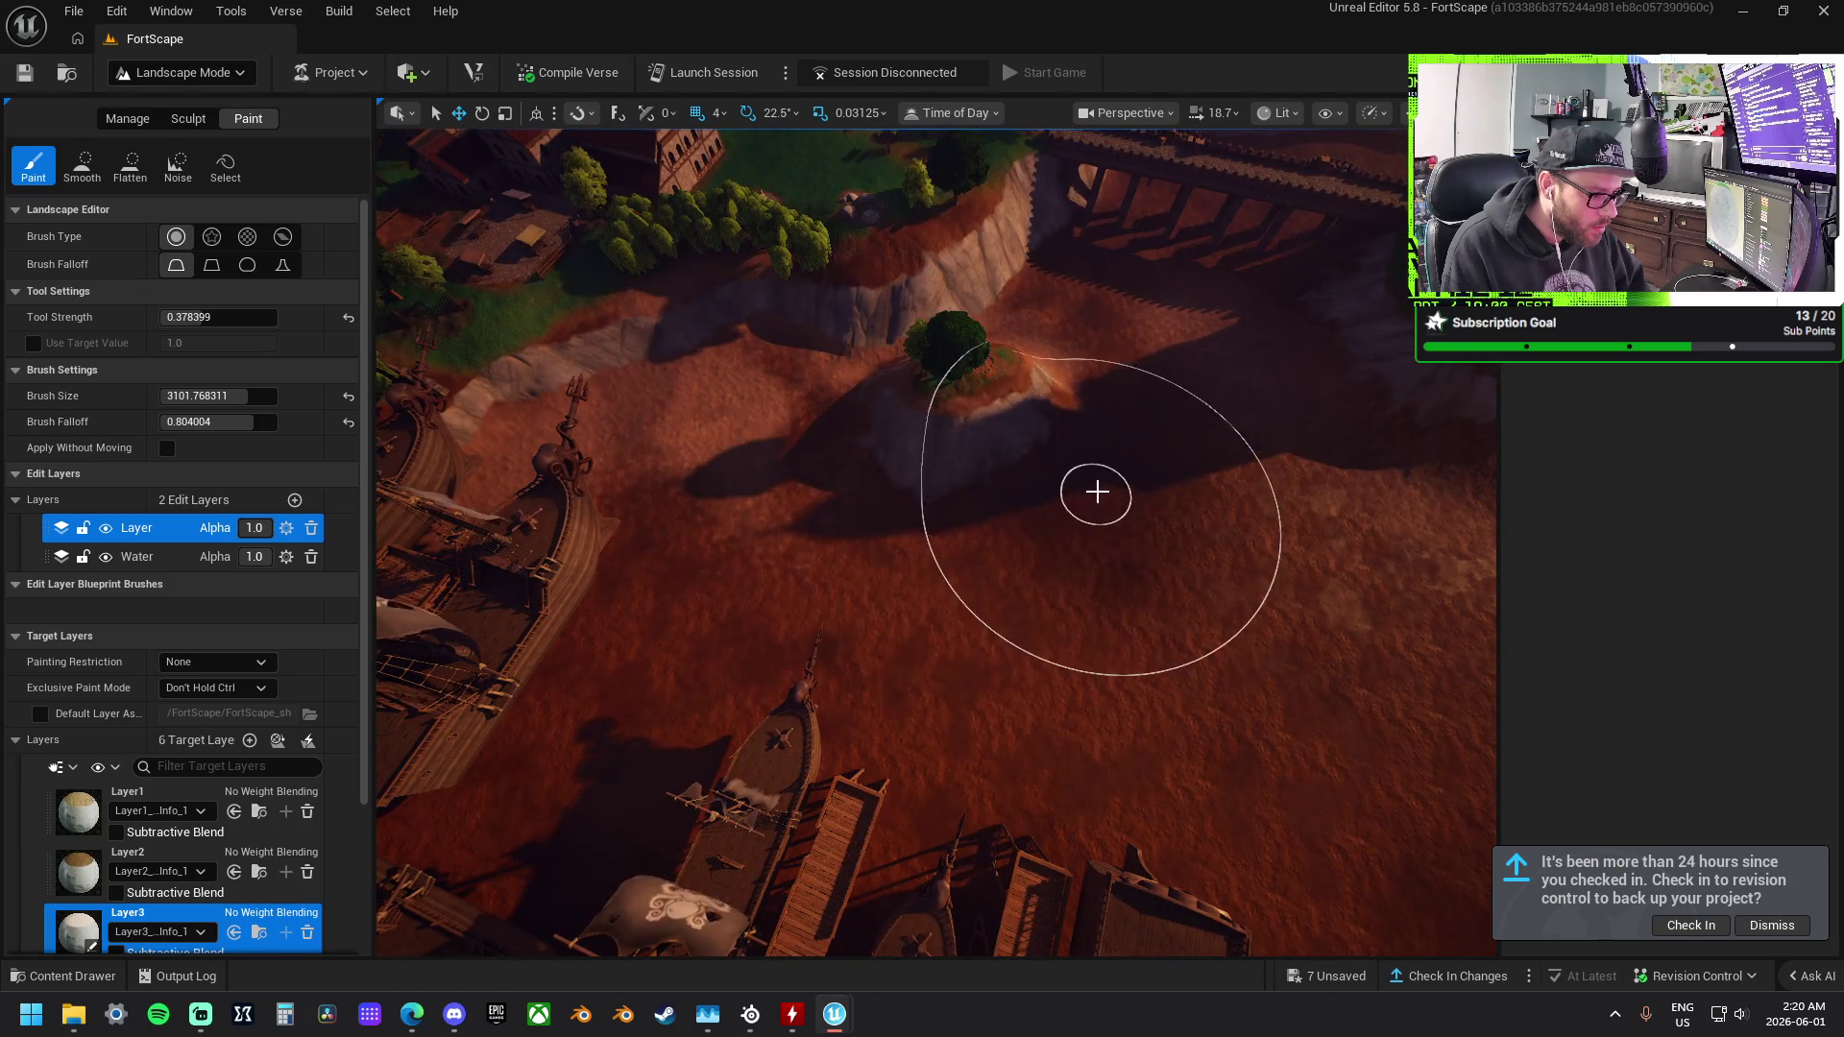
{"action": "left_click_drag", "start_coordinate": [814, 580], "coordinate": [672, 569]}
{"action": "mouse_move", "coordinate": [1090, 679]}
{"action": "left_mouse_down"}
{"action": "mouse_move", "coordinate": [1066, 672]}
{"action": "mouse_move", "coordinate": [1091, 679]}
{"action": "left_mouse_up"}
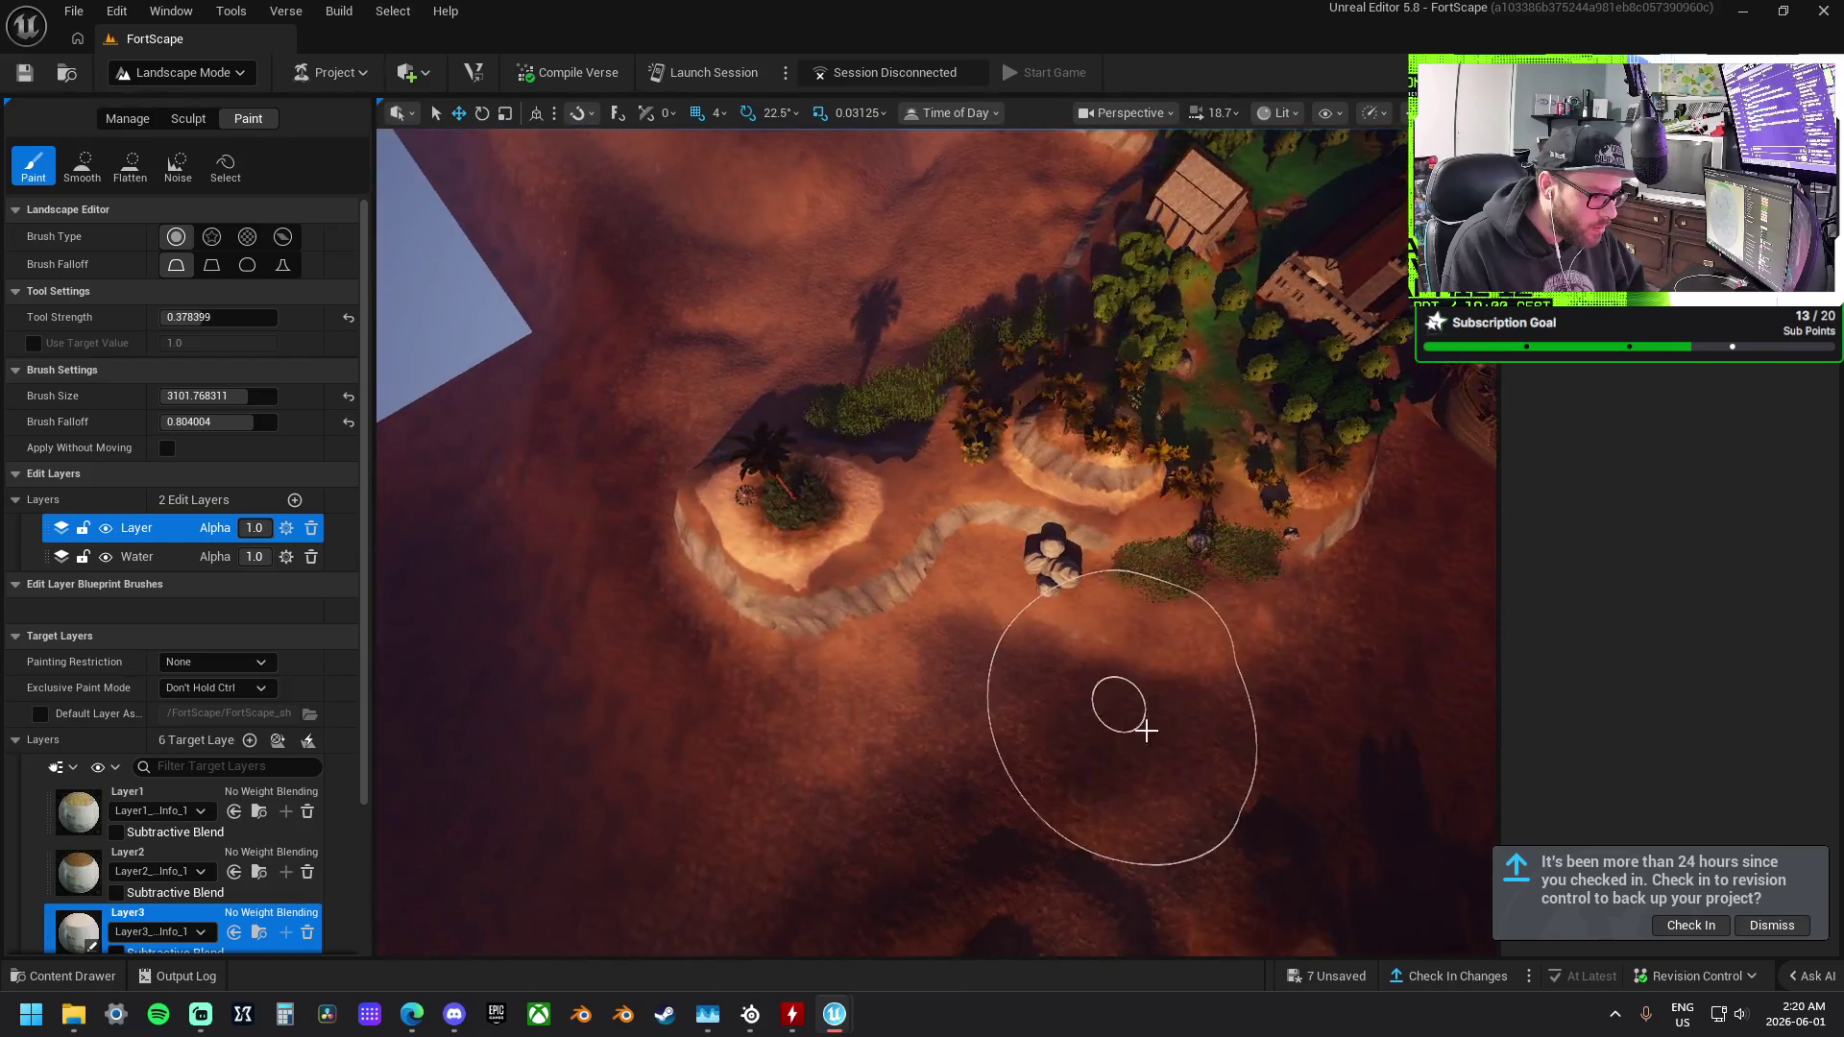
{"action": "left_click_drag", "start_coordinate": [741, 666], "coordinate": [711, 662]}
{"action": "mouse_move", "coordinate": [902, 499]}
{"action": "left_mouse_down"}
{"action": "mouse_move", "coordinate": [925, 496]}
{"action": "mouse_move", "coordinate": [781, 607]}
{"action": "mouse_move", "coordinate": [812, 633]}
{"action": "mouse_move", "coordinate": [909, 628]}
{"action": "mouse_move", "coordinate": [625, 608]}
{"action": "left_mouse_up"}
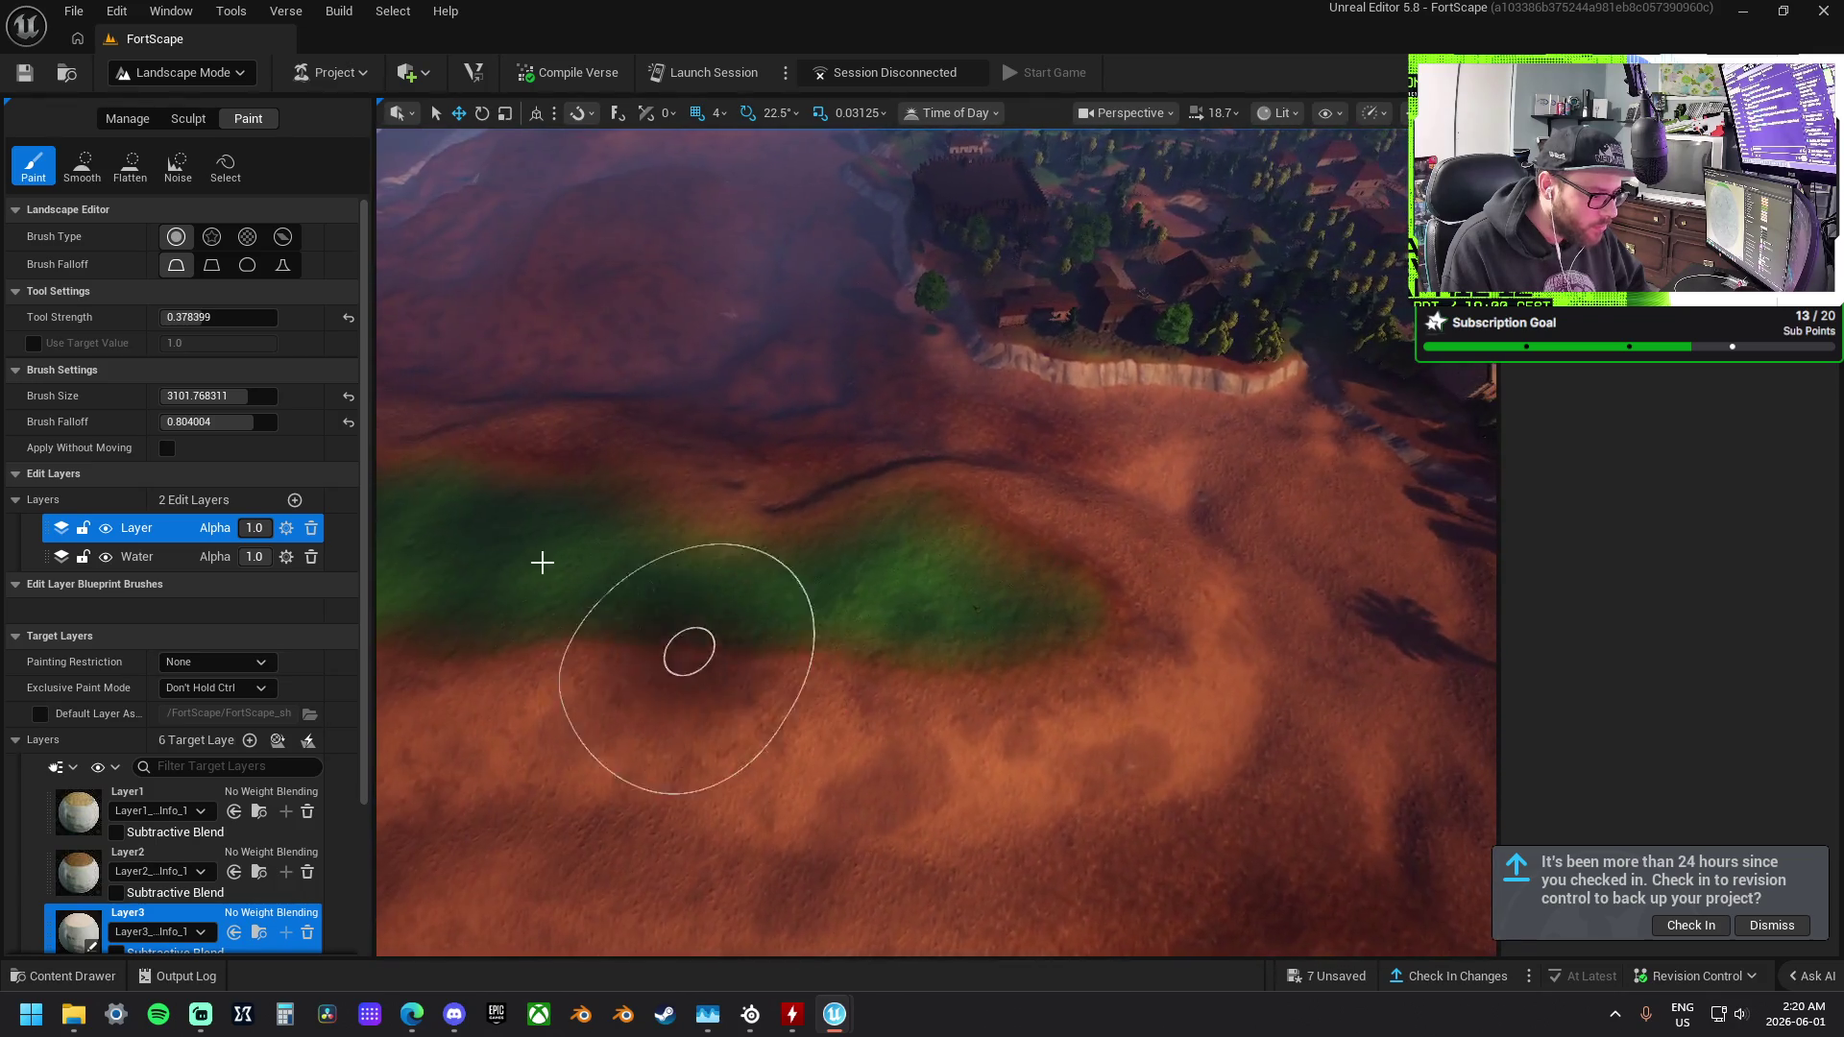
{"action": "left_click", "coordinate": [186, 121]}
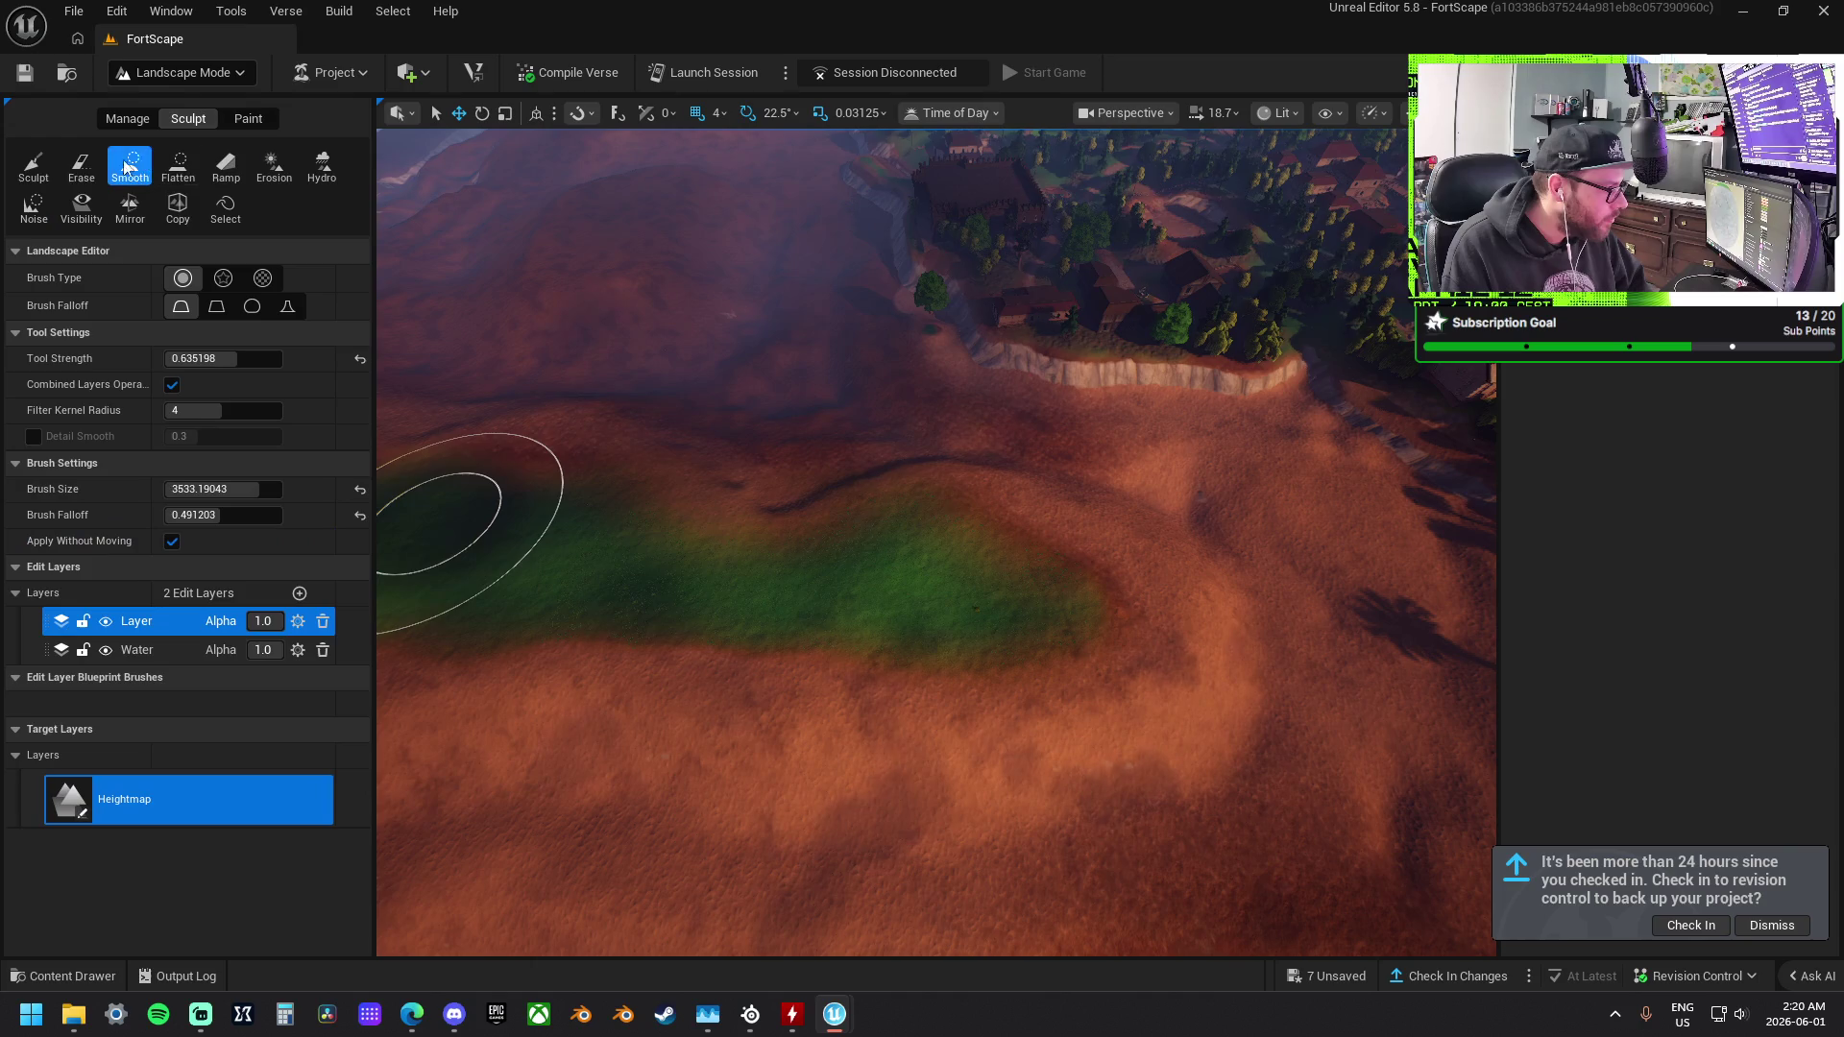
Raise a ridge, then flatten the mound top into a level plateau.
{"action": "mouse_move", "coordinate": [912, 455]}
{"action": "left_mouse_down"}
{"action": "mouse_move", "coordinate": [1095, 580]}
{"action": "mouse_move", "coordinate": [947, 510]}
{"action": "mouse_move", "coordinate": [941, 570]}
{"action": "mouse_move", "coordinate": [1128, 598]}
{"action": "mouse_move", "coordinate": [832, 605]}
{"action": "mouse_move", "coordinate": [1189, 617]}
{"action": "left_mouse_up"}
{"action": "mouse_move", "coordinate": [800, 626]}
{"action": "left_mouse_down"}
{"action": "mouse_move", "coordinate": [1102, 625]}
{"action": "mouse_move", "coordinate": [1012, 618]}
{"action": "left_mouse_up"}
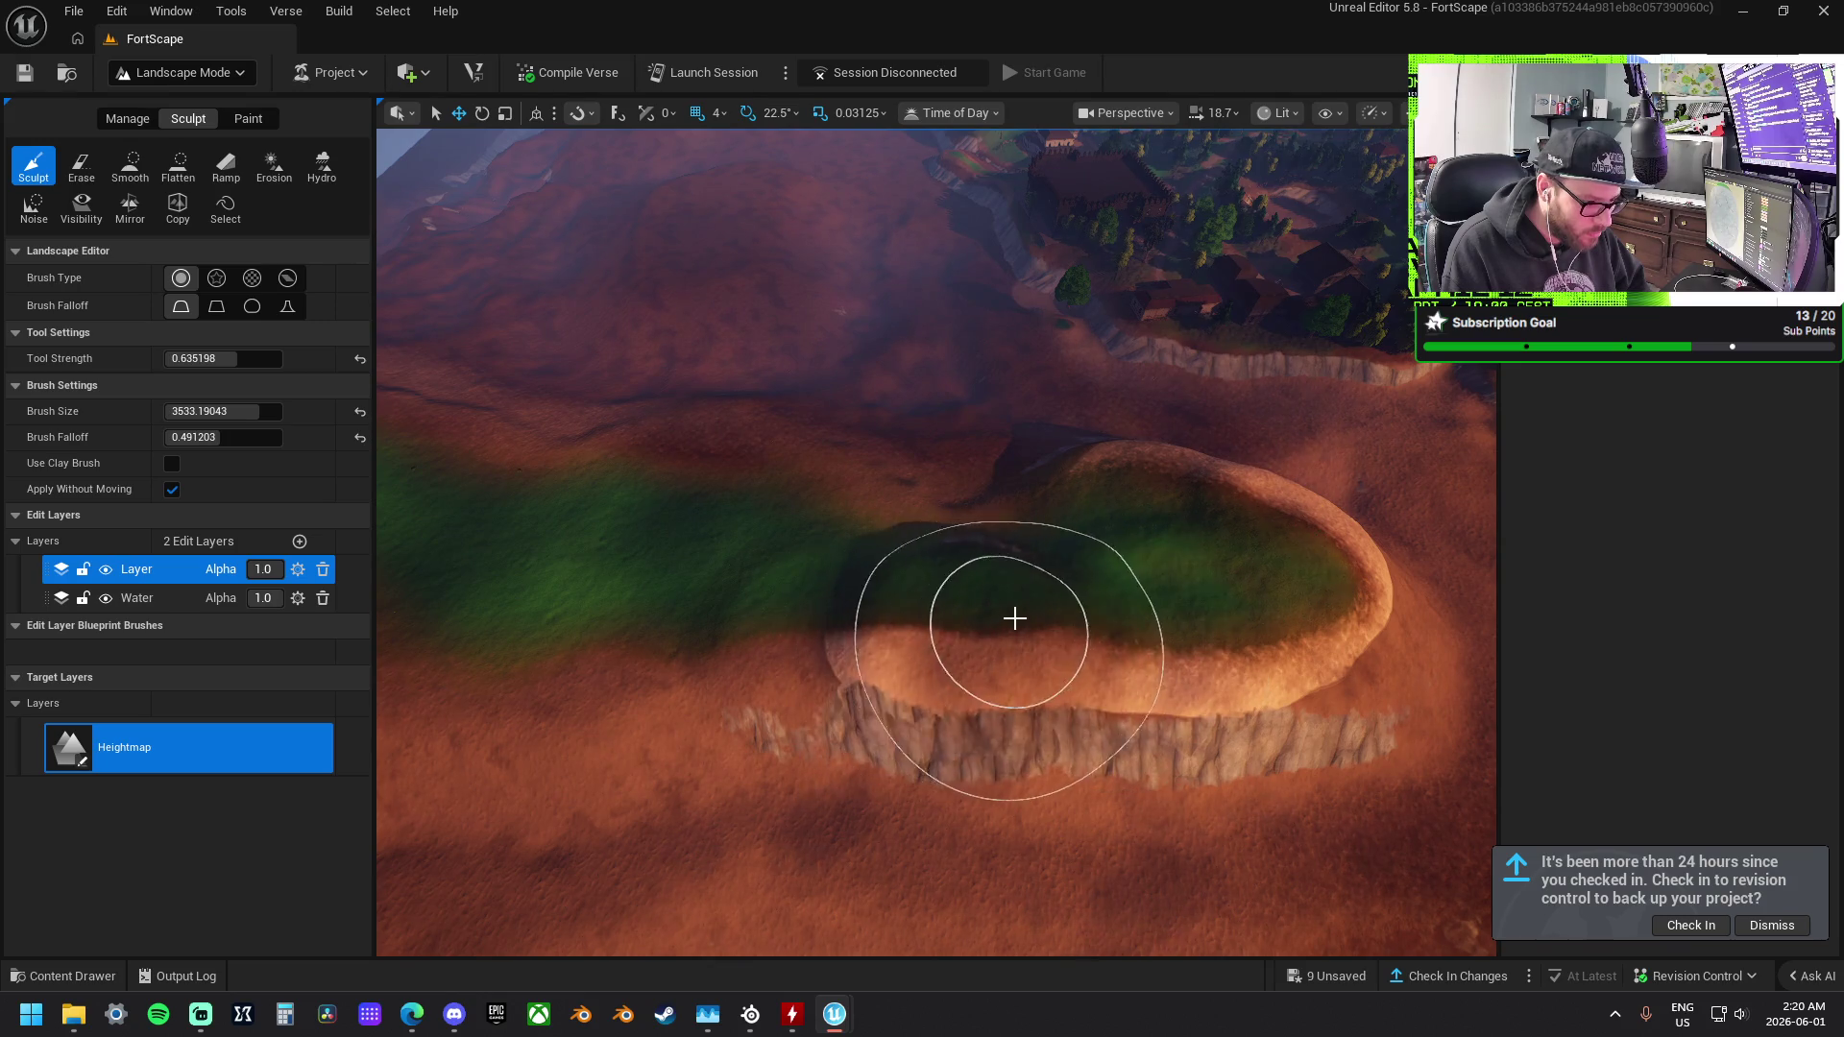
{"action": "left_click", "coordinate": [197, 173]}
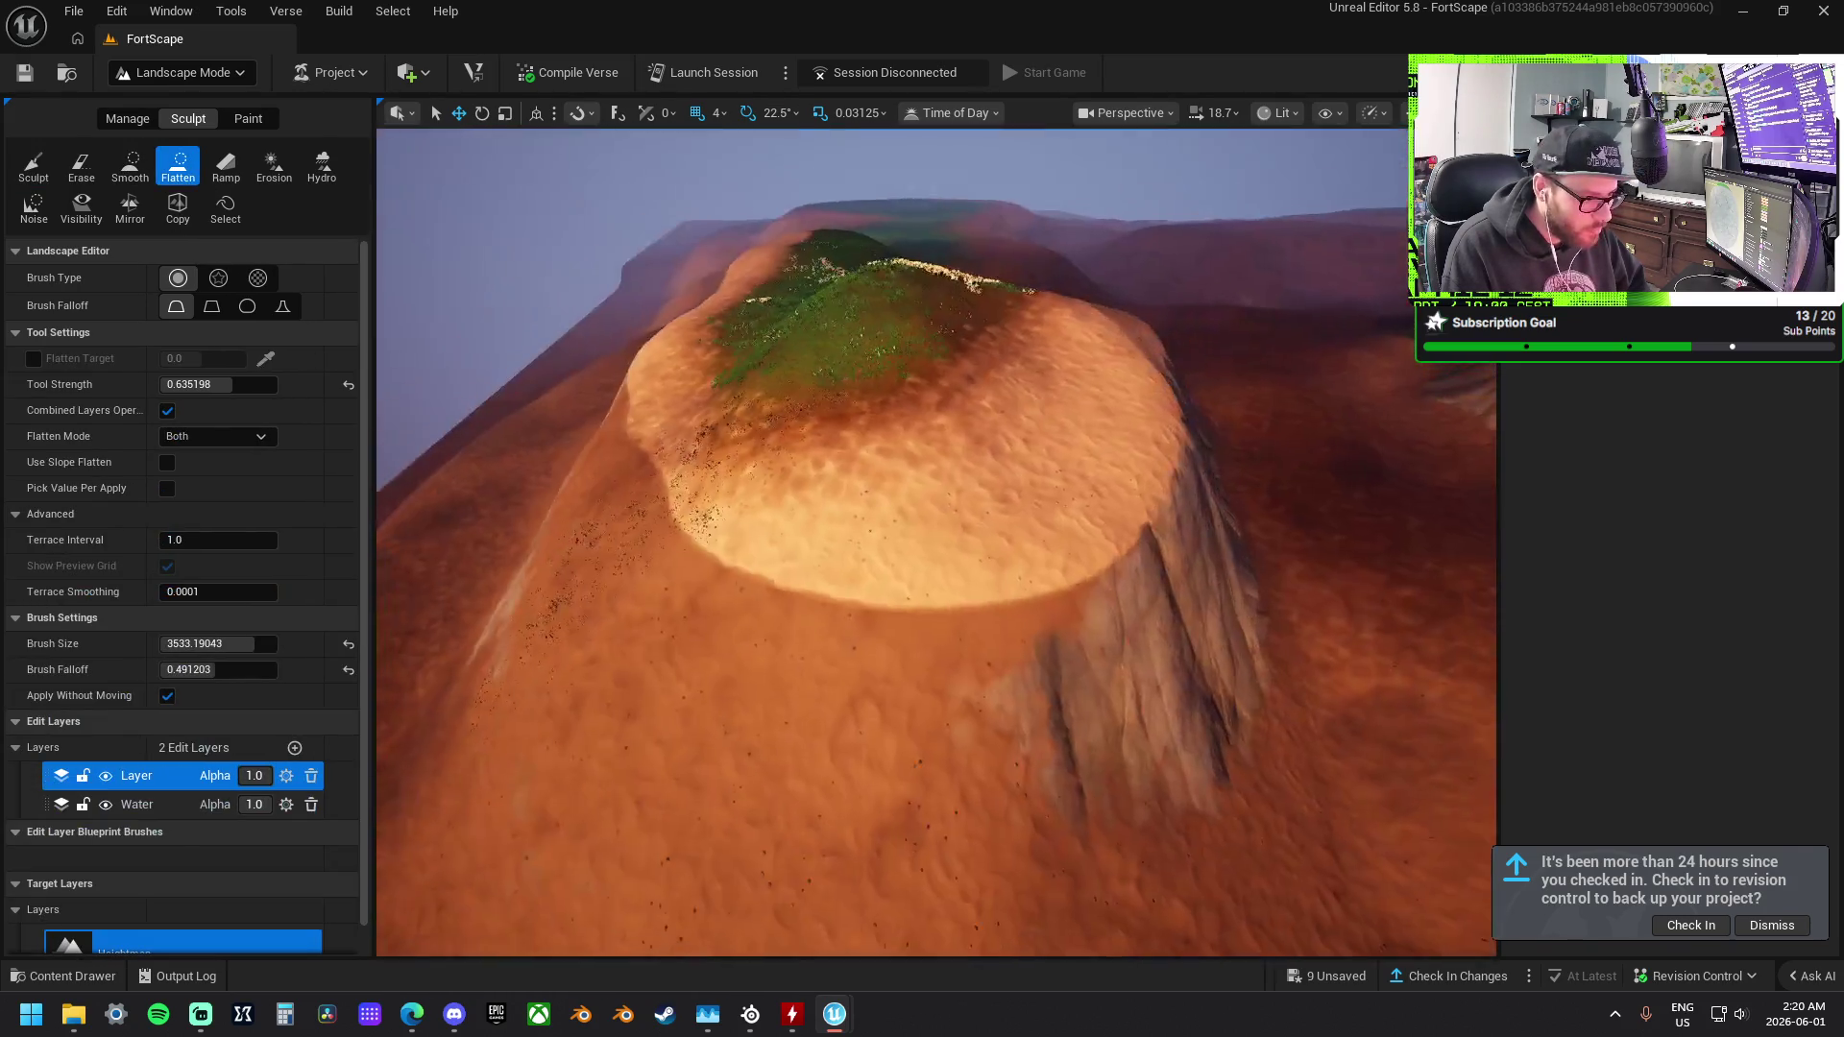
{"action": "mouse_move", "coordinate": [1112, 527]}
{"action": "left_mouse_down"}
{"action": "mouse_move", "coordinate": [1104, 499]}
{"action": "mouse_move", "coordinate": [1111, 527]}
{"action": "left_mouse_up"}
{"action": "mouse_move", "coordinate": [1030, 377]}
{"action": "left_mouse_down"}
{"action": "mouse_move", "coordinate": [1197, 330]}
{"action": "mouse_move", "coordinate": [1017, 317]}
{"action": "mouse_move", "coordinate": [845, 248]}
{"action": "mouse_move", "coordinate": [979, 384]}
{"action": "mouse_move", "coordinate": [1078, 416]}
{"action": "left_mouse_up"}
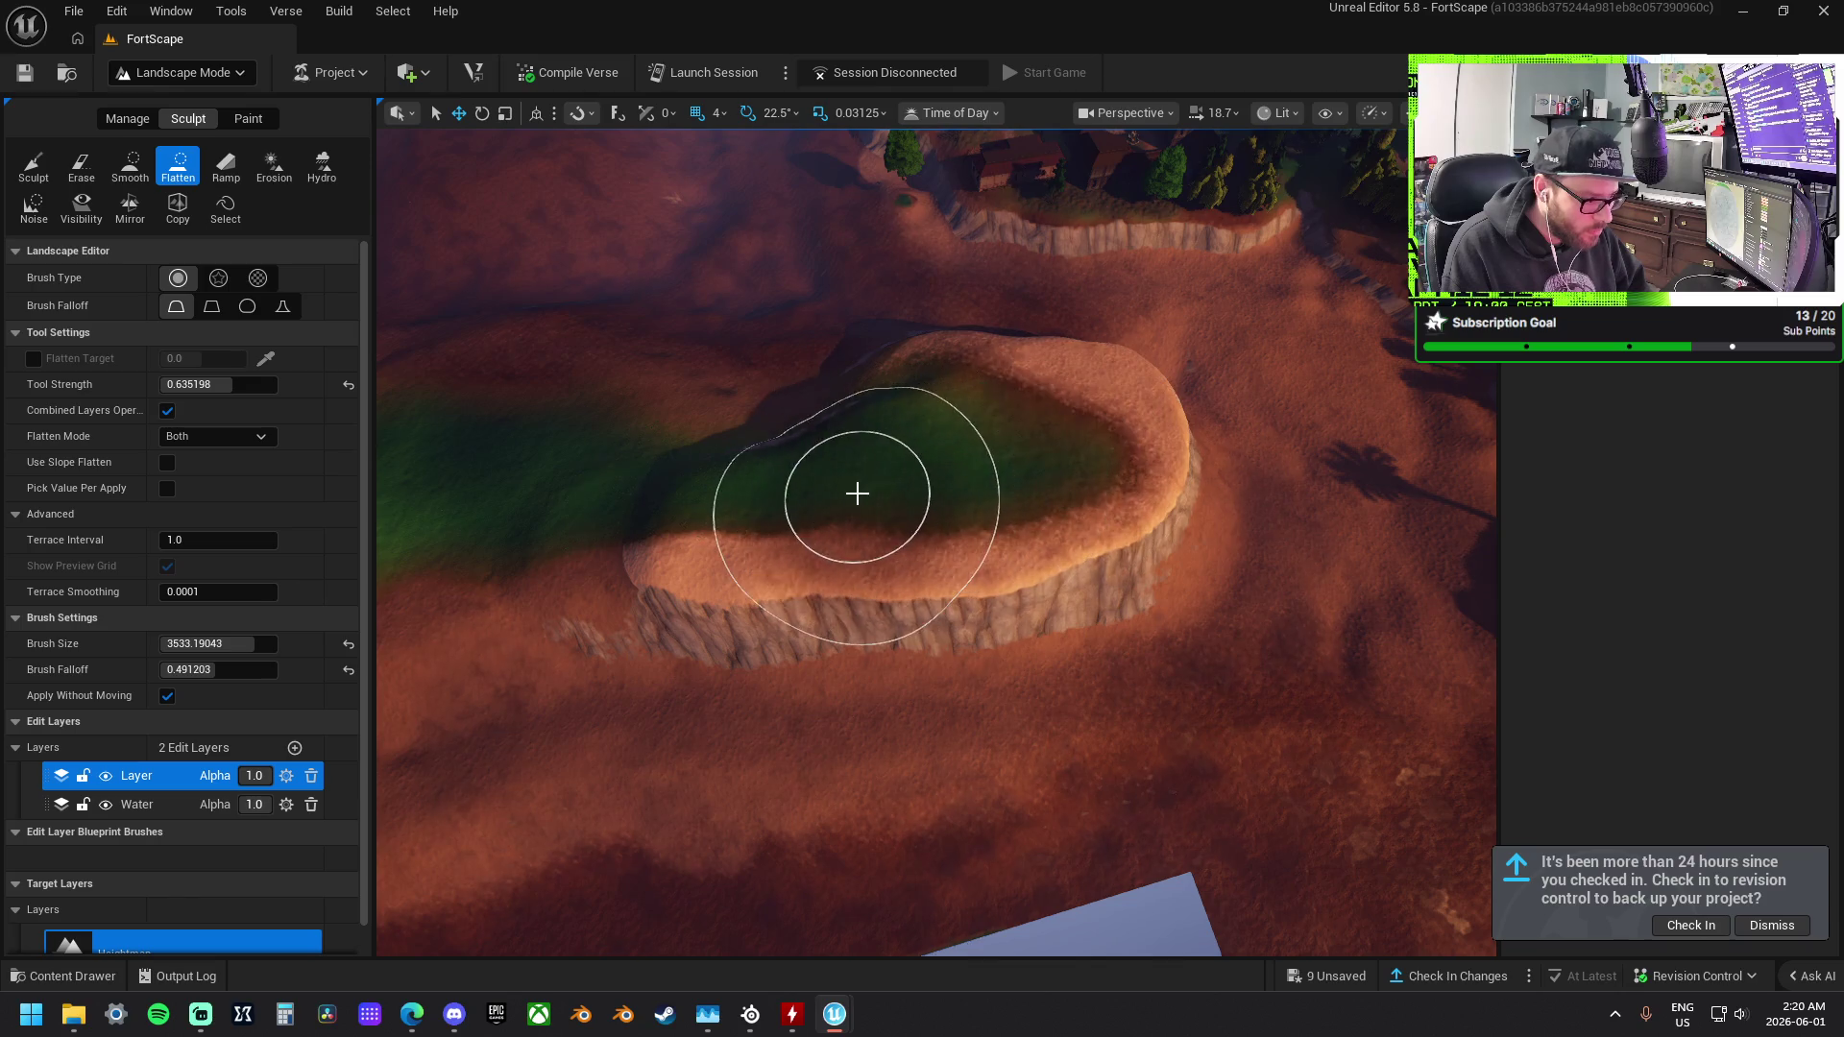
Flatten the raised rim across the plateau and level a strip along its edge.
{"action": "scroll", "coordinate": [855, 486], "scroll_direction": "up", "scroll_amount": 5}
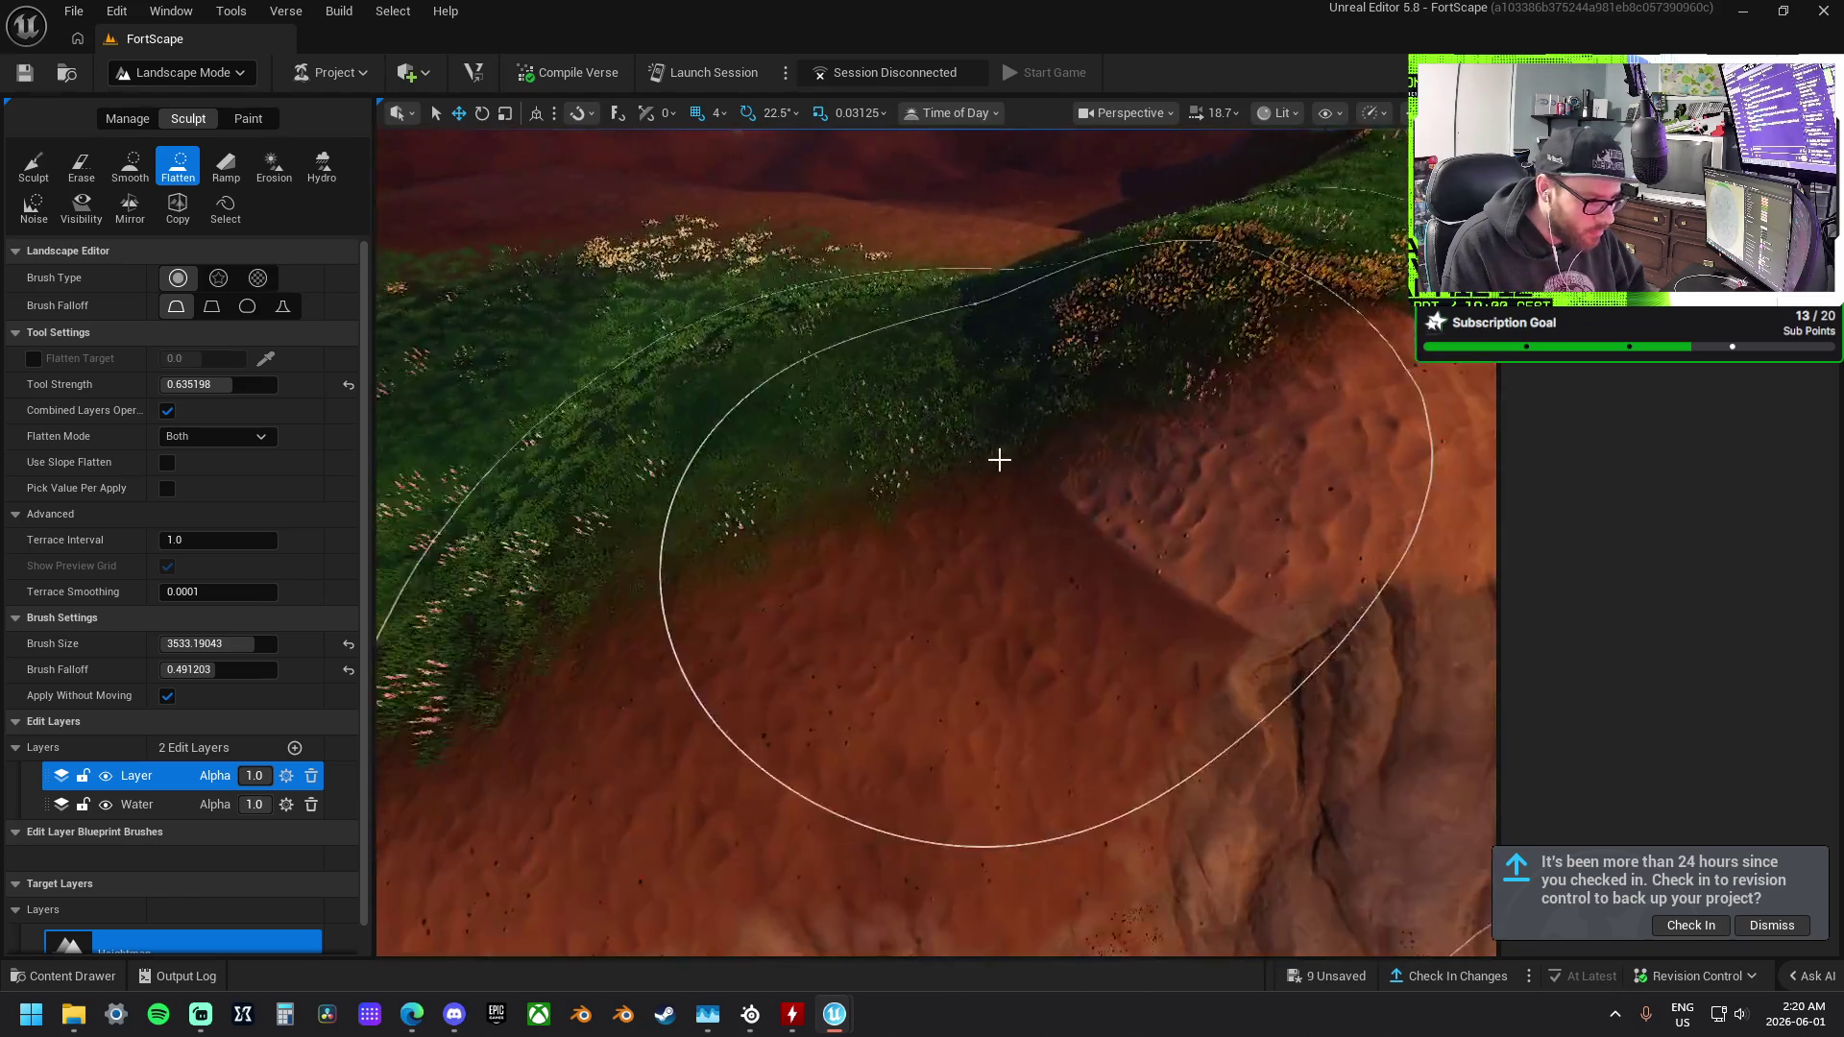
{"action": "mouse_move", "coordinate": [998, 460]}
{"action": "left_mouse_down"}
{"action": "mouse_move", "coordinate": [1161, 379]}
{"action": "mouse_move", "coordinate": [1104, 480]}
{"action": "left_mouse_up"}
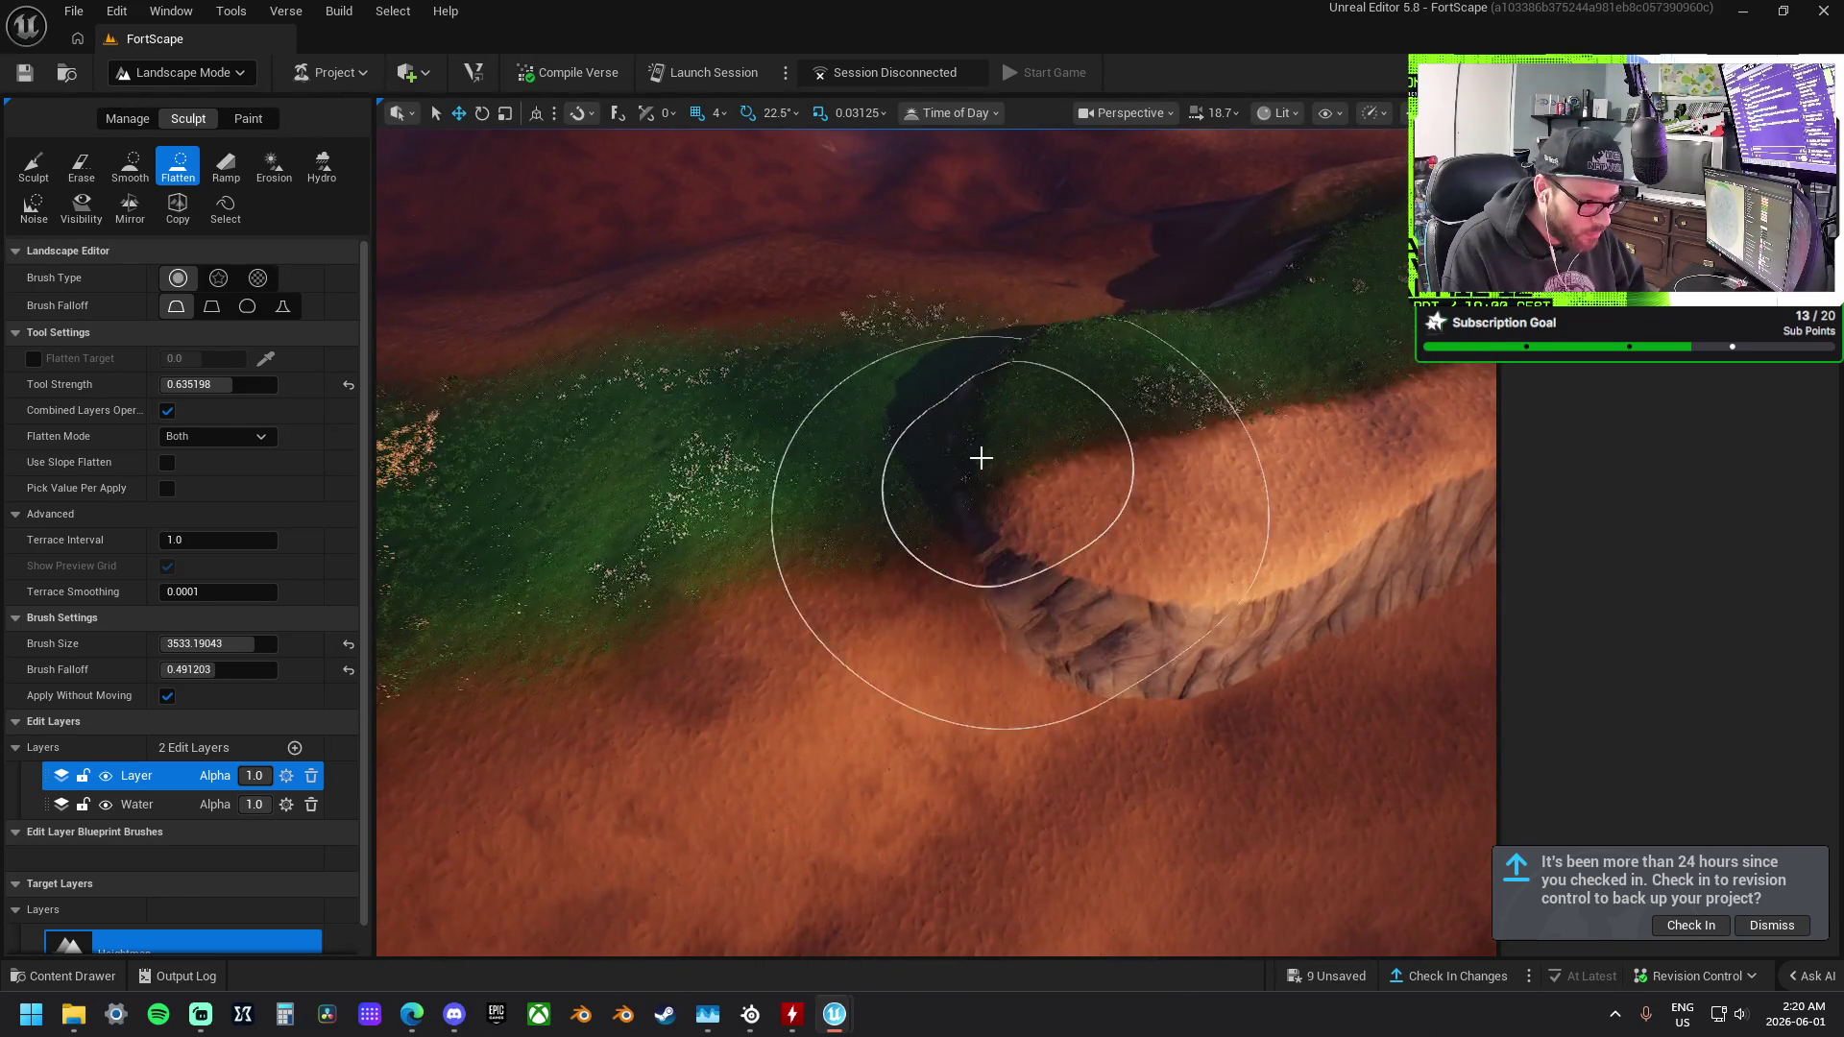
{"action": "mouse_move", "coordinate": [964, 461]}
{"action": "left_mouse_down"}
{"action": "mouse_move", "coordinate": [989, 413]}
{"action": "mouse_move", "coordinate": [959, 498]}
{"action": "mouse_move", "coordinate": [925, 499]}
{"action": "left_mouse_up"}
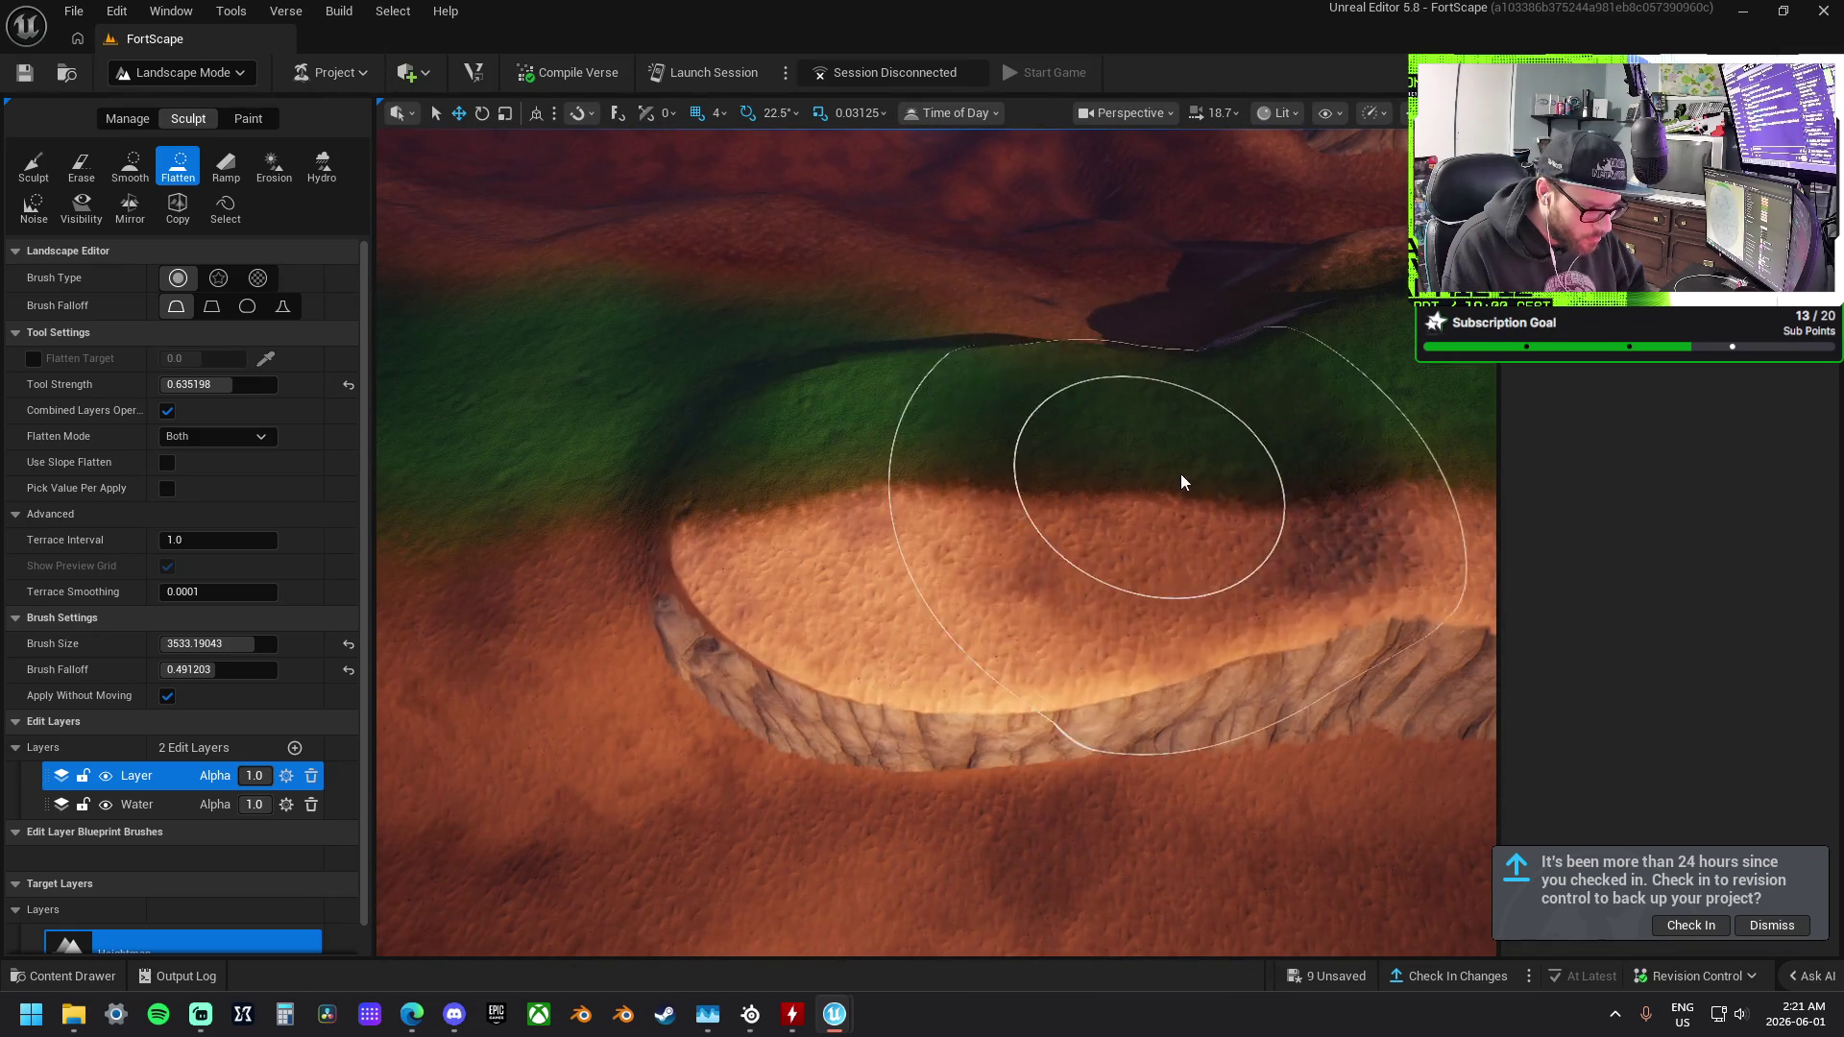
{"action": "scroll", "coordinate": [1172, 474], "scroll_direction": "down", "scroll_amount": 5}
{"action": "mouse_move", "coordinate": [729, 446]}
{"action": "left_mouse_down"}
{"action": "mouse_move", "coordinate": [988, 514]}
{"action": "mouse_move", "coordinate": [905, 448]}
{"action": "mouse_move", "coordinate": [621, 349]}
{"action": "left_mouse_up"}
{"action": "scroll", "coordinate": [522, 302], "scroll_direction": "down", "scroll_amount": 6}
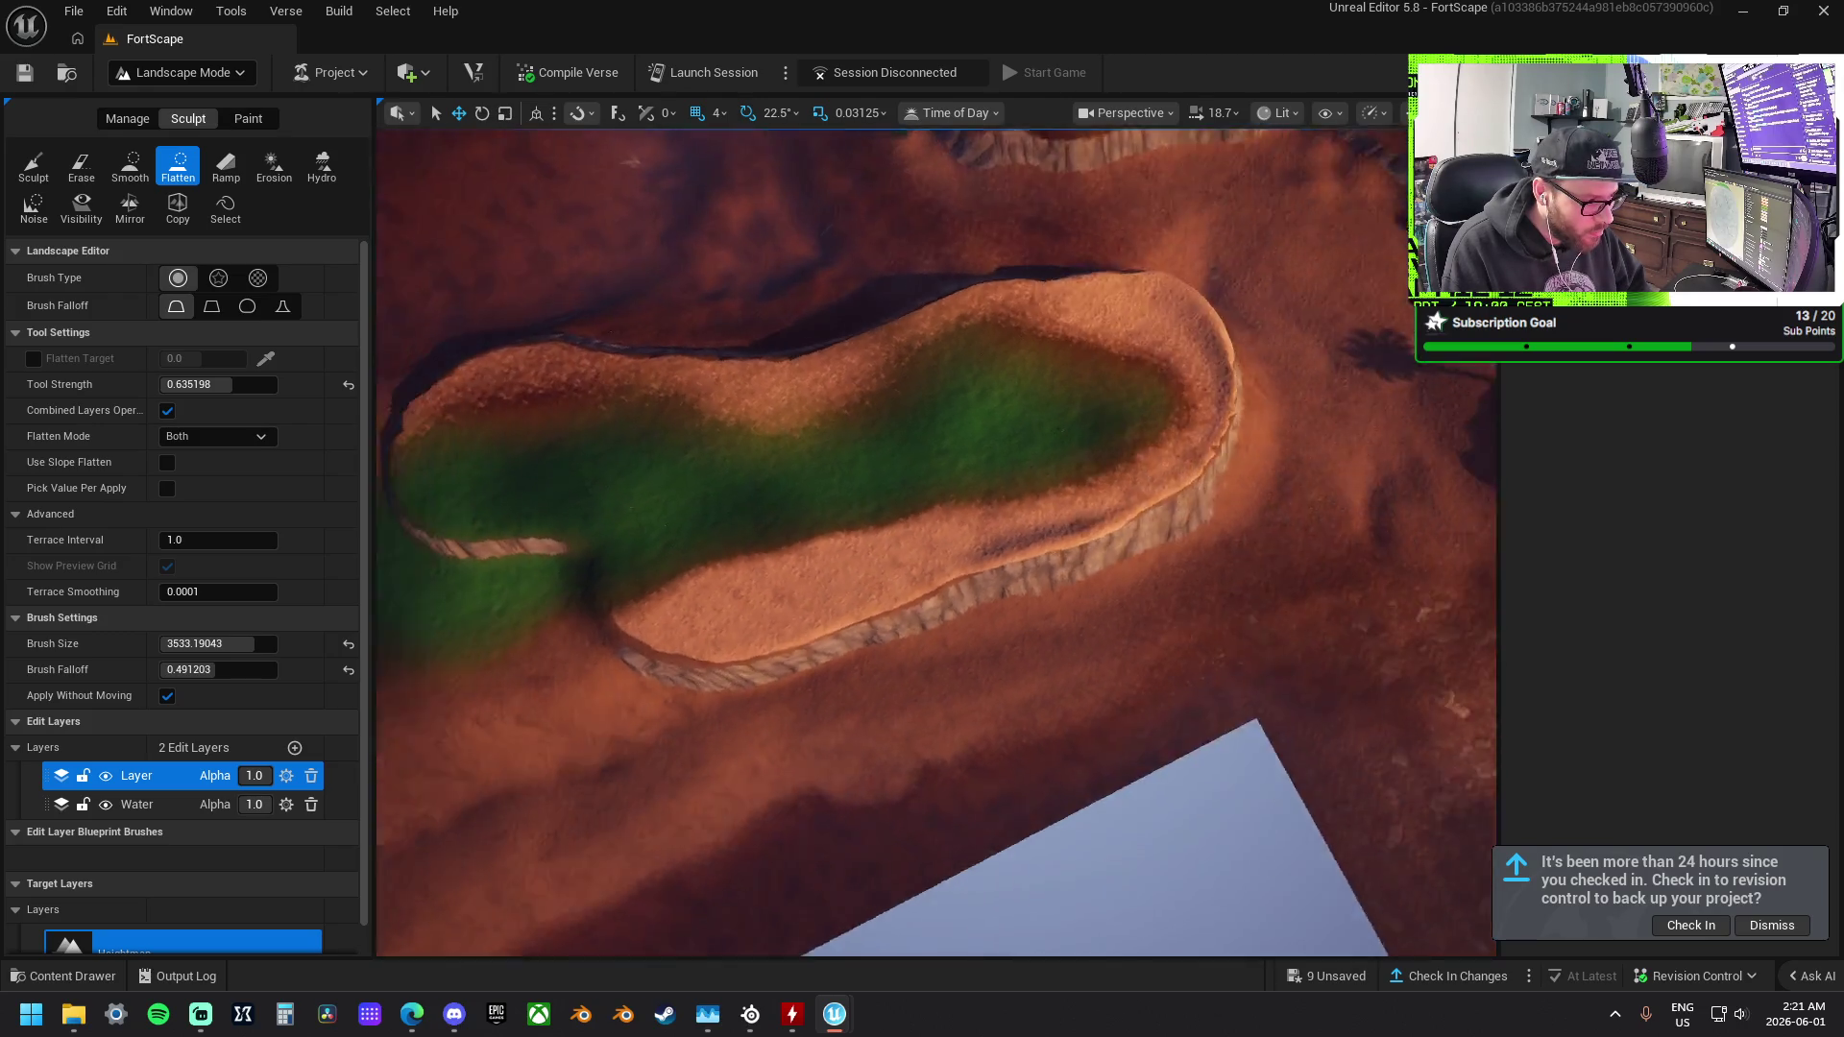
{"action": "left_click_drag", "start_coordinate": [1170, 416], "coordinate": [800, 411]}
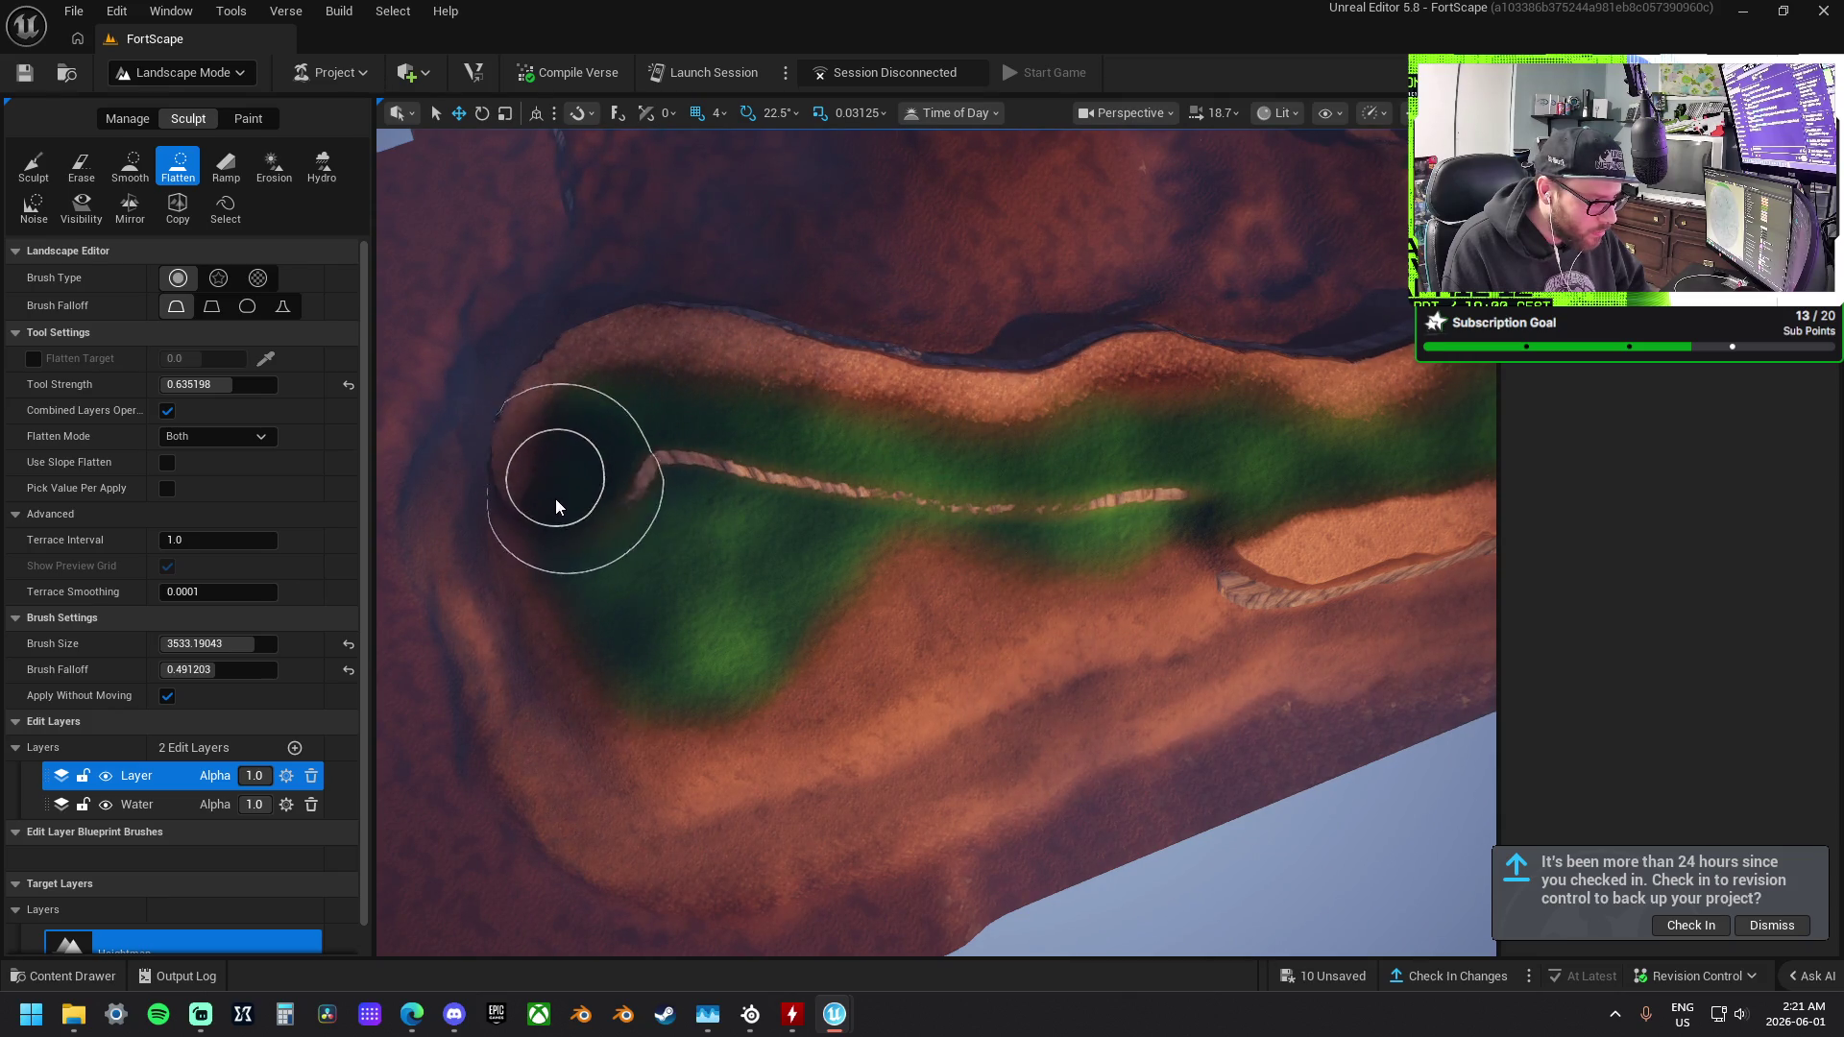
Flatten the valley's inner ridge, fill the dark hollows, and level the upper rim.
{"action": "mouse_move", "coordinate": [617, 684]}
{"action": "left_mouse_down"}
{"action": "mouse_move", "coordinate": [741, 637]}
{"action": "mouse_move", "coordinate": [850, 542]}
{"action": "mouse_move", "coordinate": [1234, 521]}
{"action": "mouse_move", "coordinate": [733, 493]}
{"action": "mouse_move", "coordinate": [688, 580]}
{"action": "mouse_move", "coordinate": [766, 631]}
{"action": "mouse_move", "coordinate": [650, 683]}
{"action": "mouse_move", "coordinate": [729, 675]}
{"action": "mouse_move", "coordinate": [661, 661]}
{"action": "mouse_move", "coordinate": [768, 506]}
{"action": "mouse_move", "coordinate": [732, 494]}
{"action": "mouse_move", "coordinate": [722, 615]}
{"action": "left_mouse_up"}
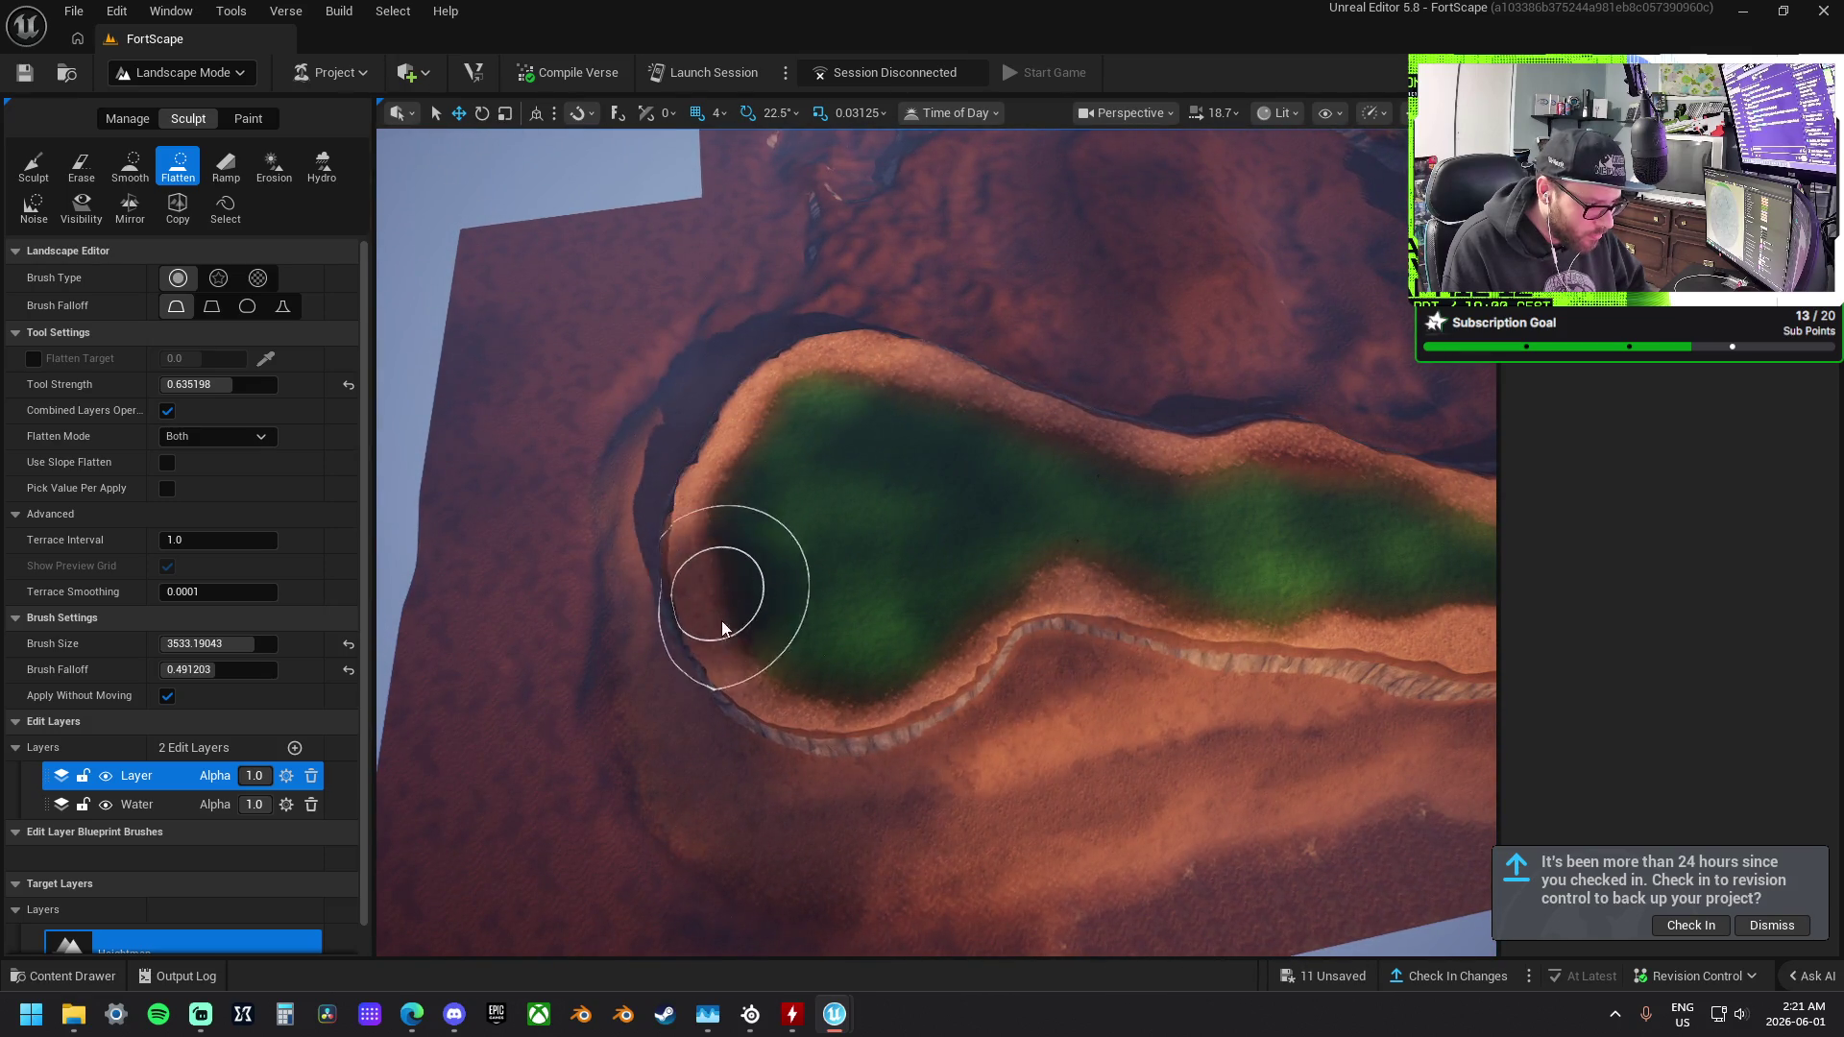
{"action": "mouse_move", "coordinate": [797, 714]}
{"action": "left_mouse_down"}
{"action": "mouse_move", "coordinate": [1081, 576]}
{"action": "mouse_move", "coordinate": [1364, 619]}
{"action": "mouse_move", "coordinate": [1312, 613]}
{"action": "left_mouse_up"}
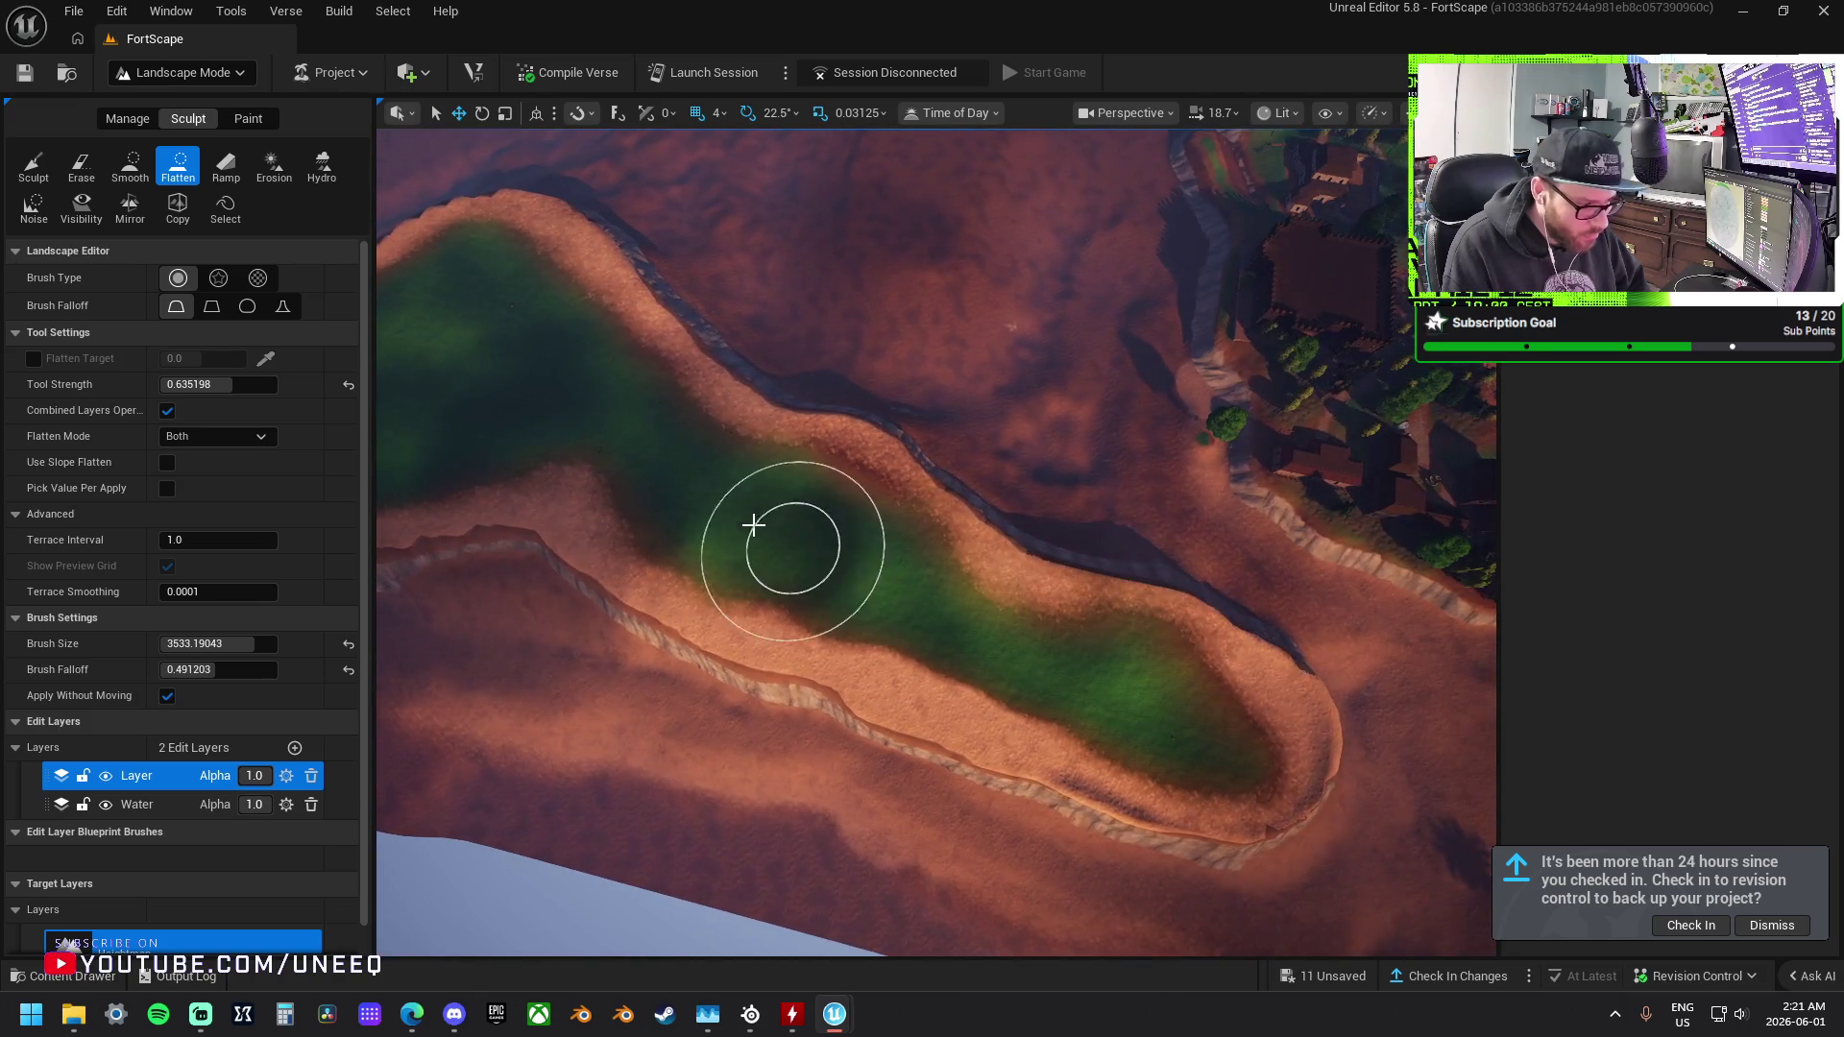
{"action": "mouse_move", "coordinate": [900, 649]}
{"action": "left_mouse_down"}
{"action": "mouse_move", "coordinate": [1070, 753]}
{"action": "mouse_move", "coordinate": [1270, 768]}
{"action": "left_mouse_up"}
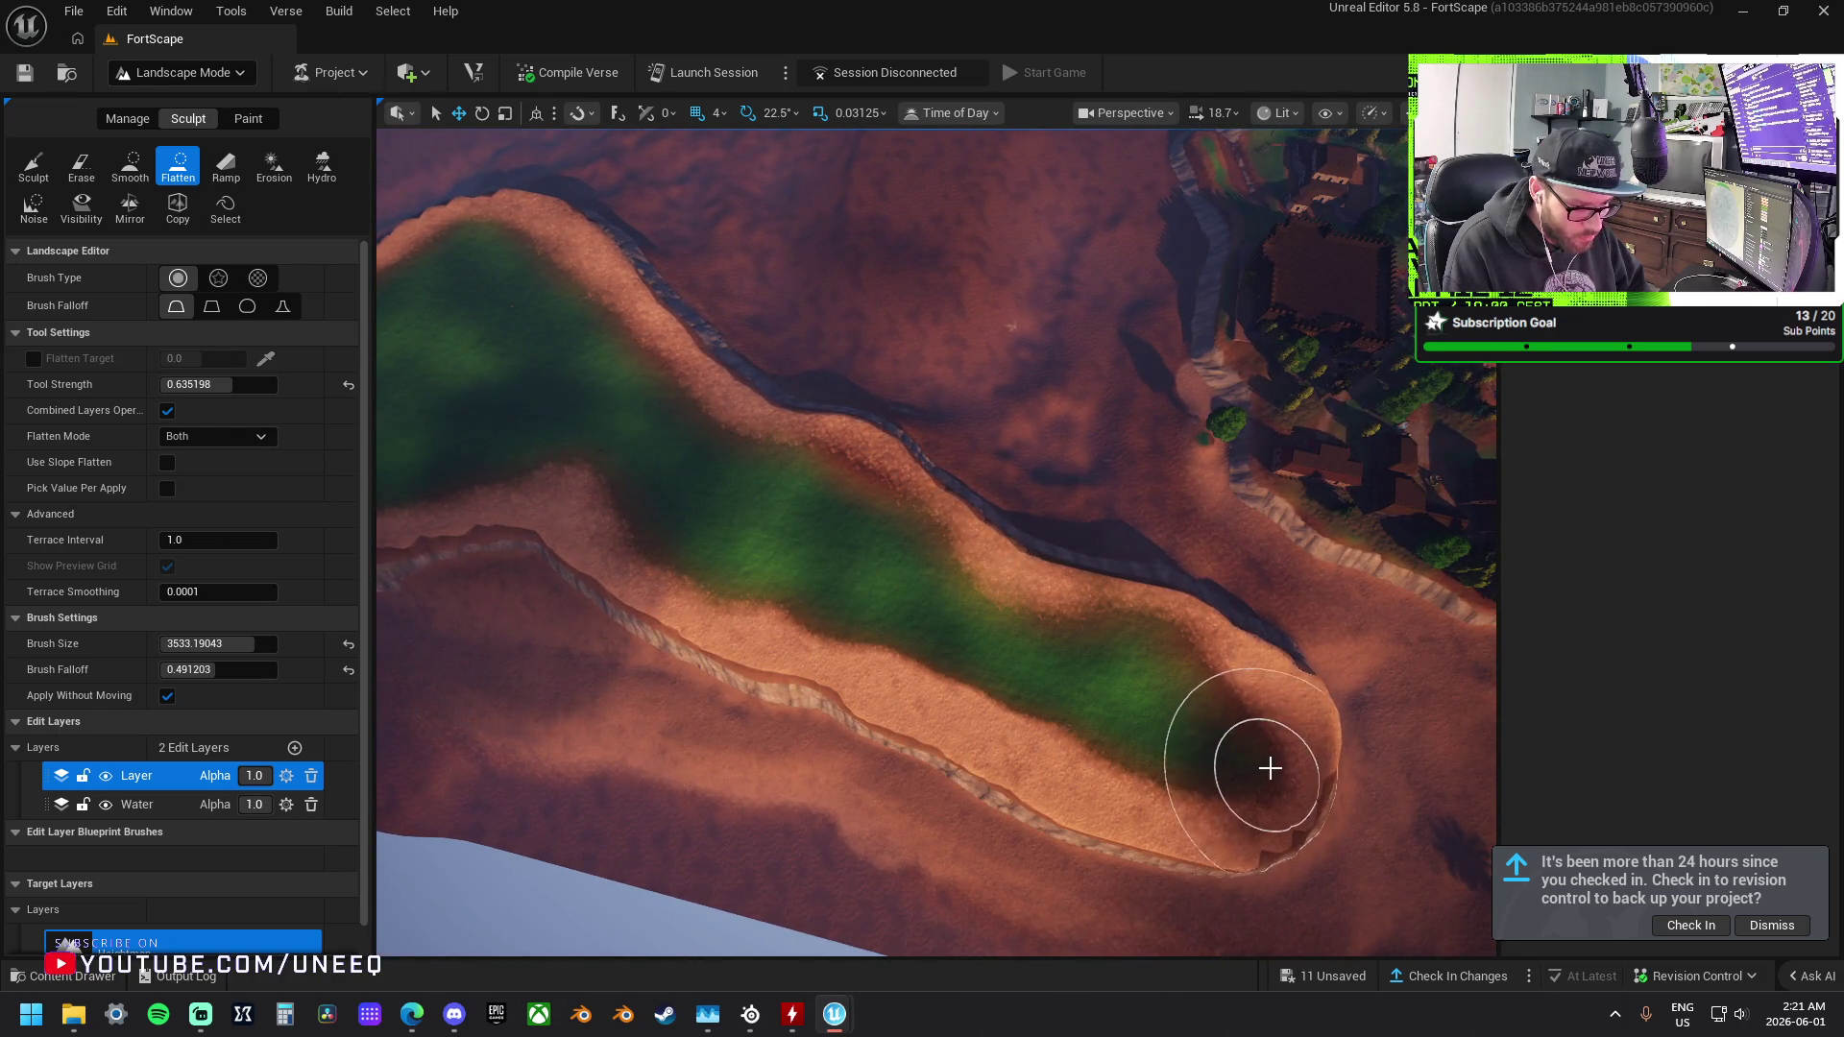
{"action": "left_click_drag", "start_coordinate": [1160, 635], "coordinate": [1013, 617]}
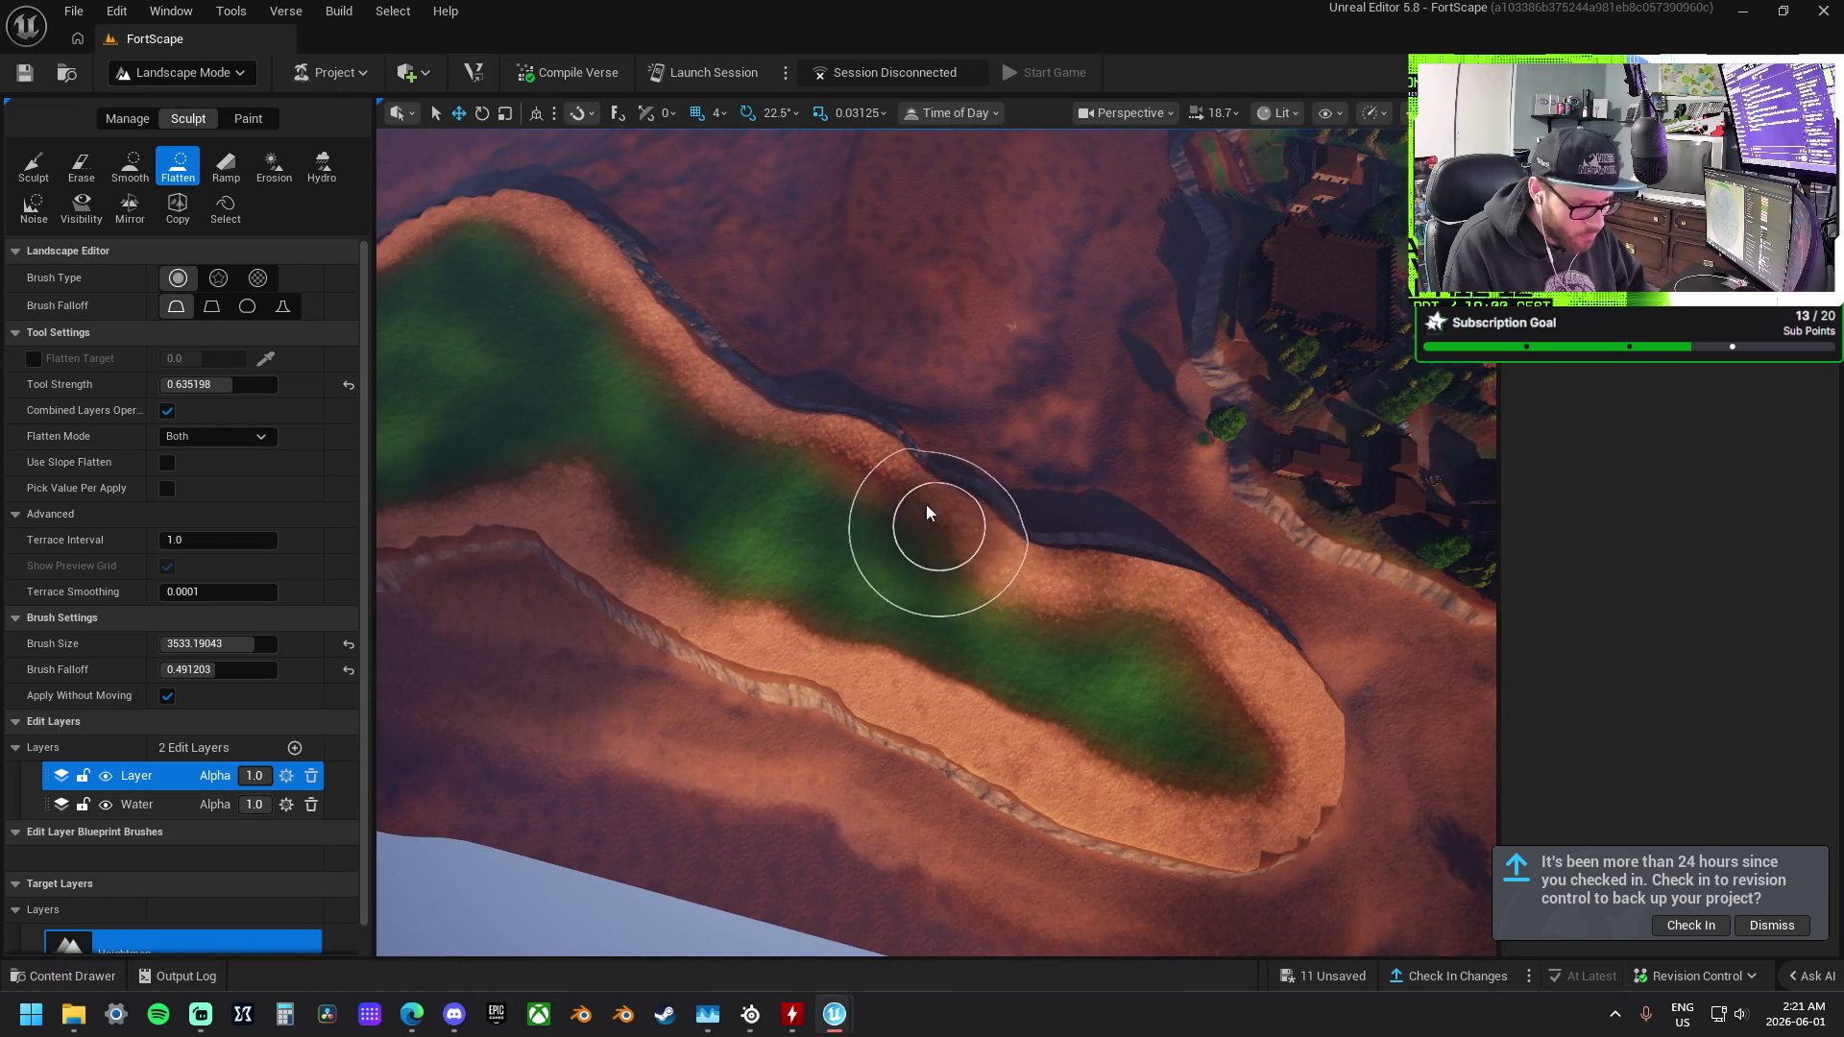
{"action": "left_click_drag", "start_coordinate": [604, 285], "coordinate": [467, 230]}
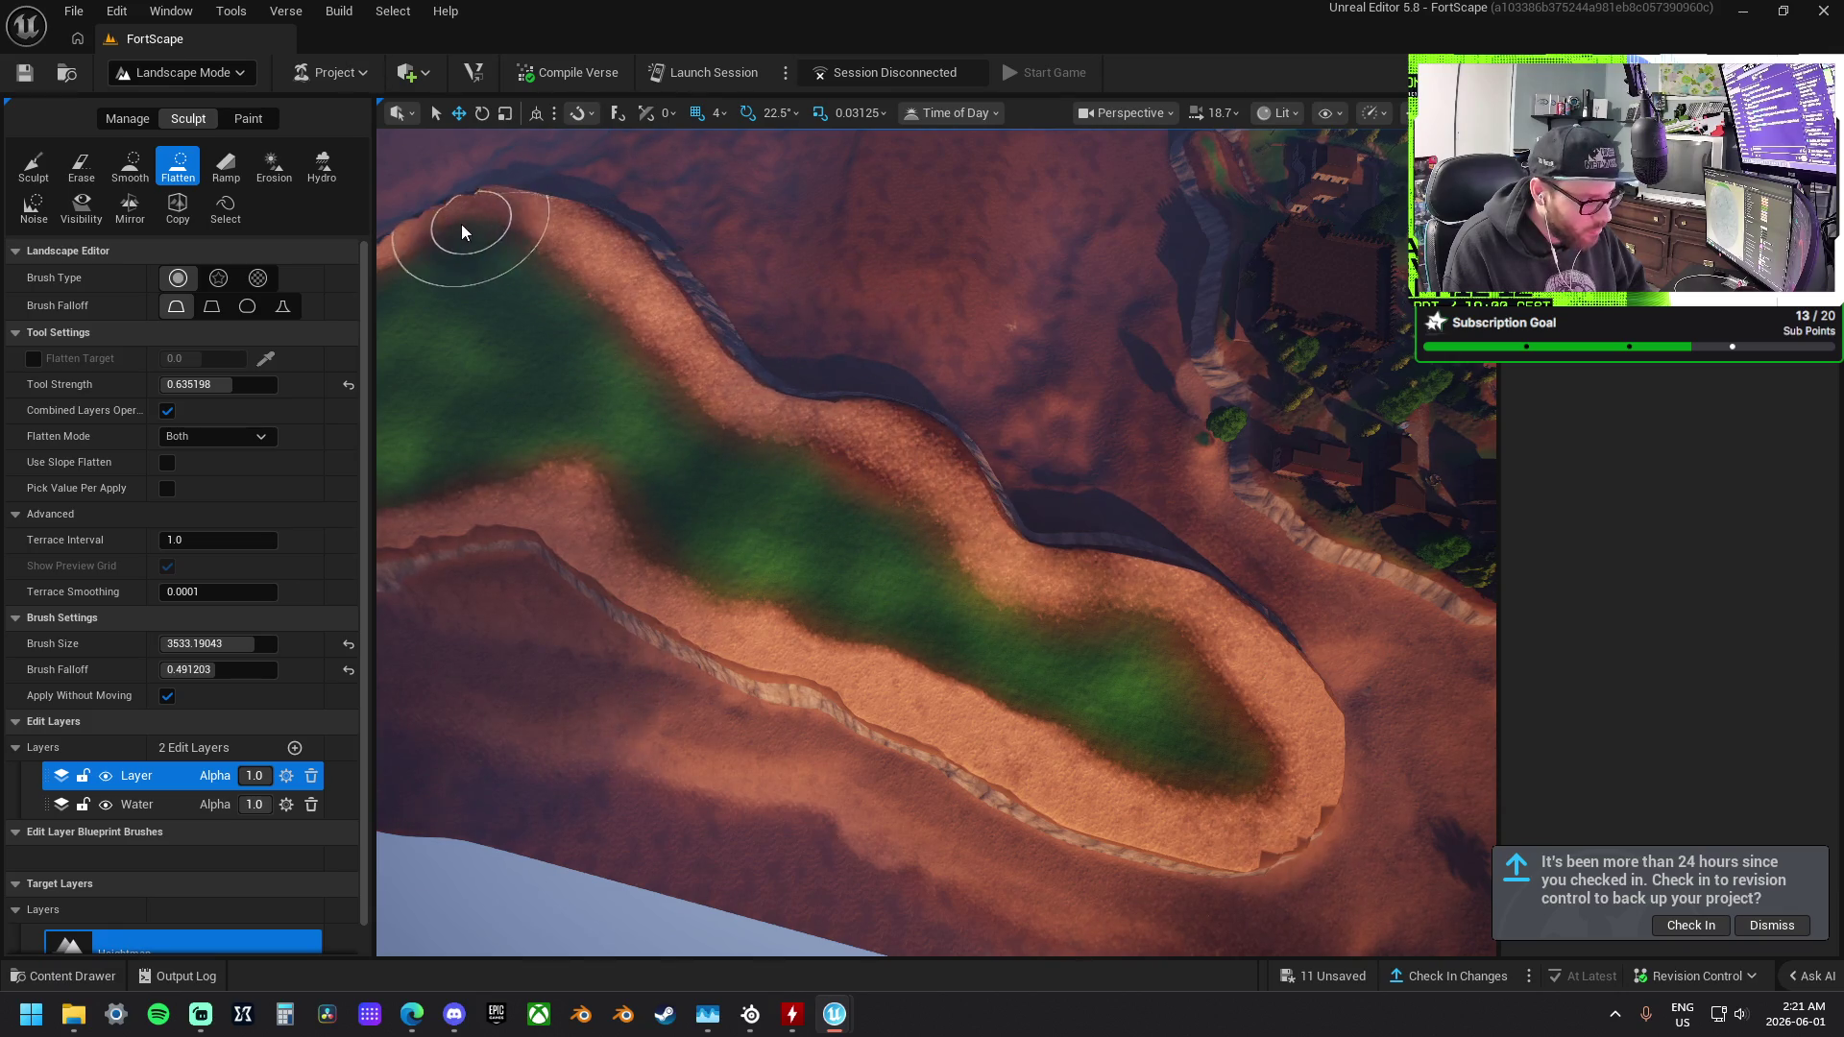
Smooth the rocky ledge and dark cliff band along the lake's edge.
{"action": "left_click", "coordinate": [130, 166]}
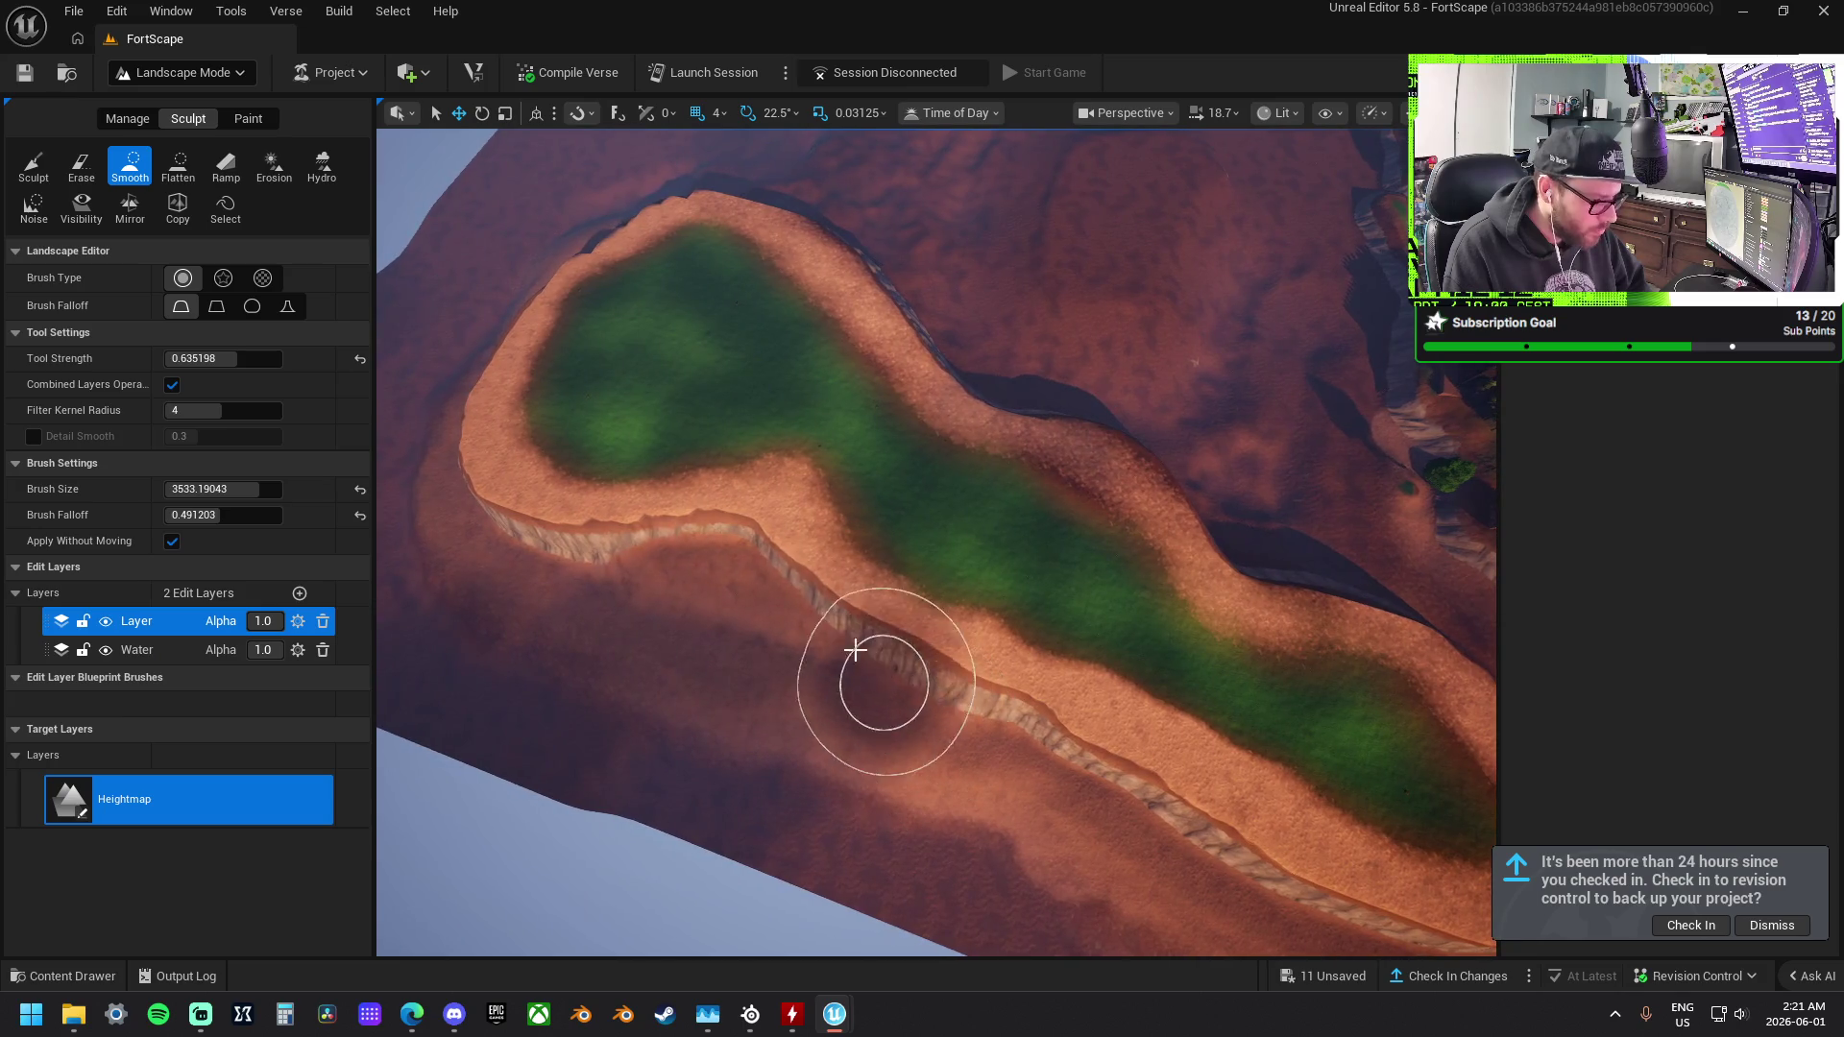
{"action": "mouse_move", "coordinate": [855, 650]}
{"action": "left_mouse_down"}
{"action": "mouse_move", "coordinate": [493, 523]}
{"action": "mouse_move", "coordinate": [452, 423]}
{"action": "left_mouse_up"}
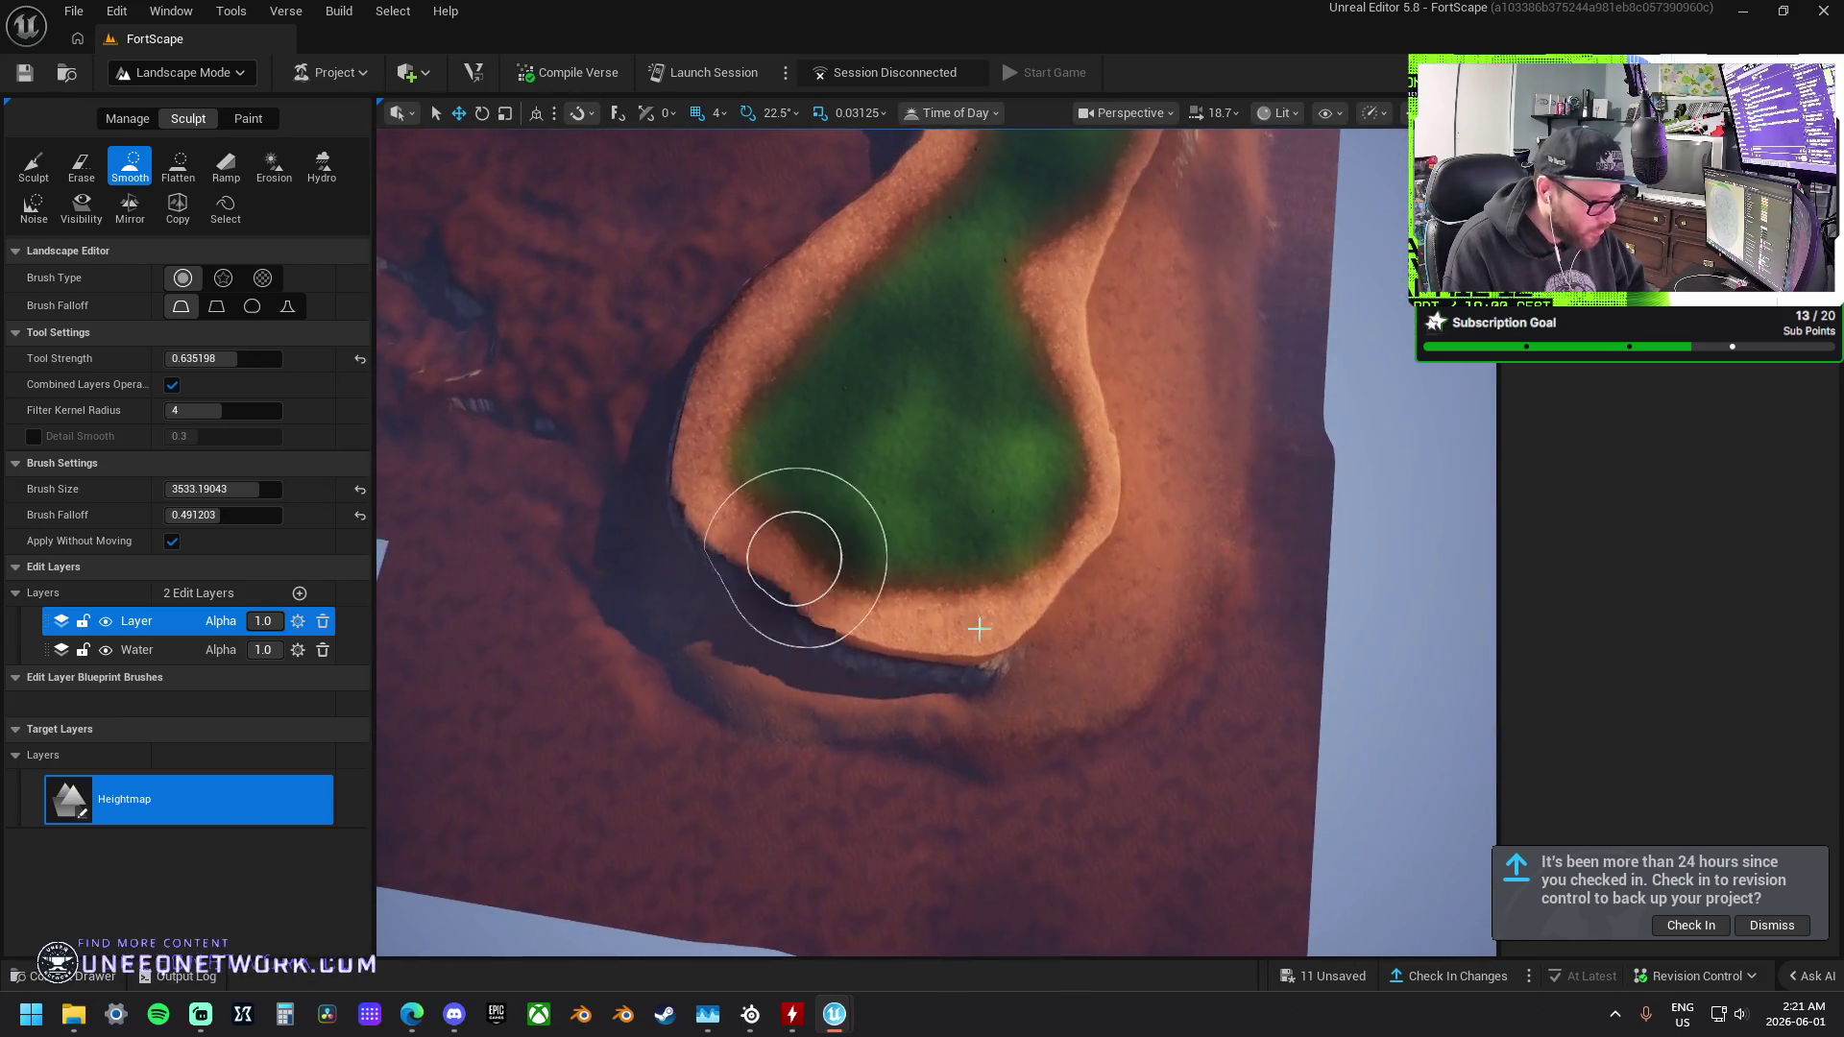
{"action": "mouse_move", "coordinate": [979, 629]}
{"action": "left_mouse_down"}
{"action": "mouse_move", "coordinate": [1255, 576]}
{"action": "mouse_move", "coordinate": [893, 708]}
{"action": "mouse_move", "coordinate": [1010, 692]}
{"action": "mouse_move", "coordinate": [763, 763]}
{"action": "mouse_move", "coordinate": [643, 539]}
{"action": "mouse_move", "coordinate": [816, 679]}
{"action": "mouse_move", "coordinate": [627, 527]}
{"action": "mouse_move", "coordinate": [736, 708]}
{"action": "mouse_move", "coordinate": [884, 669]}
{"action": "left_mouse_up"}
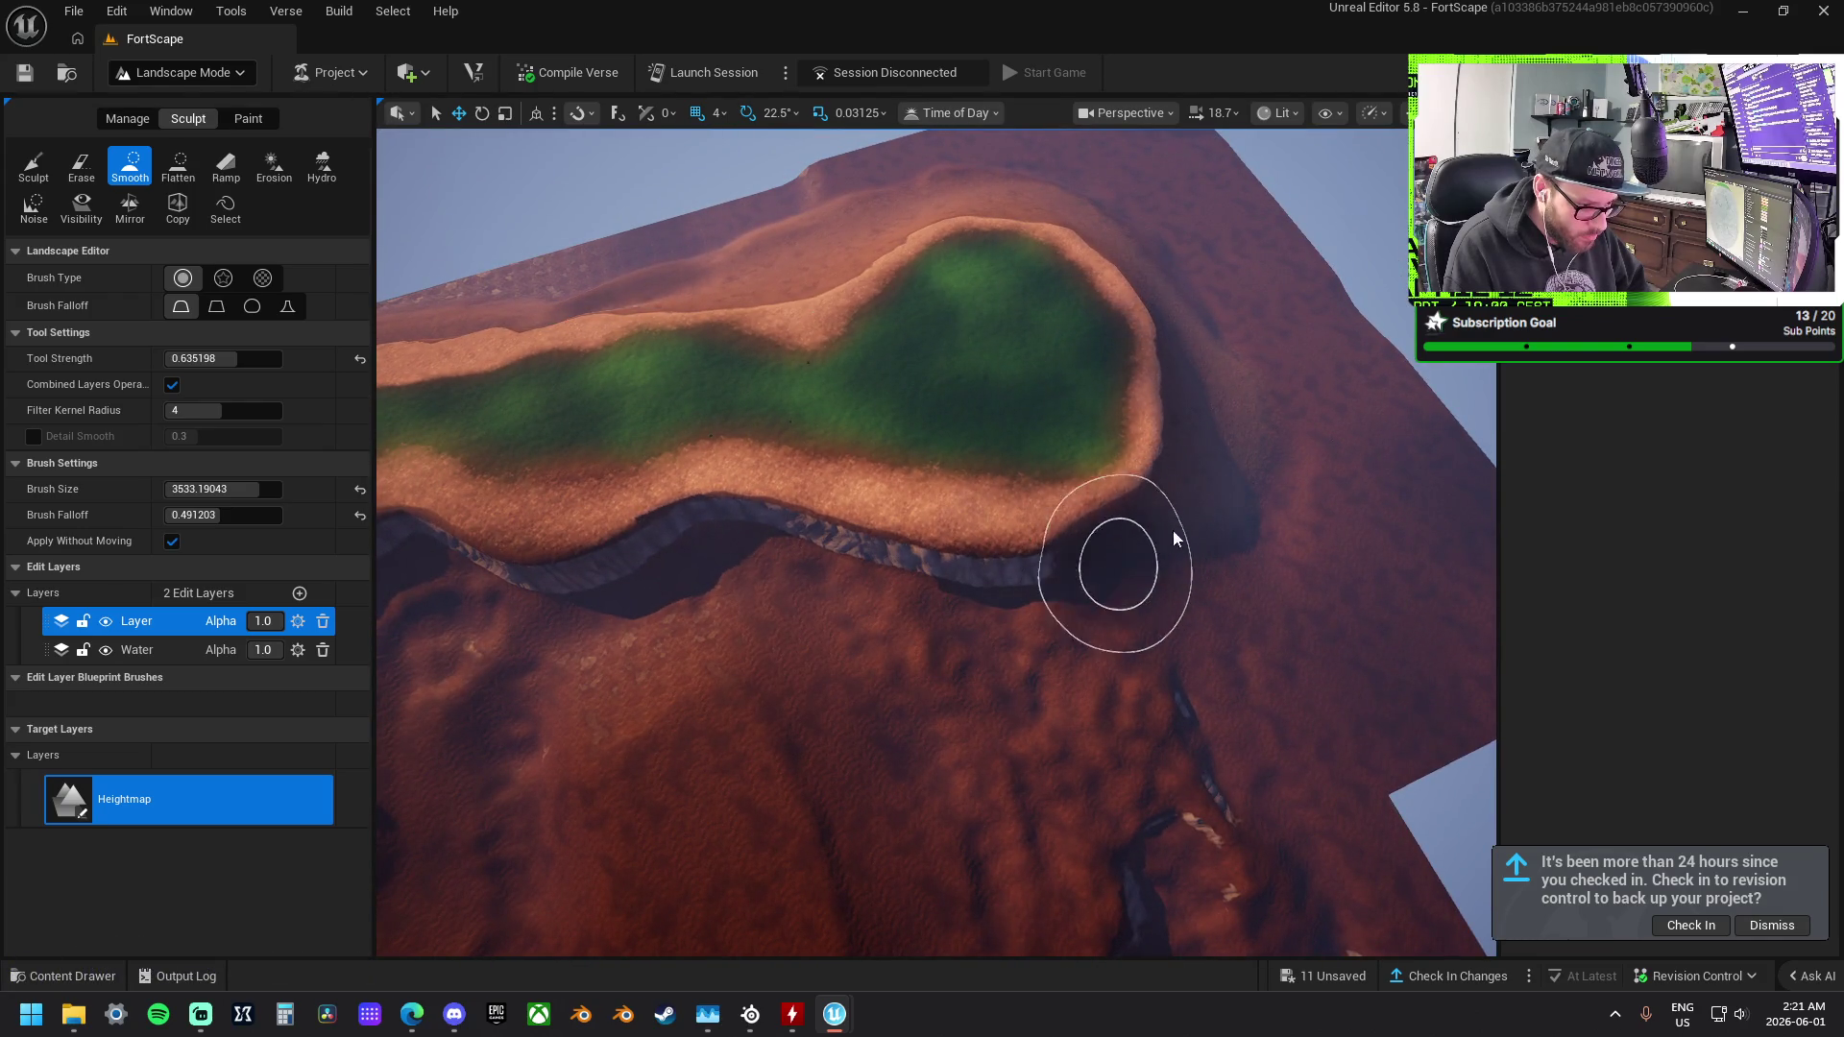
{"action": "left_click_drag", "start_coordinate": [1169, 464], "coordinate": [1022, 589]}
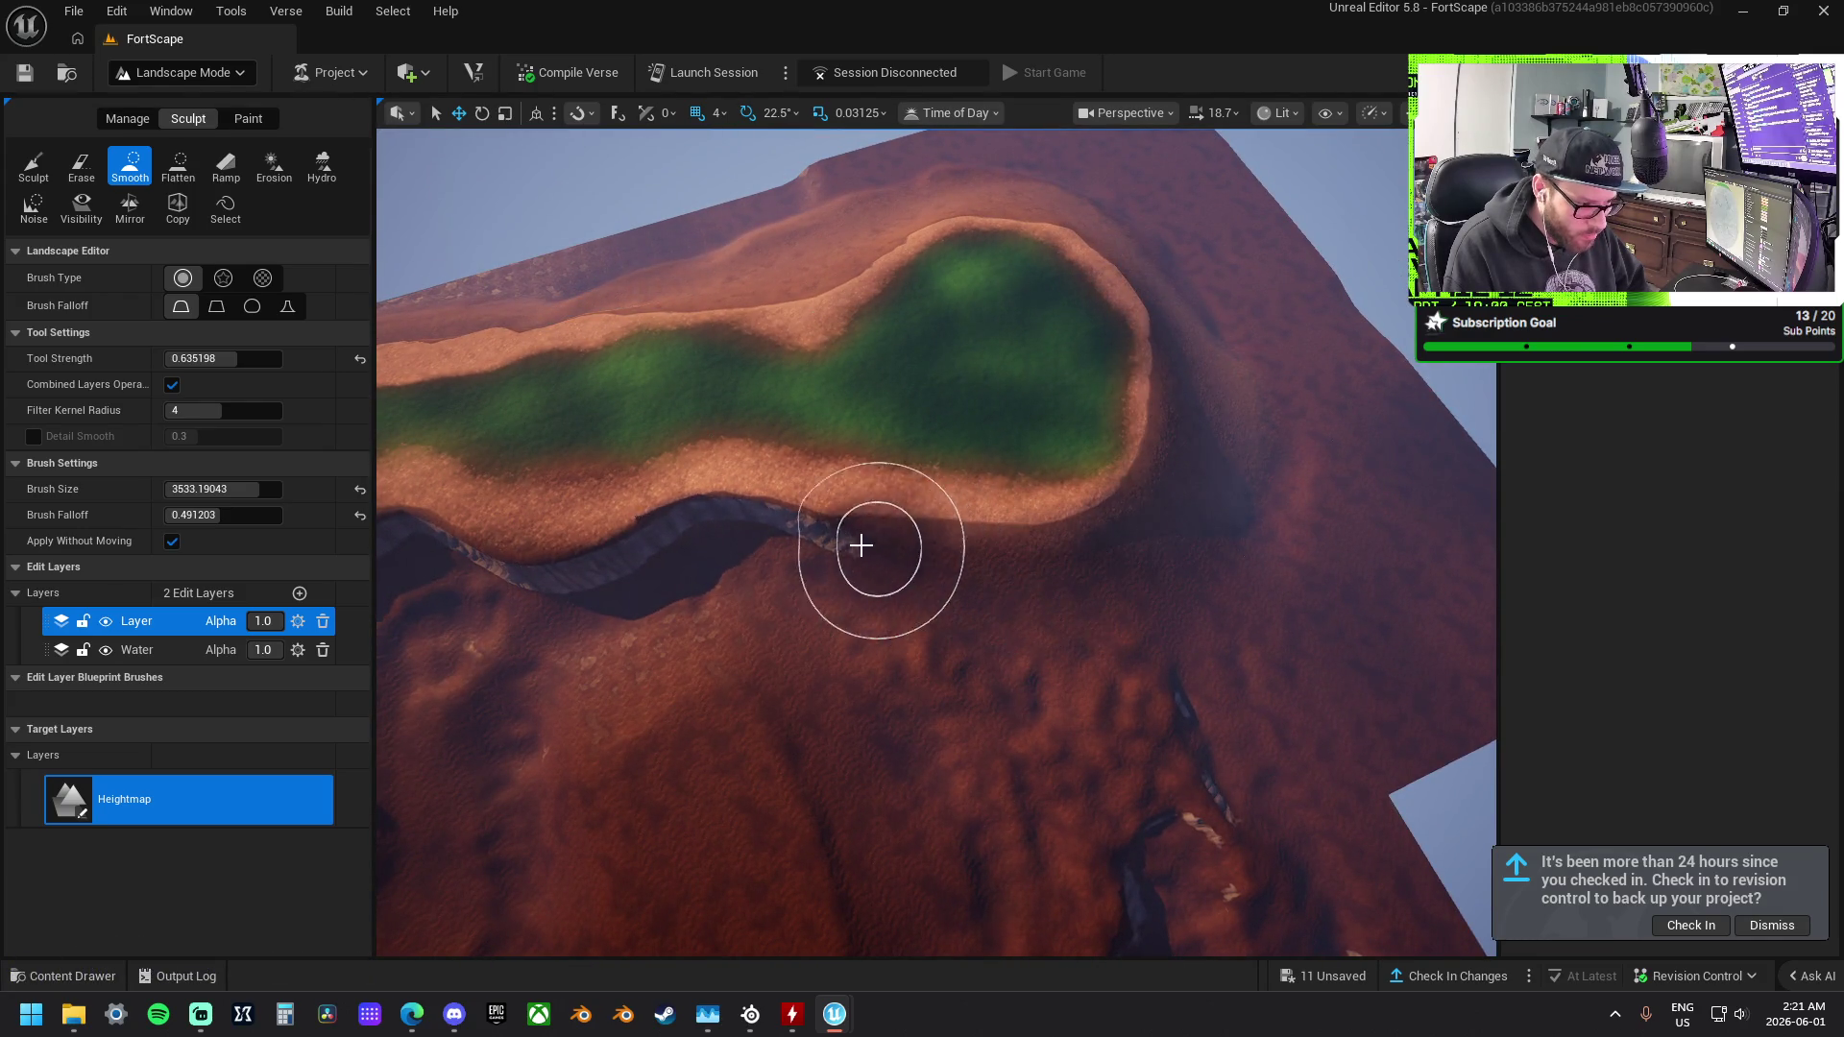
Orbit around the lake to inspect the smoothed ledge from above and low angles.
{"action": "left_click_drag", "start_coordinate": [694, 608], "coordinate": [980, 580]}
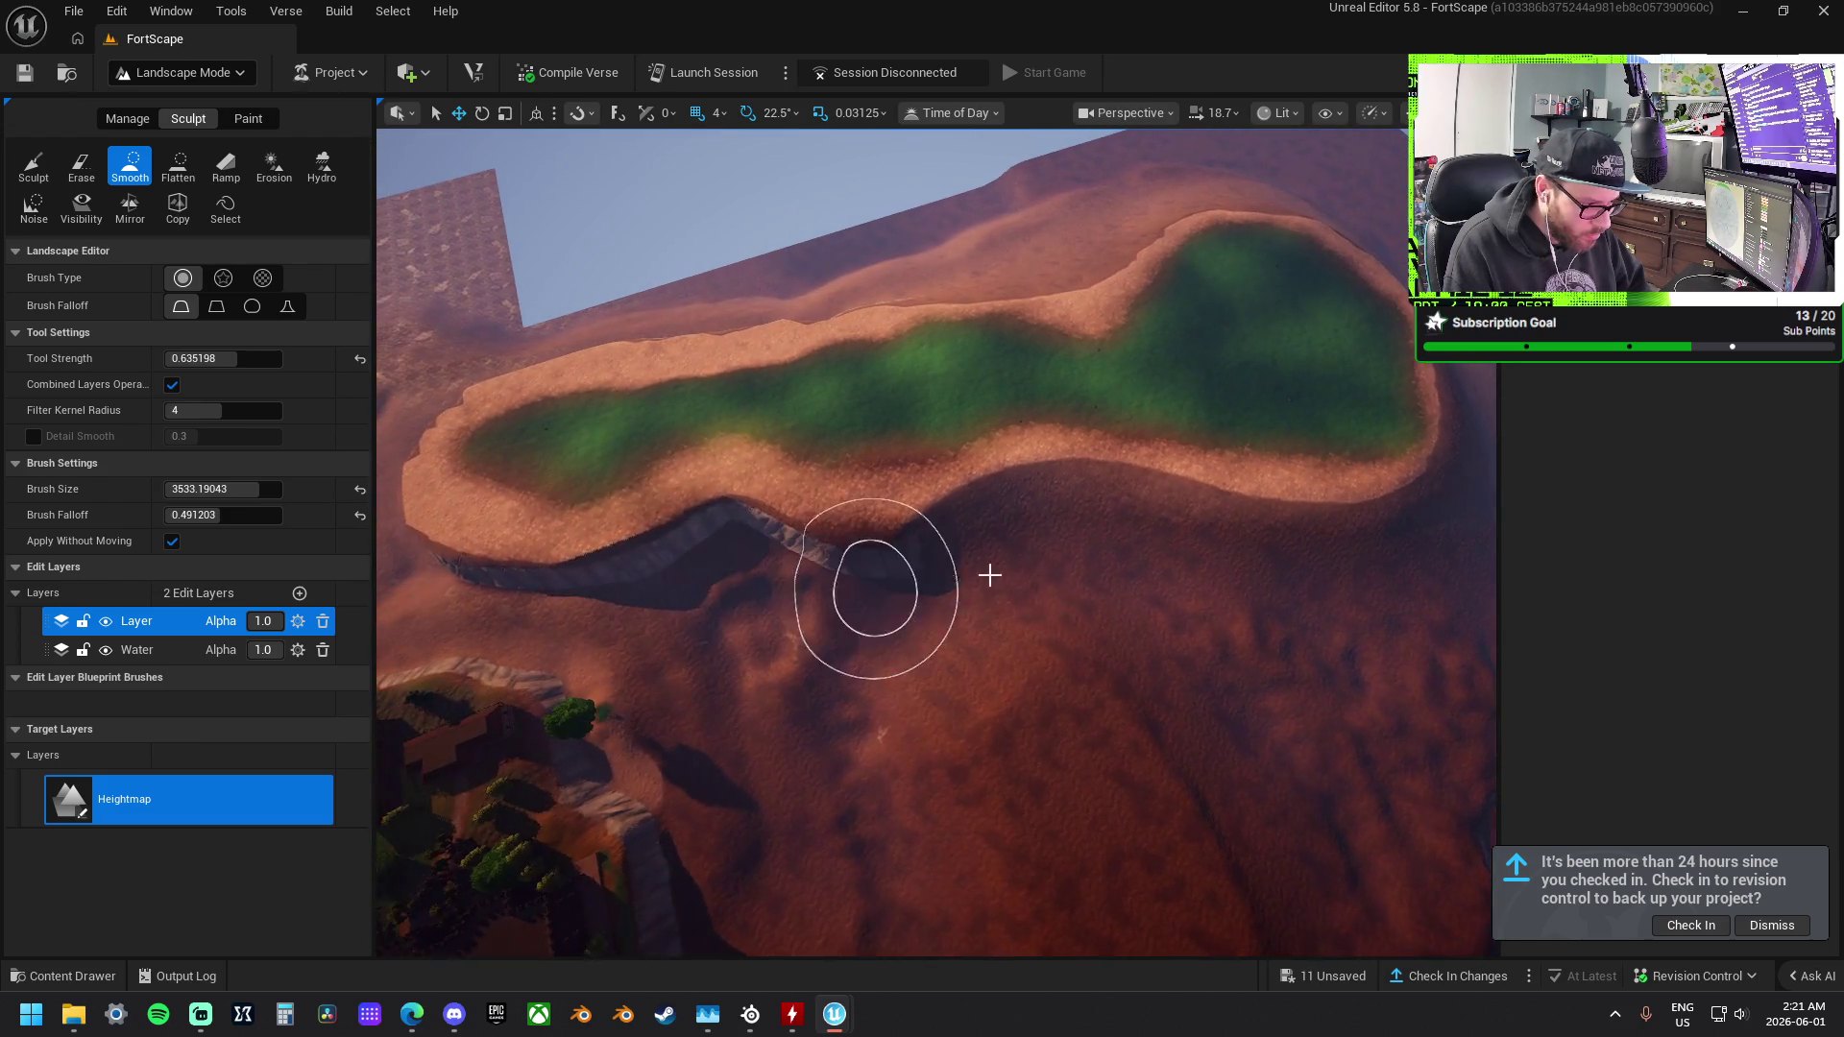
{"action": "left_click_drag", "start_coordinate": [681, 564], "coordinate": [846, 638]}
{"action": "mouse_move", "coordinate": [996, 538]}
{"action": "left_mouse_down"}
{"action": "mouse_move", "coordinate": [1058, 539]}
{"action": "mouse_move", "coordinate": [1067, 562]}
{"action": "left_mouse_up"}
{"action": "mouse_move", "coordinate": [834, 545]}
{"action": "left_mouse_down"}
{"action": "mouse_move", "coordinate": [922, 548]}
{"action": "mouse_move", "coordinate": [1016, 466]}
{"action": "left_mouse_up"}
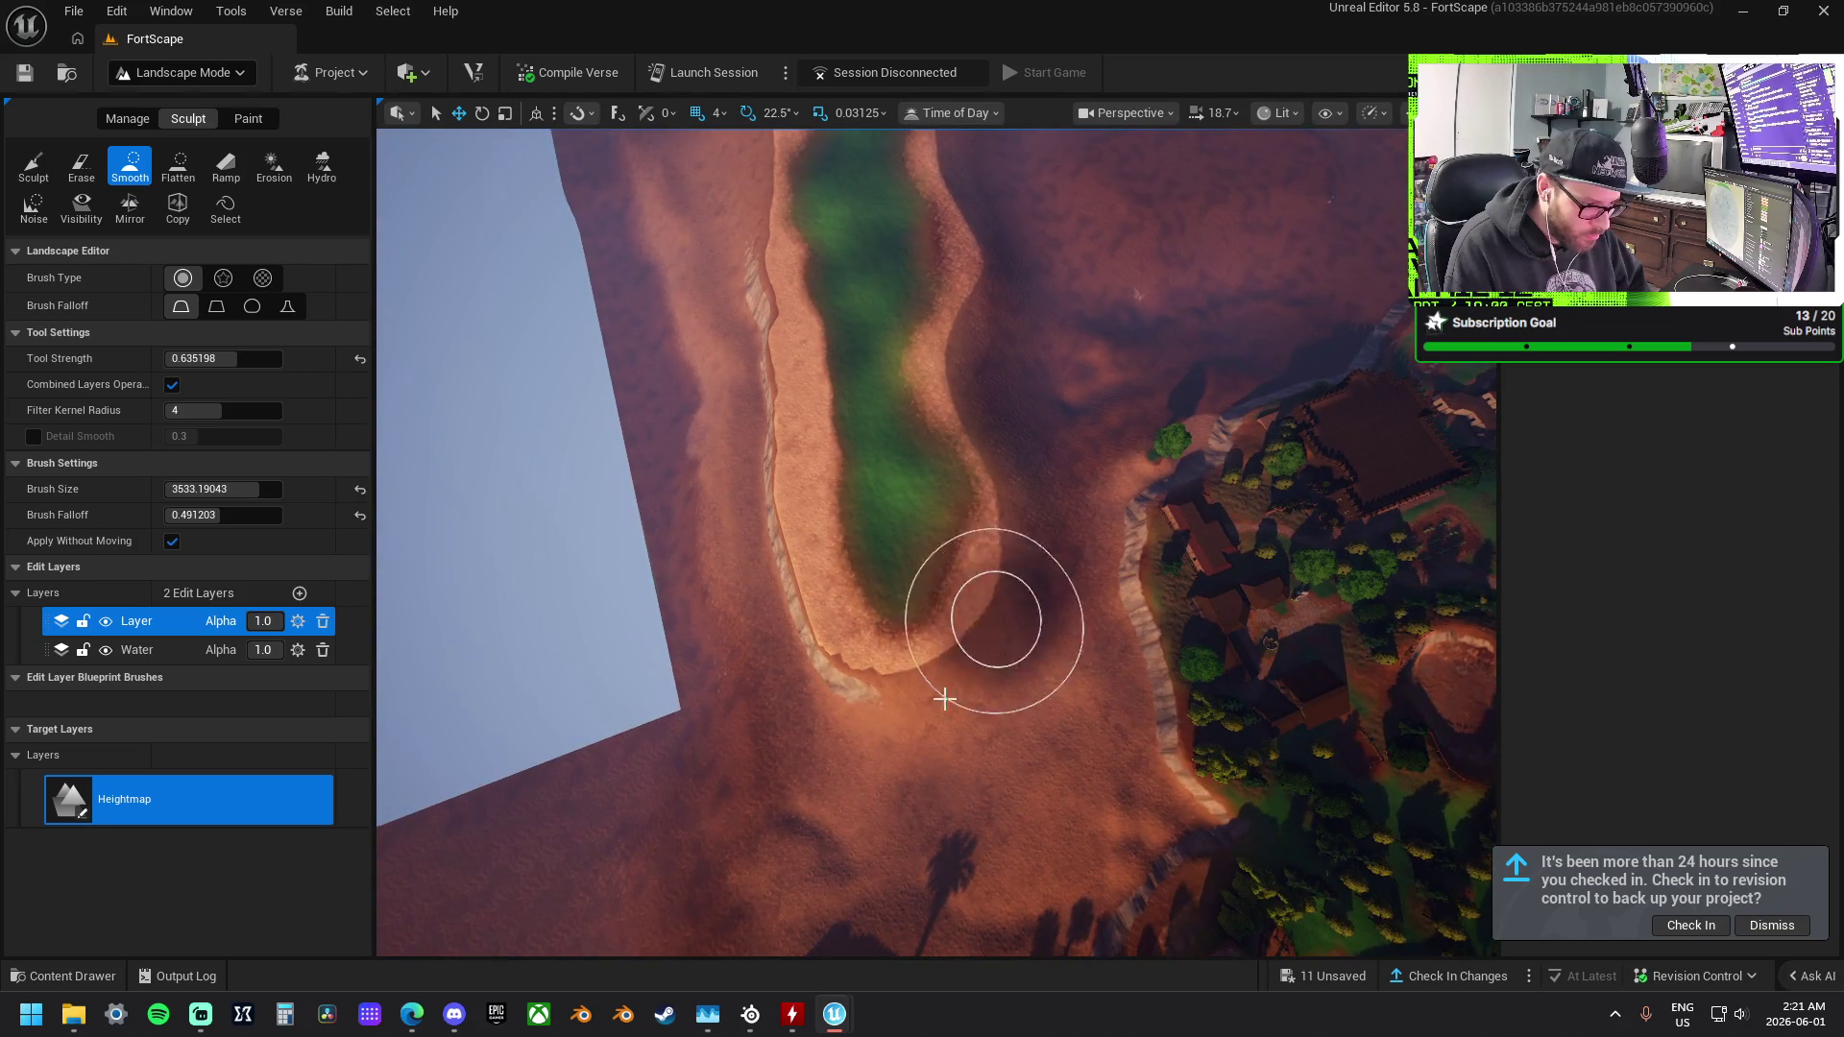
{"action": "left_click_drag", "start_coordinate": [799, 633], "coordinate": [1006, 631]}
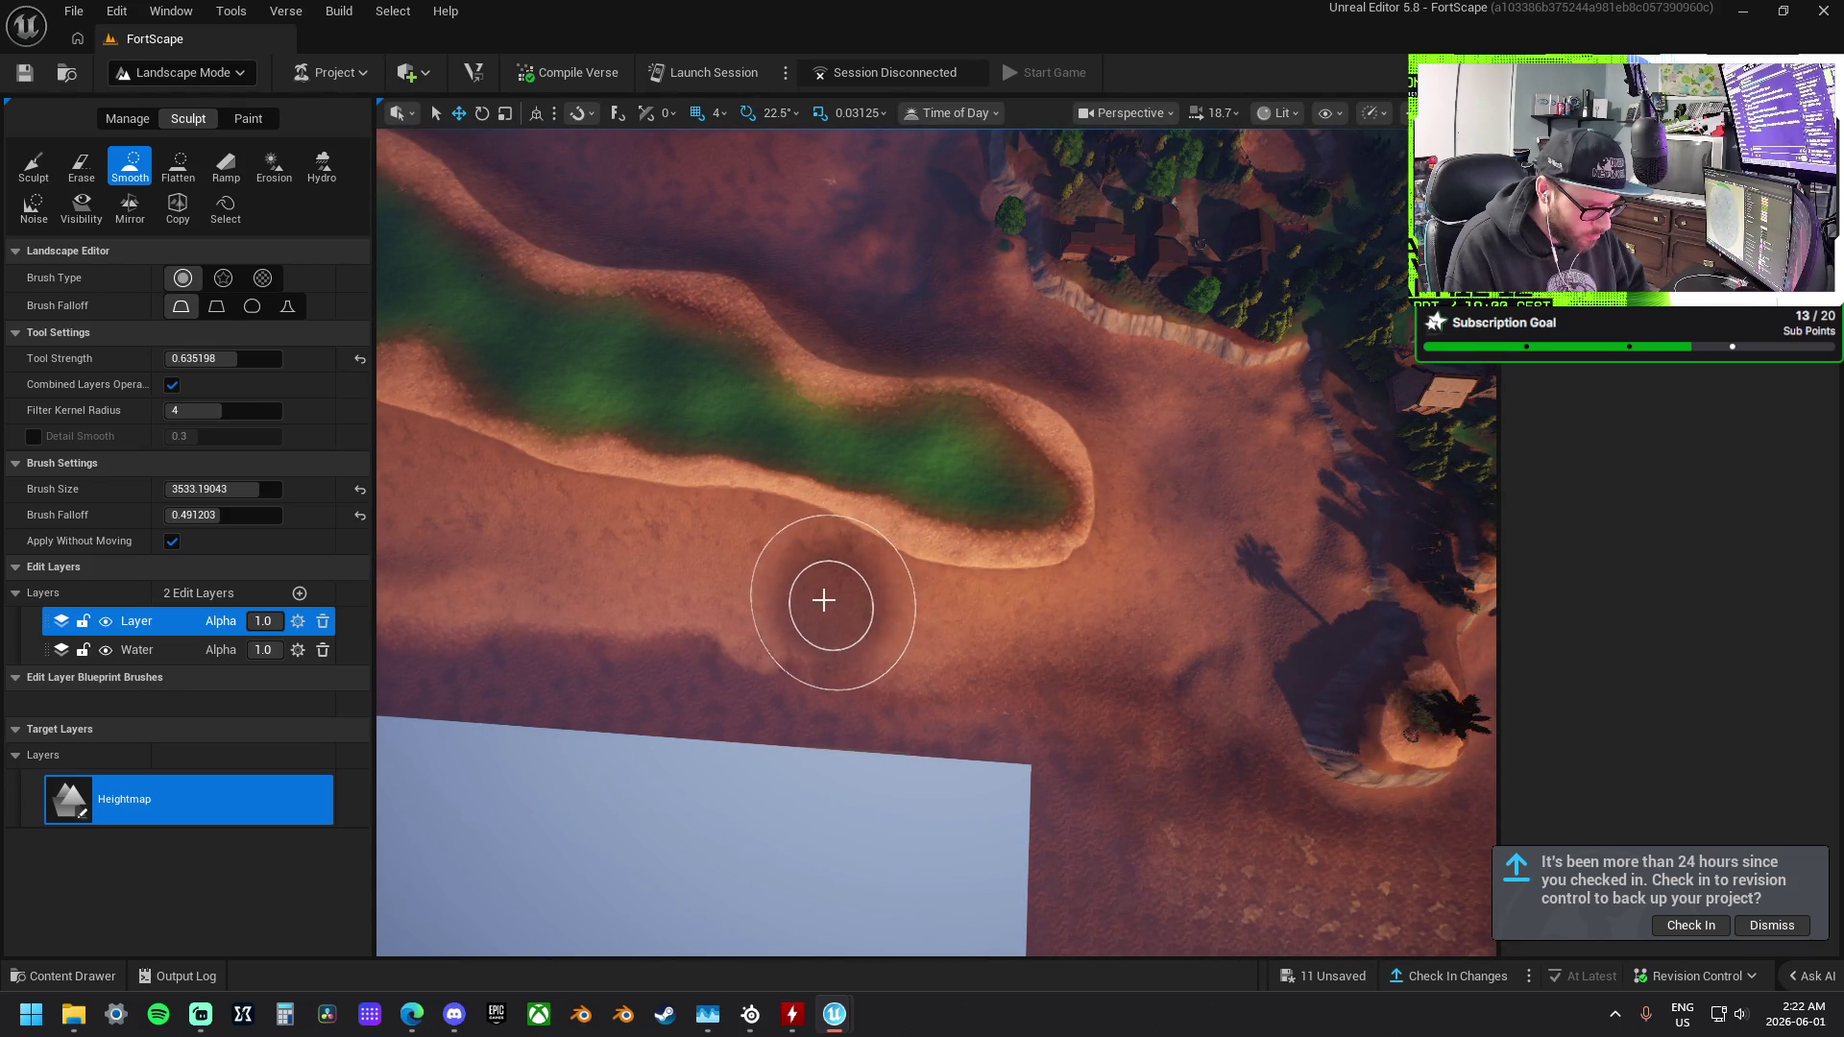
{"action": "mouse_move", "coordinate": [1023, 624]}
{"action": "left_mouse_down"}
{"action": "mouse_move", "coordinate": [970, 605]}
{"action": "mouse_move", "coordinate": [717, 407]}
{"action": "left_mouse_up"}
{"action": "left_click", "coordinate": [35, 163]}
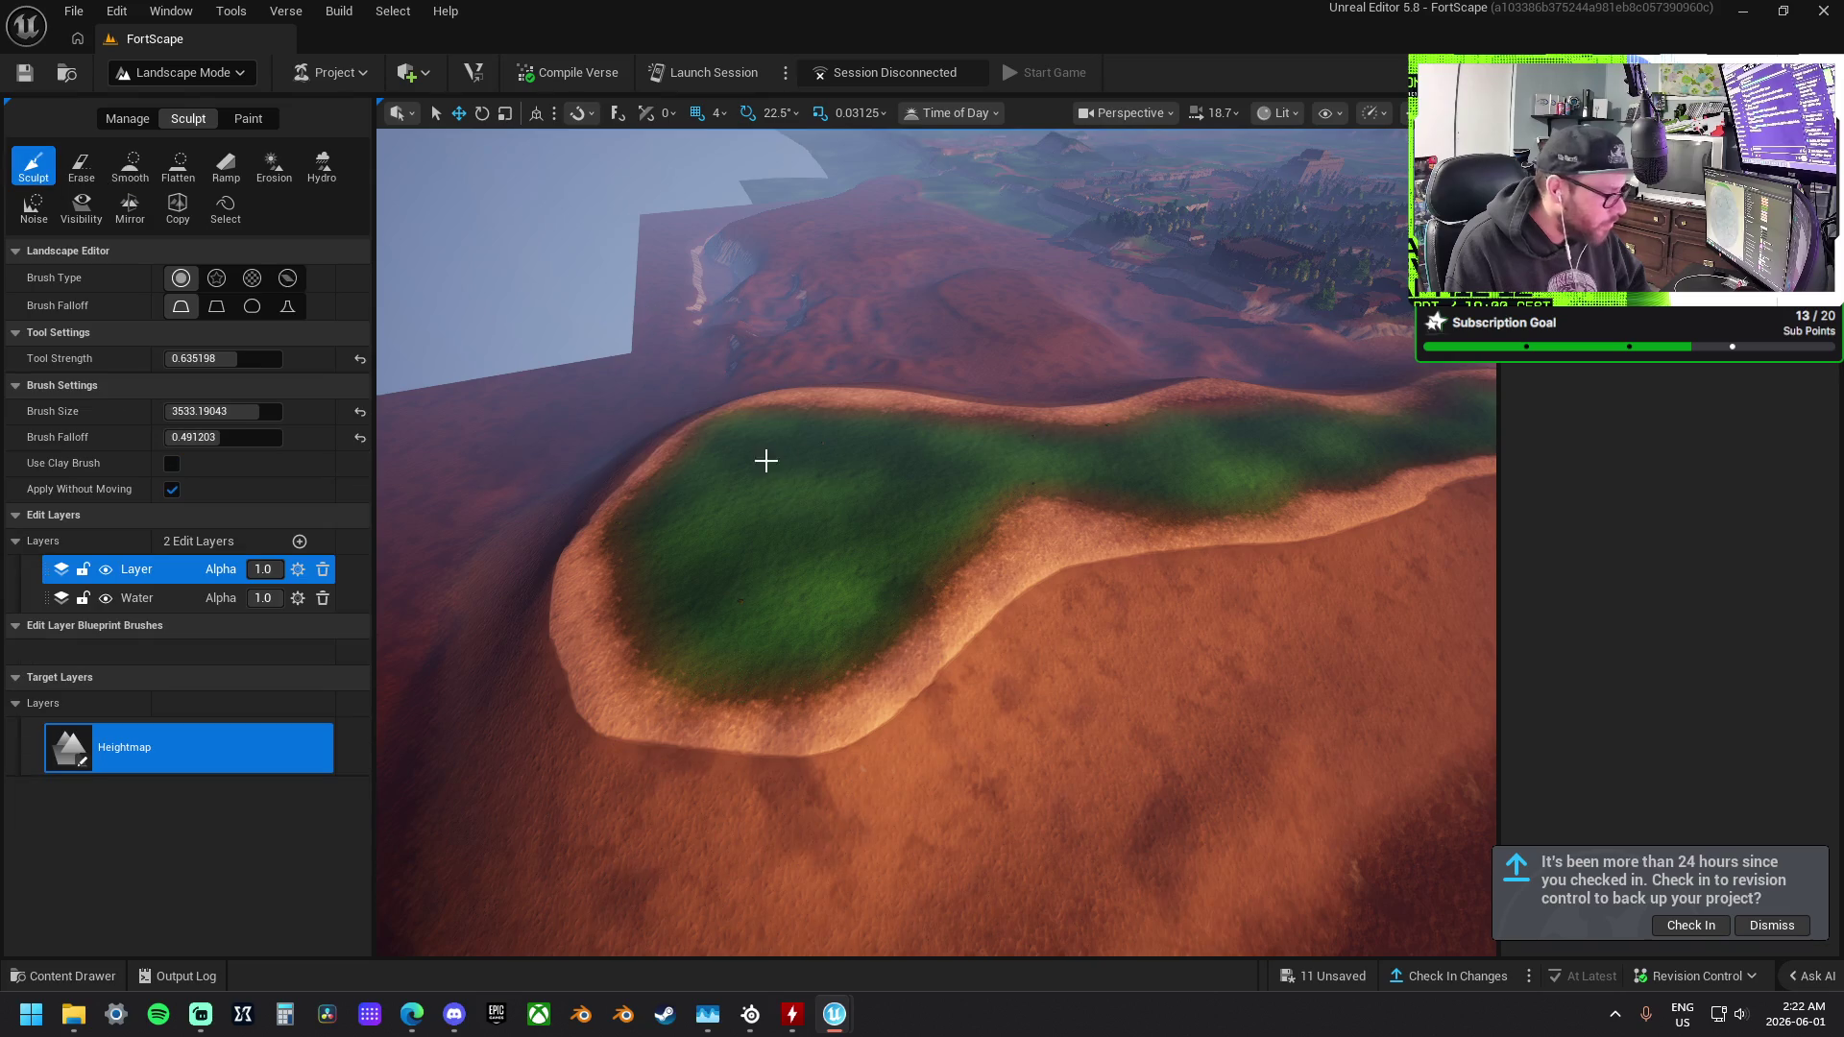
Raise a rounded crest on the green hilltop at the lake's upper end.
{"action": "left_click_drag", "start_coordinate": [861, 546], "coordinate": [636, 432]}
{"action": "left_click", "coordinate": [649, 472]}
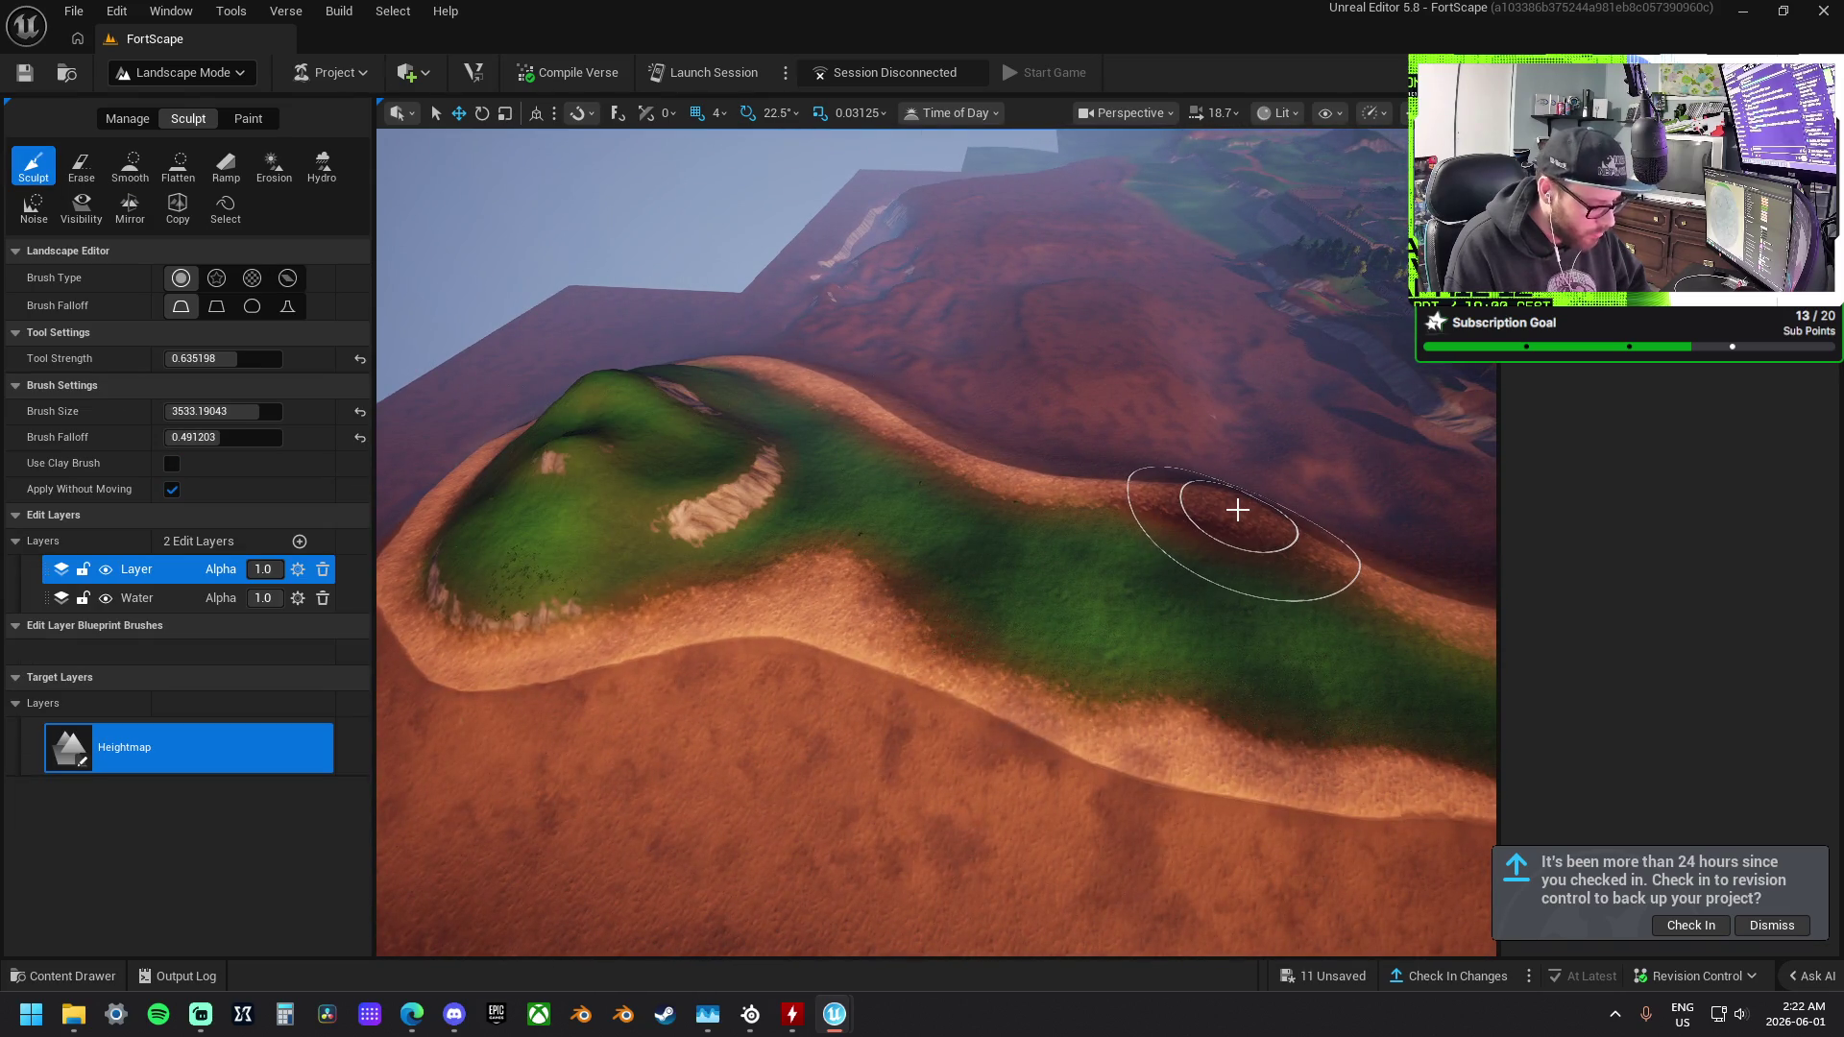
{"action": "scroll", "coordinate": [1236, 509], "scroll_direction": "down", "scroll_amount": 5}
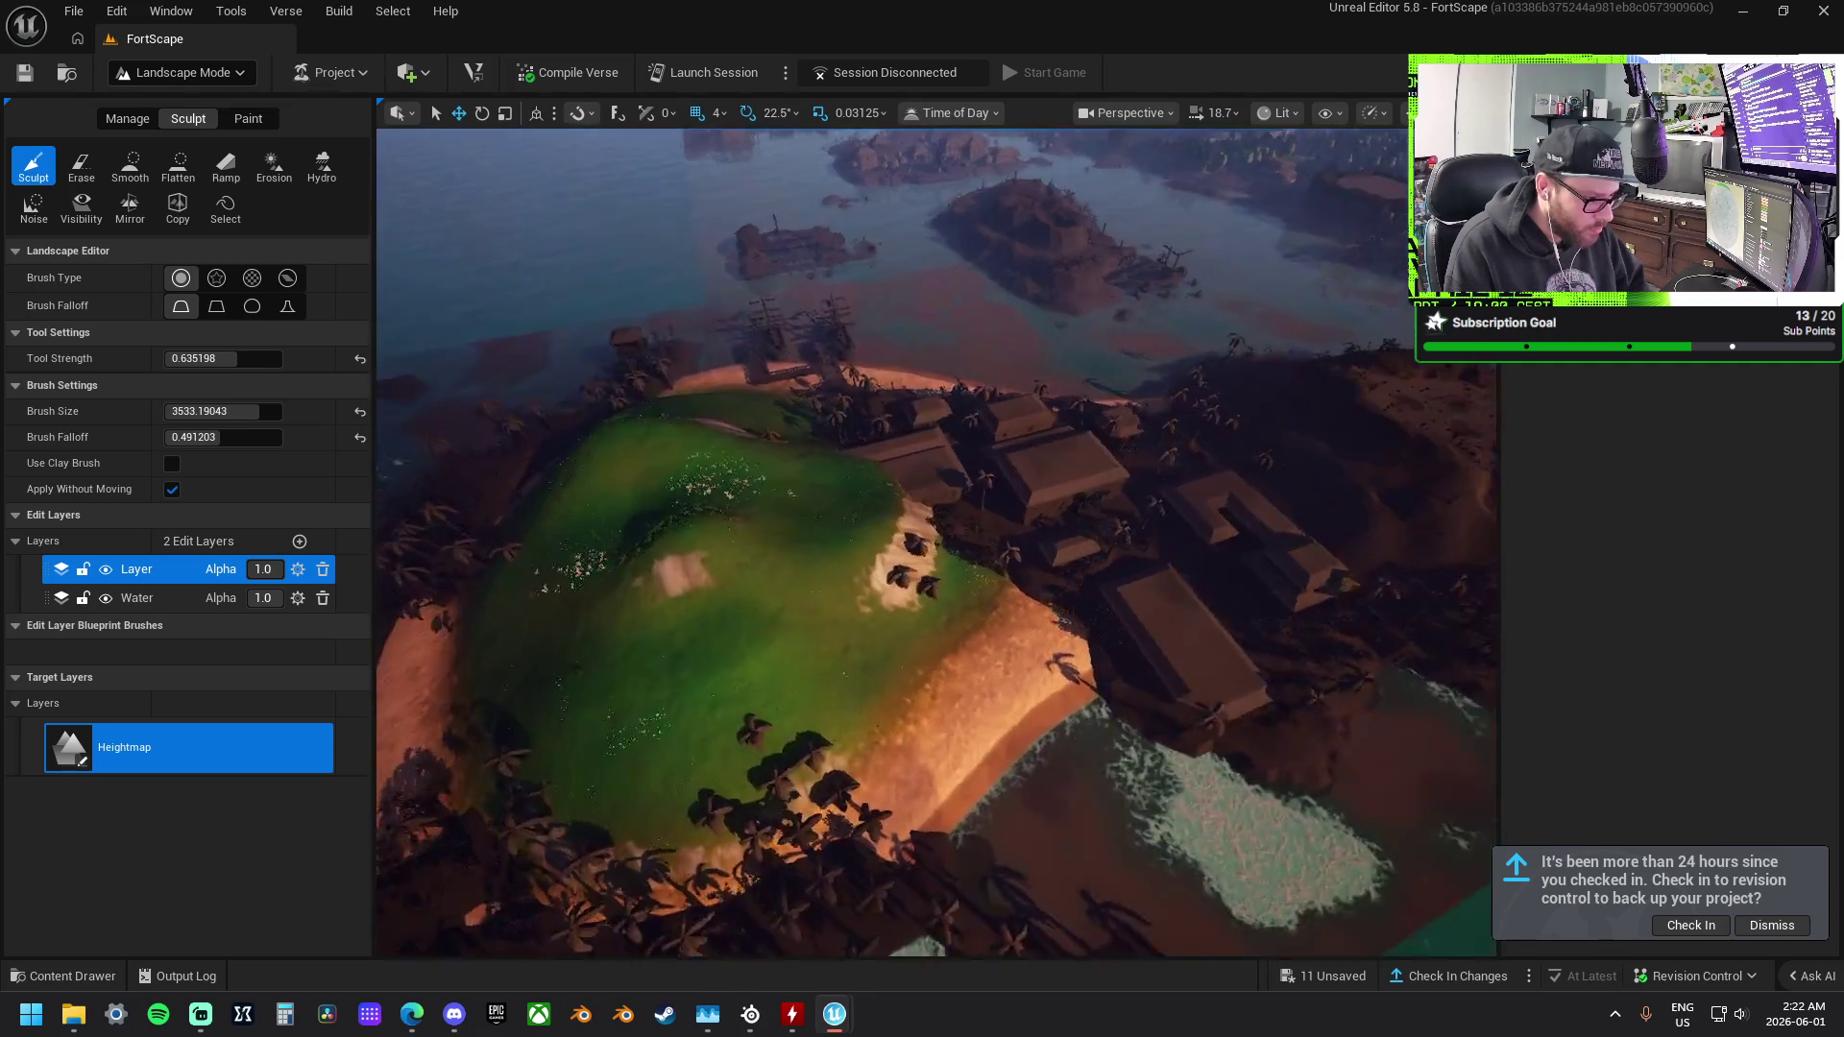
{"action": "scroll", "coordinate": [969, 533], "scroll_direction": "up", "scroll_amount": 5}
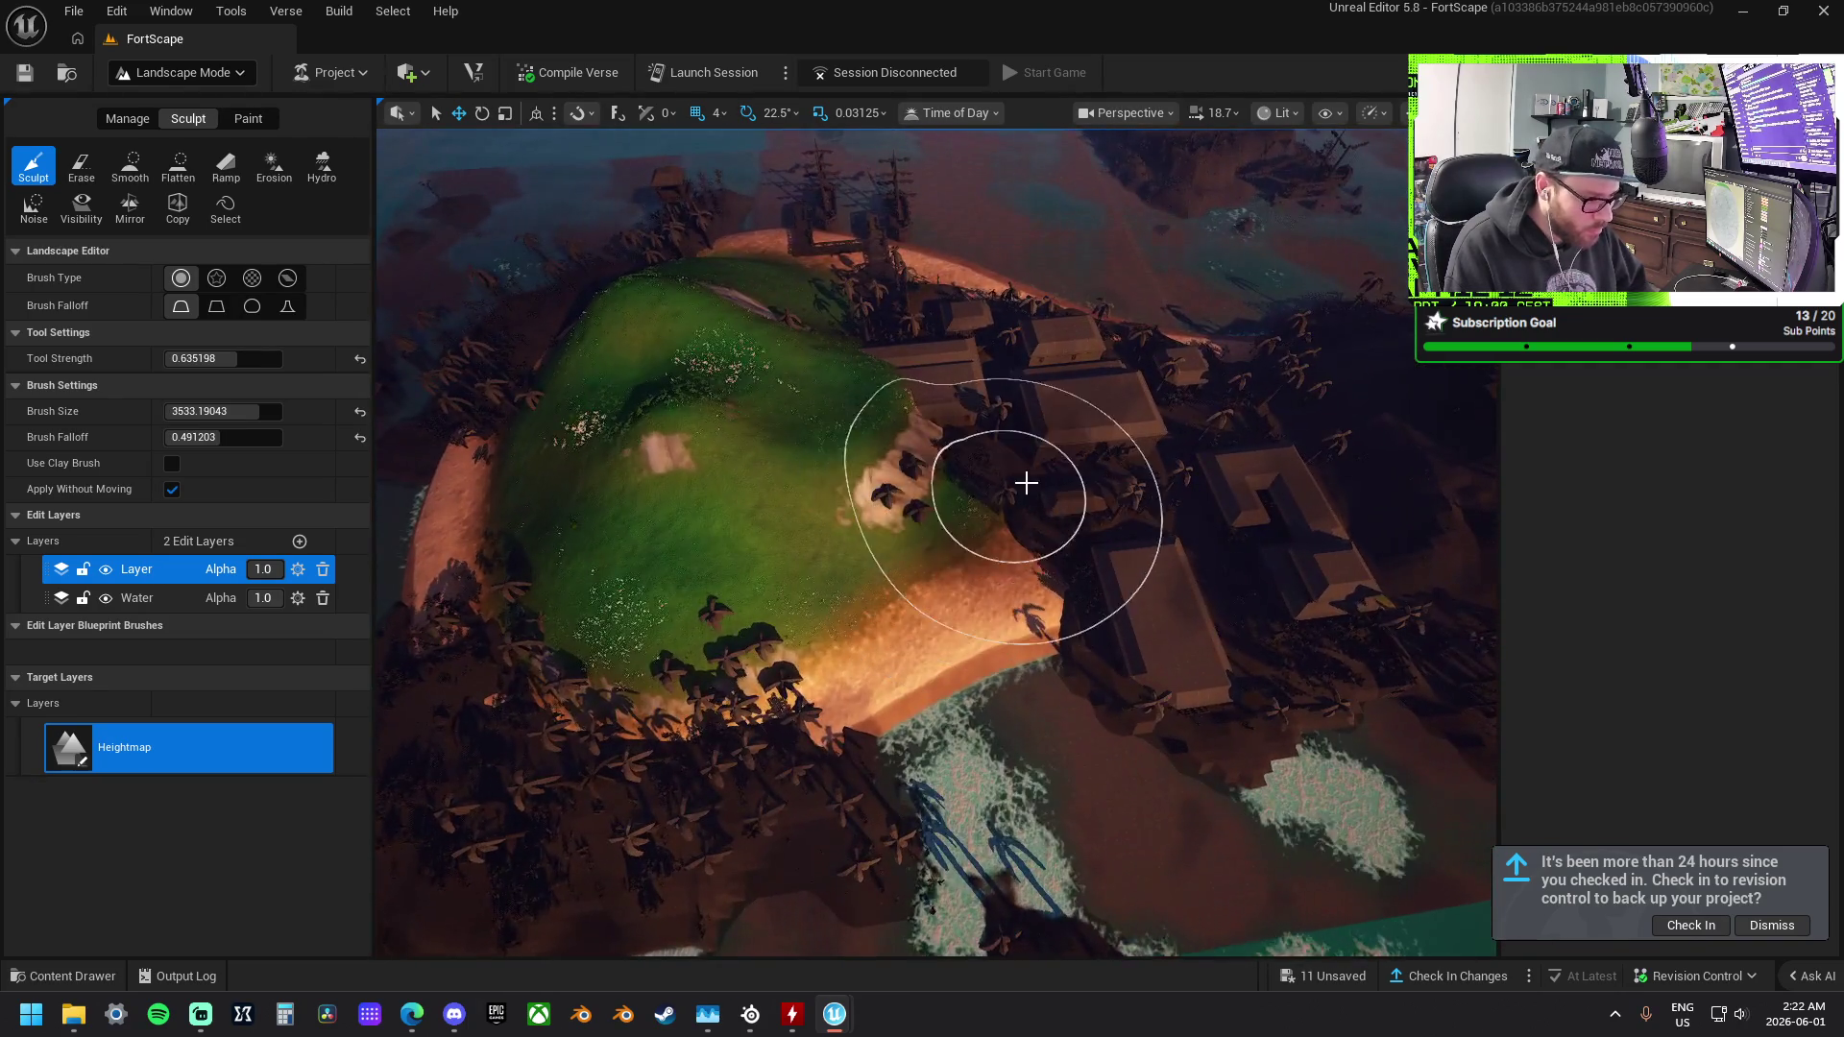
{"action": "left_click_drag", "start_coordinate": [1026, 483], "coordinate": [1048, 494]}
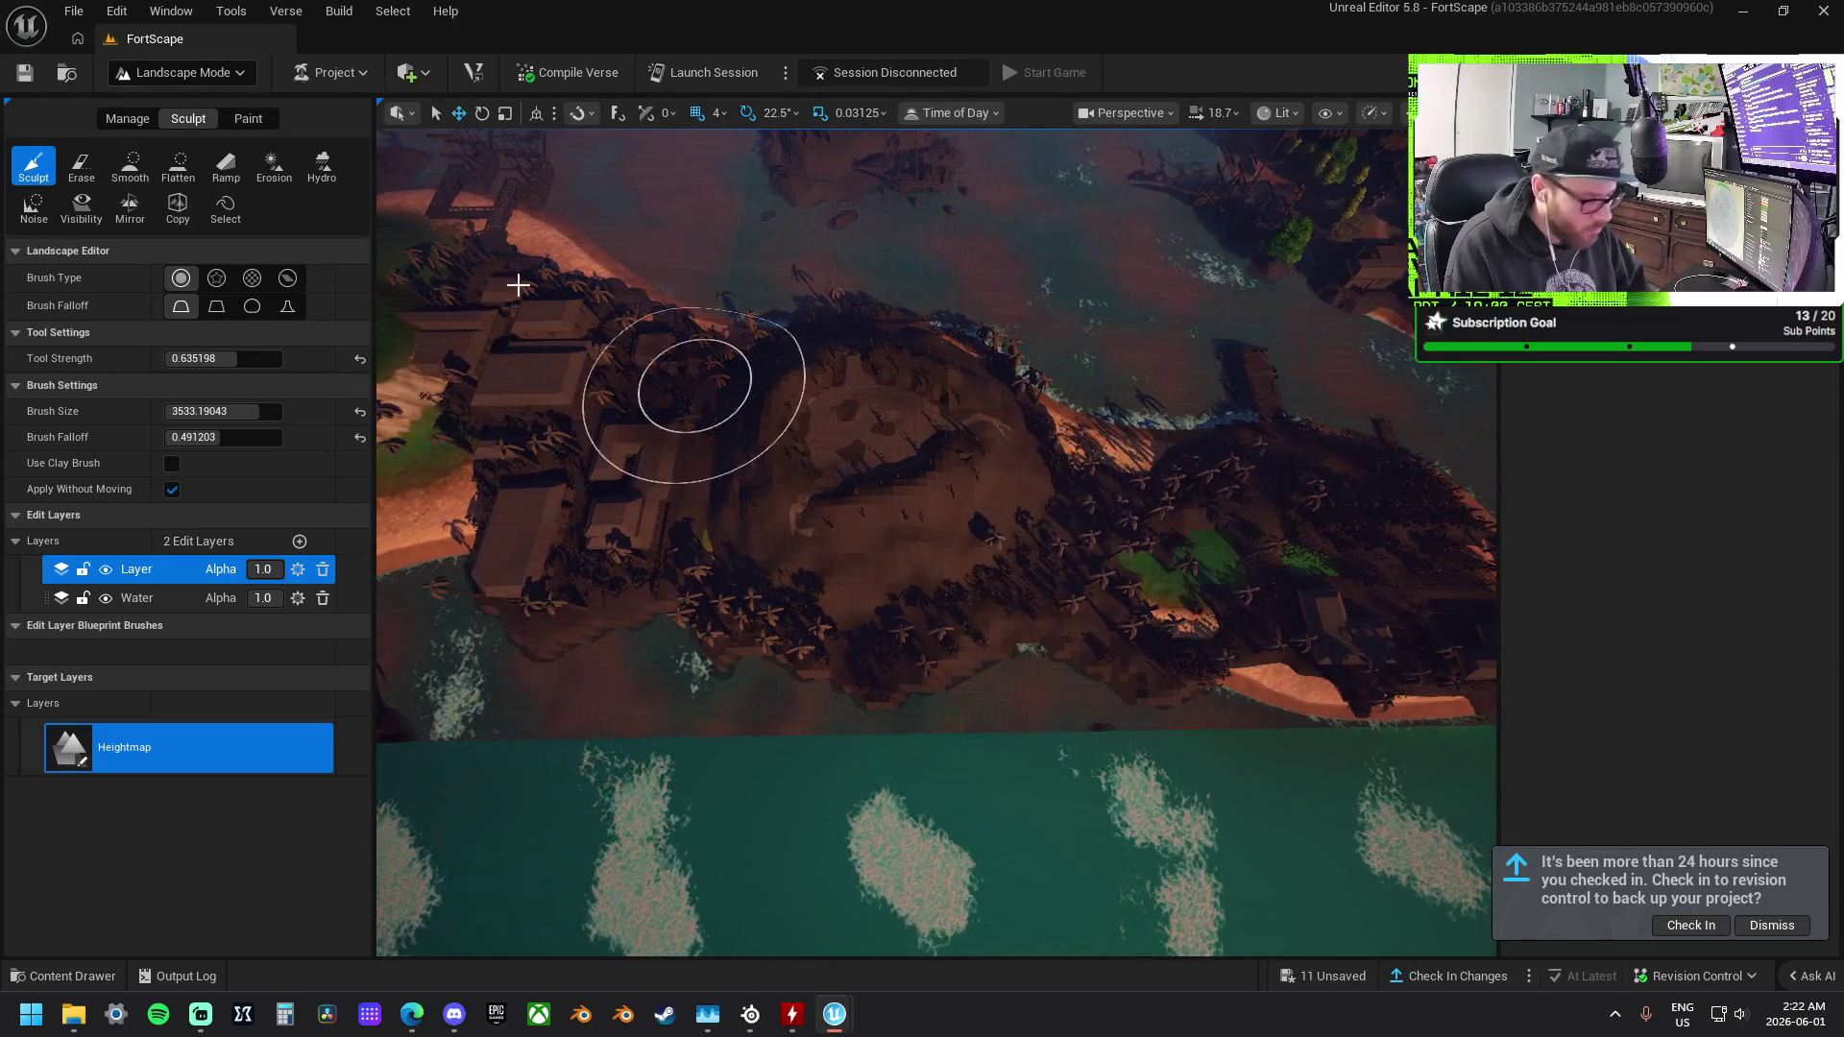
Flatten the island's shoreline into a level sand strip.
{"action": "left_click", "coordinate": [176, 168]}
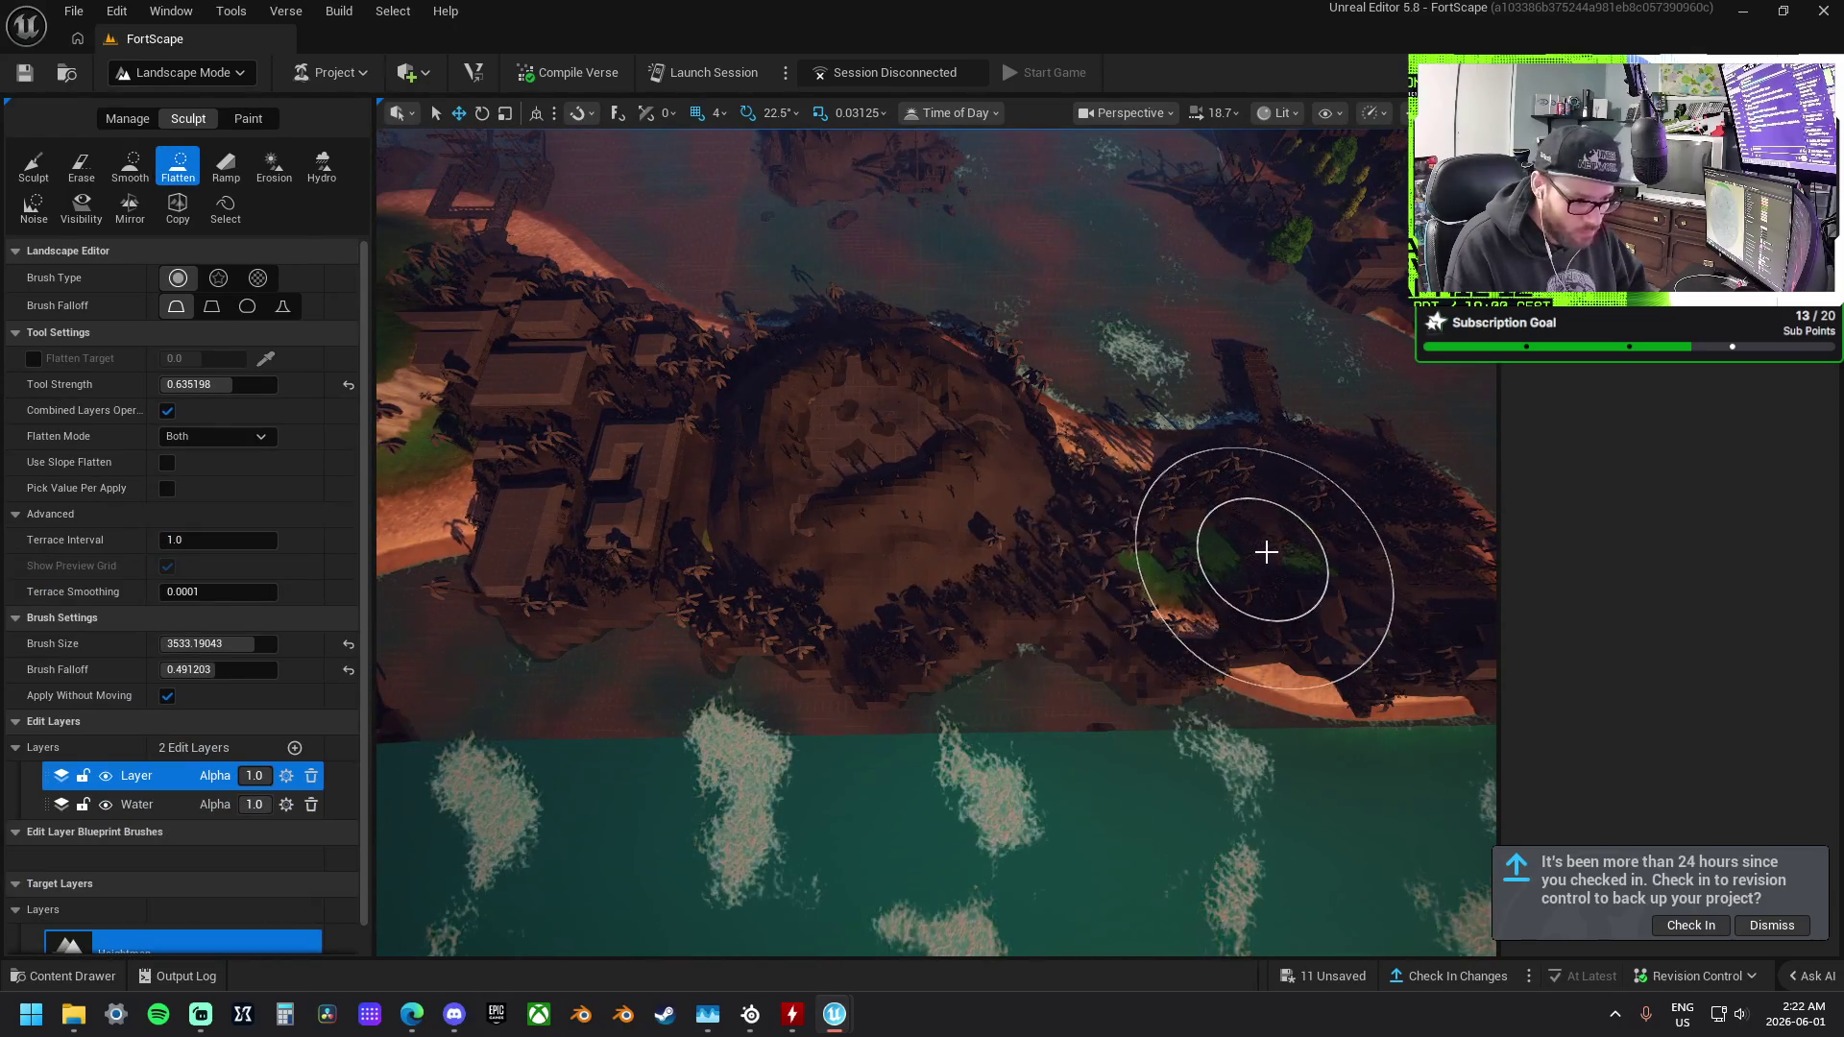
{"action": "mouse_move", "coordinate": [1189, 532]}
{"action": "left_mouse_down"}
{"action": "mouse_move", "coordinate": [996, 528]}
{"action": "mouse_move", "coordinate": [1177, 590]}
{"action": "mouse_move", "coordinate": [1047, 530]}
{"action": "left_mouse_up"}
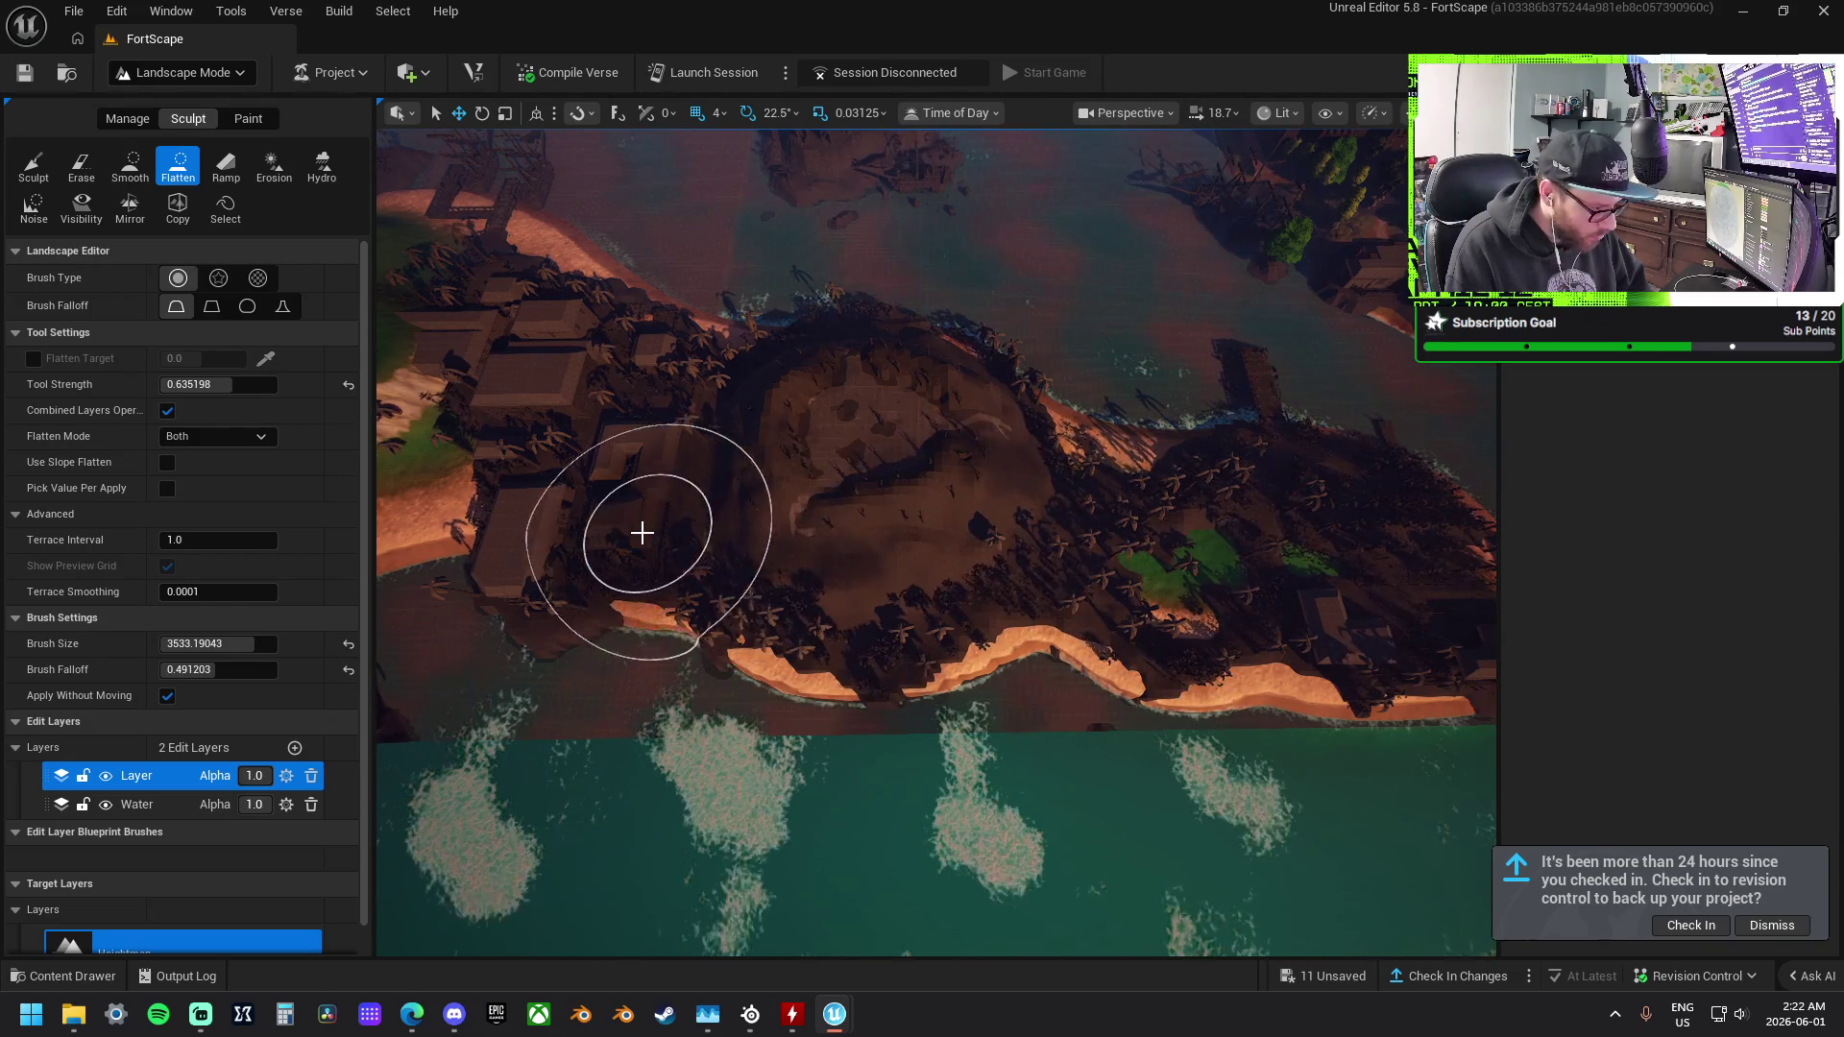
{"action": "key", "text": "a"}
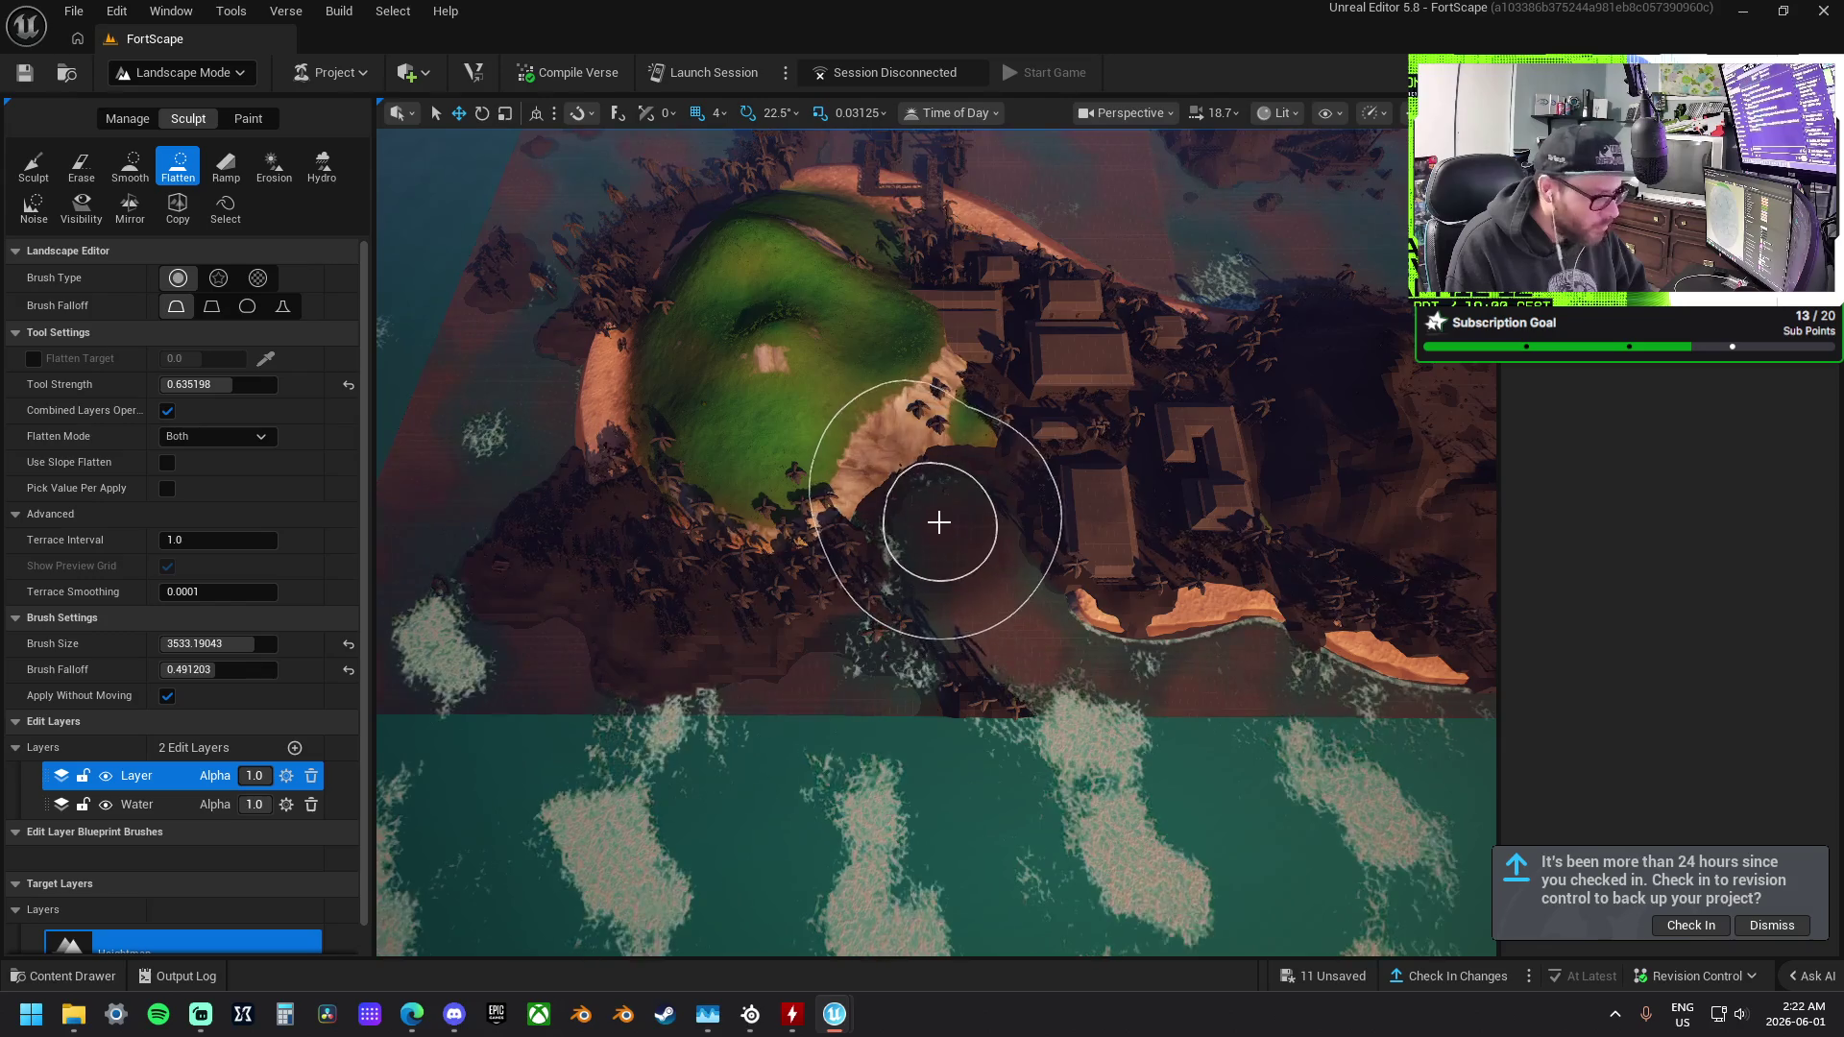
Cut the green hill's slopes and the white rocky hill down into flat ground.
{"action": "mouse_move", "coordinate": [945, 445]}
{"action": "left_mouse_down"}
{"action": "mouse_move", "coordinate": [974, 362]}
{"action": "mouse_move", "coordinate": [959, 308]}
{"action": "mouse_move", "coordinate": [814, 240]}
{"action": "left_mouse_up"}
{"action": "mouse_move", "coordinate": [633, 285]}
{"action": "left_mouse_down"}
{"action": "mouse_move", "coordinate": [617, 309]}
{"action": "mouse_move", "coordinate": [642, 384]}
{"action": "mouse_move", "coordinate": [612, 483]}
{"action": "left_mouse_up"}
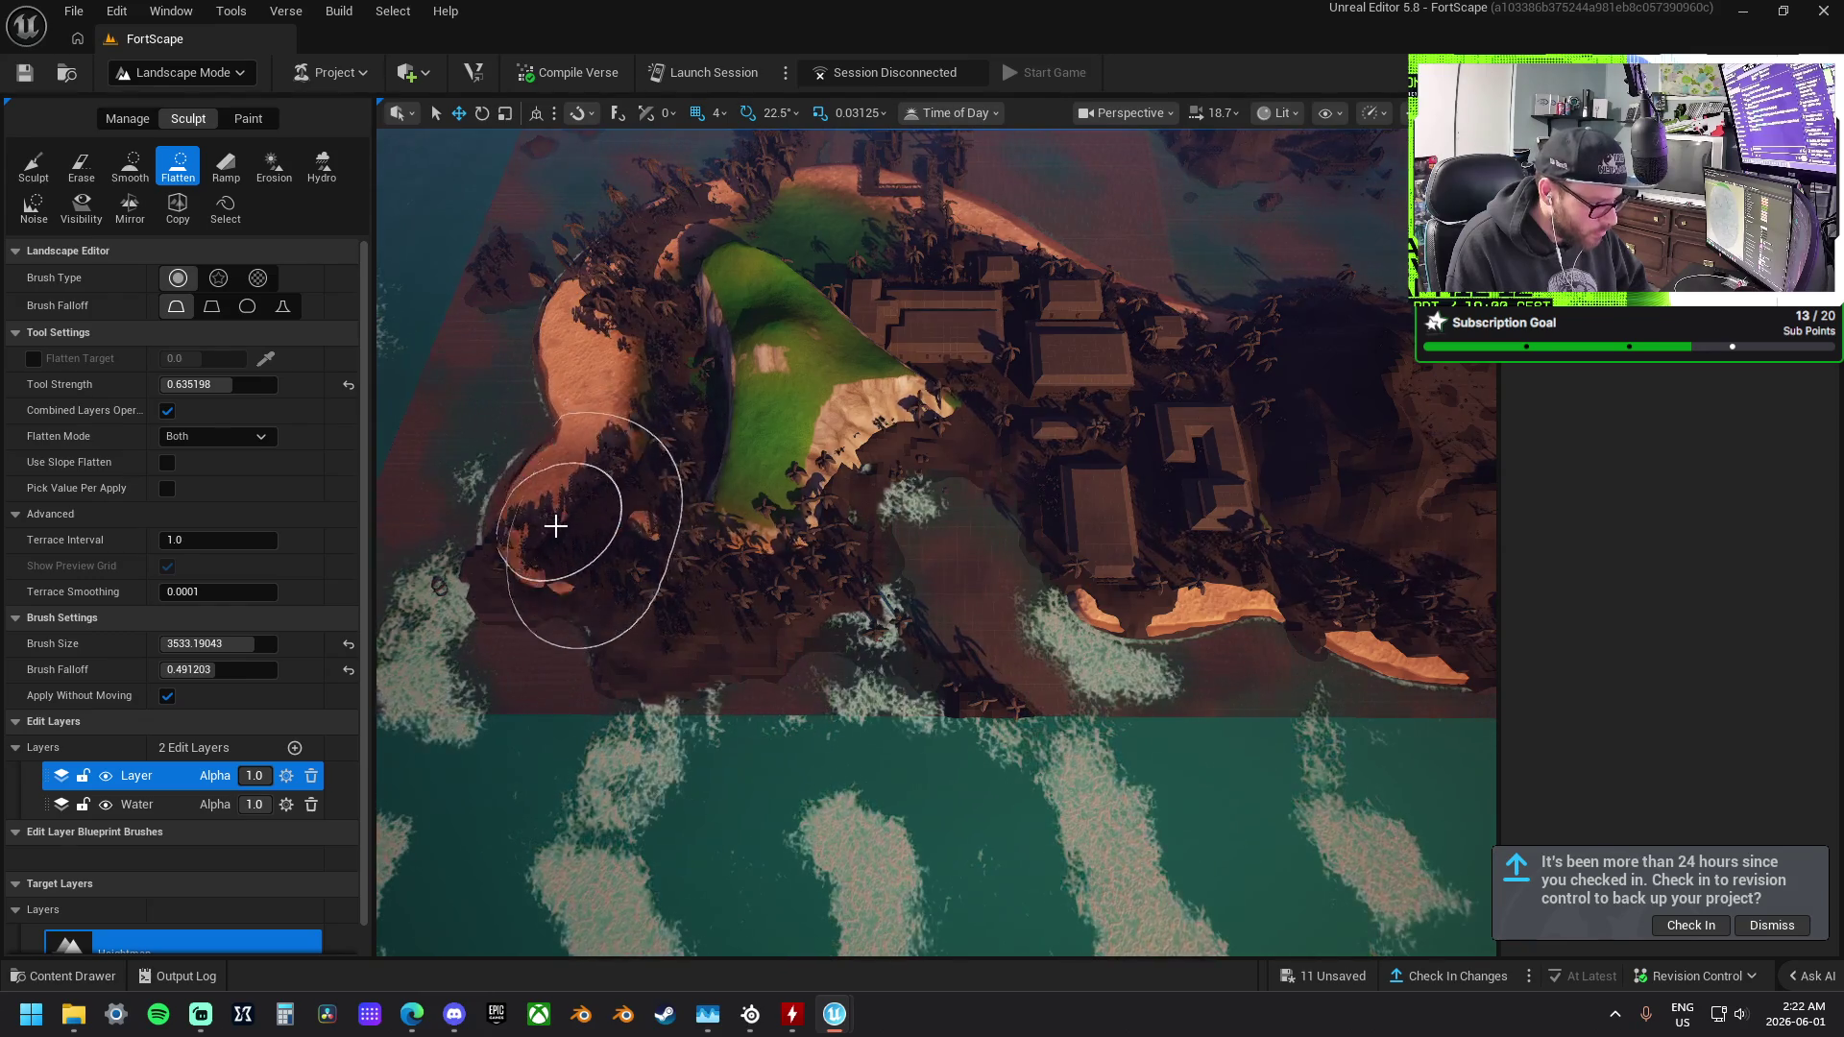
{"action": "mouse_move", "coordinate": [770, 522]}
{"action": "left_mouse_down"}
{"action": "mouse_move", "coordinate": [823, 399]}
{"action": "mouse_move", "coordinate": [944, 386]}
{"action": "left_mouse_up"}
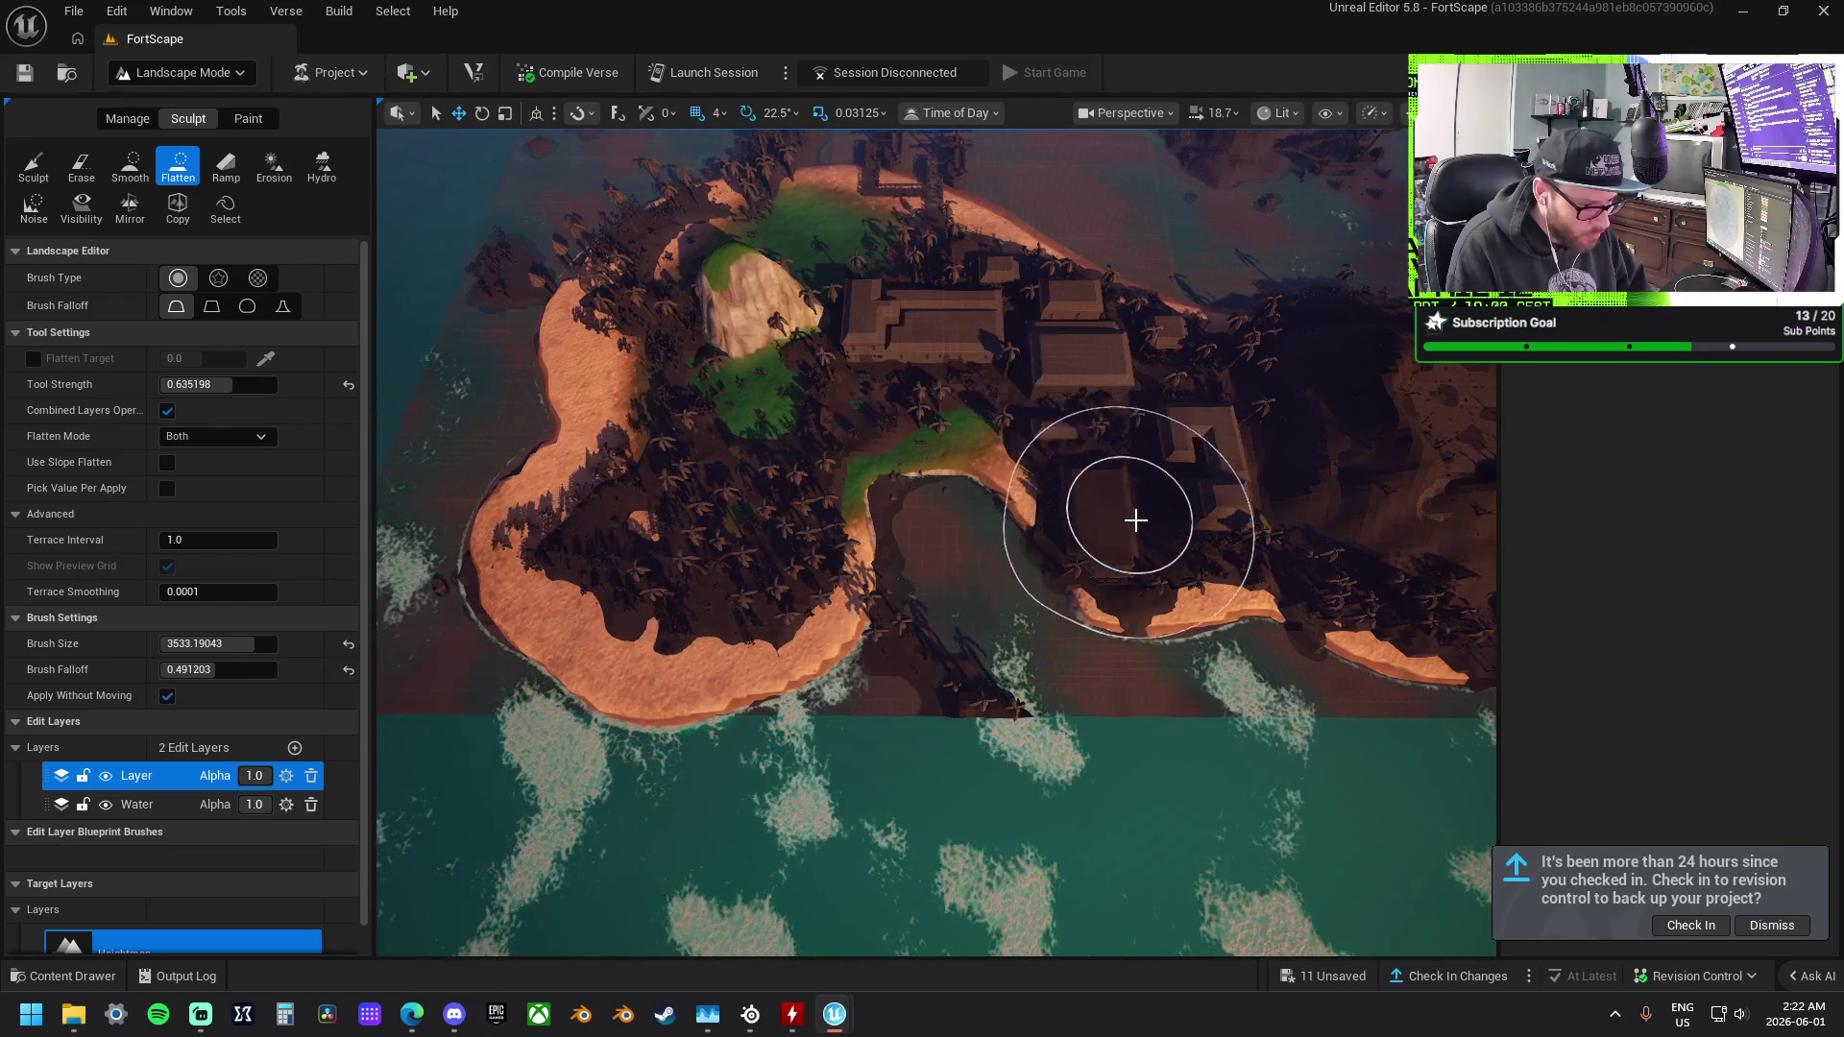
{"action": "mouse_move", "coordinate": [782, 268]}
{"action": "left_mouse_down"}
{"action": "mouse_move", "coordinate": [753, 350]}
{"action": "mouse_move", "coordinate": [782, 395]}
{"action": "mouse_move", "coordinate": [749, 303]}
{"action": "mouse_move", "coordinate": [922, 322]}
{"action": "mouse_move", "coordinate": [869, 417]}
{"action": "left_mouse_up"}
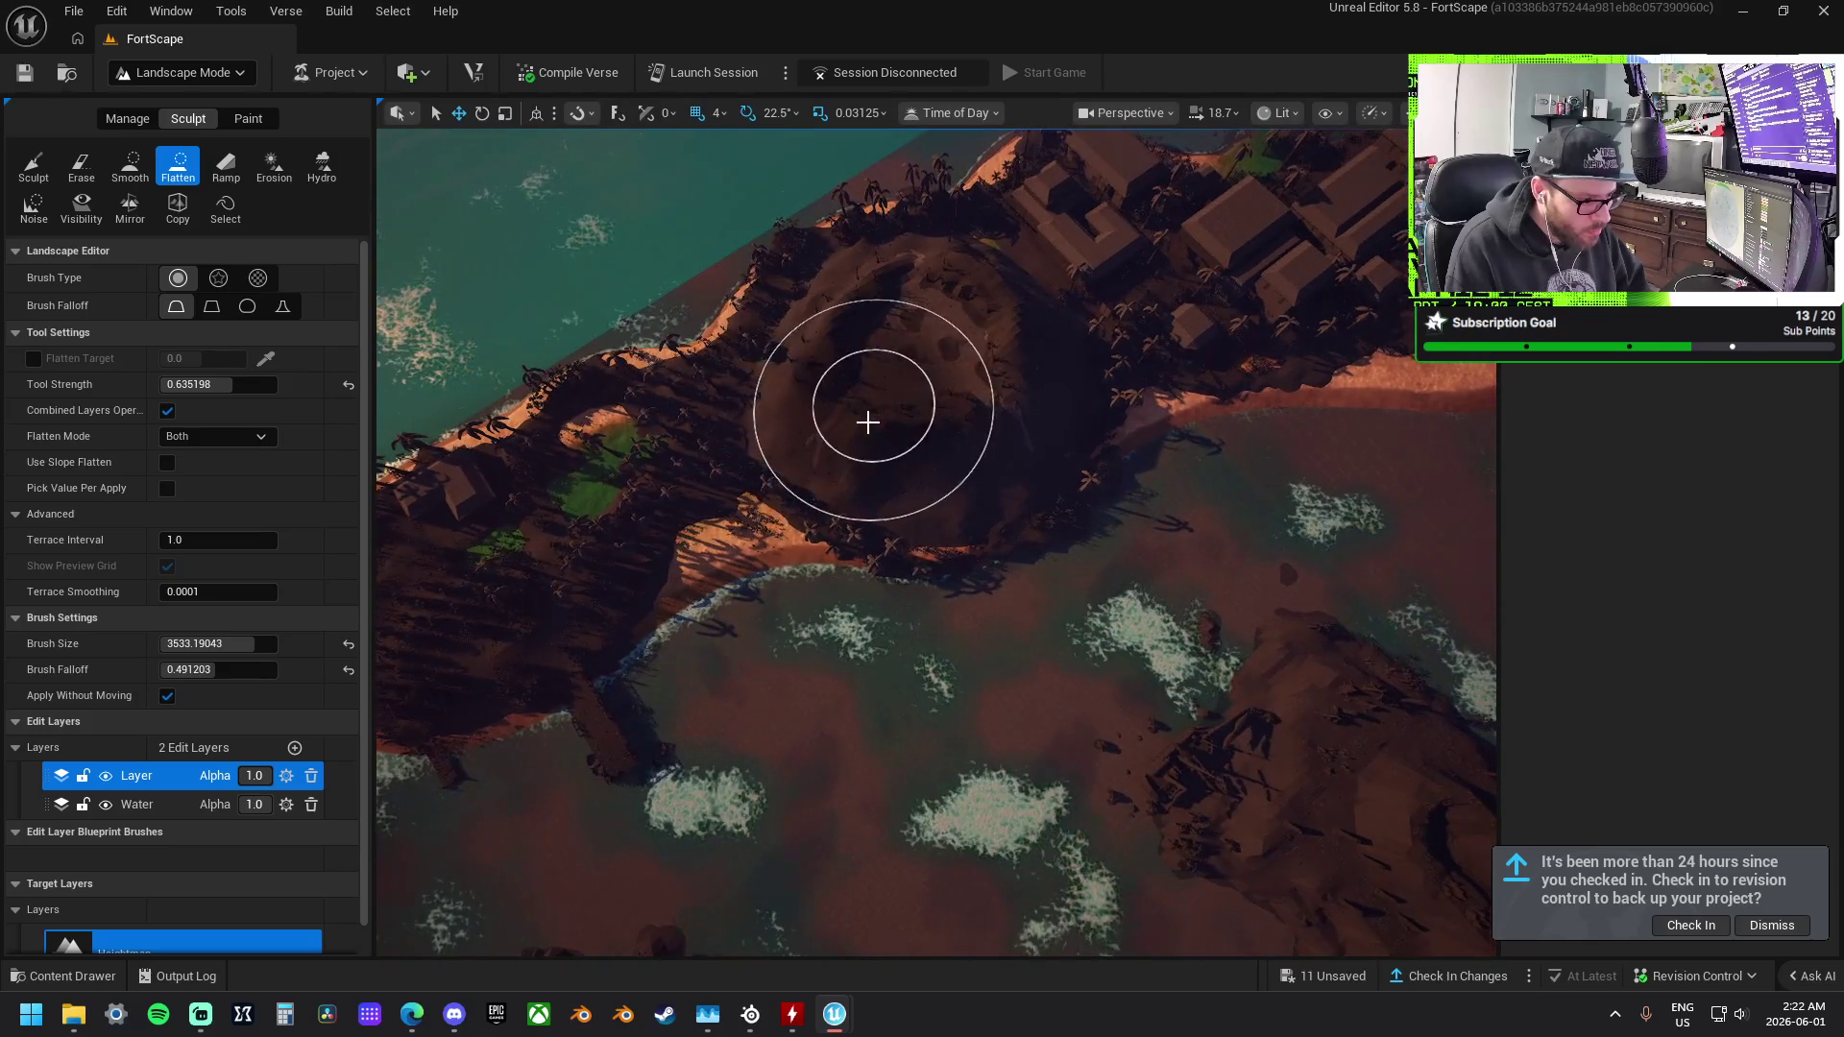
{"action": "left_click_drag", "start_coordinate": [1074, 379], "coordinate": [882, 375]}
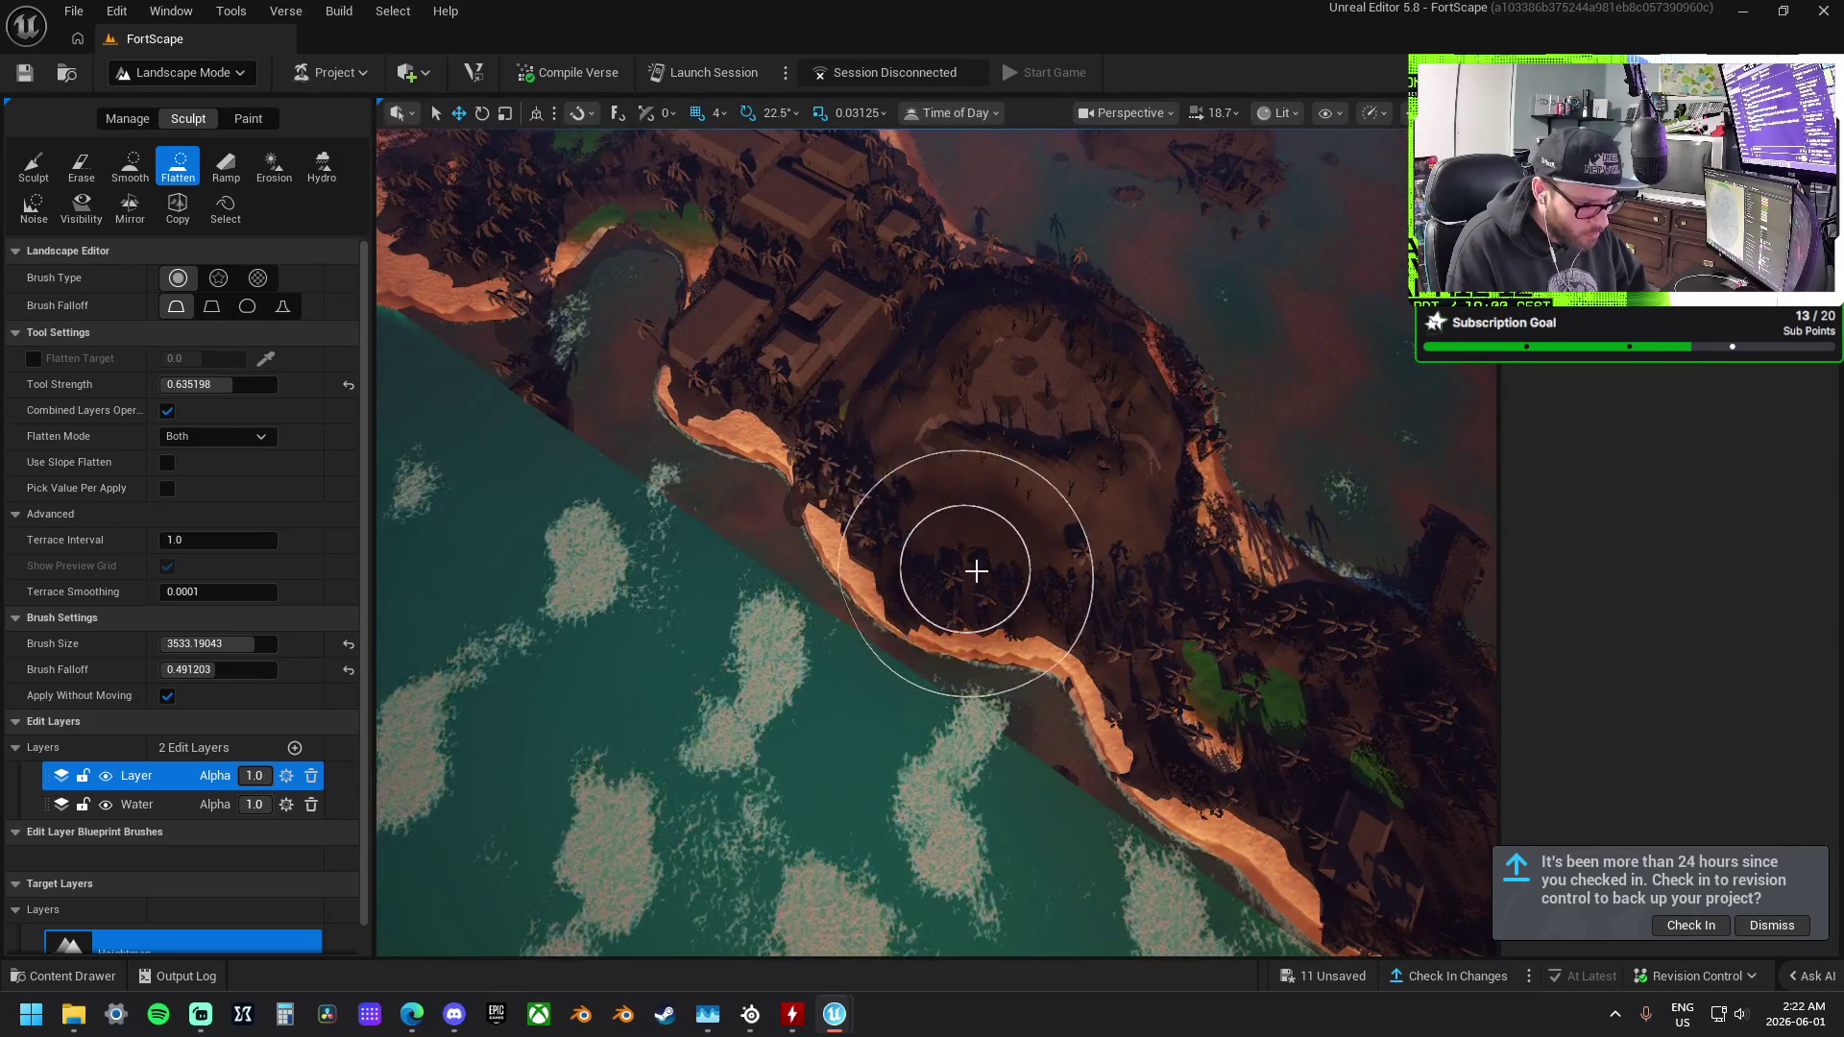
{"action": "left_click_drag", "start_coordinate": [1103, 586], "coordinate": [1047, 587]}
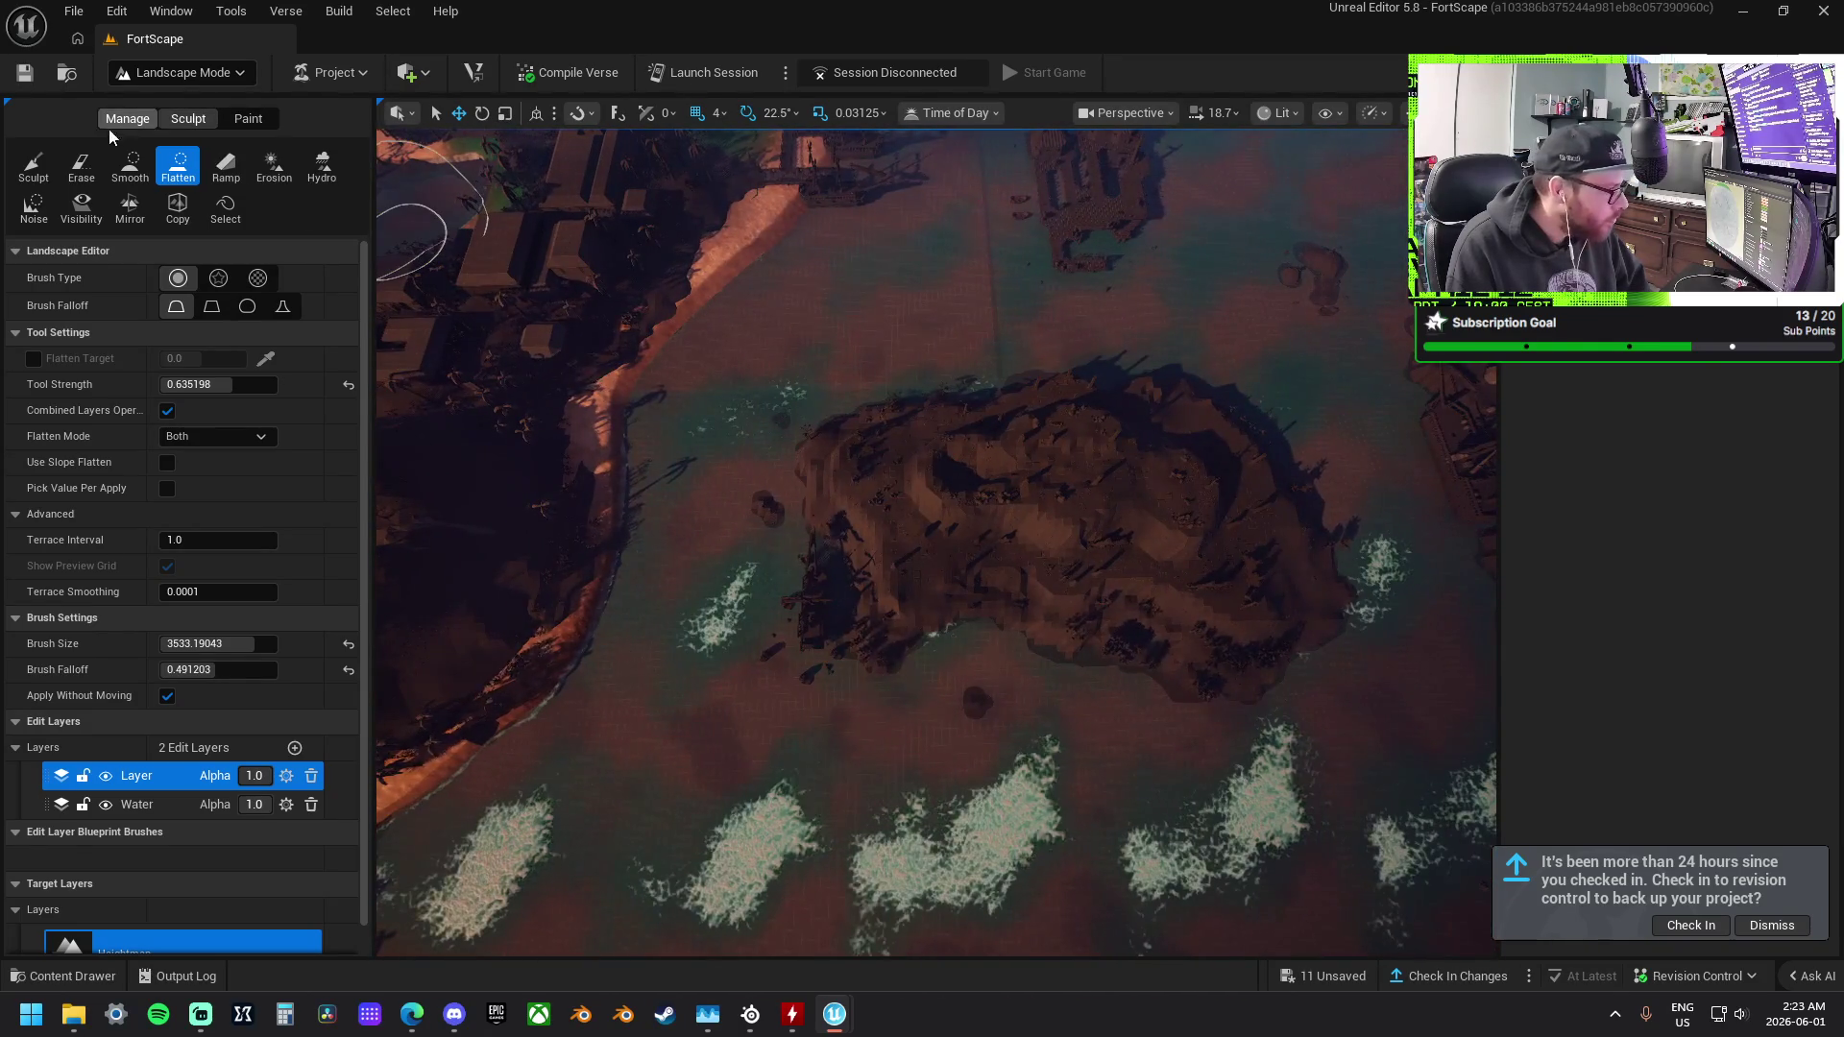
{"action": "left_click", "coordinate": [42, 169]}
Raise and build up a rounded islet mound in the offshore water.
{"action": "mouse_move", "coordinate": [919, 502]}
{"action": "left_mouse_down"}
{"action": "mouse_move", "coordinate": [897, 580]}
{"action": "mouse_move", "coordinate": [856, 625]}
{"action": "mouse_move", "coordinate": [1091, 547]}
{"action": "mouse_move", "coordinate": [832, 493]}
{"action": "mouse_move", "coordinate": [1061, 543]}
{"action": "mouse_move", "coordinate": [1070, 473]}
{"action": "mouse_move", "coordinate": [1082, 543]}
{"action": "mouse_move", "coordinate": [1027, 597]}
{"action": "mouse_move", "coordinate": [839, 551]}
{"action": "mouse_move", "coordinate": [901, 452]}
{"action": "mouse_move", "coordinate": [1013, 407]}
{"action": "mouse_move", "coordinate": [1090, 404]}
{"action": "left_mouse_up"}
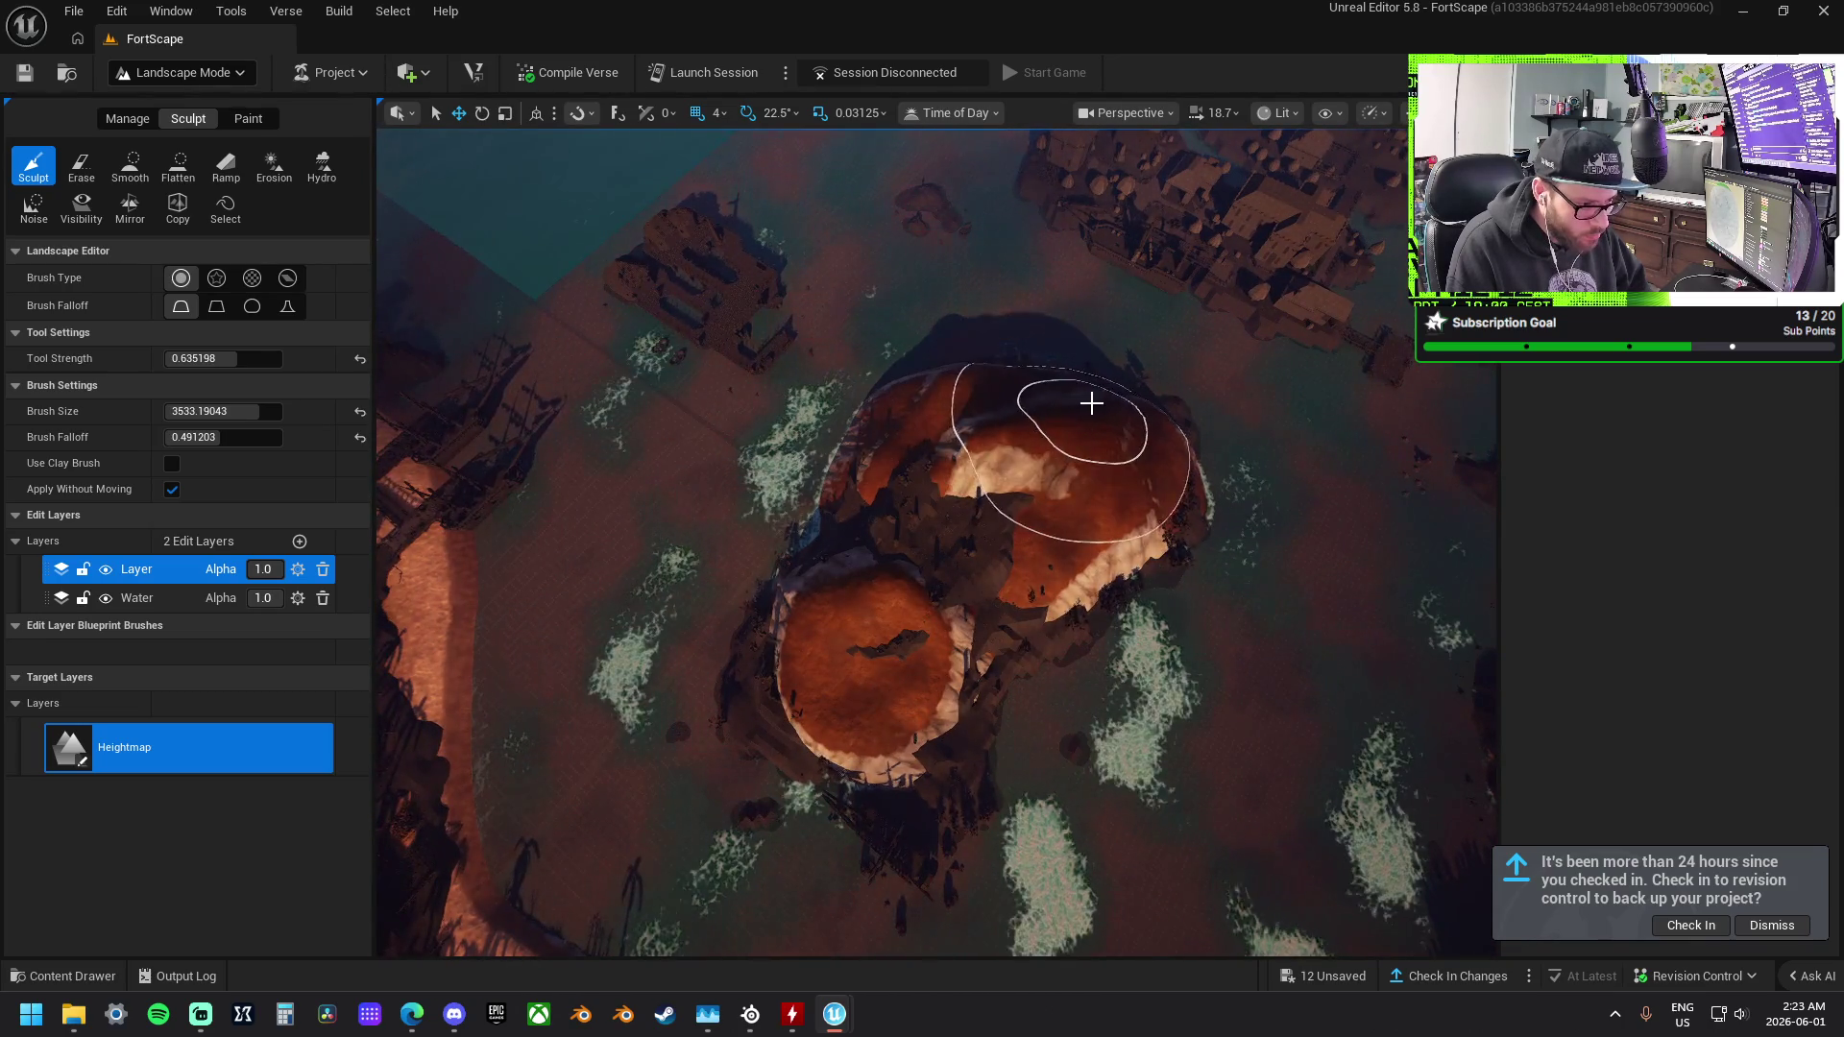
{"action": "mouse_move", "coordinate": [926, 506]}
{"action": "left_mouse_down"}
{"action": "mouse_move", "coordinate": [854, 516]}
{"action": "mouse_move", "coordinate": [1136, 654]}
{"action": "mouse_move", "coordinate": [1050, 782]}
{"action": "mouse_move", "coordinate": [992, 695]}
{"action": "mouse_move", "coordinate": [819, 683]}
{"action": "mouse_move", "coordinate": [765, 731]}
{"action": "mouse_move", "coordinate": [688, 642]}
{"action": "mouse_move", "coordinate": [642, 506]}
{"action": "left_mouse_up"}
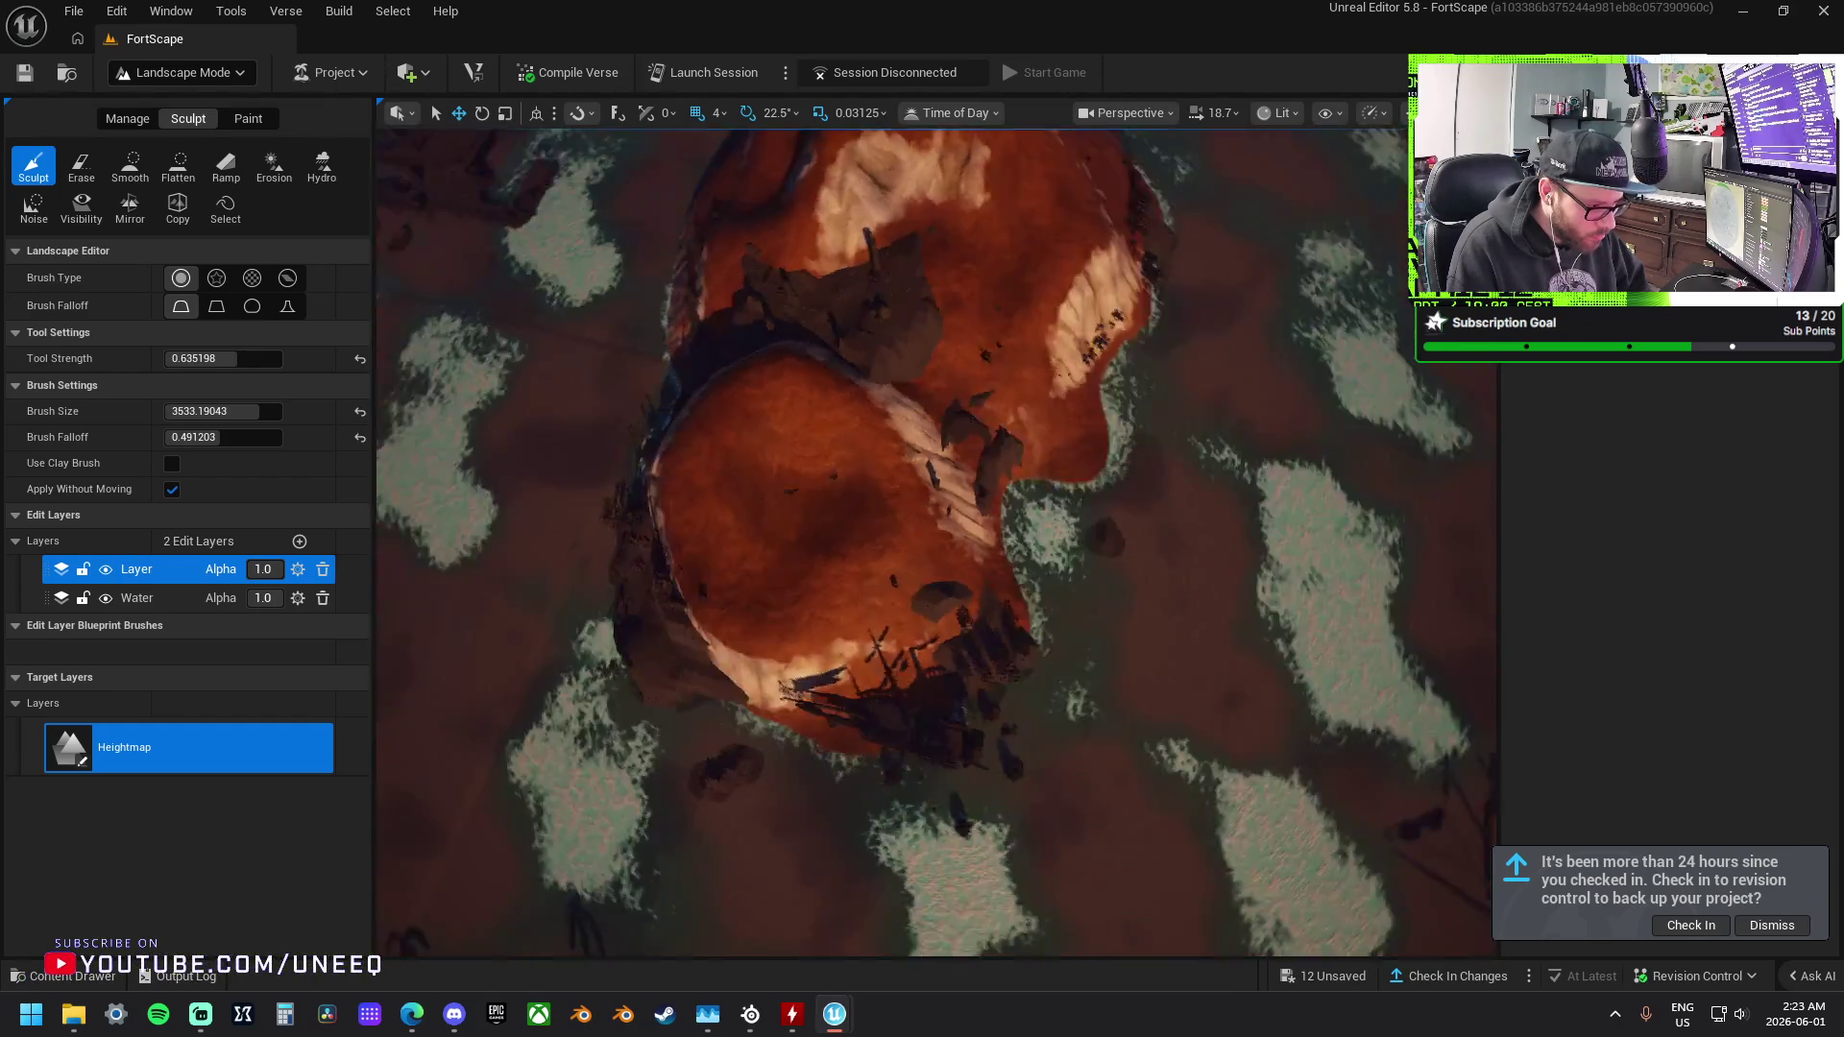
{"action": "mouse_move", "coordinate": [901, 679]}
{"action": "left_mouse_down"}
{"action": "mouse_move", "coordinate": [930, 740]}
{"action": "mouse_move", "coordinate": [811, 580]}
{"action": "left_mouse_up"}
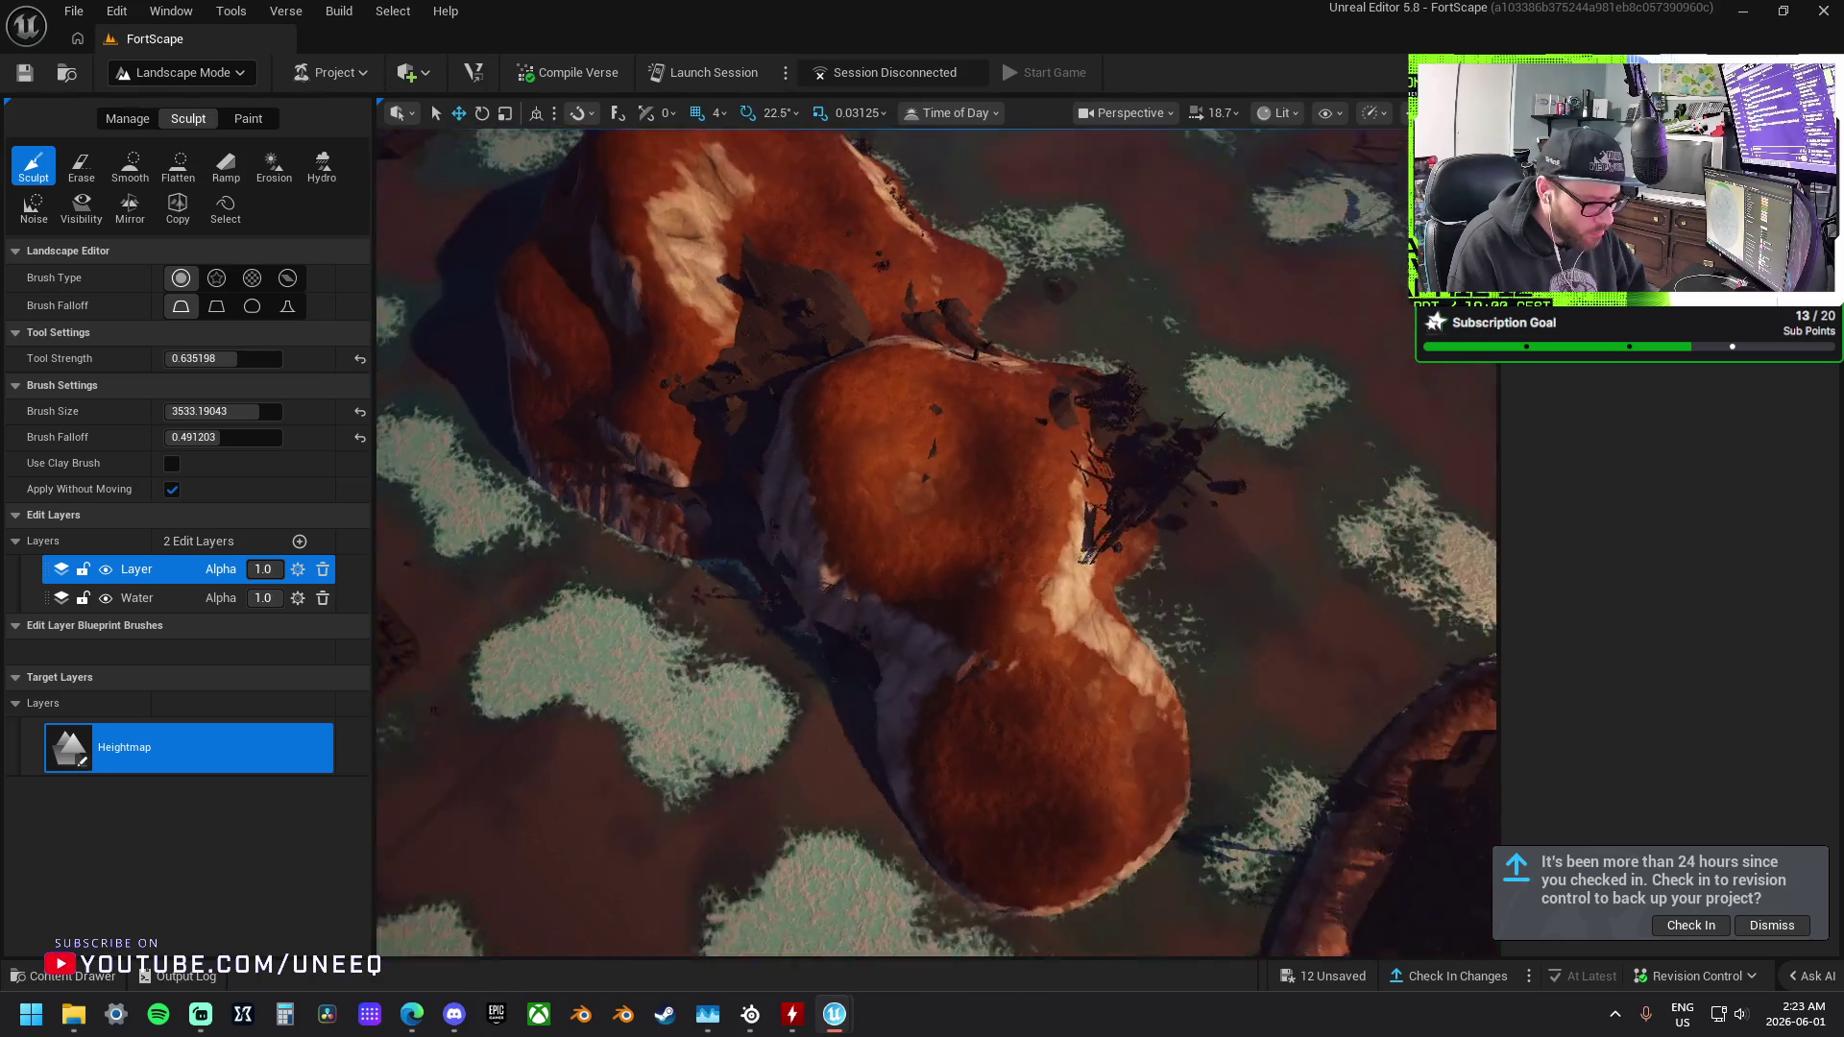
{"action": "scroll", "coordinate": [1185, 535], "scroll_direction": "down", "scroll_amount": 3}
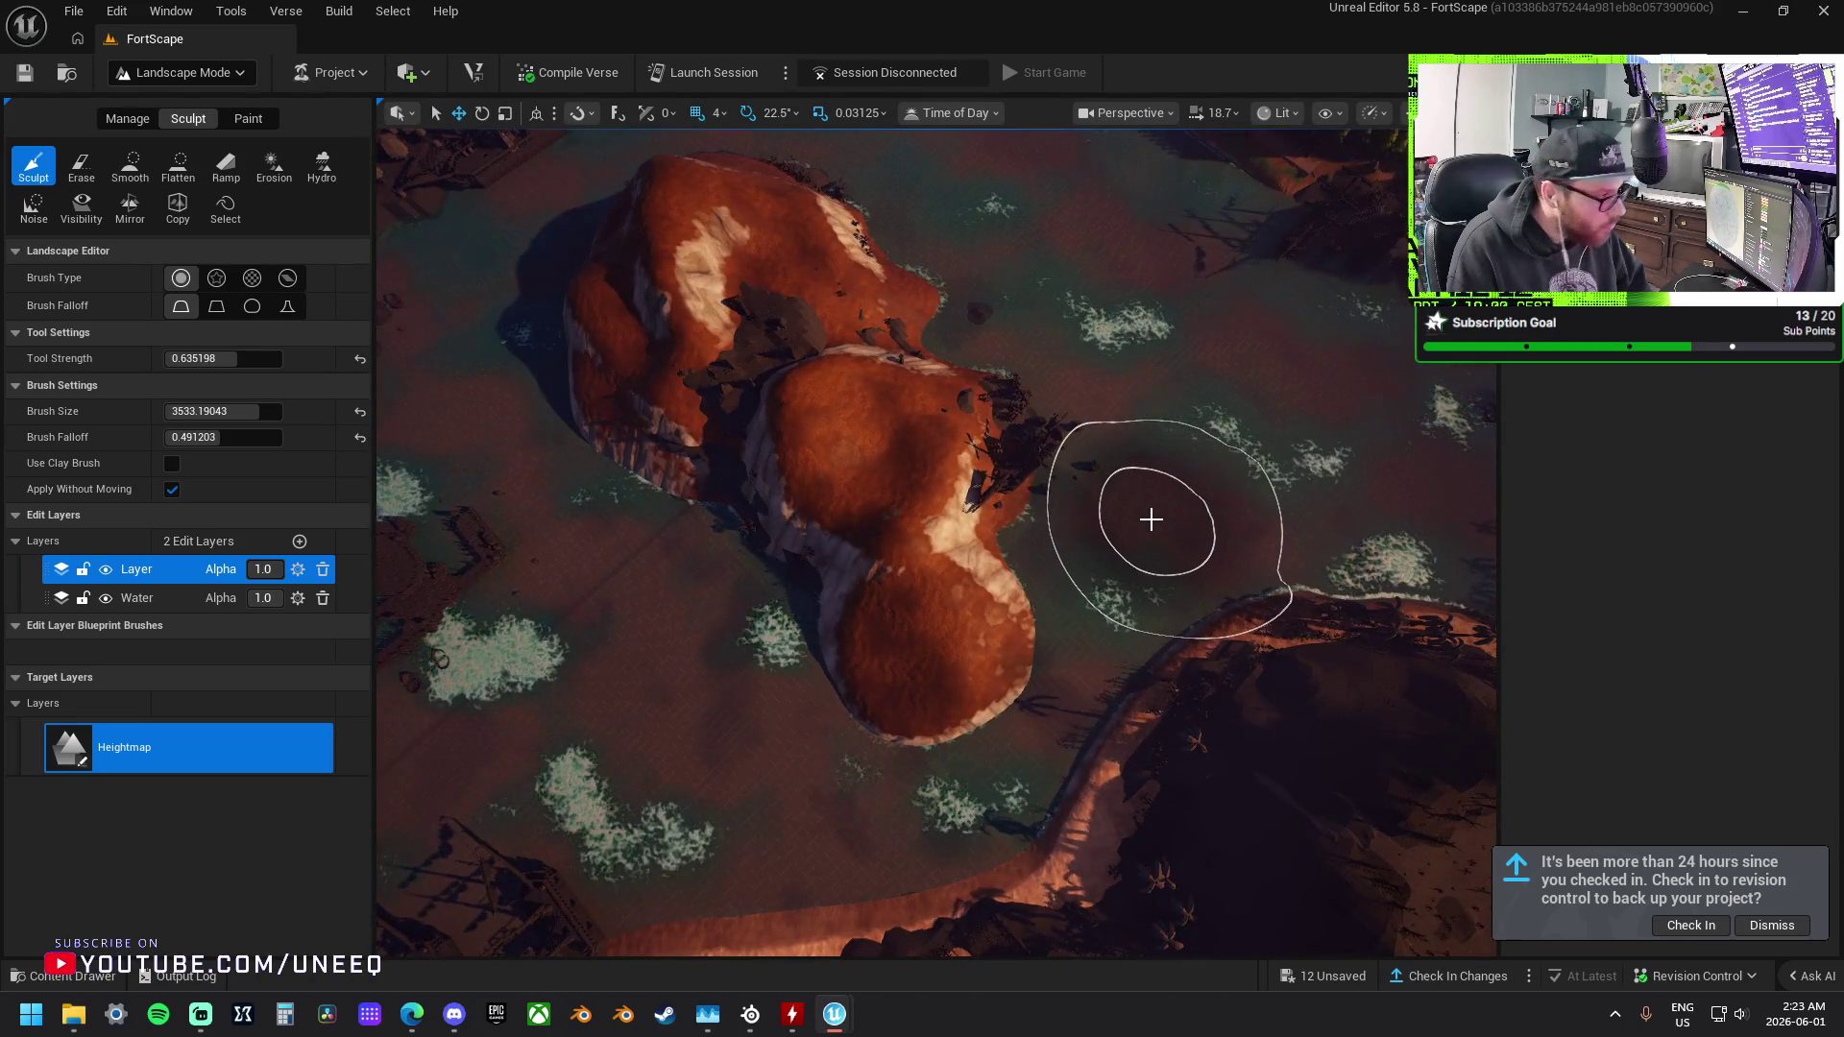
Smooth the islet's lower lobe and reshape its top into one hump.
{"action": "left_click", "coordinate": [149, 171]}
{"action": "mouse_move", "coordinate": [753, 411]}
{"action": "left_mouse_down"}
{"action": "mouse_move", "coordinate": [971, 605]}
{"action": "mouse_move", "coordinate": [988, 649]}
{"action": "mouse_move", "coordinate": [874, 684]}
{"action": "mouse_move", "coordinate": [947, 636]}
{"action": "mouse_move", "coordinate": [942, 608]}
{"action": "mouse_move", "coordinate": [999, 531]}
{"action": "mouse_move", "coordinate": [686, 240]}
{"action": "left_mouse_up"}
{"action": "mouse_move", "coordinate": [983, 441]}
{"action": "left_mouse_down"}
{"action": "mouse_move", "coordinate": [877, 465]}
{"action": "mouse_move", "coordinate": [835, 499]}
{"action": "mouse_move", "coordinate": [1024, 527]}
{"action": "mouse_move", "coordinate": [942, 374]}
{"action": "mouse_move", "coordinate": [945, 474]}
{"action": "mouse_move", "coordinate": [1021, 560]}
{"action": "left_mouse_up"}
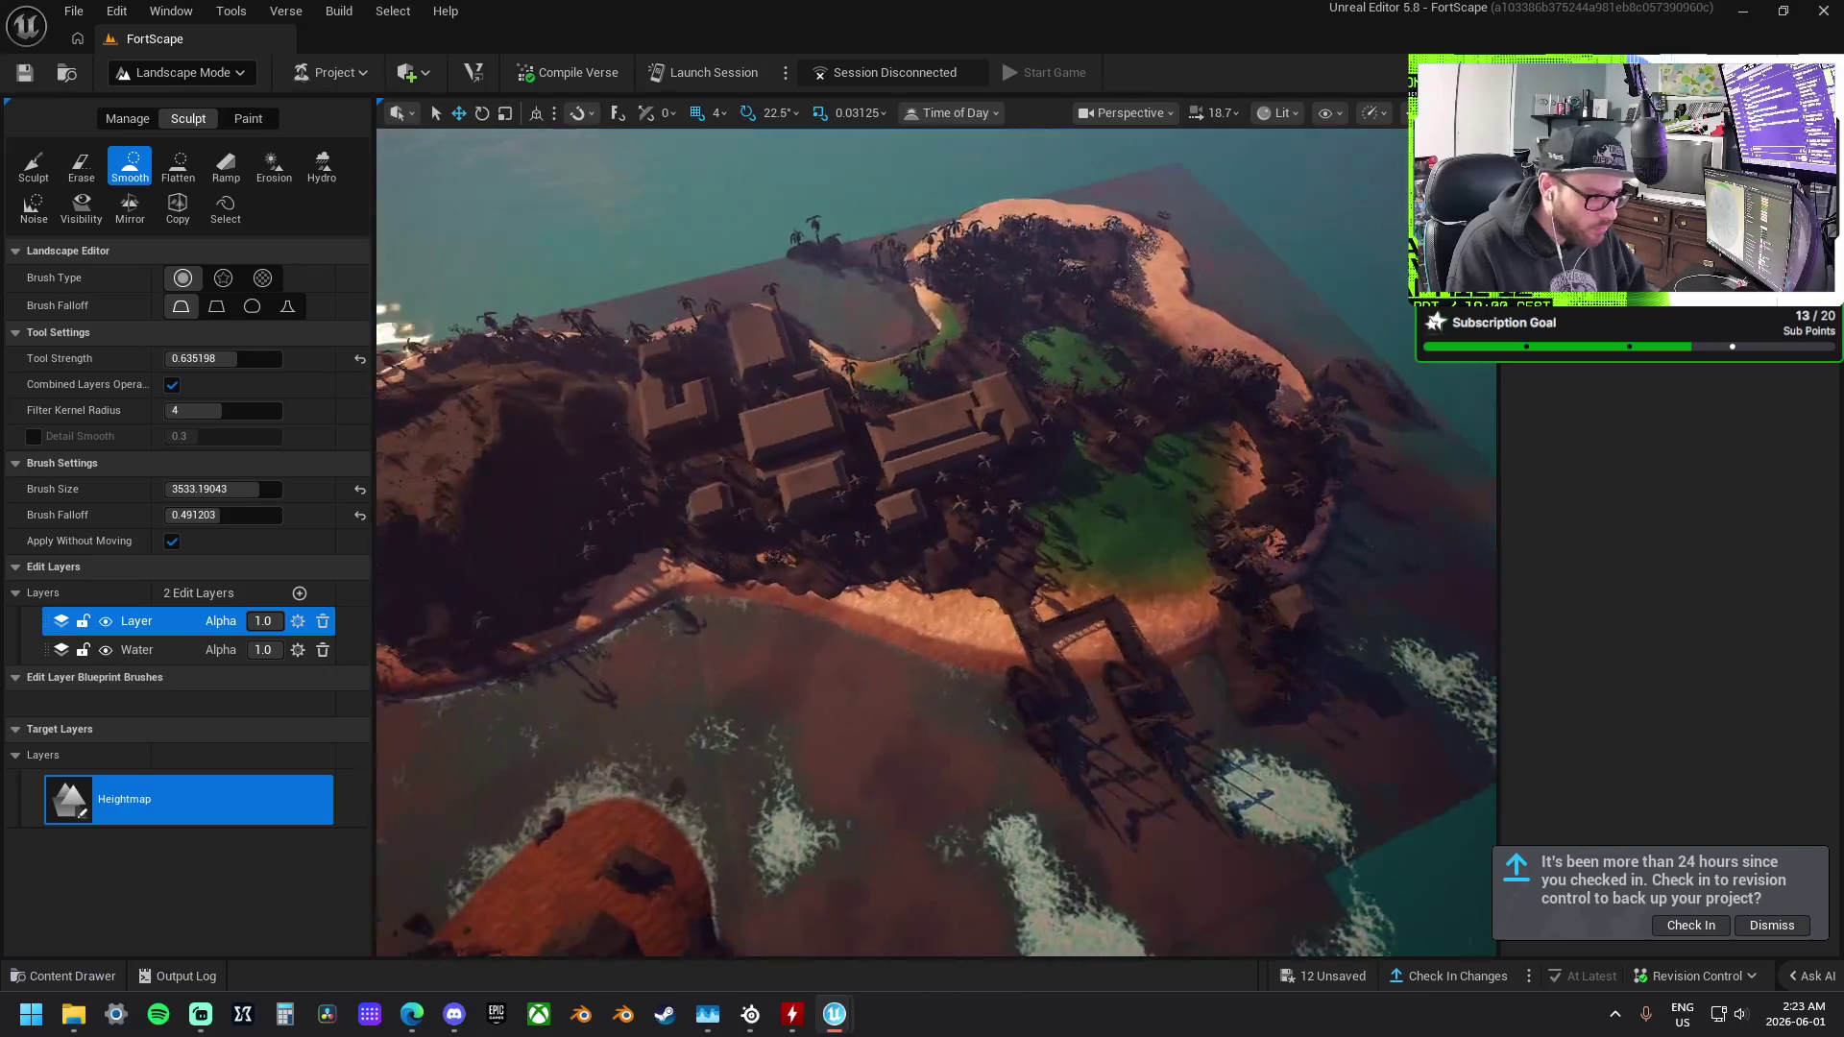
{"action": "left_click", "coordinate": [34, 165]}
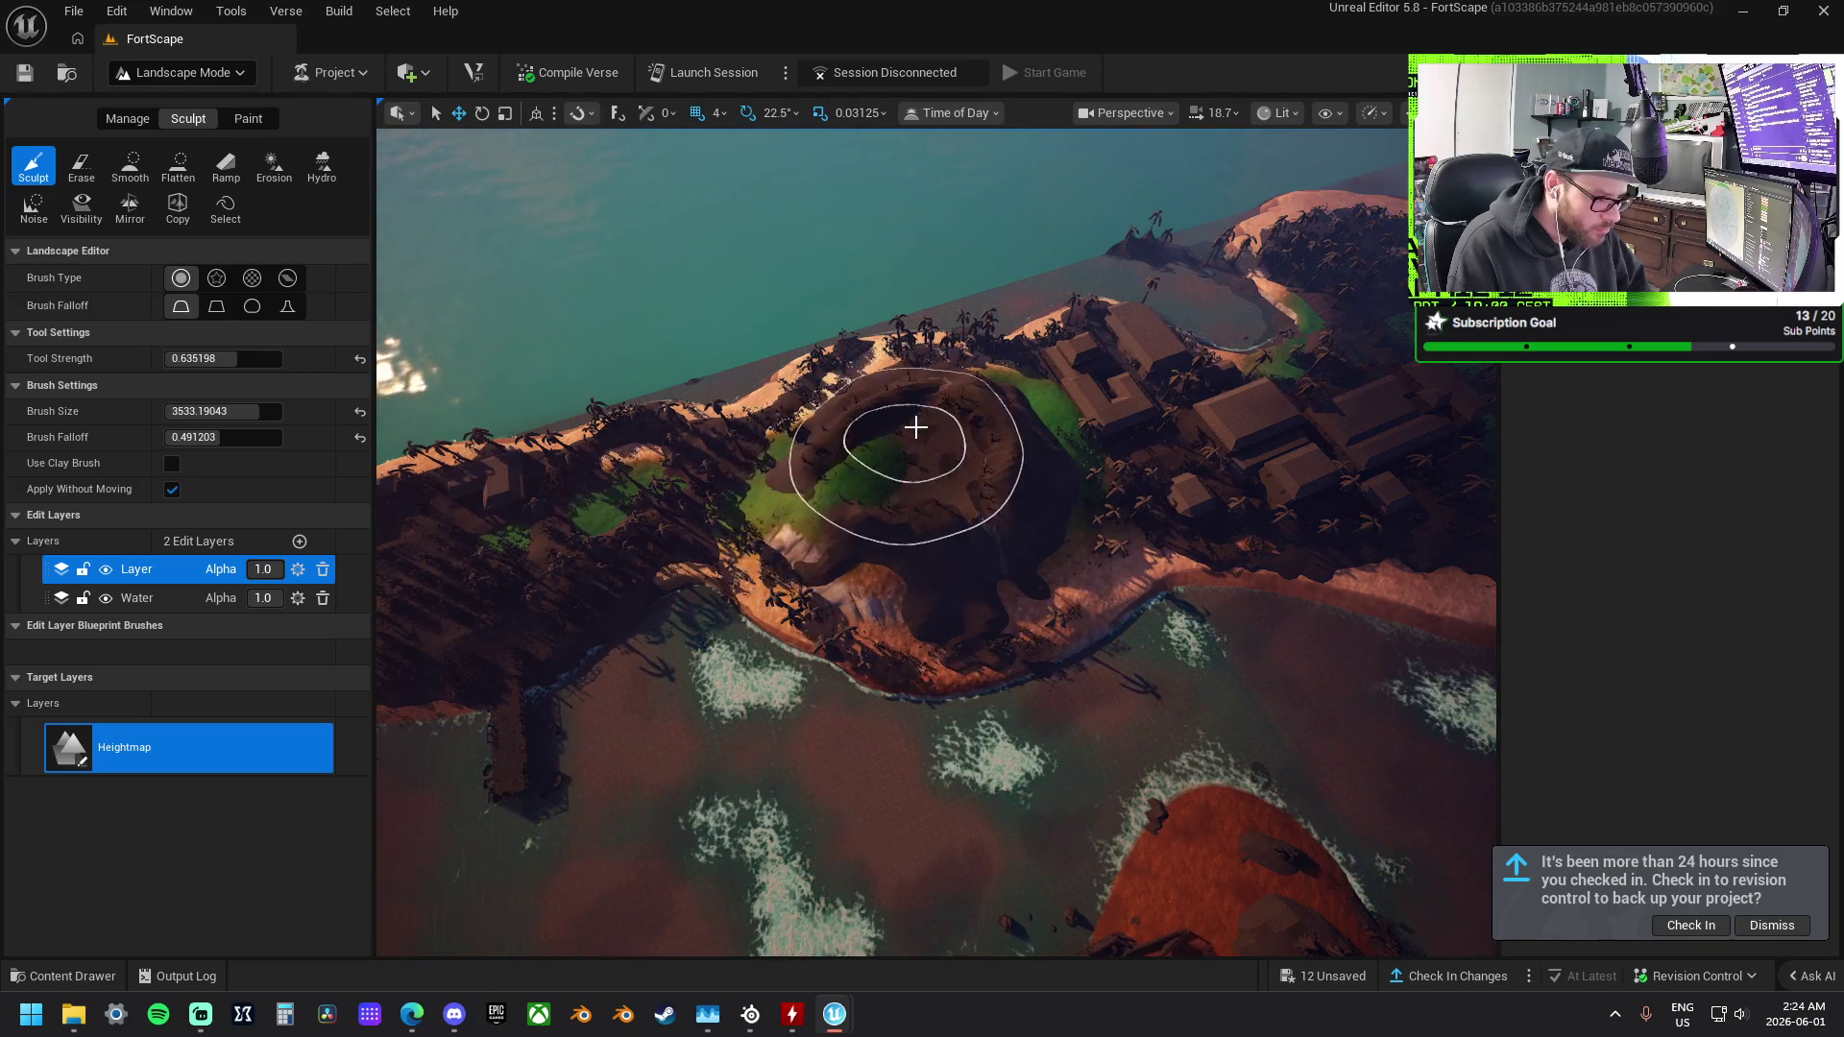
Smooth the volcano's slopes from an overhead view.
{"action": "mouse_move", "coordinate": [1001, 439]}
{"action": "left_mouse_down"}
{"action": "mouse_move", "coordinate": [873, 493]}
{"action": "mouse_move", "coordinate": [816, 452]}
{"action": "mouse_move", "coordinate": [798, 625]}
{"action": "mouse_move", "coordinate": [959, 501]}
{"action": "mouse_move", "coordinate": [940, 502]}
{"action": "left_mouse_up"}
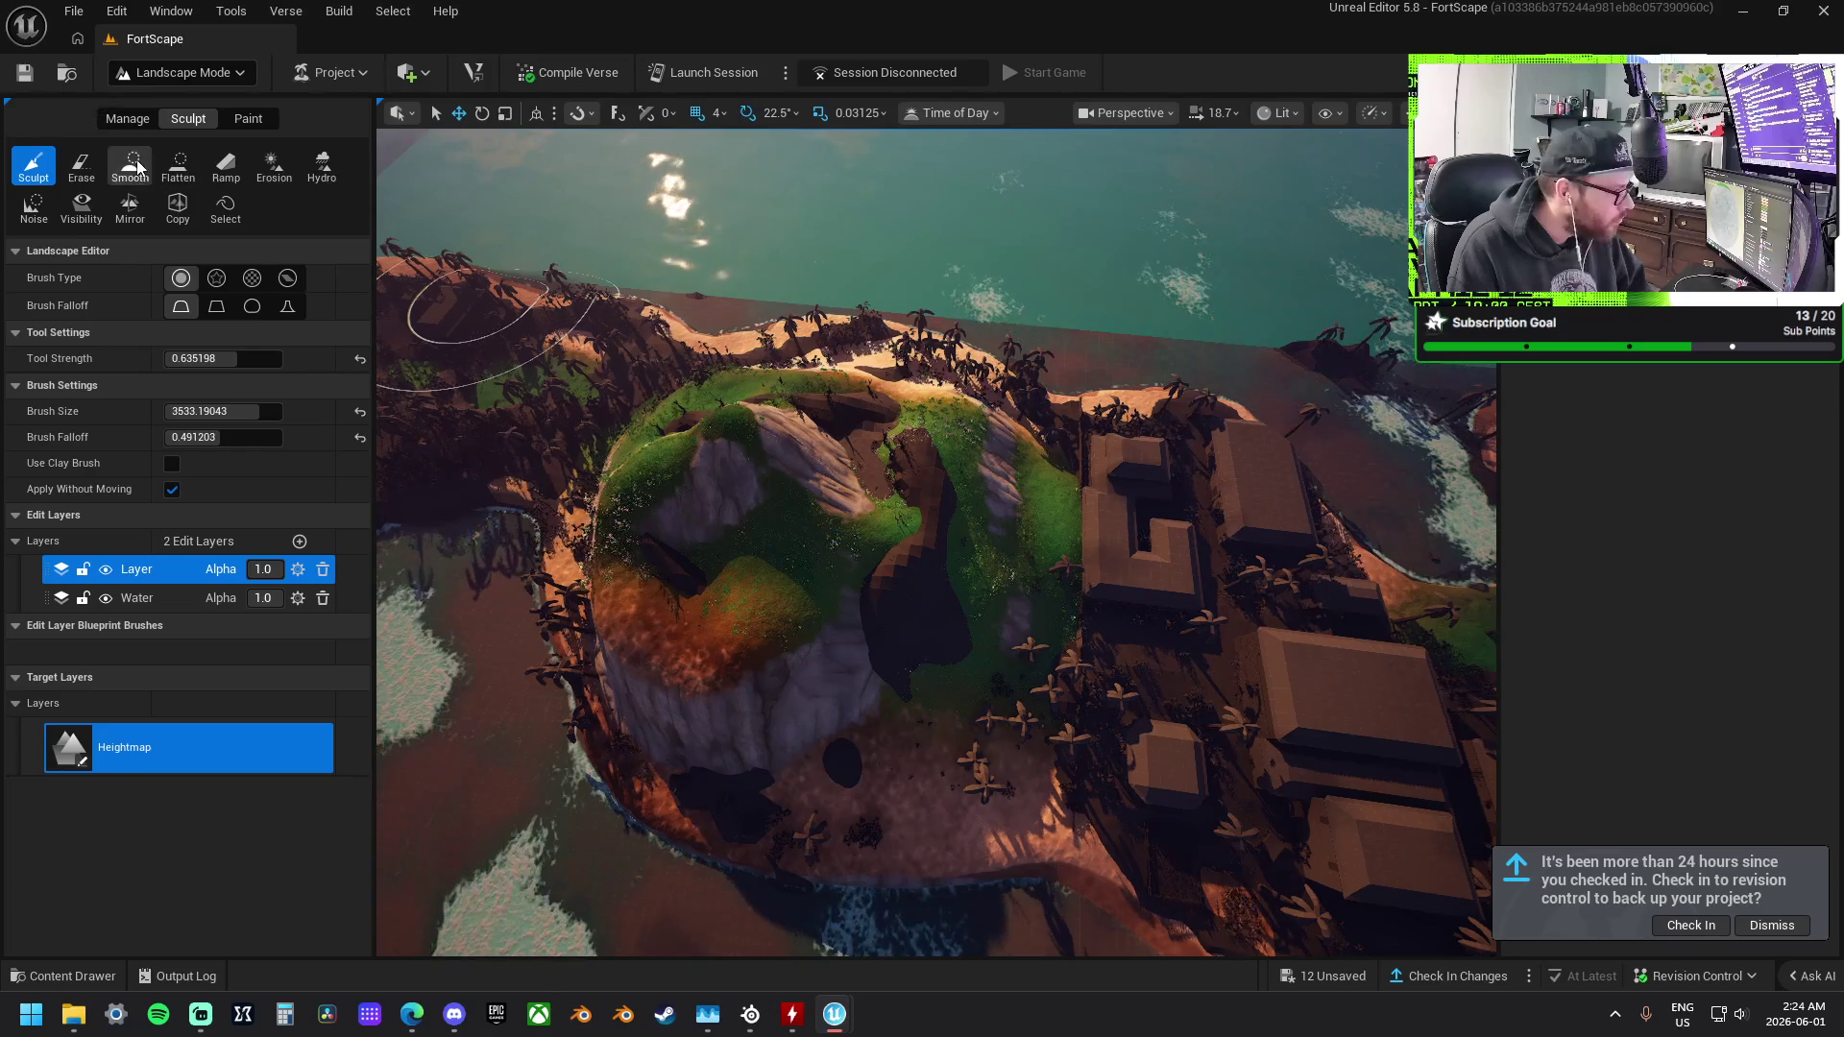
{"action": "left_click", "coordinate": [131, 165]}
{"action": "mouse_move", "coordinate": [740, 493]}
{"action": "left_mouse_down"}
{"action": "mouse_move", "coordinate": [794, 465]}
{"action": "mouse_move", "coordinate": [987, 646]}
{"action": "mouse_move", "coordinate": [1083, 618]}
{"action": "mouse_move", "coordinate": [1115, 580]}
{"action": "mouse_move", "coordinate": [904, 638]}
{"action": "mouse_move", "coordinate": [758, 612]}
{"action": "mouse_move", "coordinate": [704, 630]}
{"action": "mouse_move", "coordinate": [976, 576]}
{"action": "mouse_move", "coordinate": [822, 593]}
{"action": "mouse_move", "coordinate": [931, 653]}
{"action": "mouse_move", "coordinate": [938, 564]}
{"action": "mouse_move", "coordinate": [944, 593]}
{"action": "mouse_move", "coordinate": [902, 615]}
{"action": "mouse_move", "coordinate": [932, 596]}
{"action": "left_mouse_up"}
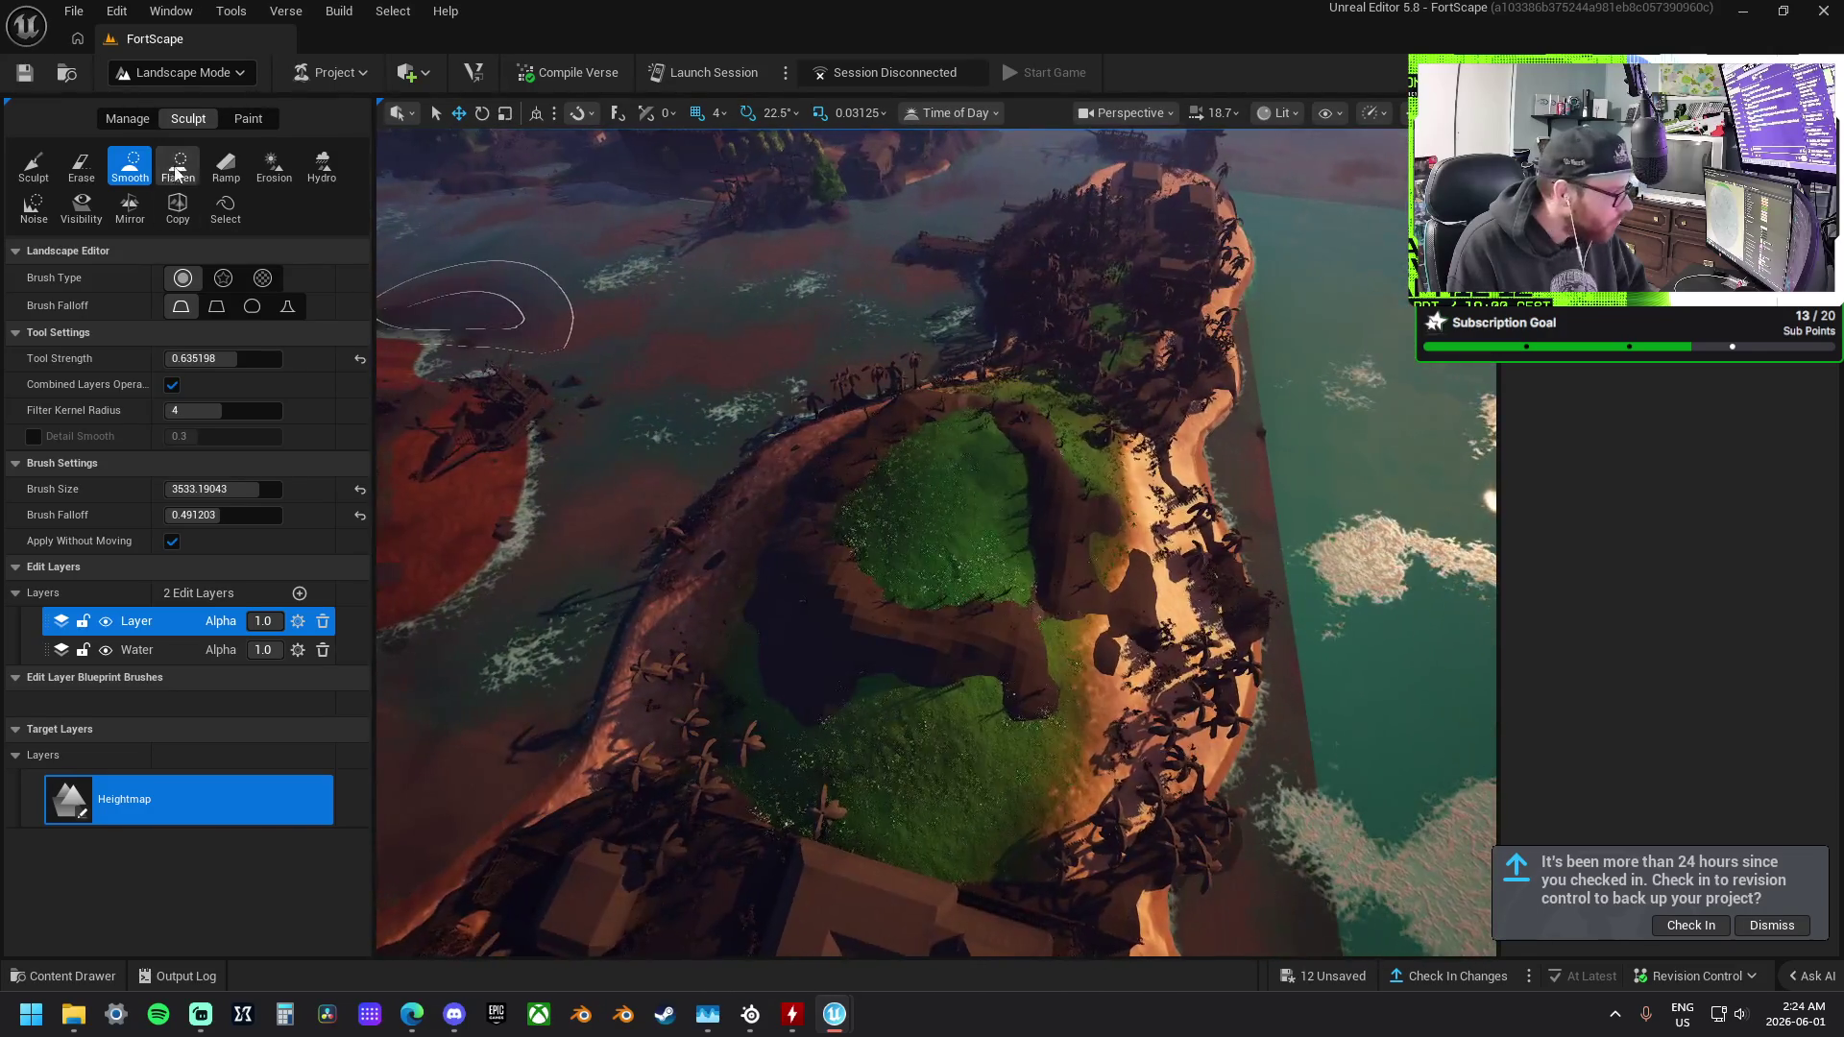
Flatten the crater floor into a level grassy plateau.
{"action": "left_click", "coordinate": [171, 172]}
{"action": "mouse_move", "coordinate": [954, 483]}
{"action": "left_mouse_down"}
{"action": "mouse_move", "coordinate": [930, 492]}
{"action": "mouse_move", "coordinate": [970, 538]}
{"action": "left_mouse_up"}
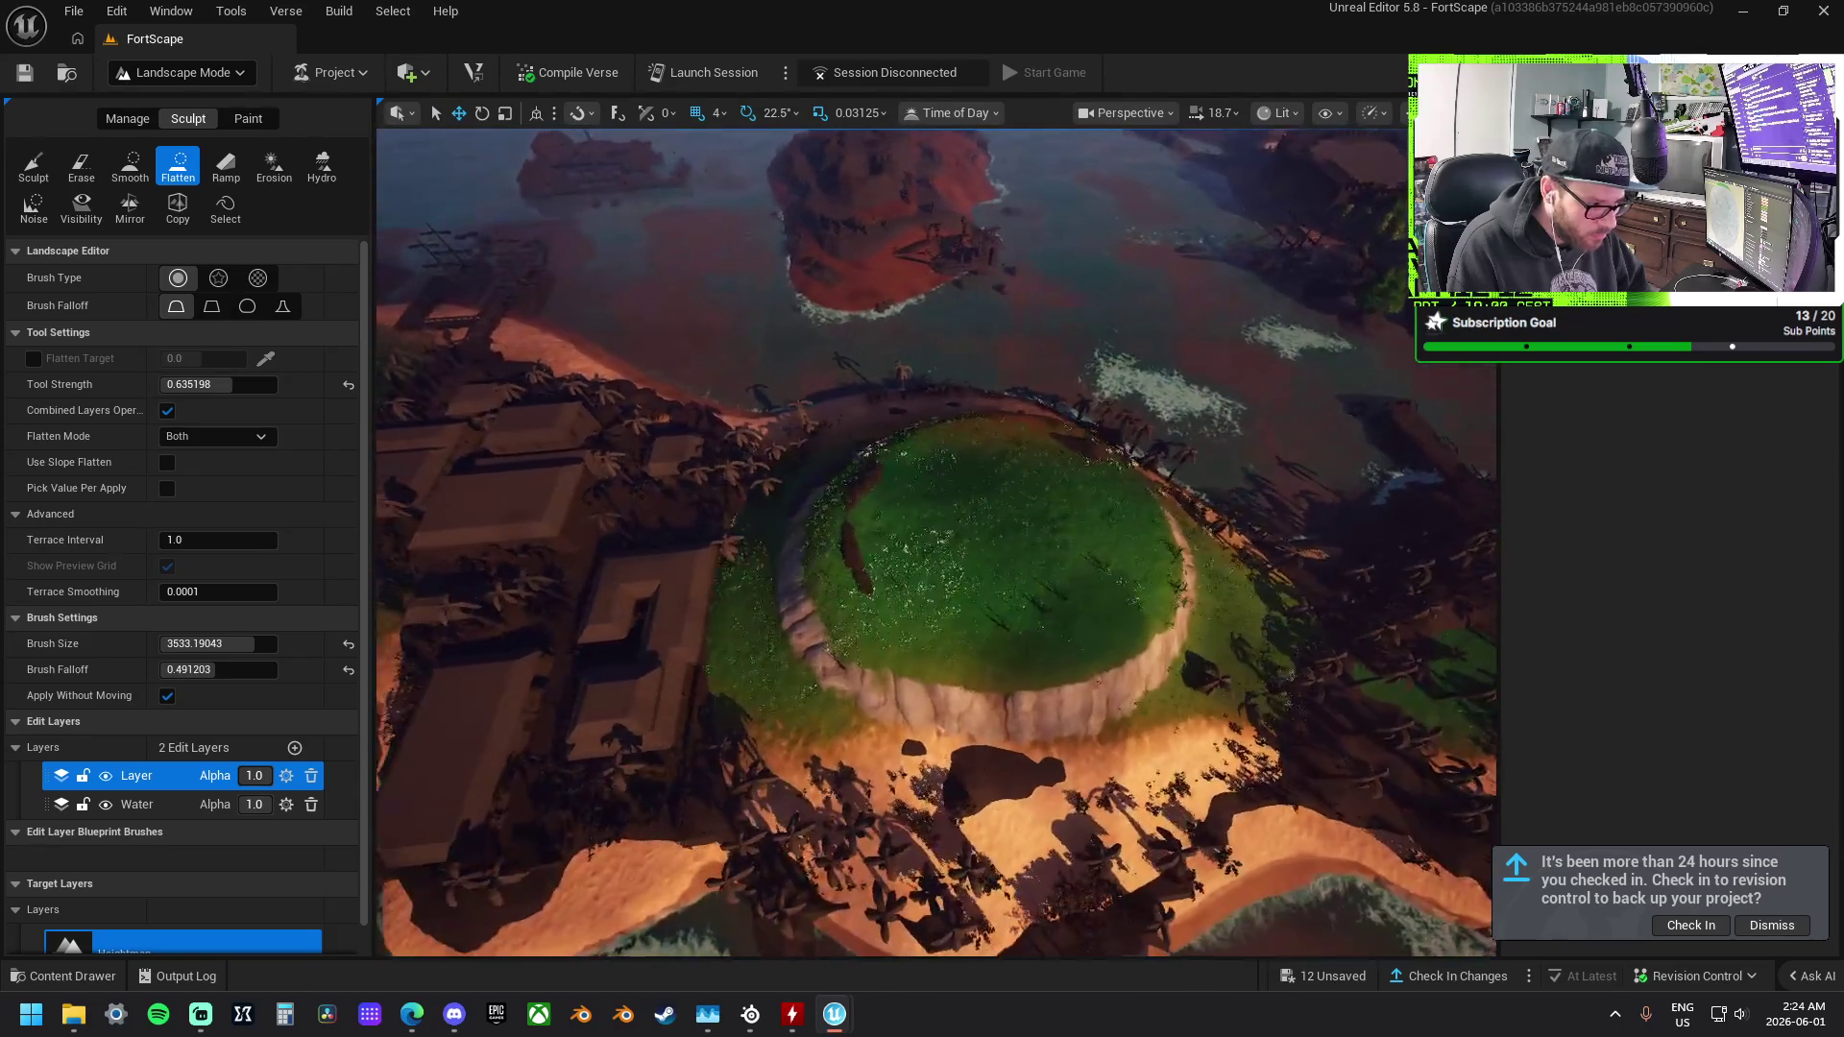
{"action": "left_click", "coordinate": [129, 168]}
Reduce the Smooth brush size and soften the plateau's right rim and cliff below.
{"action": "left_click_drag", "start_coordinate": [220, 491], "coordinate": [203, 490]}
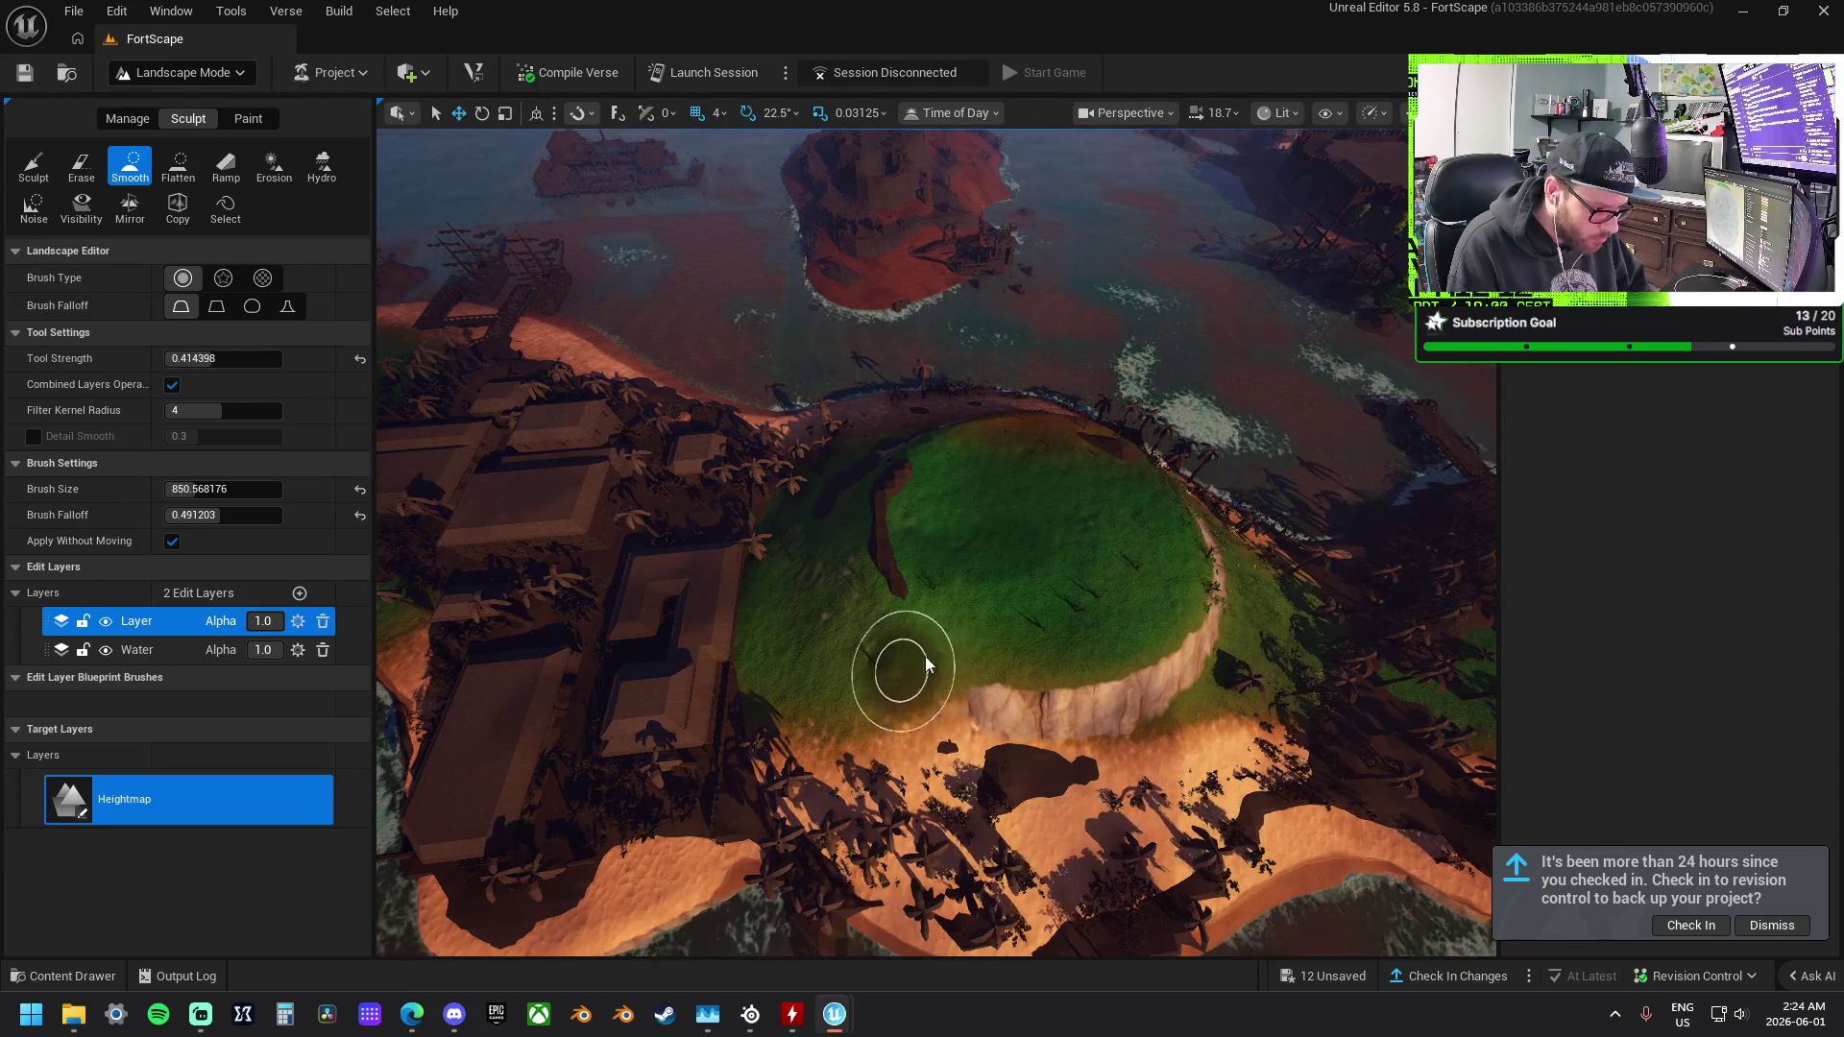
{"action": "mouse_move", "coordinate": [825, 573]}
{"action": "left_mouse_down"}
{"action": "mouse_move", "coordinate": [811, 509]}
{"action": "mouse_move", "coordinate": [840, 494]}
{"action": "mouse_move", "coordinate": [869, 408]}
{"action": "mouse_move", "coordinate": [835, 440]}
{"action": "mouse_move", "coordinate": [834, 488]}
{"action": "mouse_move", "coordinate": [782, 527]}
{"action": "mouse_move", "coordinate": [821, 533]}
{"action": "mouse_move", "coordinate": [747, 587]}
{"action": "mouse_move", "coordinate": [781, 527]}
{"action": "mouse_move", "coordinate": [740, 510]}
{"action": "mouse_move", "coordinate": [887, 518]}
{"action": "mouse_move", "coordinate": [778, 659]}
{"action": "mouse_move", "coordinate": [895, 565]}
{"action": "left_mouse_up"}
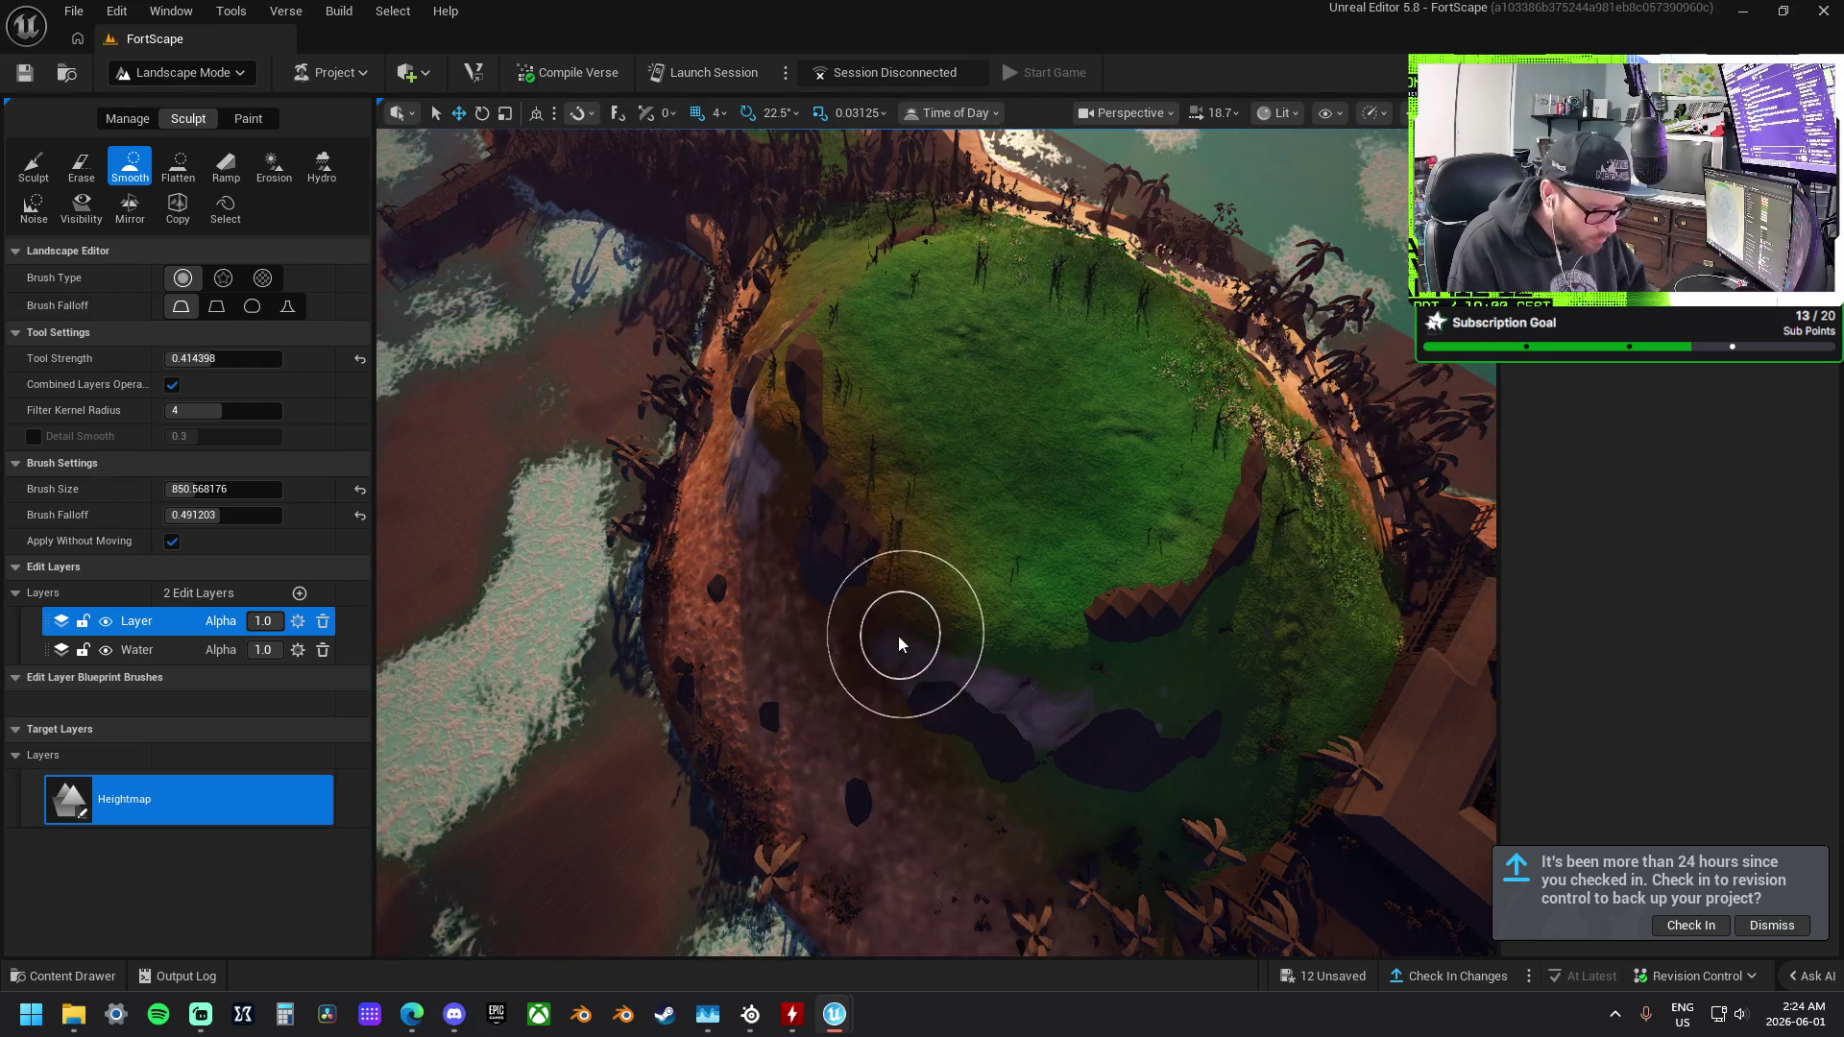
{"action": "left_click_drag", "start_coordinate": [876, 647], "coordinate": [1222, 426]}
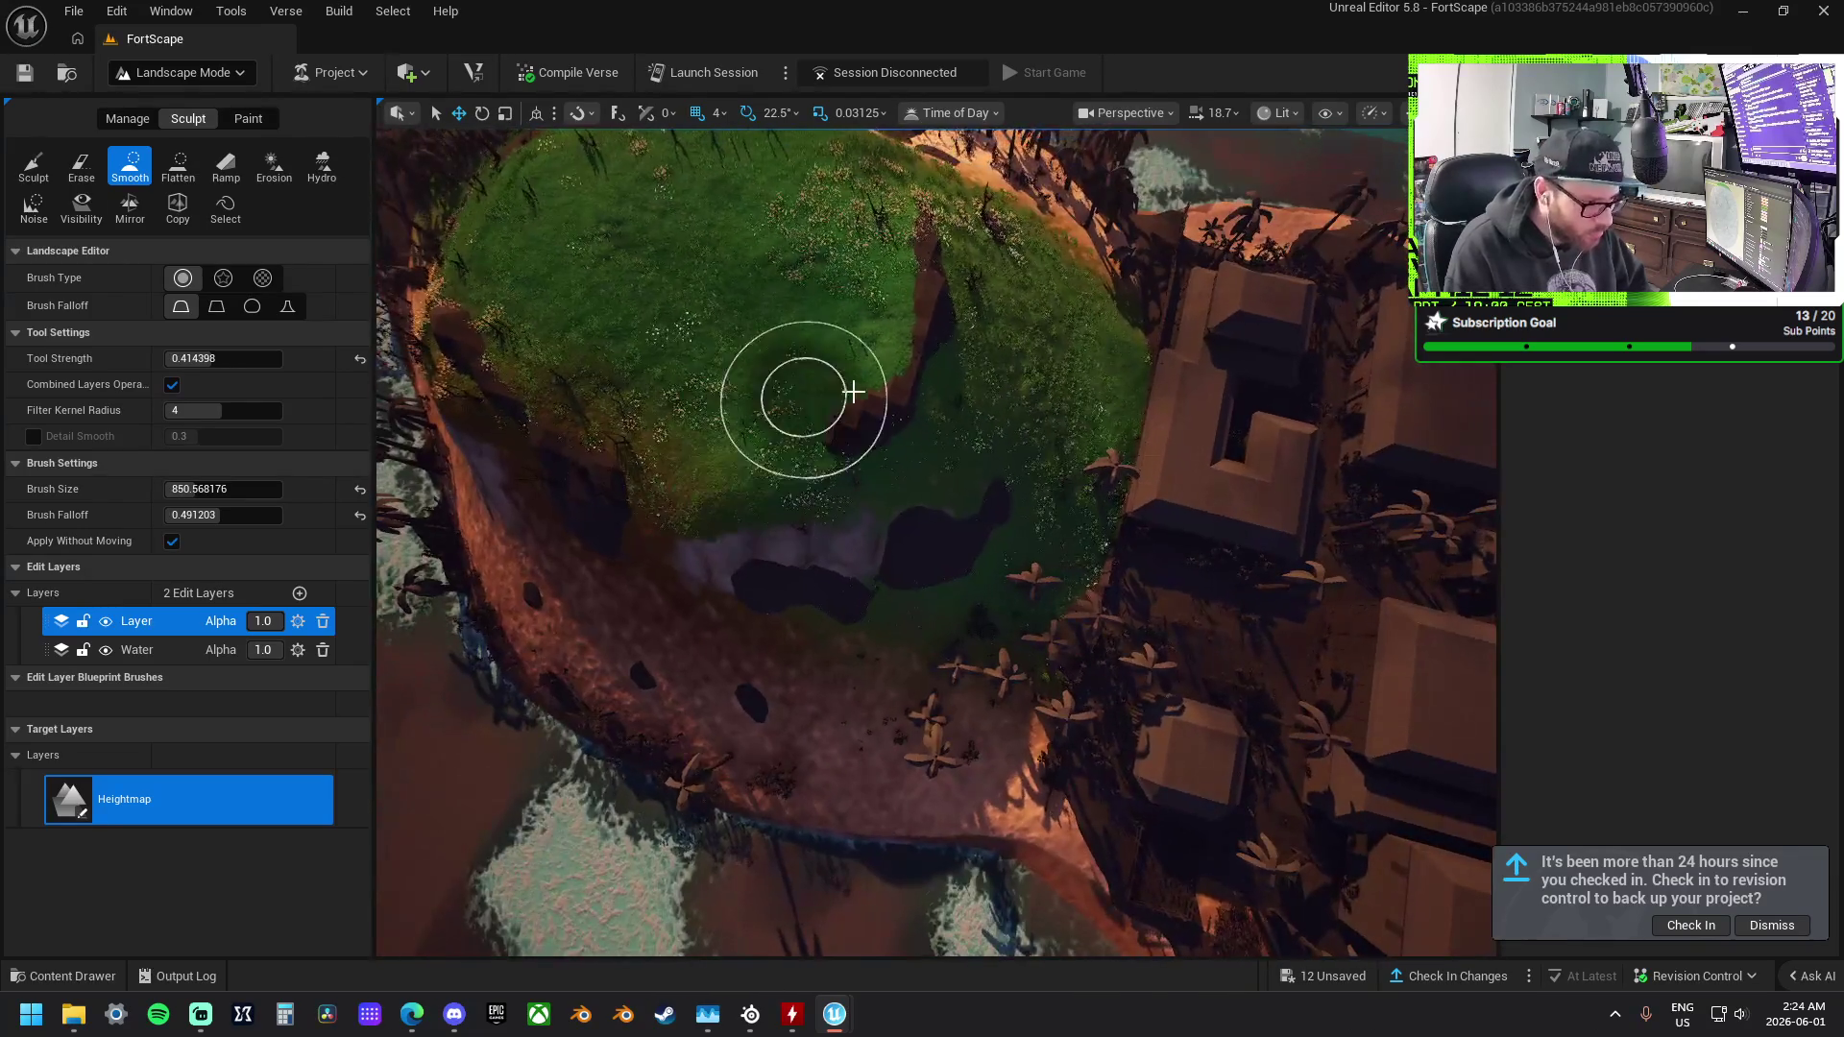
{"action": "mouse_move", "coordinate": [803, 399]}
{"action": "left_mouse_down"}
{"action": "mouse_move", "coordinate": [762, 473]}
{"action": "mouse_move", "coordinate": [615, 565]}
{"action": "mouse_move", "coordinate": [720, 445]}
{"action": "mouse_move", "coordinate": [589, 304]}
{"action": "mouse_move", "coordinate": [906, 616]}
{"action": "left_mouse_up"}
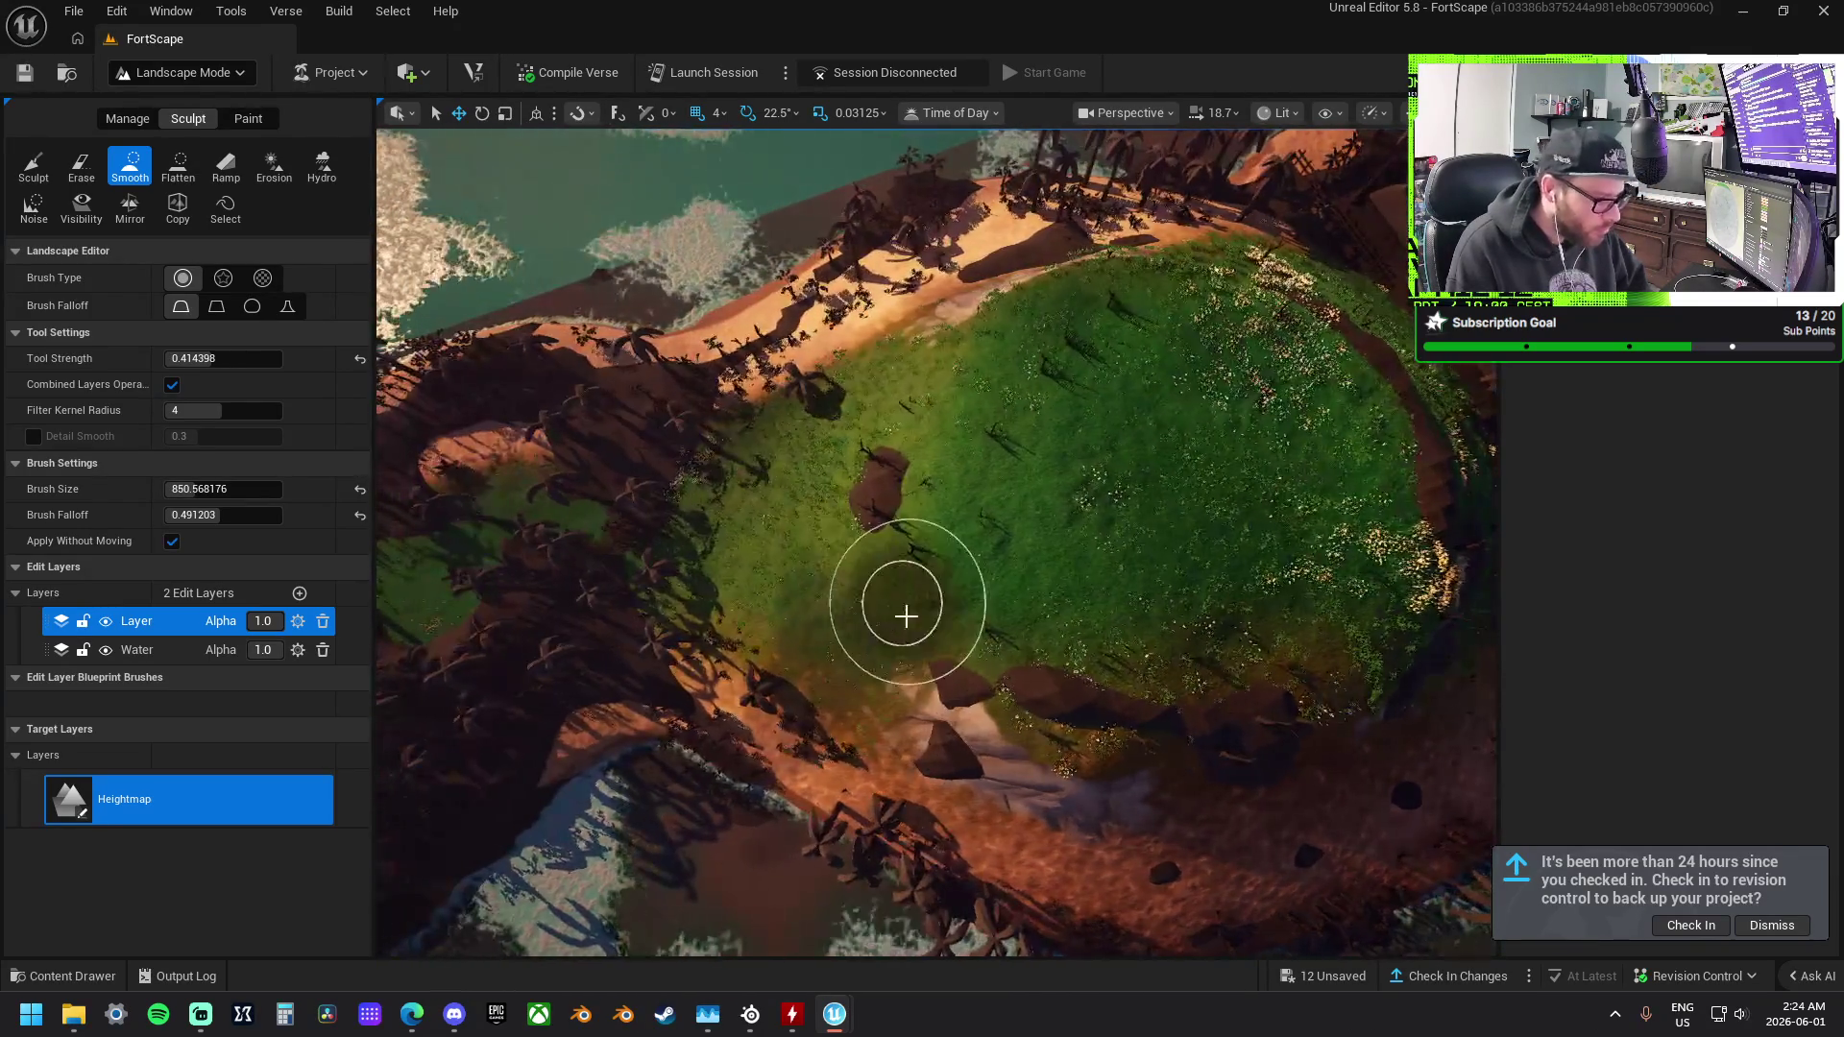
{"action": "mouse_move", "coordinate": [936, 543]}
{"action": "left_mouse_down"}
{"action": "mouse_move", "coordinate": [936, 447]}
{"action": "mouse_move", "coordinate": [622, 426]}
{"action": "left_mouse_up"}
{"action": "left_click", "coordinate": [32, 166]}
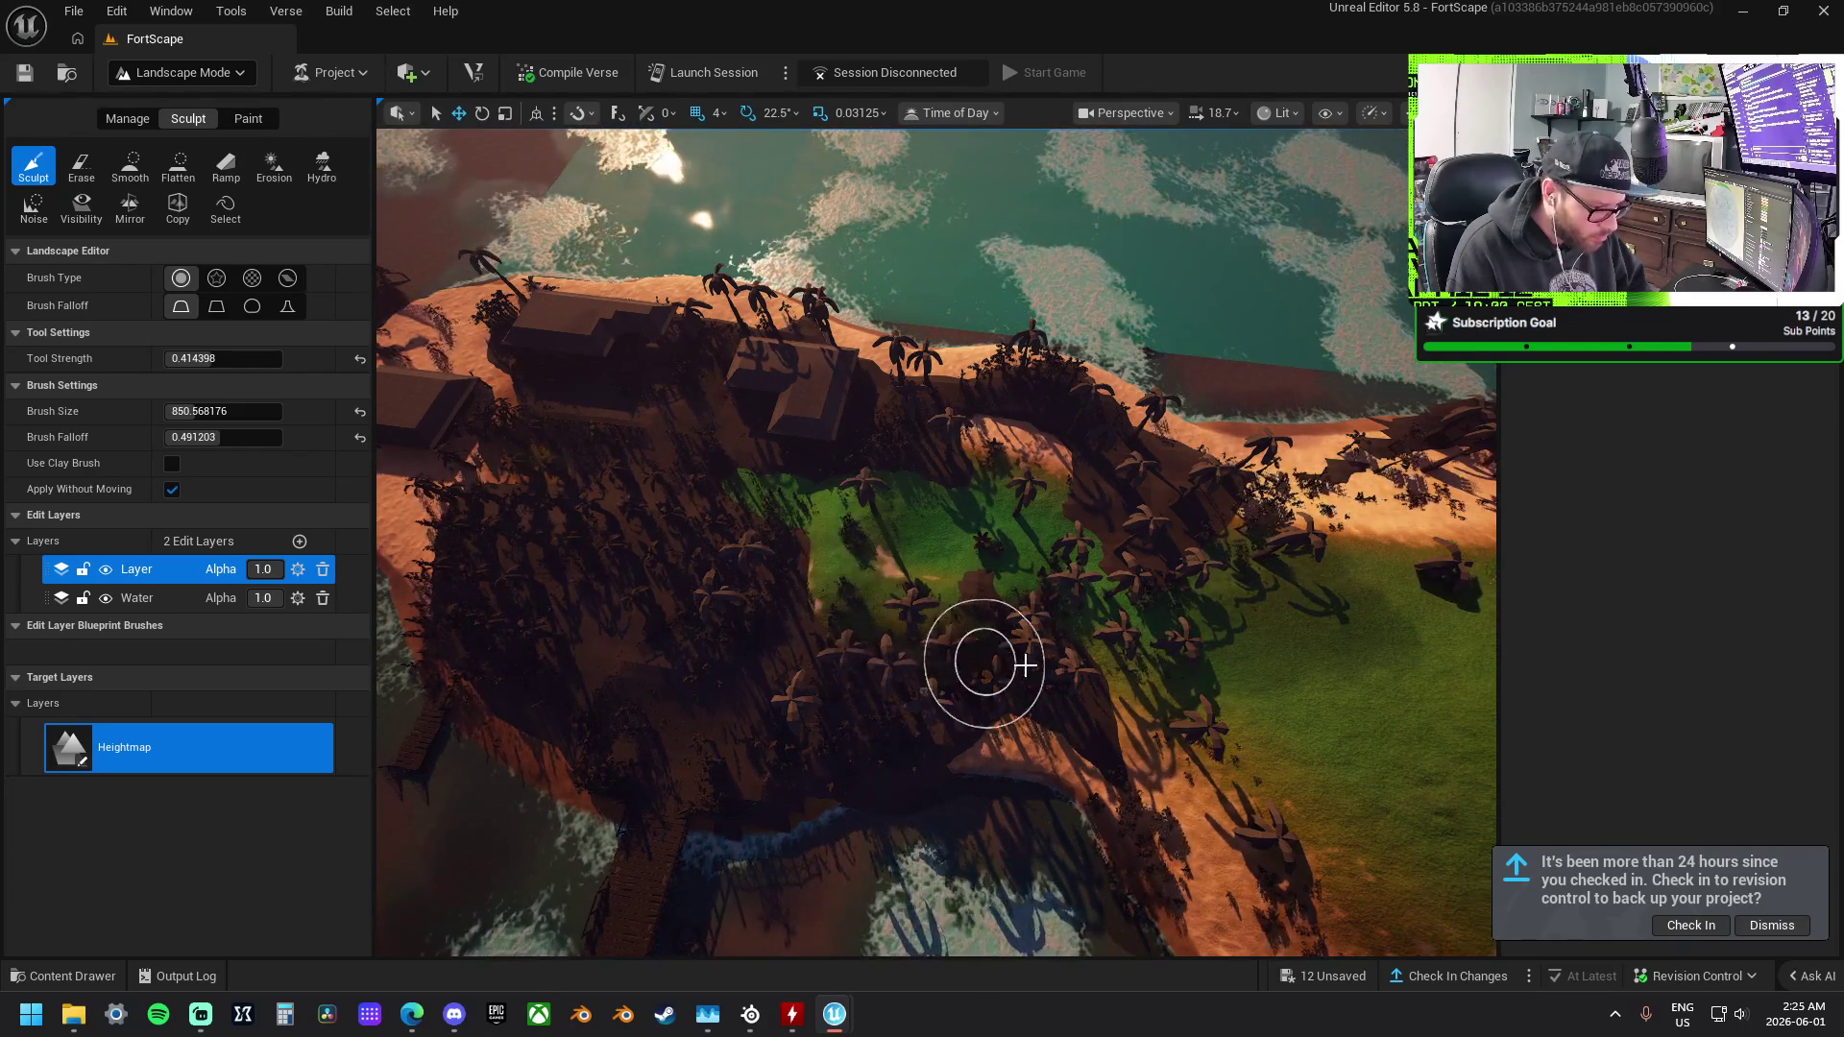
Fly to the left beach and carve a depression along its shoreline.
{"action": "mouse_move", "coordinate": [669, 747]}
{"action": "left_mouse_down"}
{"action": "mouse_move", "coordinate": [1008, 704]}
{"action": "mouse_move", "coordinate": [739, 609]}
{"action": "left_mouse_up"}
{"action": "mouse_move", "coordinate": [697, 534]}
{"action": "left_mouse_down"}
{"action": "mouse_move", "coordinate": [967, 539]}
{"action": "mouse_move", "coordinate": [884, 490]}
{"action": "mouse_move", "coordinate": [904, 530]}
{"action": "left_mouse_up"}
{"action": "mouse_move", "coordinate": [722, 441]}
{"action": "left_mouse_down"}
{"action": "mouse_move", "coordinate": [987, 547]}
{"action": "mouse_move", "coordinate": [1053, 516]}
{"action": "left_mouse_up"}
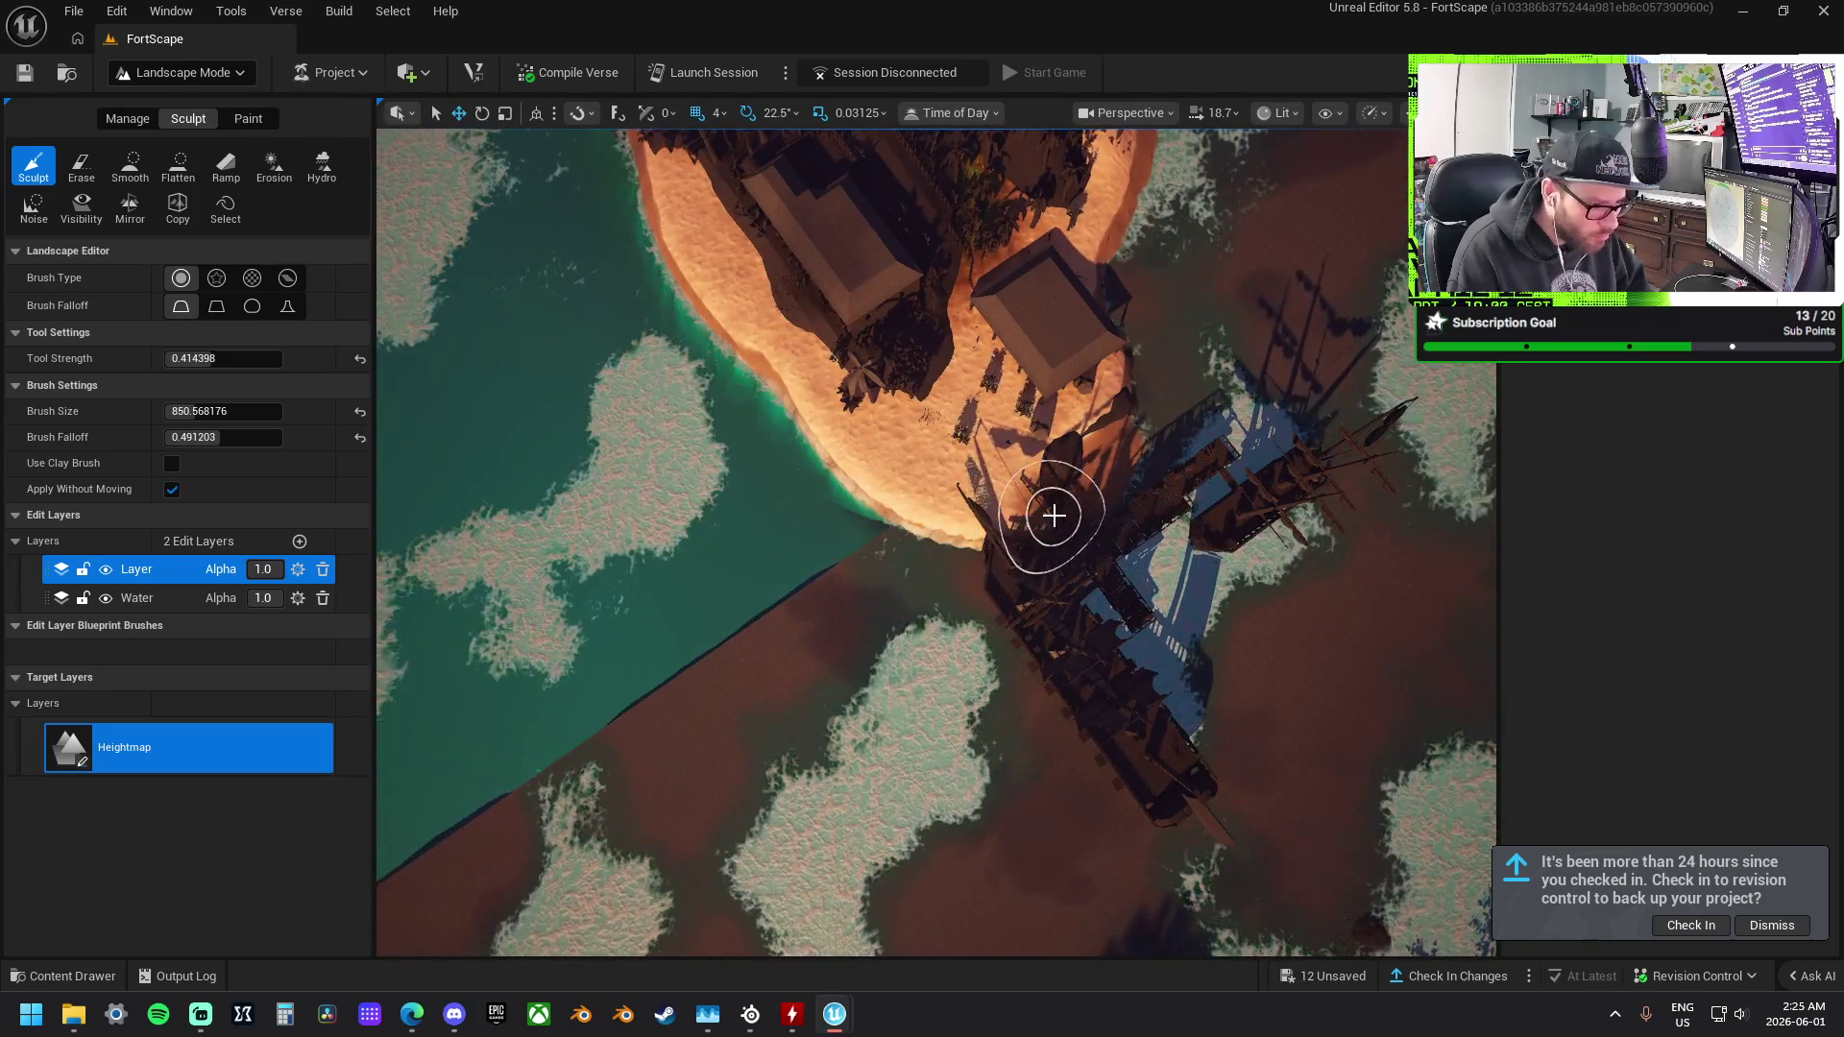
{"action": "left_click_drag", "start_coordinate": [830, 414], "coordinate": [1059, 384]}
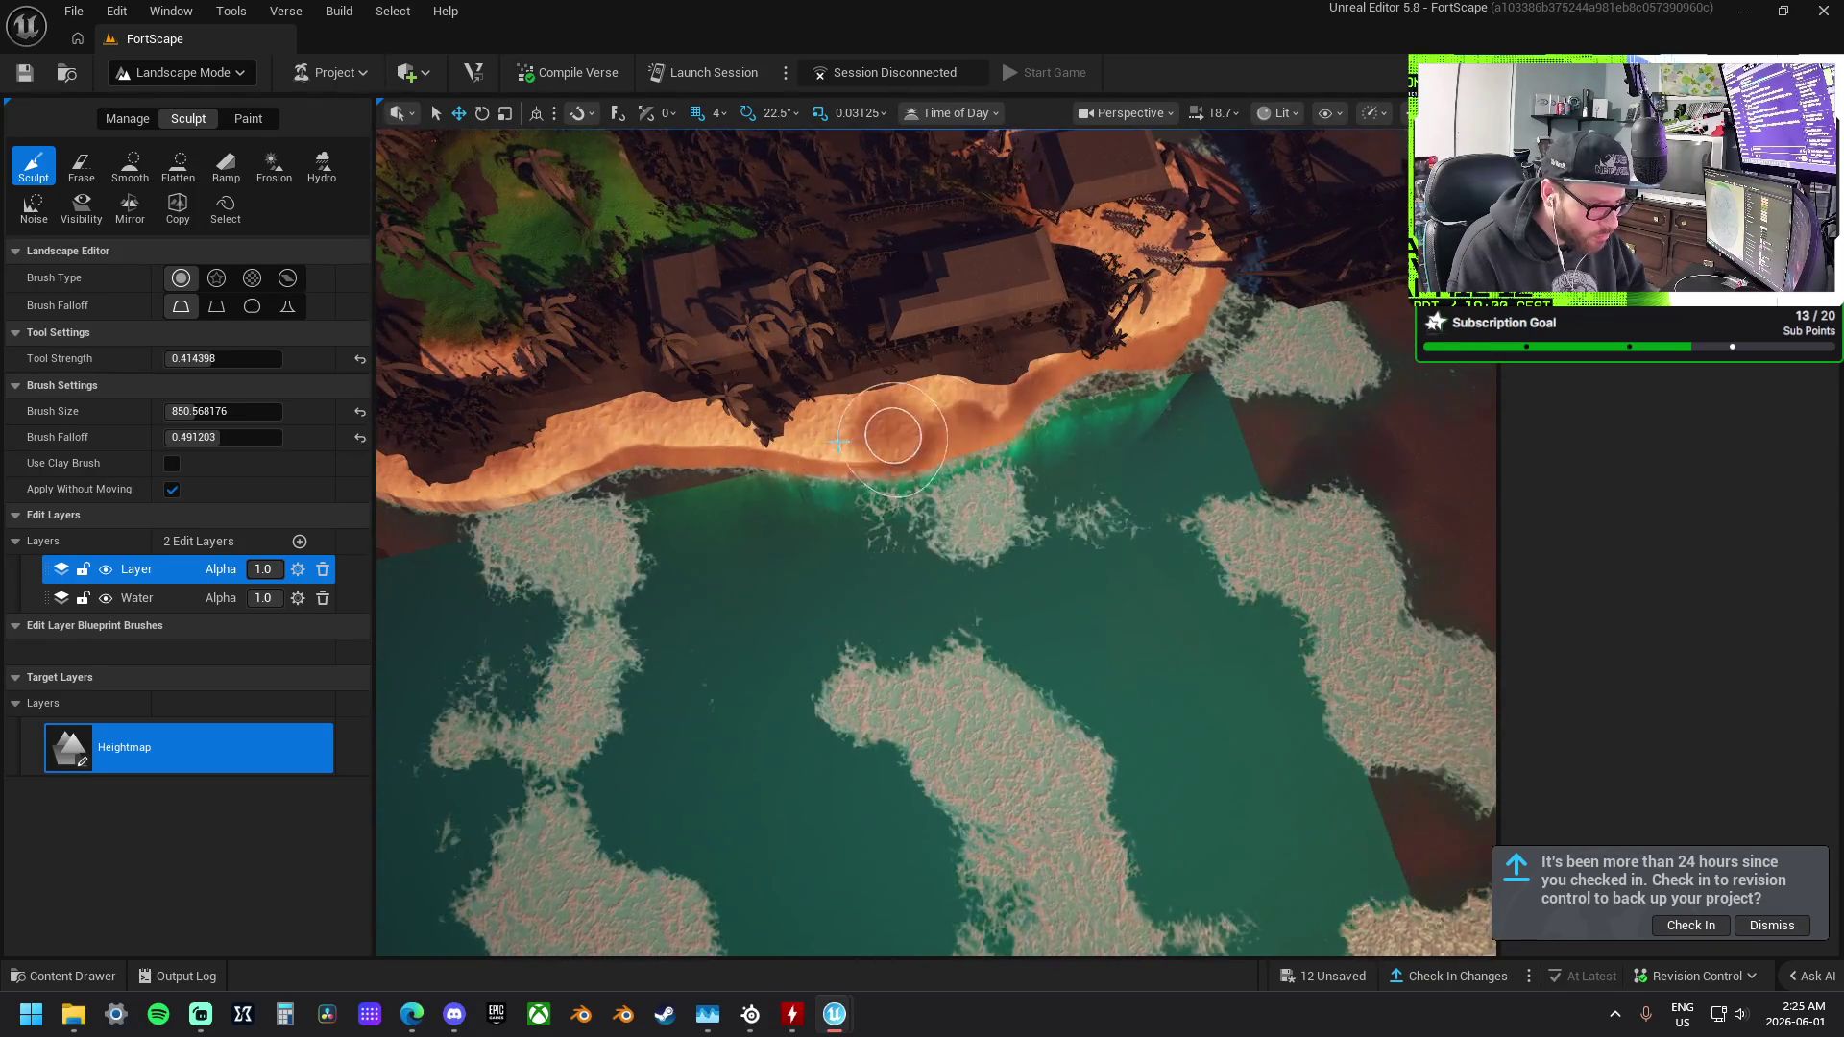
{"action": "left_click_drag", "start_coordinate": [857, 438], "coordinate": [874, 433]}
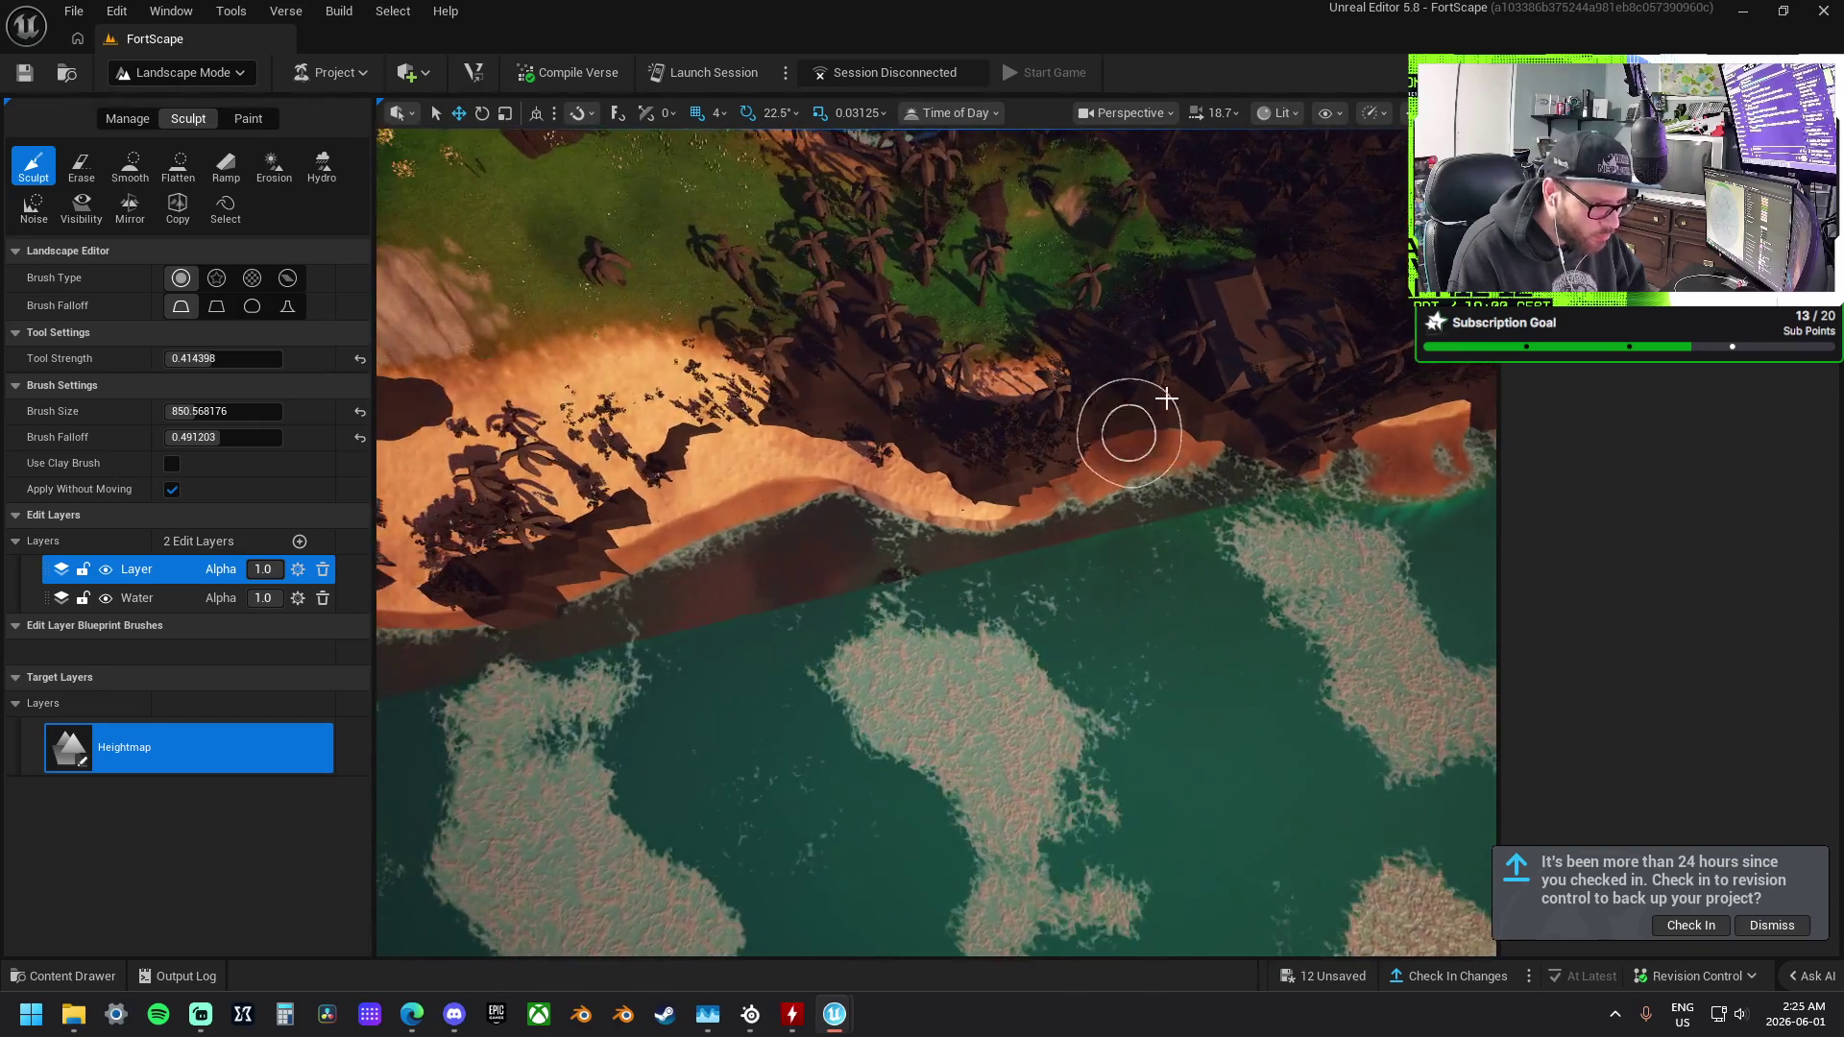
{"action": "mouse_move", "coordinate": [1034, 358]}
{"action": "left_mouse_down"}
{"action": "mouse_move", "coordinate": [973, 301]}
{"action": "mouse_move", "coordinate": [994, 350]}
{"action": "left_mouse_up"}
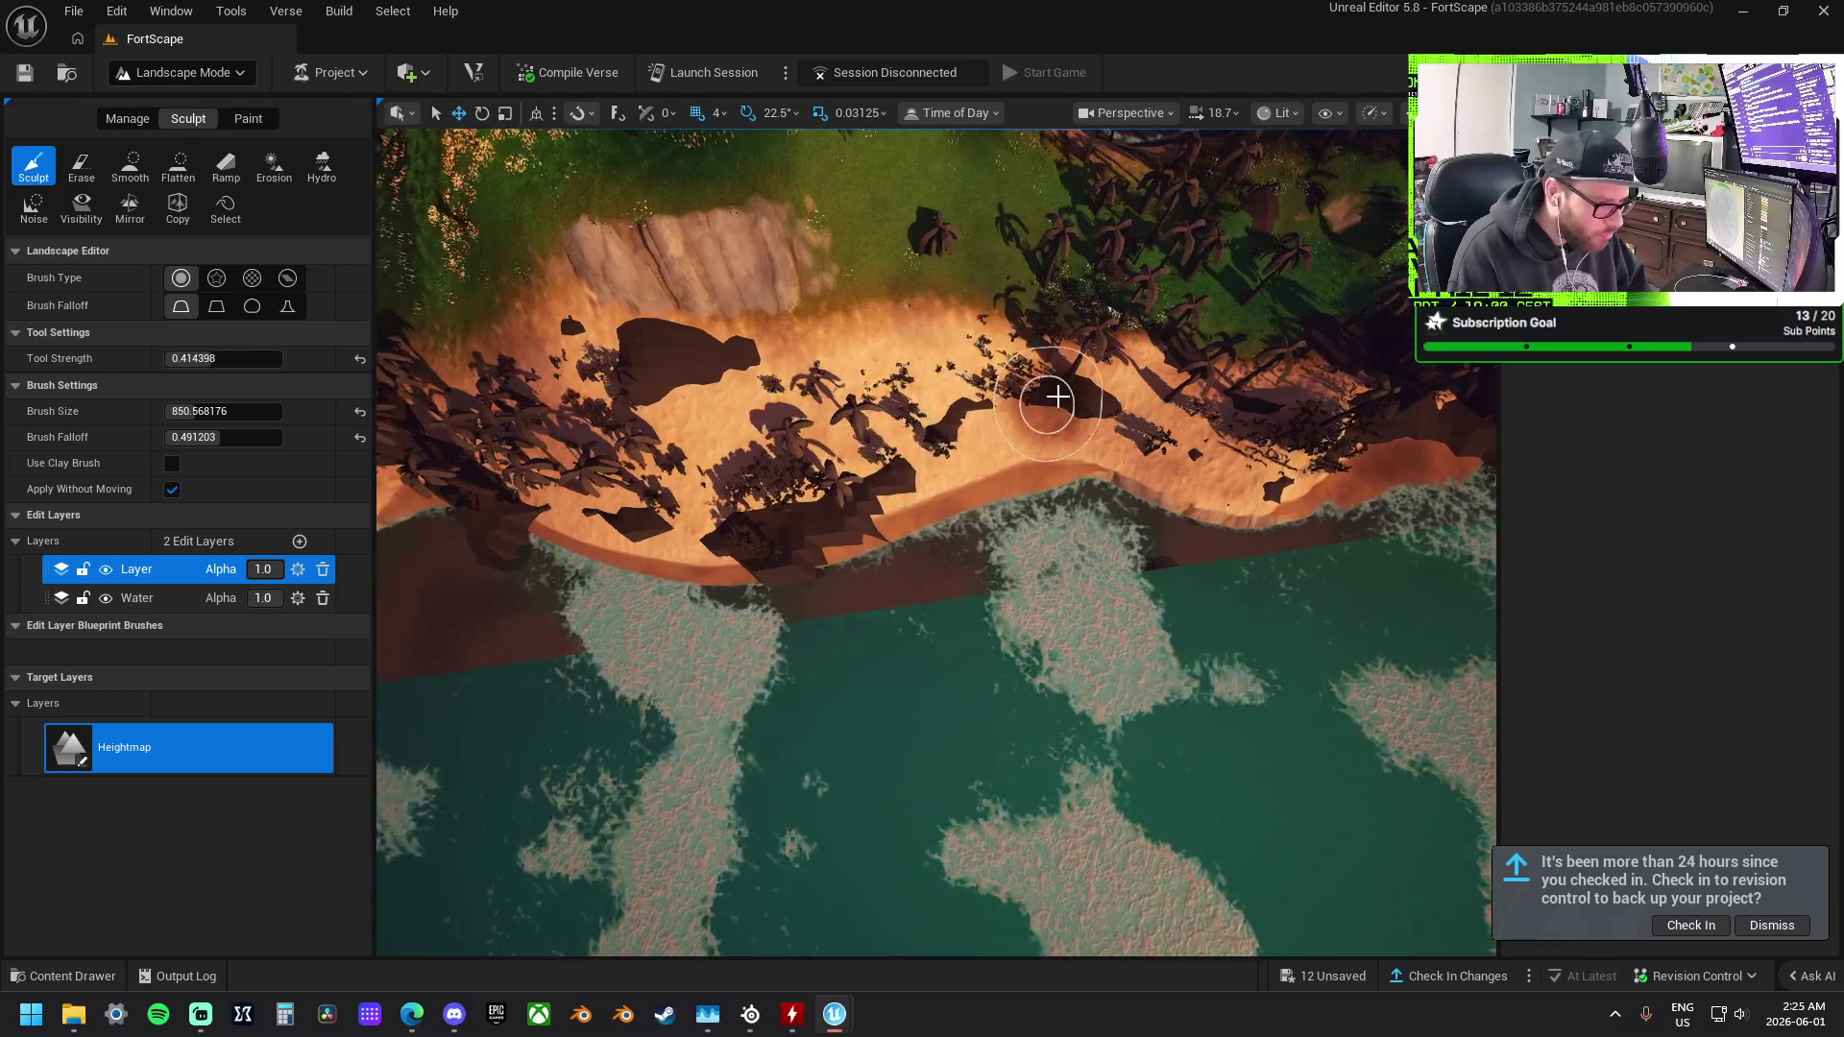
{"action": "mouse_move", "coordinate": [810, 534]}
{"action": "left_mouse_down"}
{"action": "mouse_move", "coordinate": [1040, 488]}
{"action": "mouse_move", "coordinate": [830, 440]}
{"action": "left_mouse_up"}
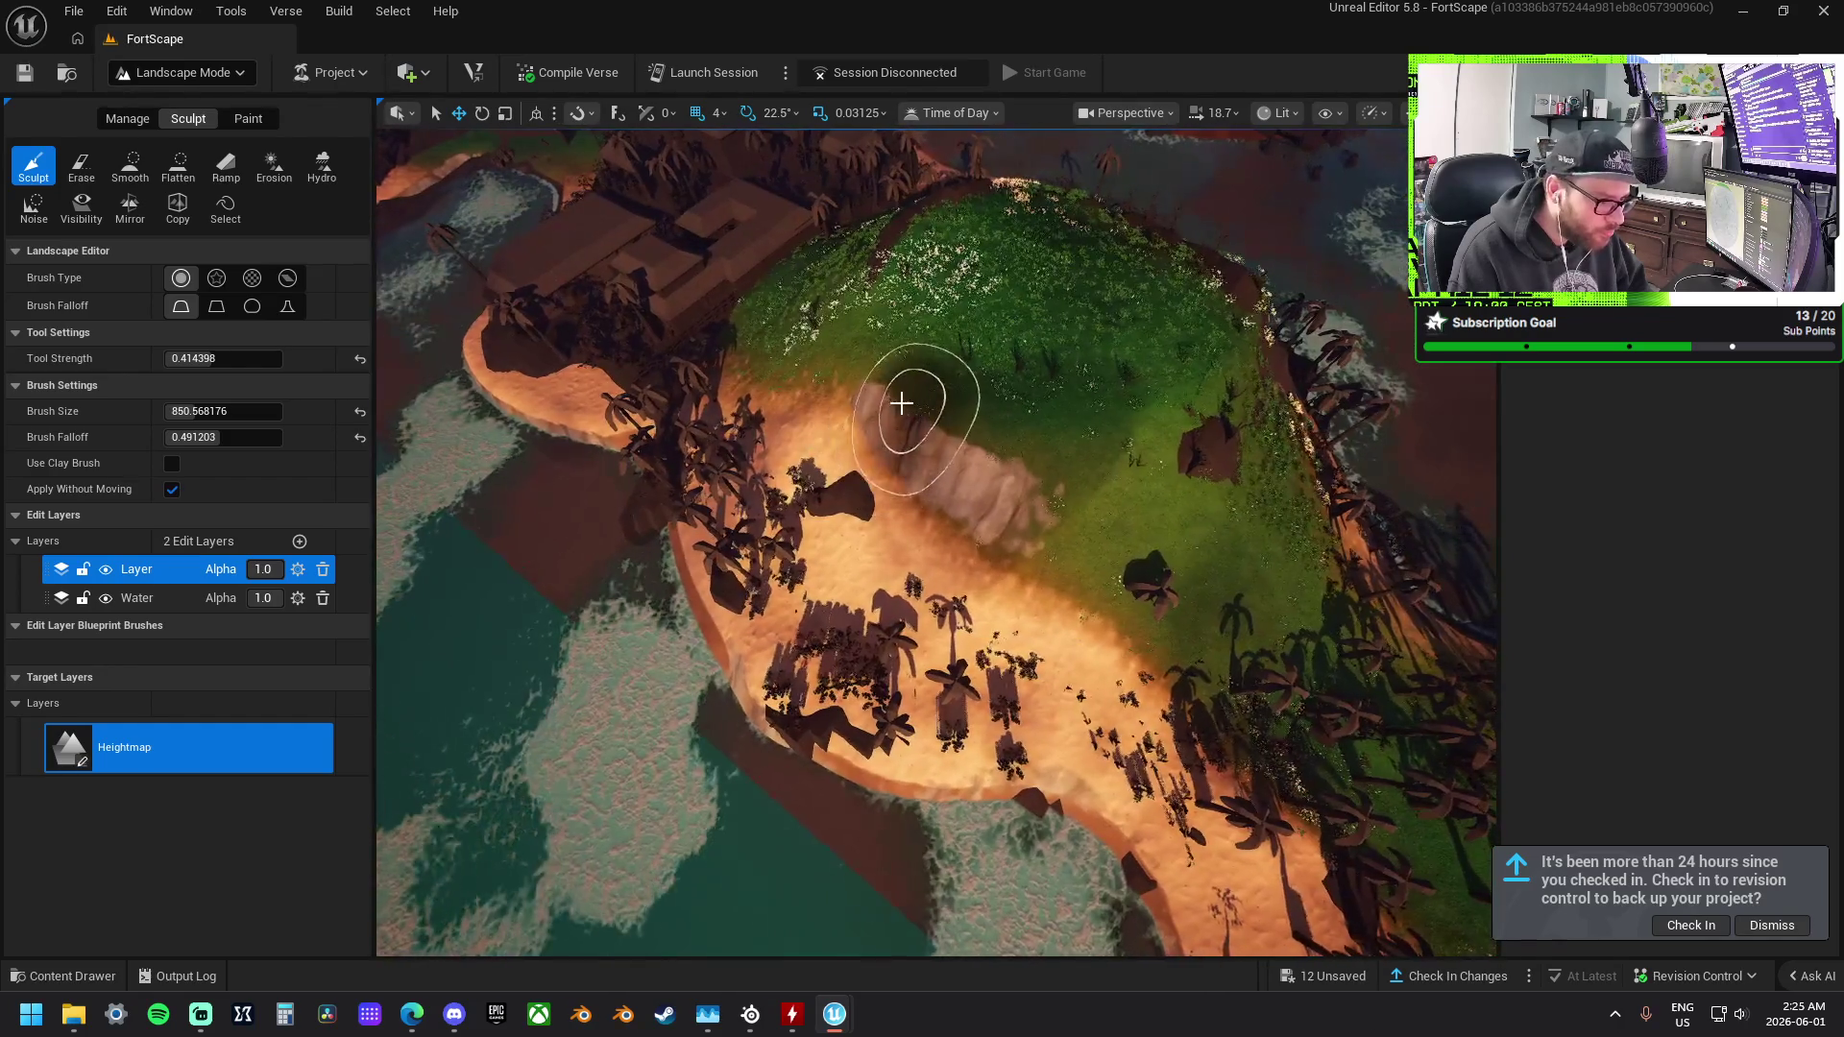
Lower the terrain along the curved bay's water edge.
{"action": "left_click_drag", "start_coordinate": [966, 468], "coordinate": [912, 608]}
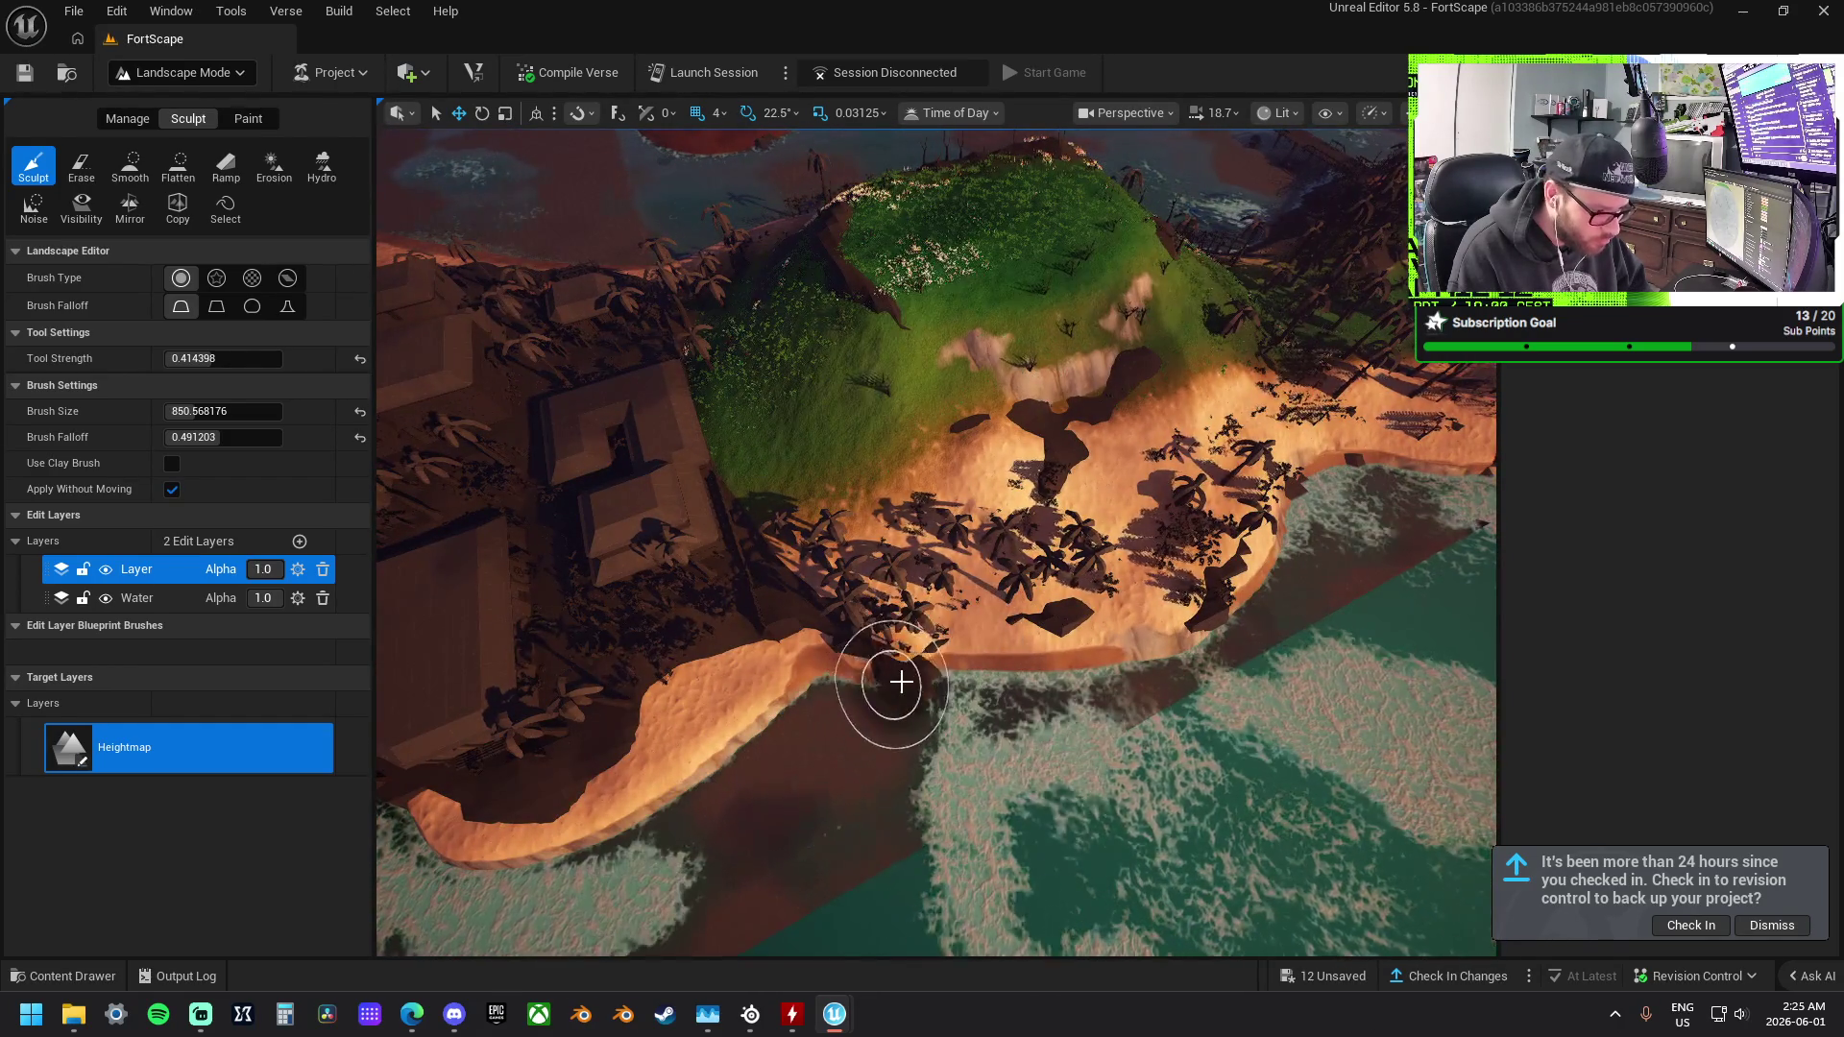
{"action": "mouse_move", "coordinate": [965, 683]}
{"action": "left_mouse_down"}
{"action": "mouse_move", "coordinate": [950, 657]}
{"action": "mouse_move", "coordinate": [955, 681]}
{"action": "mouse_move", "coordinate": [869, 682]}
{"action": "left_mouse_up"}
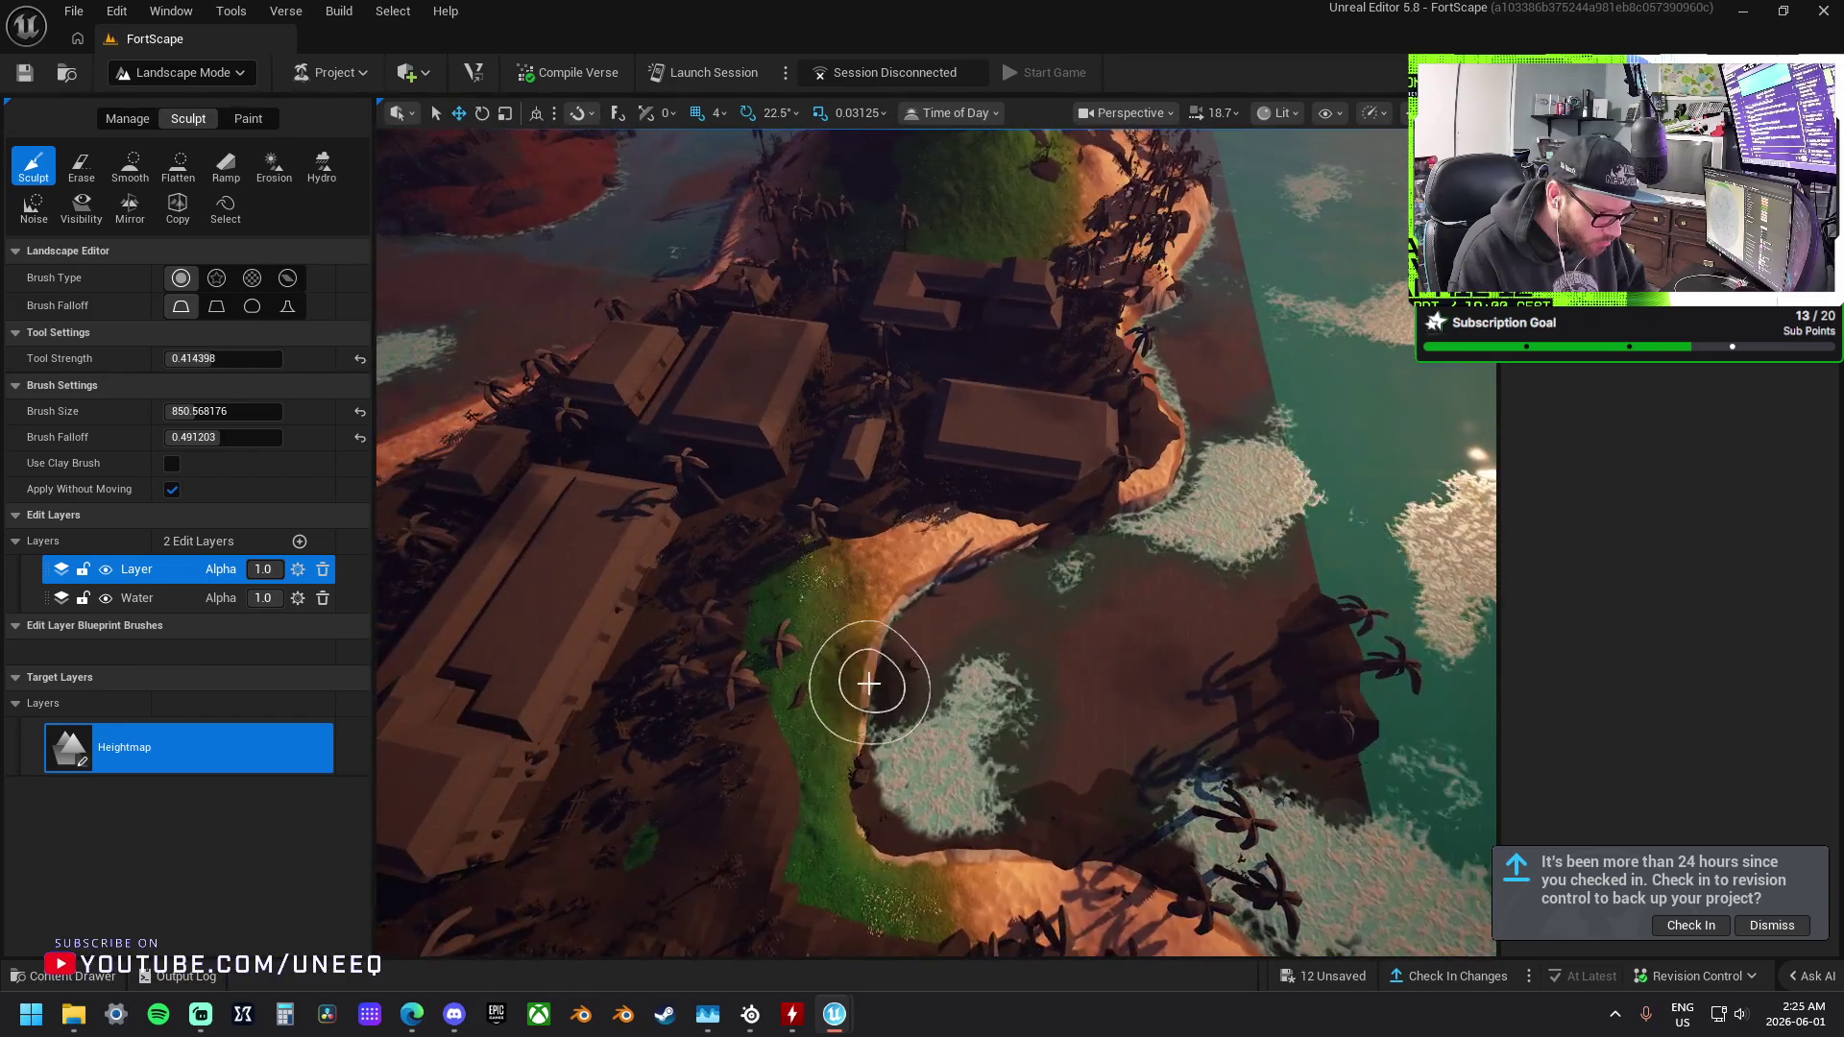
{"action": "mouse_move", "coordinate": [942, 567]}
{"action": "left_mouse_down"}
{"action": "mouse_move", "coordinate": [864, 574]}
{"action": "mouse_move", "coordinate": [1008, 632]}
{"action": "left_mouse_up"}
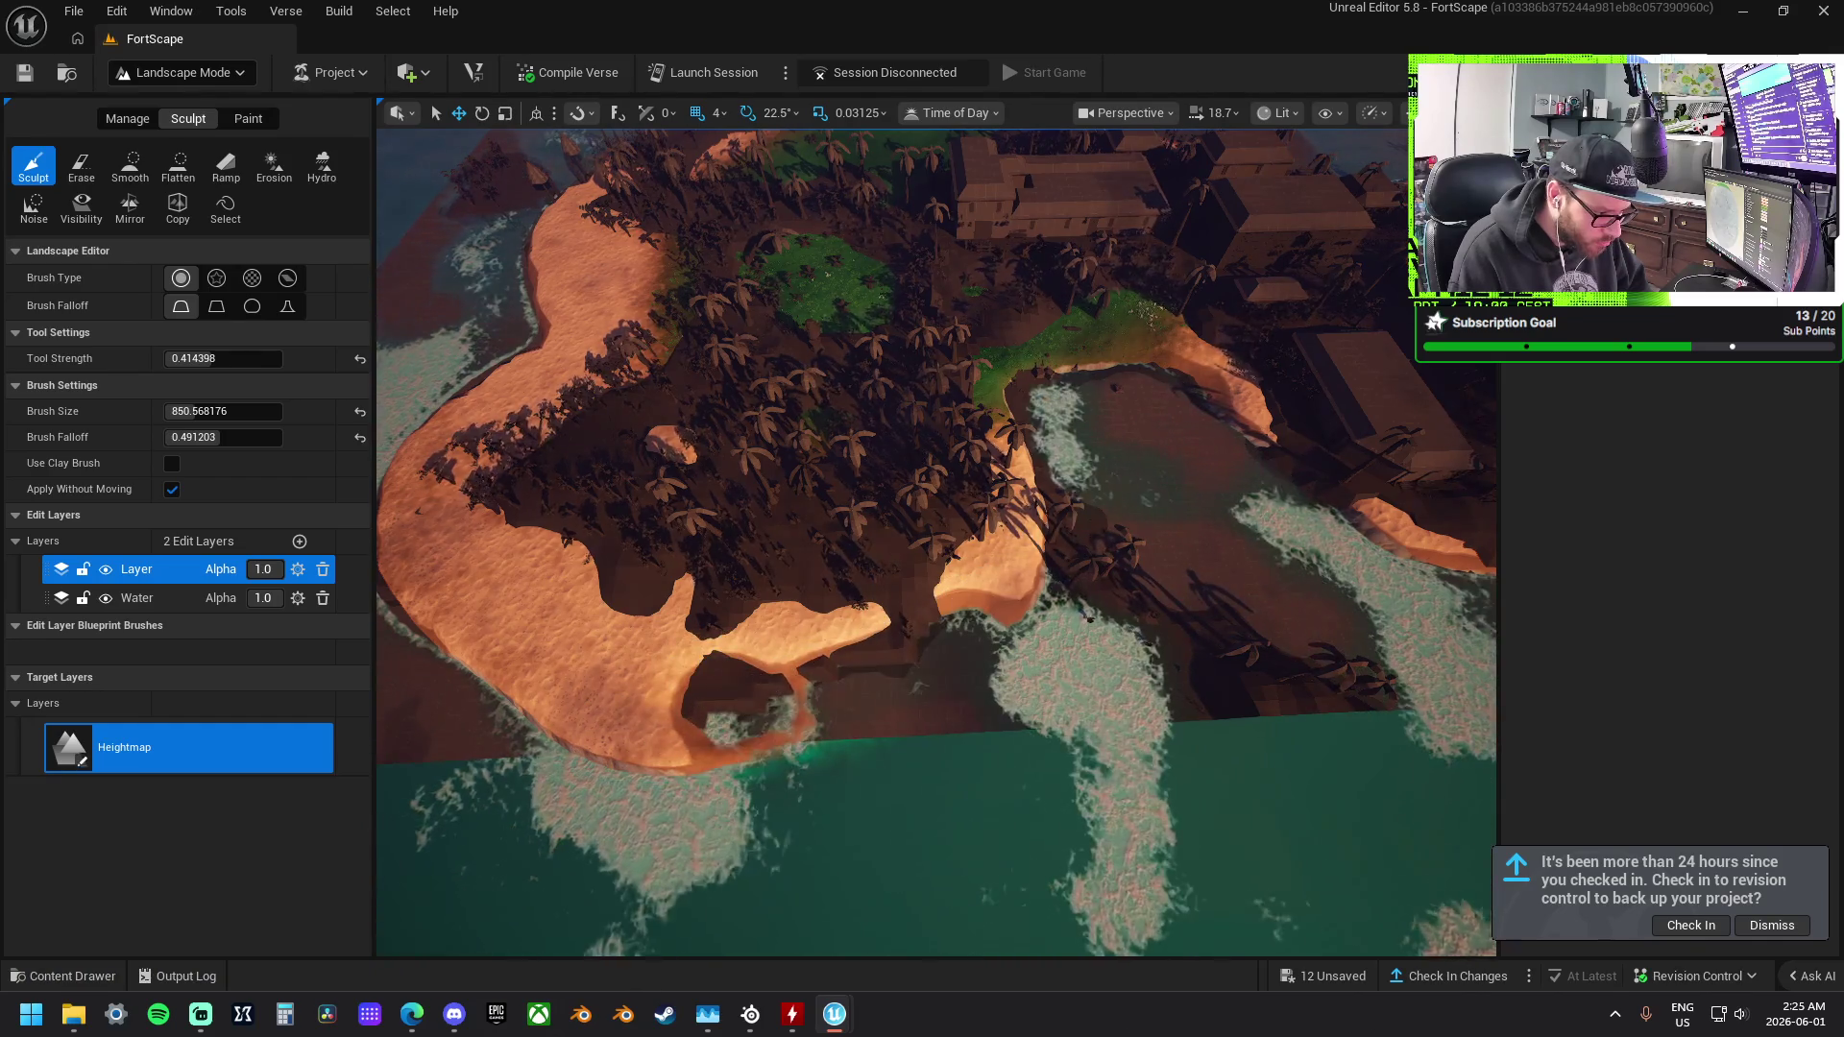
{"action": "left_click_drag", "start_coordinate": [1056, 730], "coordinate": [1076, 744]}
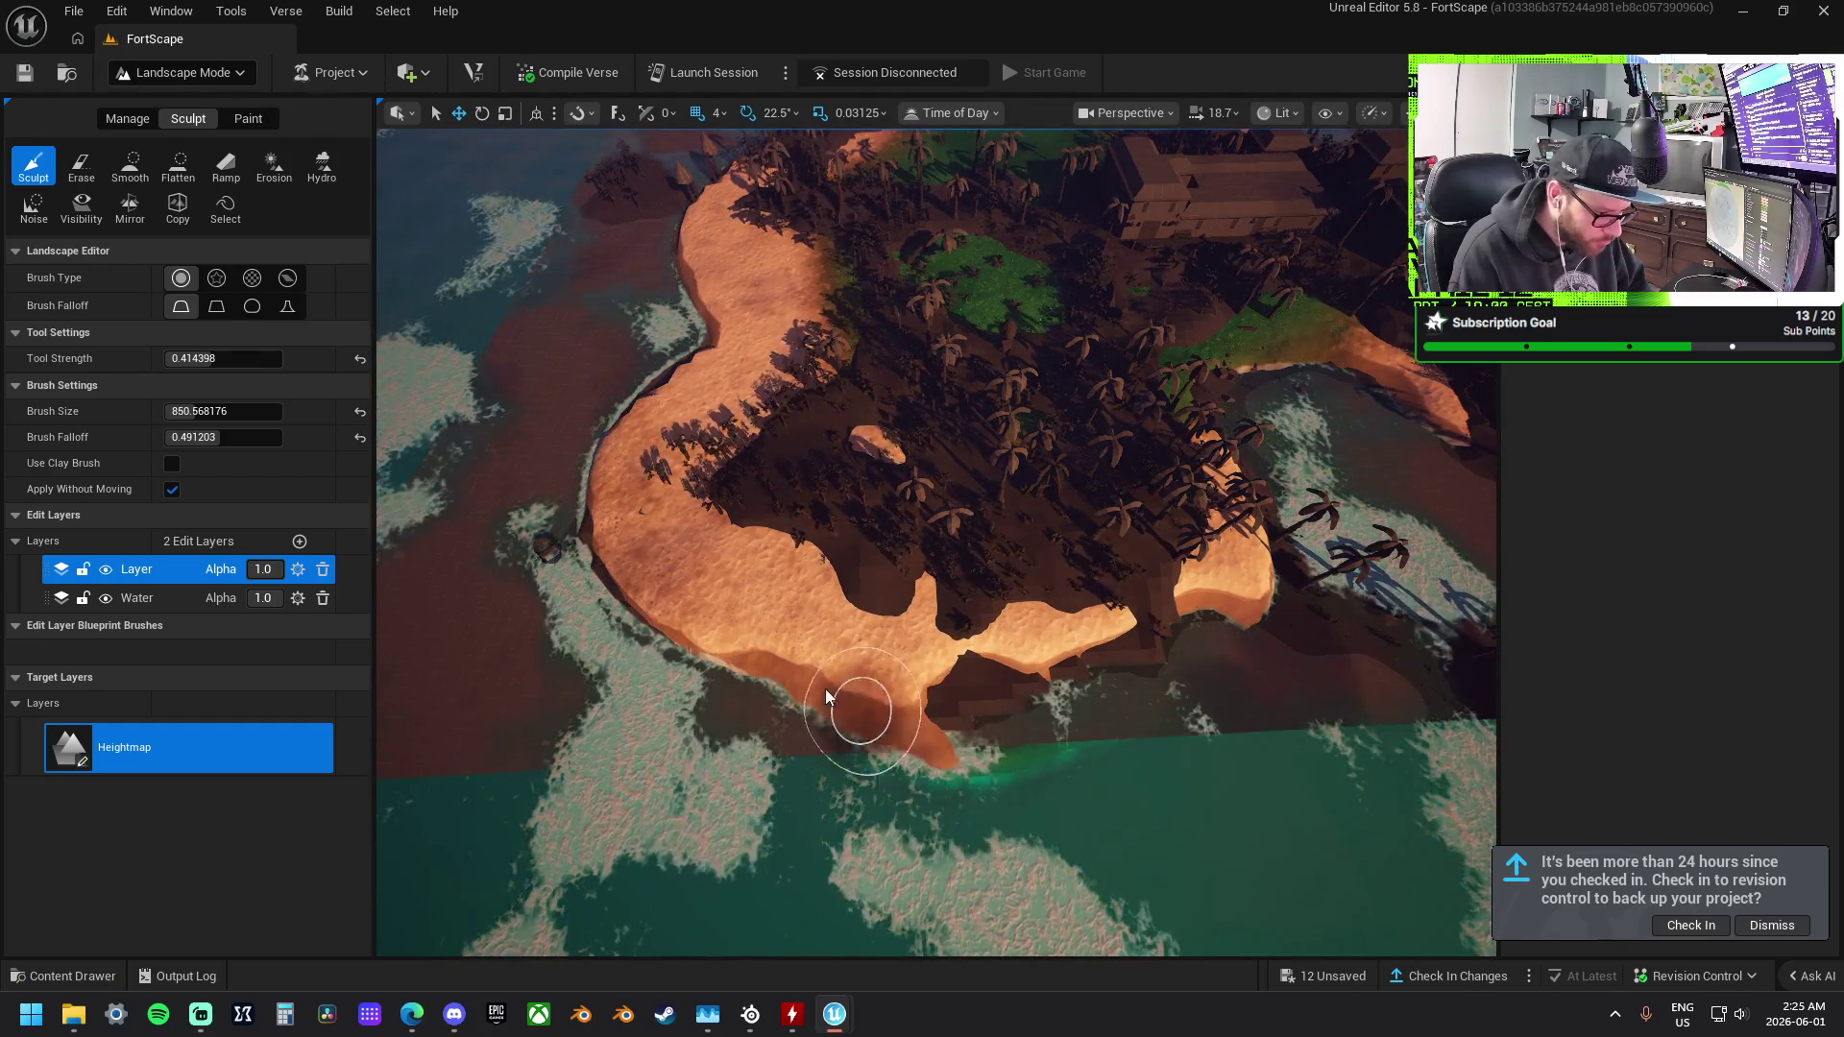
{"action": "left_click_drag", "start_coordinate": [910, 722], "coordinate": [944, 678]}
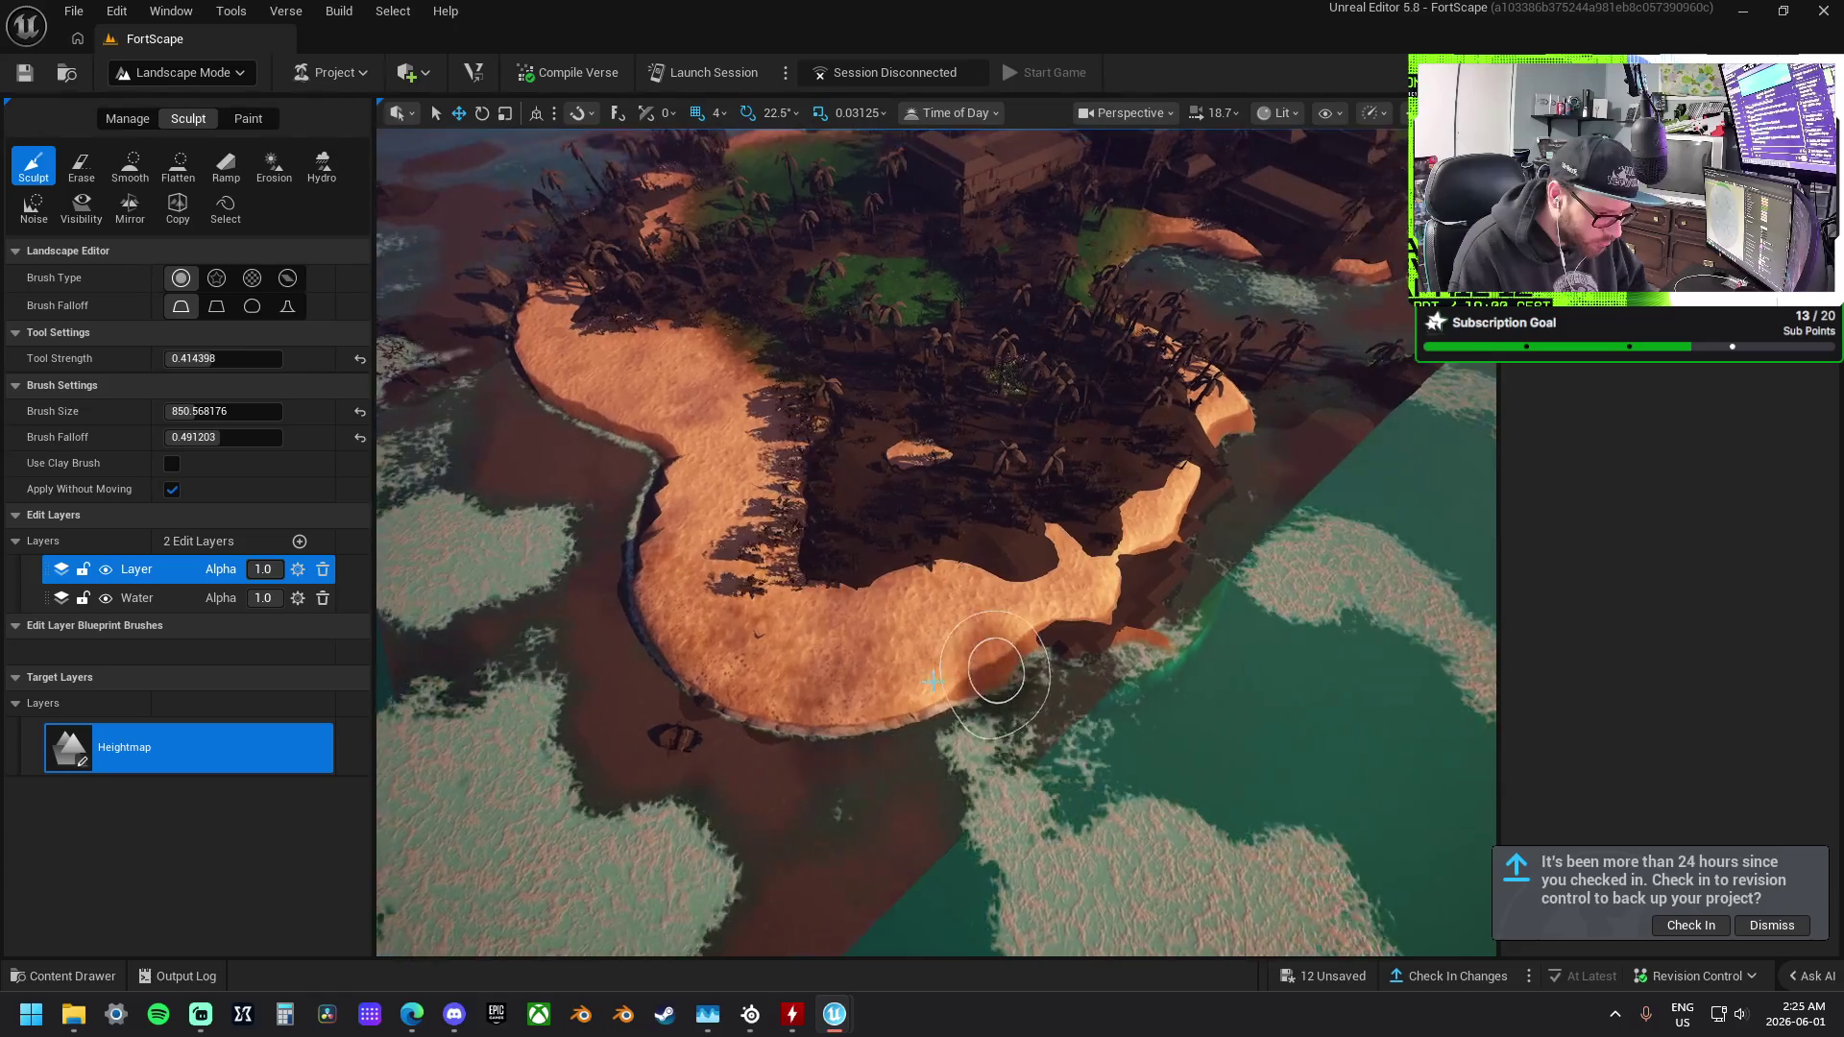
{"action": "left_click_drag", "start_coordinate": [740, 689], "coordinate": [1079, 843]}
{"action": "mouse_move", "coordinate": [931, 718]}
{"action": "left_mouse_down"}
{"action": "mouse_move", "coordinate": [844, 625]}
{"action": "mouse_move", "coordinate": [1000, 791]}
{"action": "mouse_move", "coordinate": [906, 646]}
{"action": "mouse_move", "coordinate": [976, 656]}
{"action": "mouse_move", "coordinate": [1074, 802]}
{"action": "left_mouse_up"}
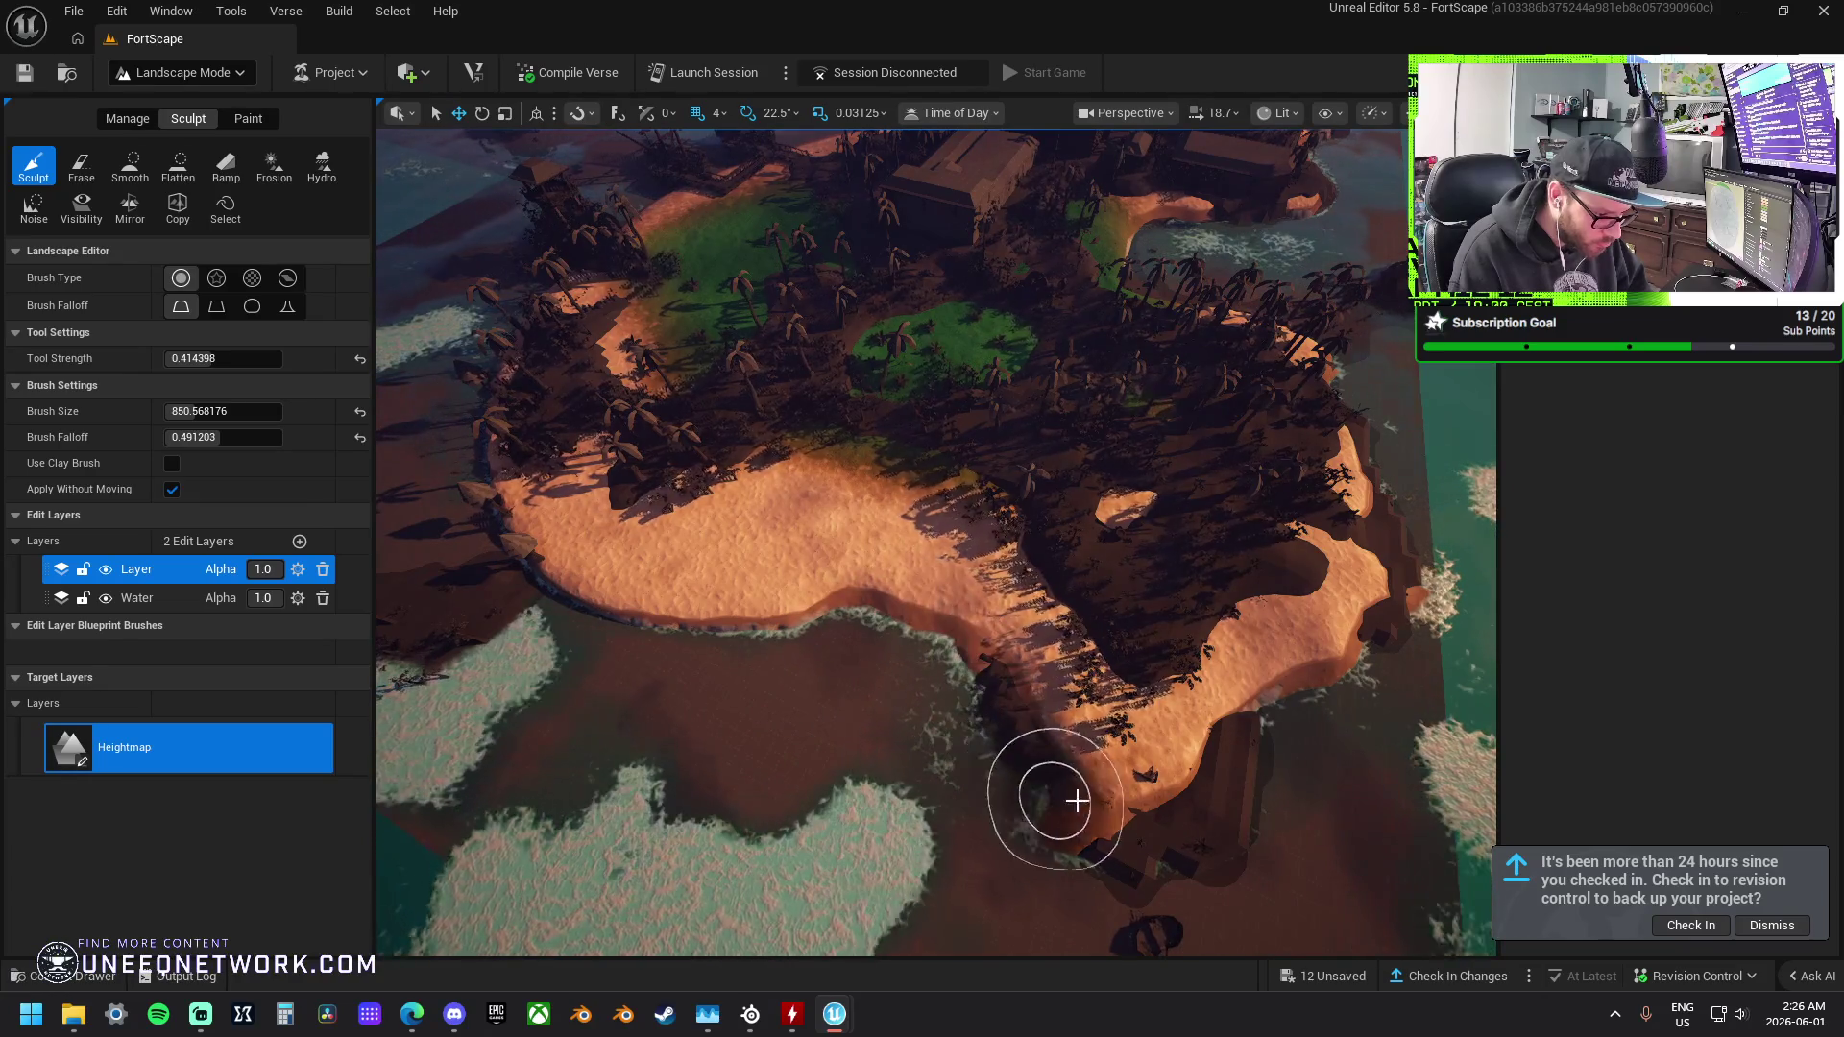
{"action": "left_click_drag", "start_coordinate": [1235, 786], "coordinate": [1277, 768]}
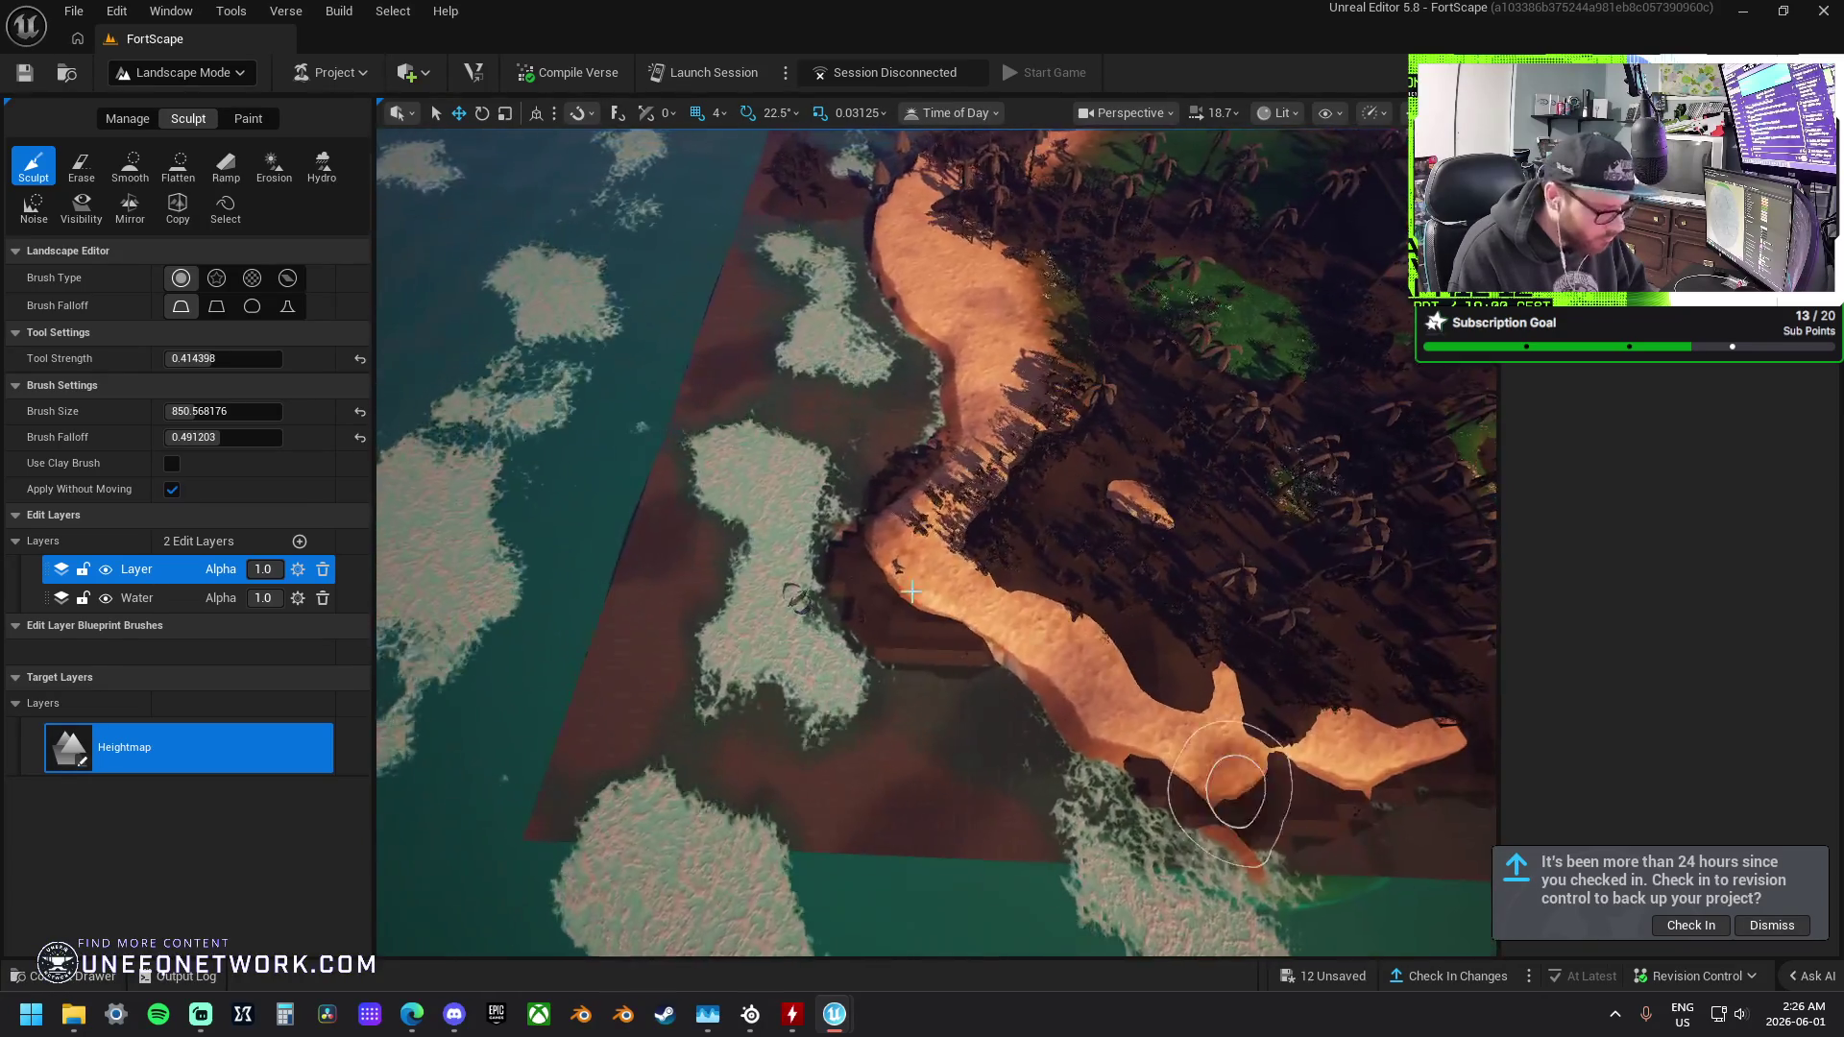
{"action": "left_click", "coordinate": [174, 168]}
Flatten the bay shore's sand edge and extend it over the shallow water.
{"action": "mouse_move", "coordinate": [1029, 638]}
{"action": "left_mouse_down"}
{"action": "mouse_move", "coordinate": [865, 576]}
{"action": "mouse_move", "coordinate": [886, 603]}
{"action": "mouse_move", "coordinate": [998, 585]}
{"action": "mouse_move", "coordinate": [1078, 617]}
{"action": "left_mouse_up"}
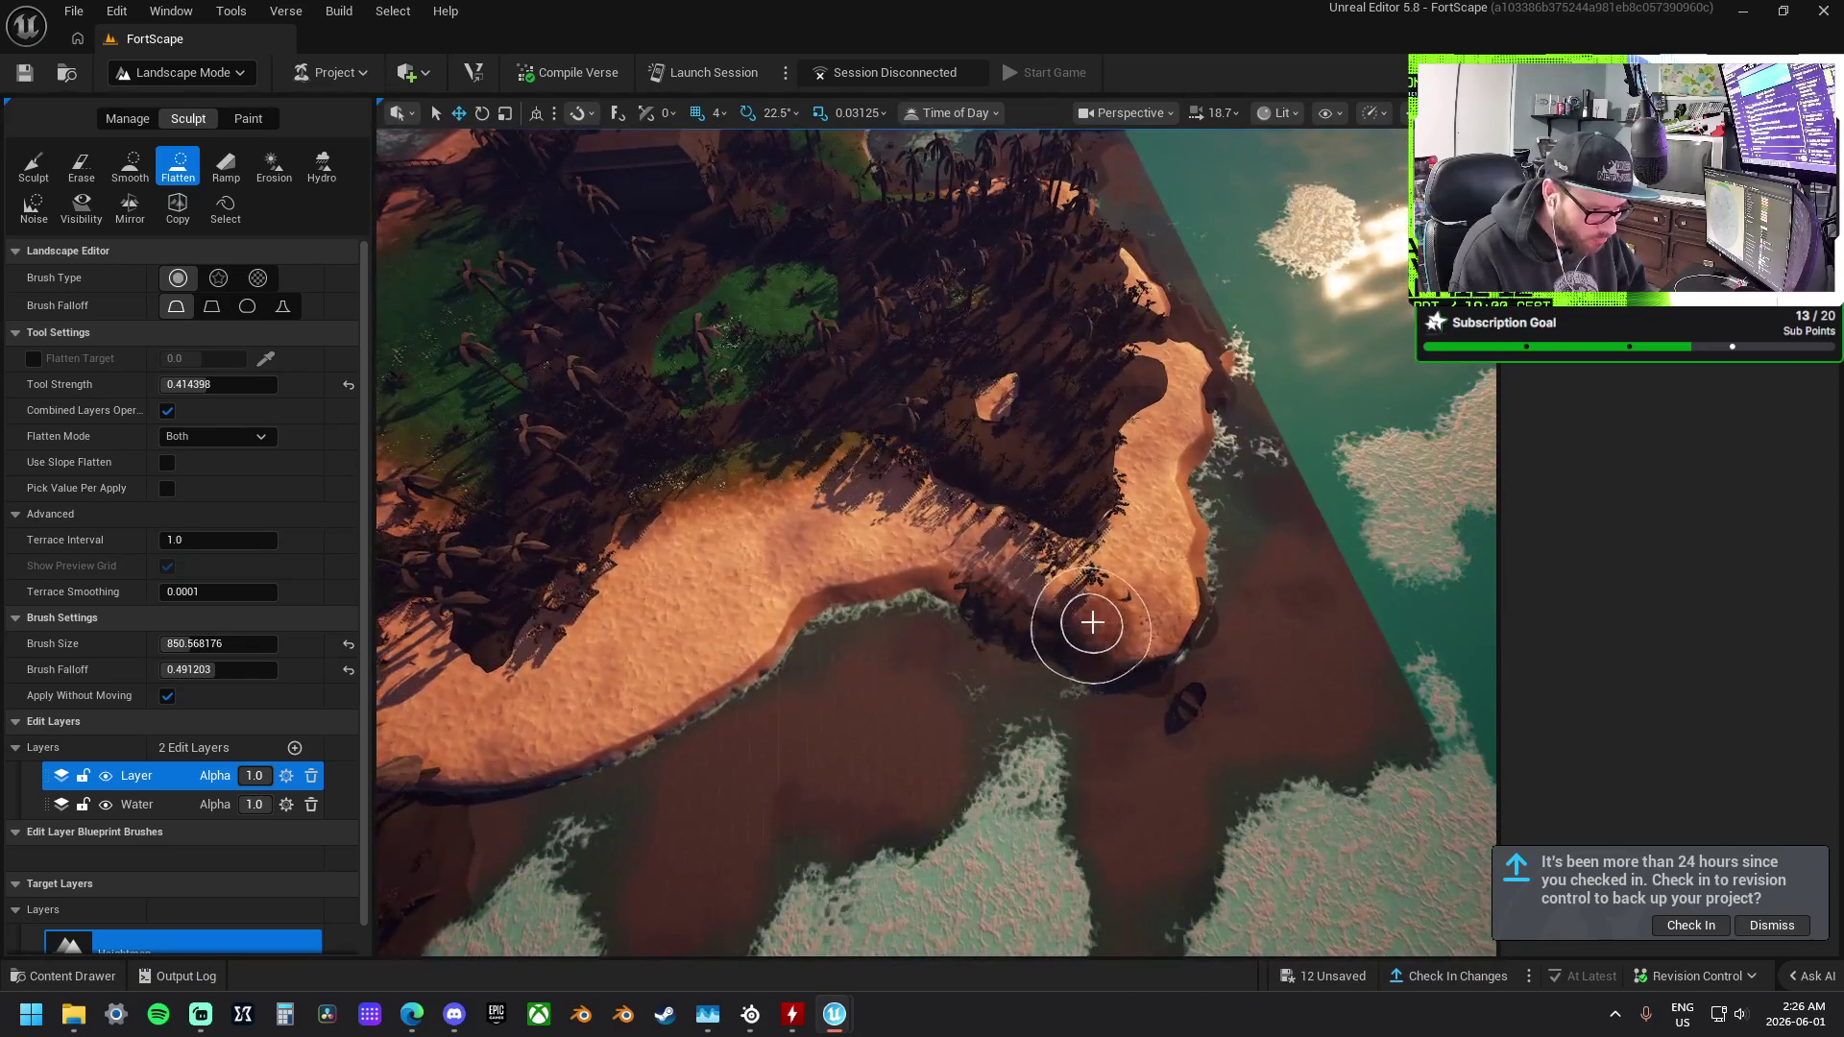
{"action": "mouse_move", "coordinate": [1003, 554]}
{"action": "left_mouse_down"}
{"action": "mouse_move", "coordinate": [897, 659]}
{"action": "mouse_move", "coordinate": [1078, 618]}
{"action": "mouse_move", "coordinate": [973, 550]}
{"action": "mouse_move", "coordinate": [1078, 637]}
{"action": "mouse_move", "coordinate": [960, 589]}
{"action": "mouse_move", "coordinate": [941, 598]}
{"action": "mouse_move", "coordinate": [1083, 597]}
{"action": "mouse_move", "coordinate": [868, 656]}
{"action": "mouse_move", "coordinate": [856, 580]}
{"action": "mouse_move", "coordinate": [963, 510]}
{"action": "mouse_move", "coordinate": [889, 589]}
{"action": "mouse_move", "coordinate": [980, 547]}
{"action": "mouse_move", "coordinate": [873, 662]}
{"action": "mouse_move", "coordinate": [707, 671]}
{"action": "left_mouse_up"}
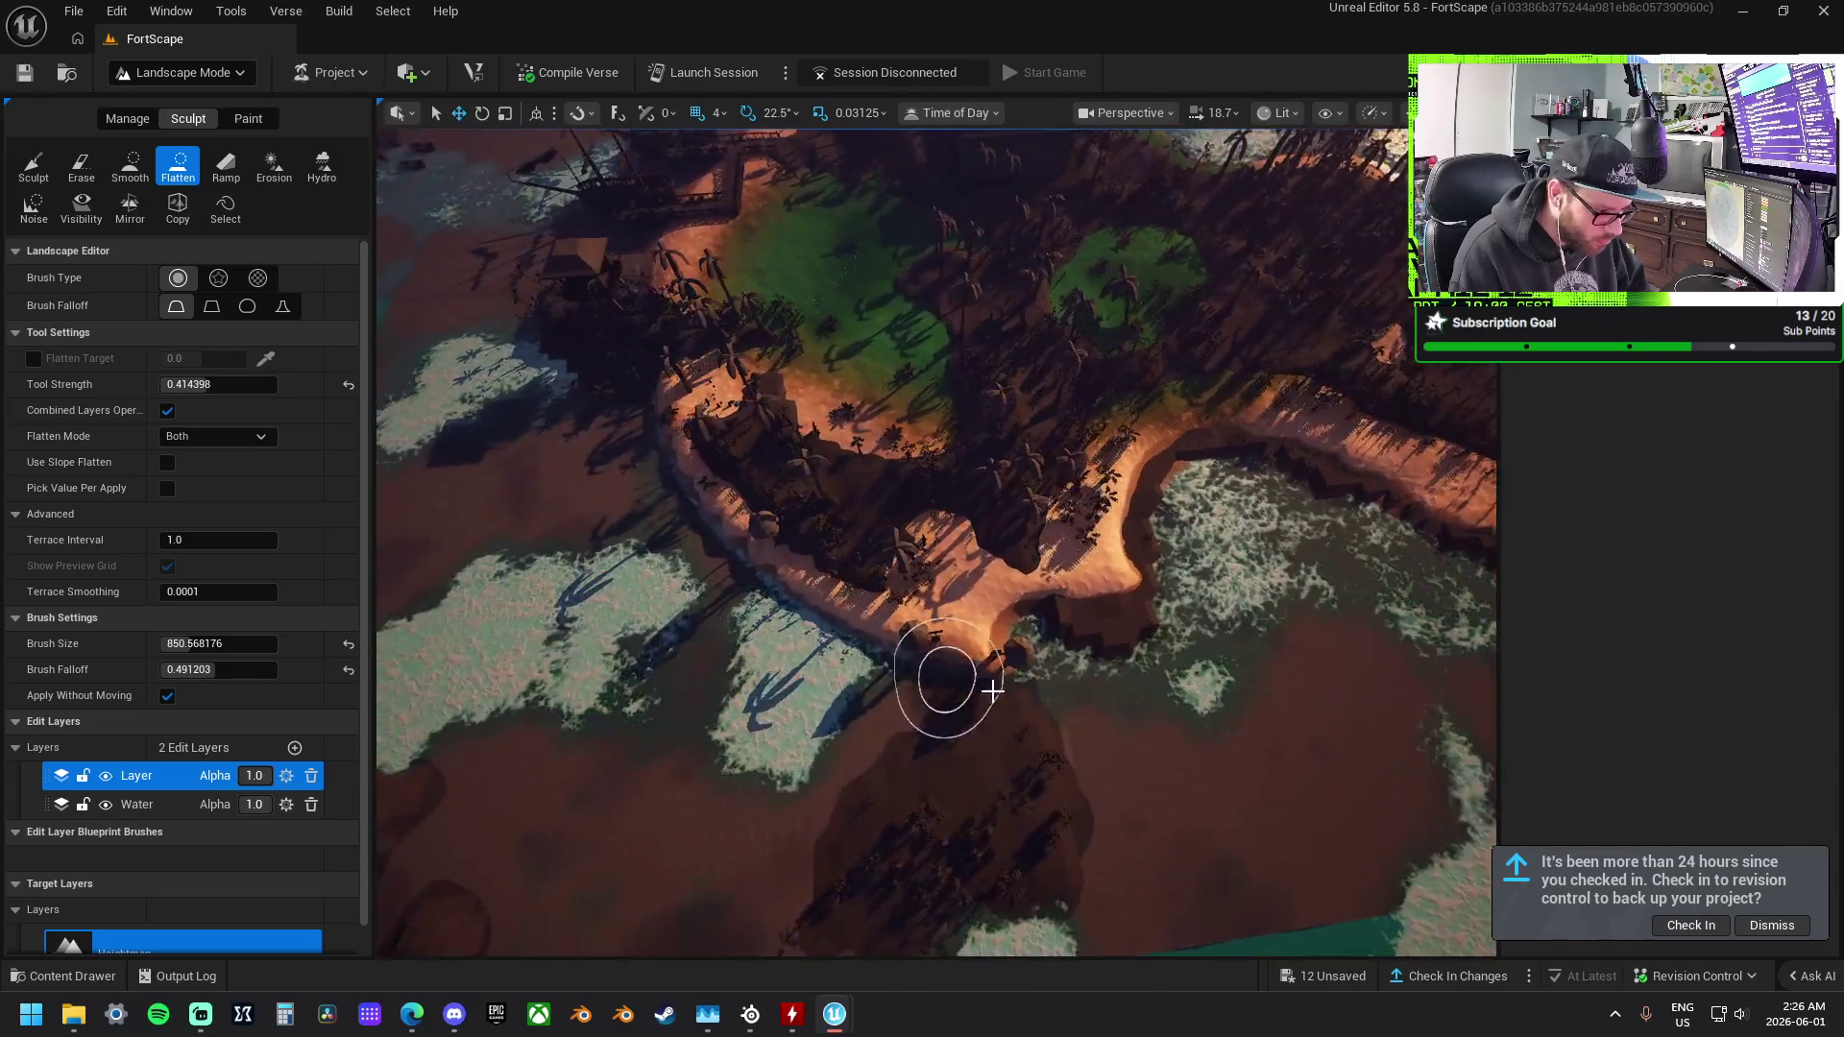
{"action": "left_click_drag", "start_coordinate": [992, 689], "coordinate": [1017, 638]}
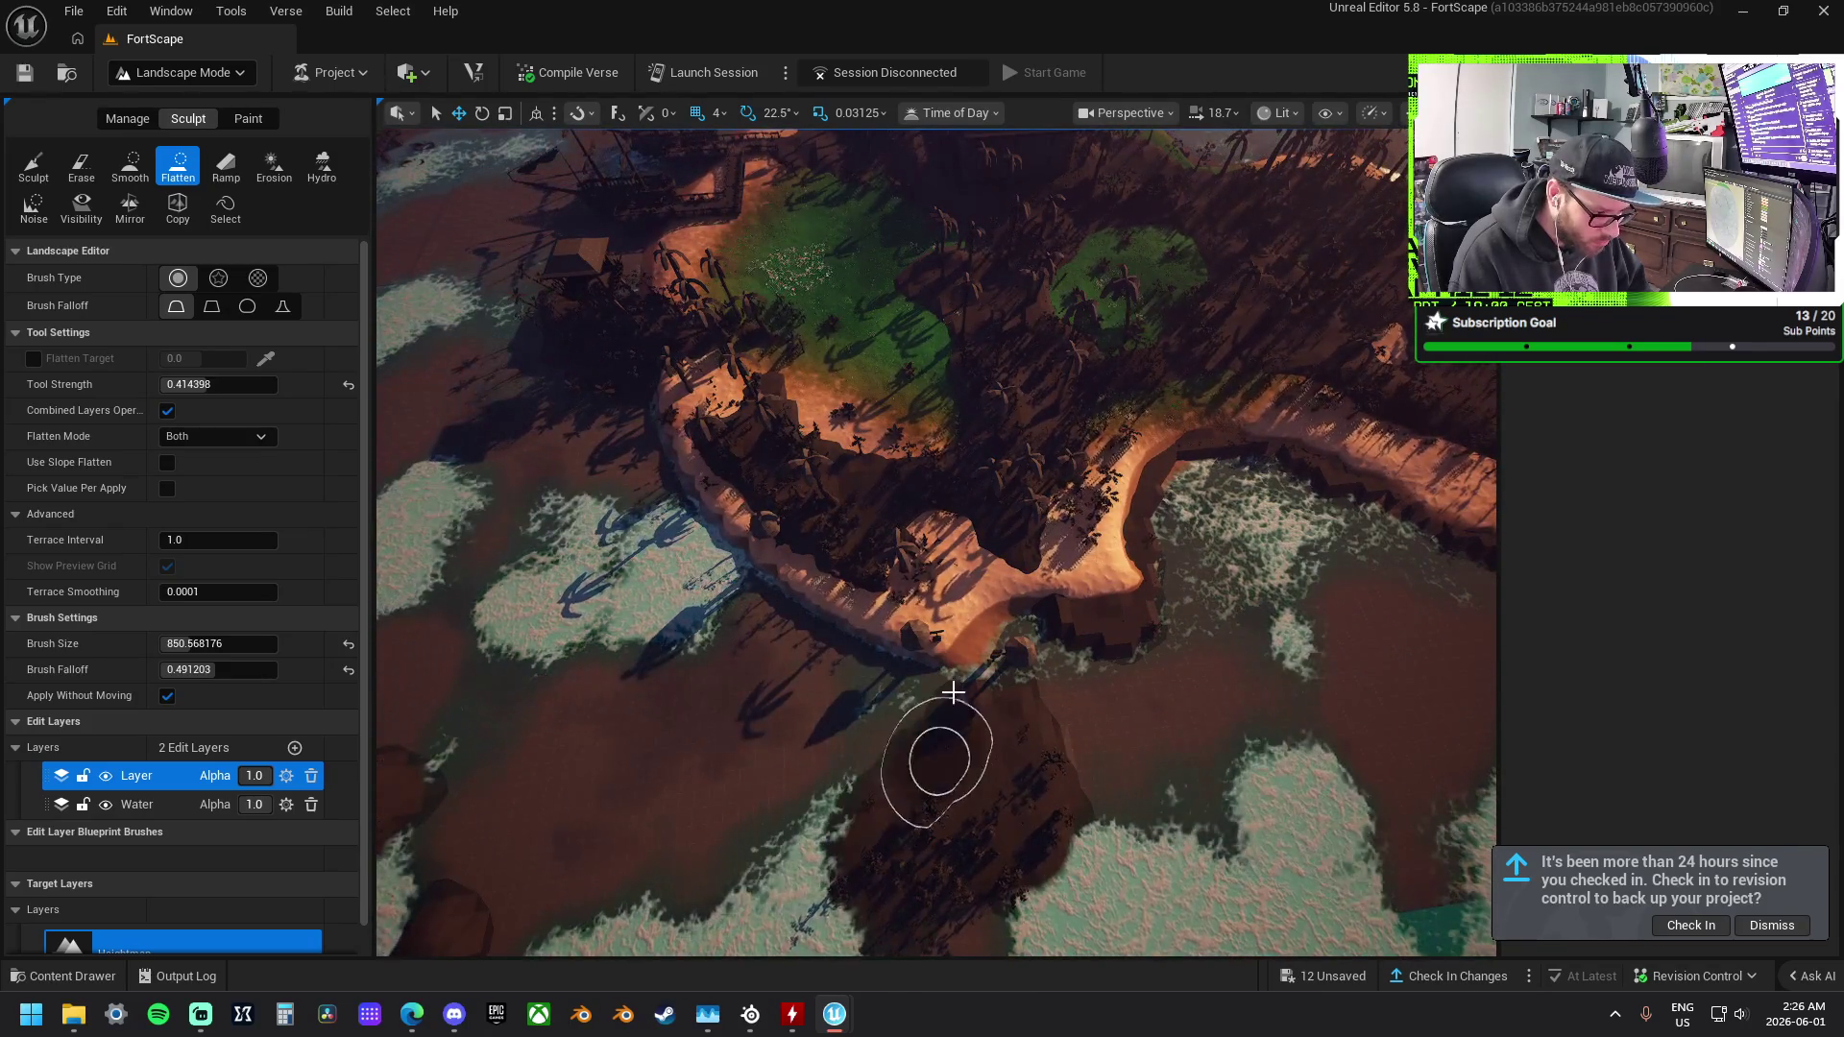
{"action": "mouse_move", "coordinate": [982, 883]}
{"action": "left_mouse_down"}
{"action": "mouse_move", "coordinate": [1009, 759]}
{"action": "mouse_move", "coordinate": [950, 744]}
{"action": "mouse_move", "coordinate": [867, 851]}
{"action": "left_mouse_up"}
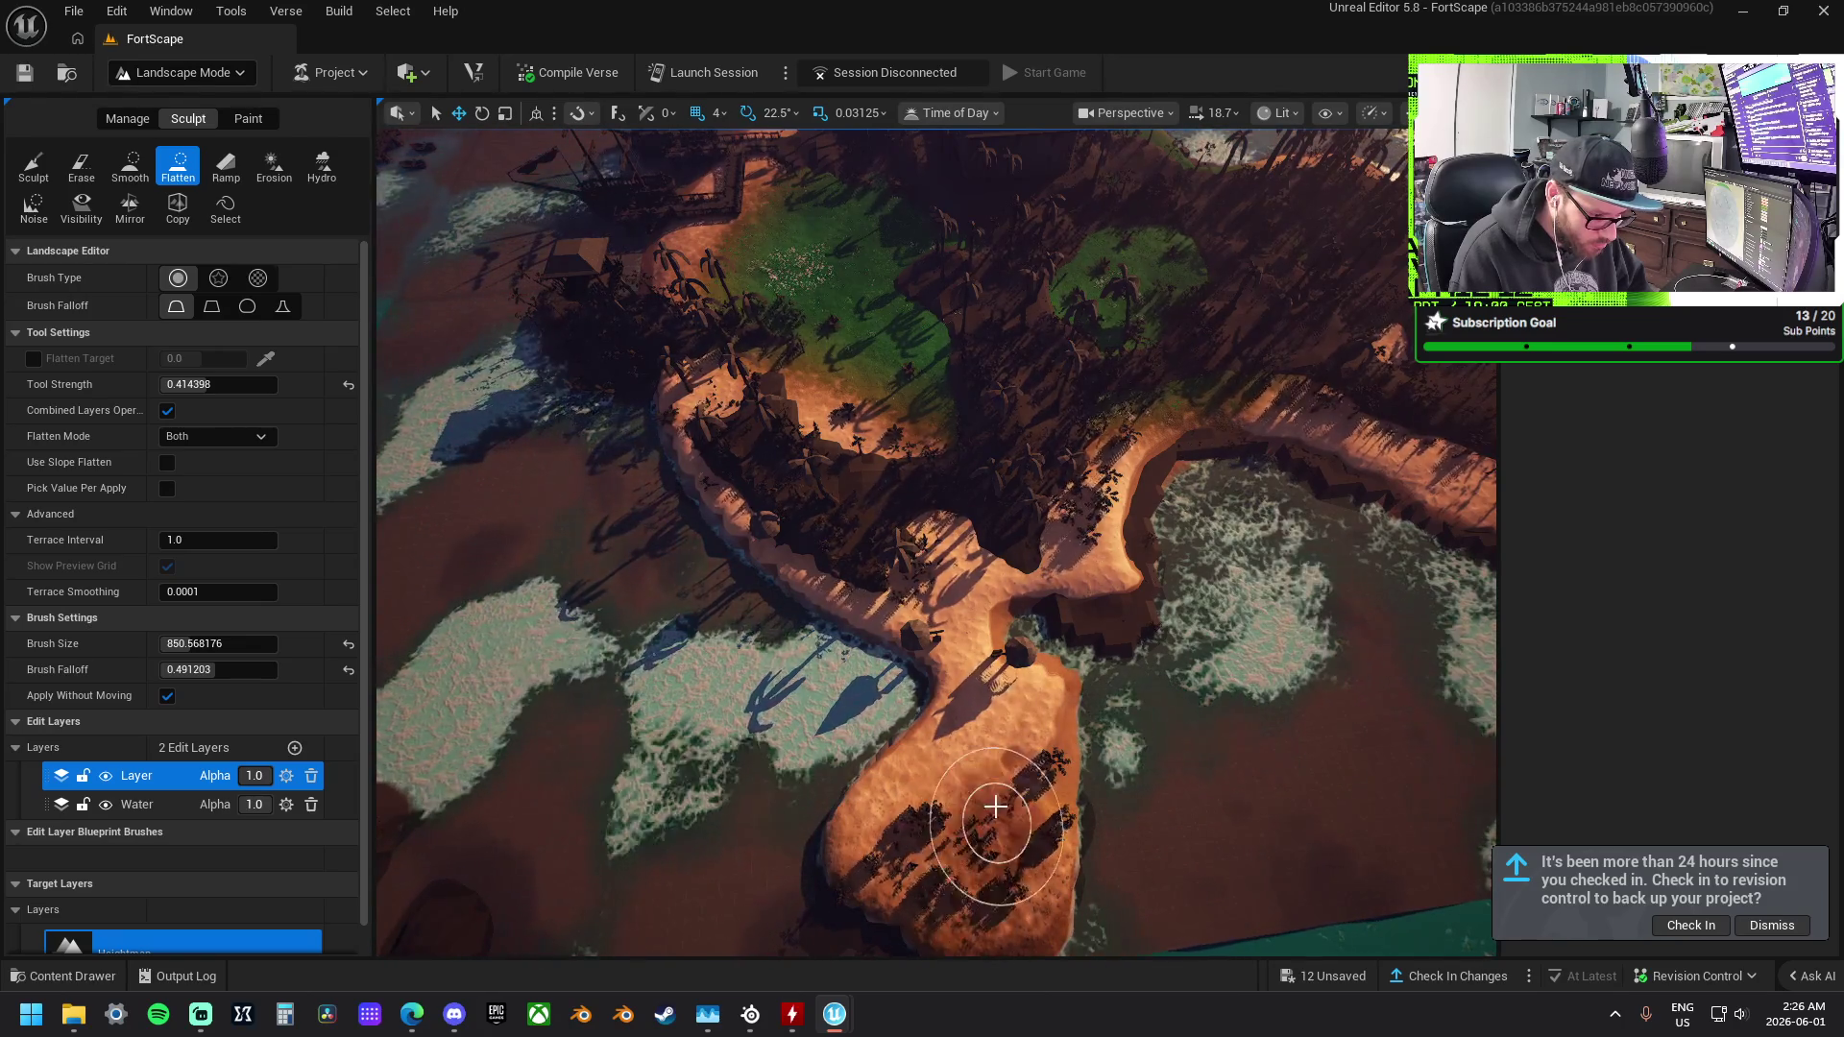
Raise new sand along the right shoreline and shape a small flat offshore islet.
{"action": "left_click_drag", "start_coordinate": [984, 840], "coordinate": [984, 840]}
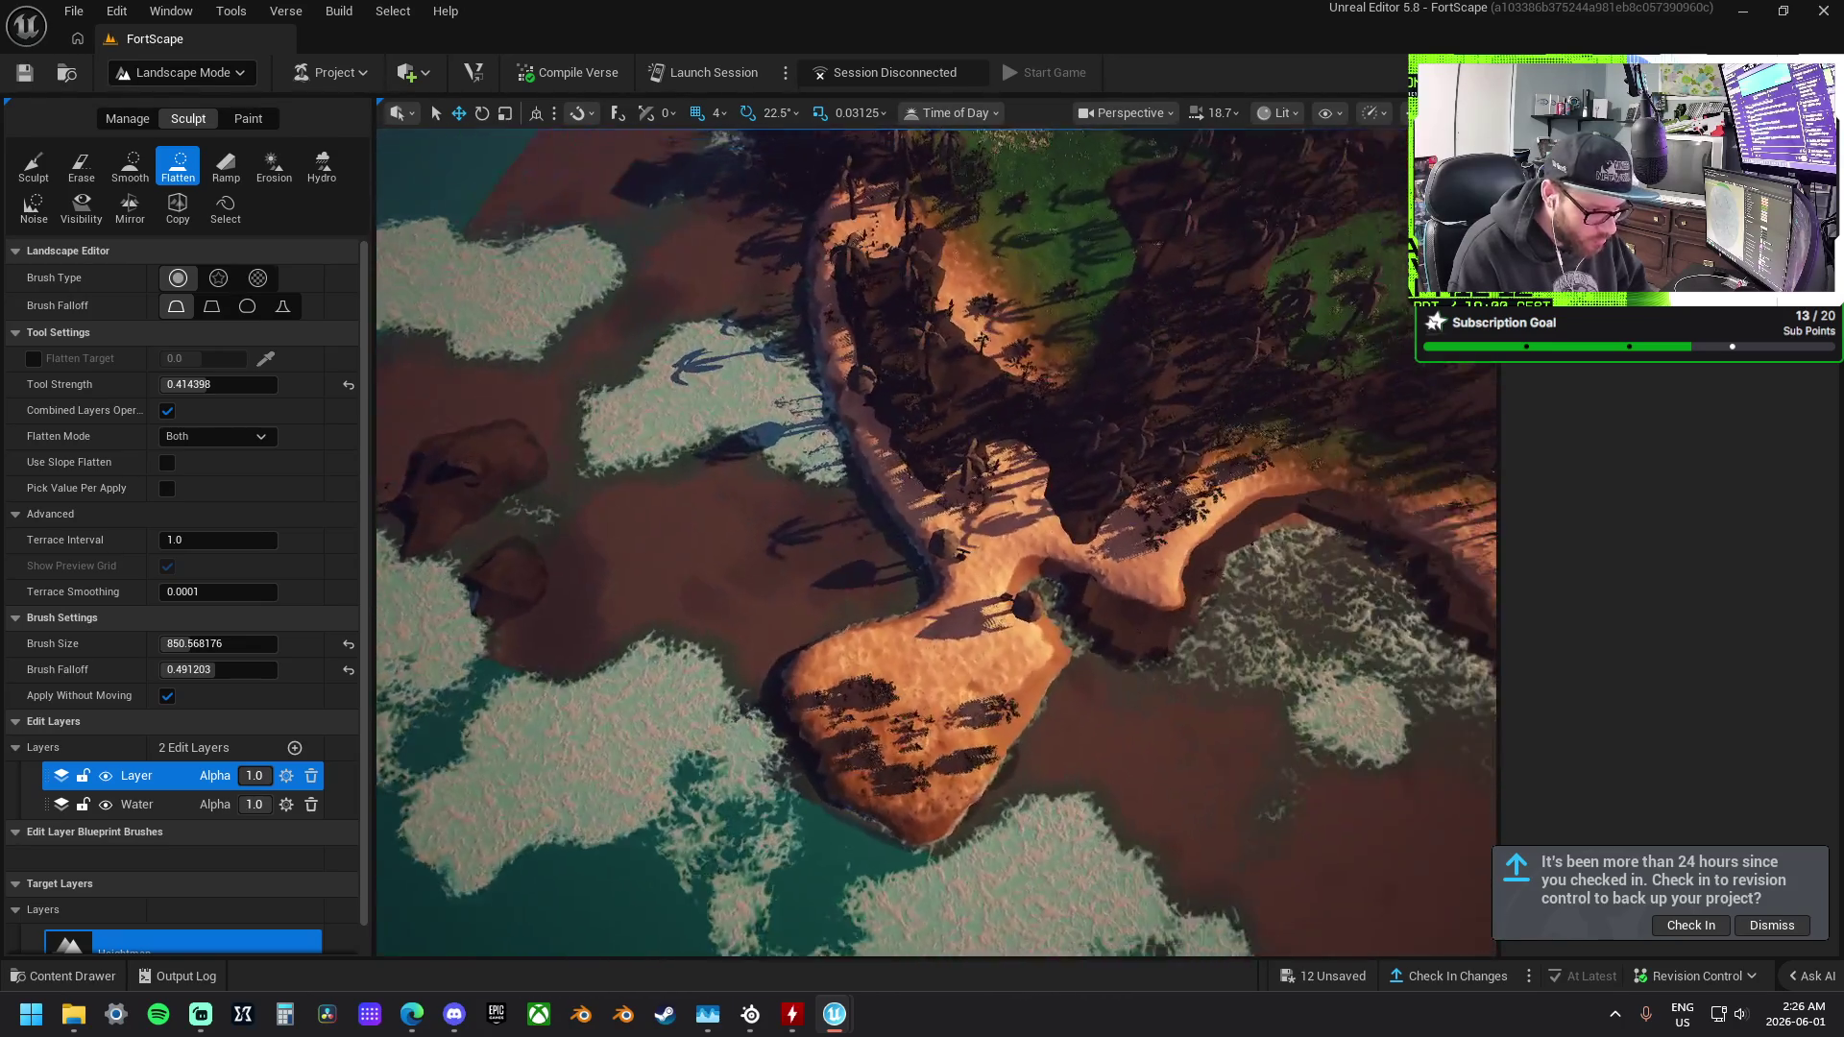
{"action": "left_click_drag", "start_coordinate": [1008, 617], "coordinate": [1009, 617]}
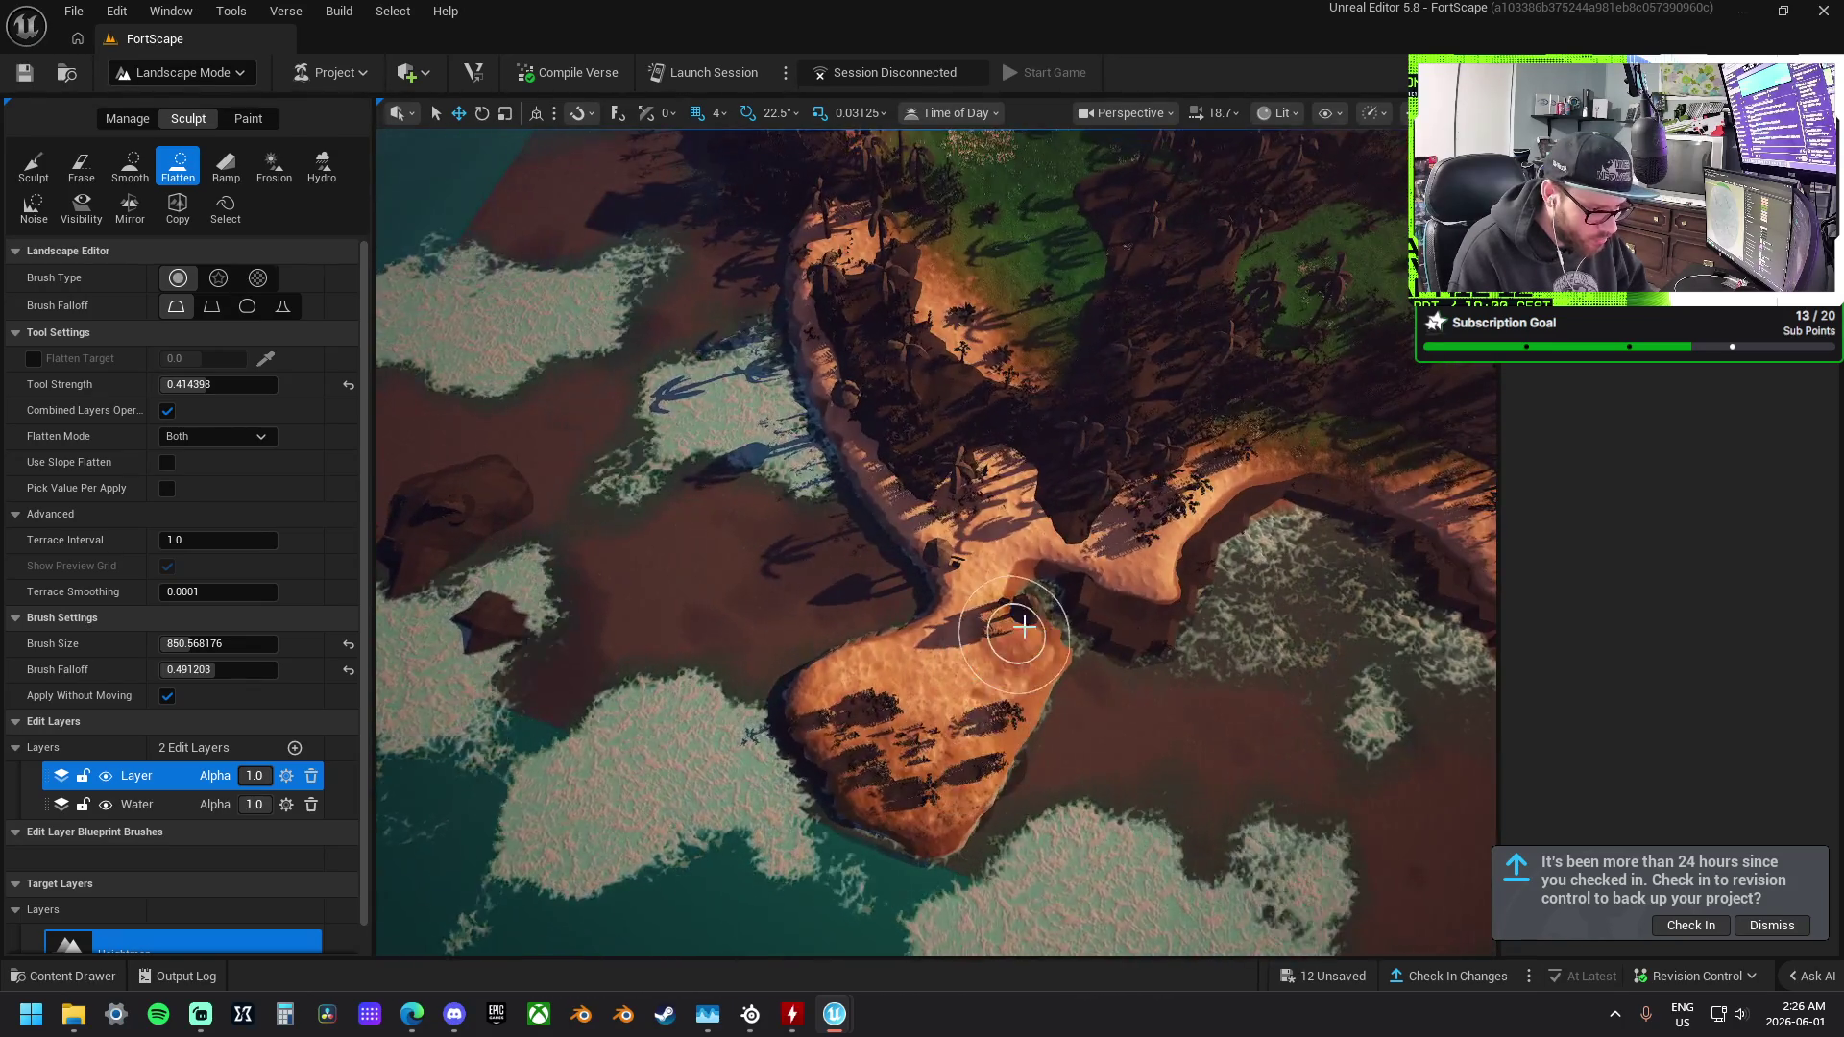
{"action": "left_click_drag", "start_coordinate": [898, 560], "coordinate": [1088, 512]}
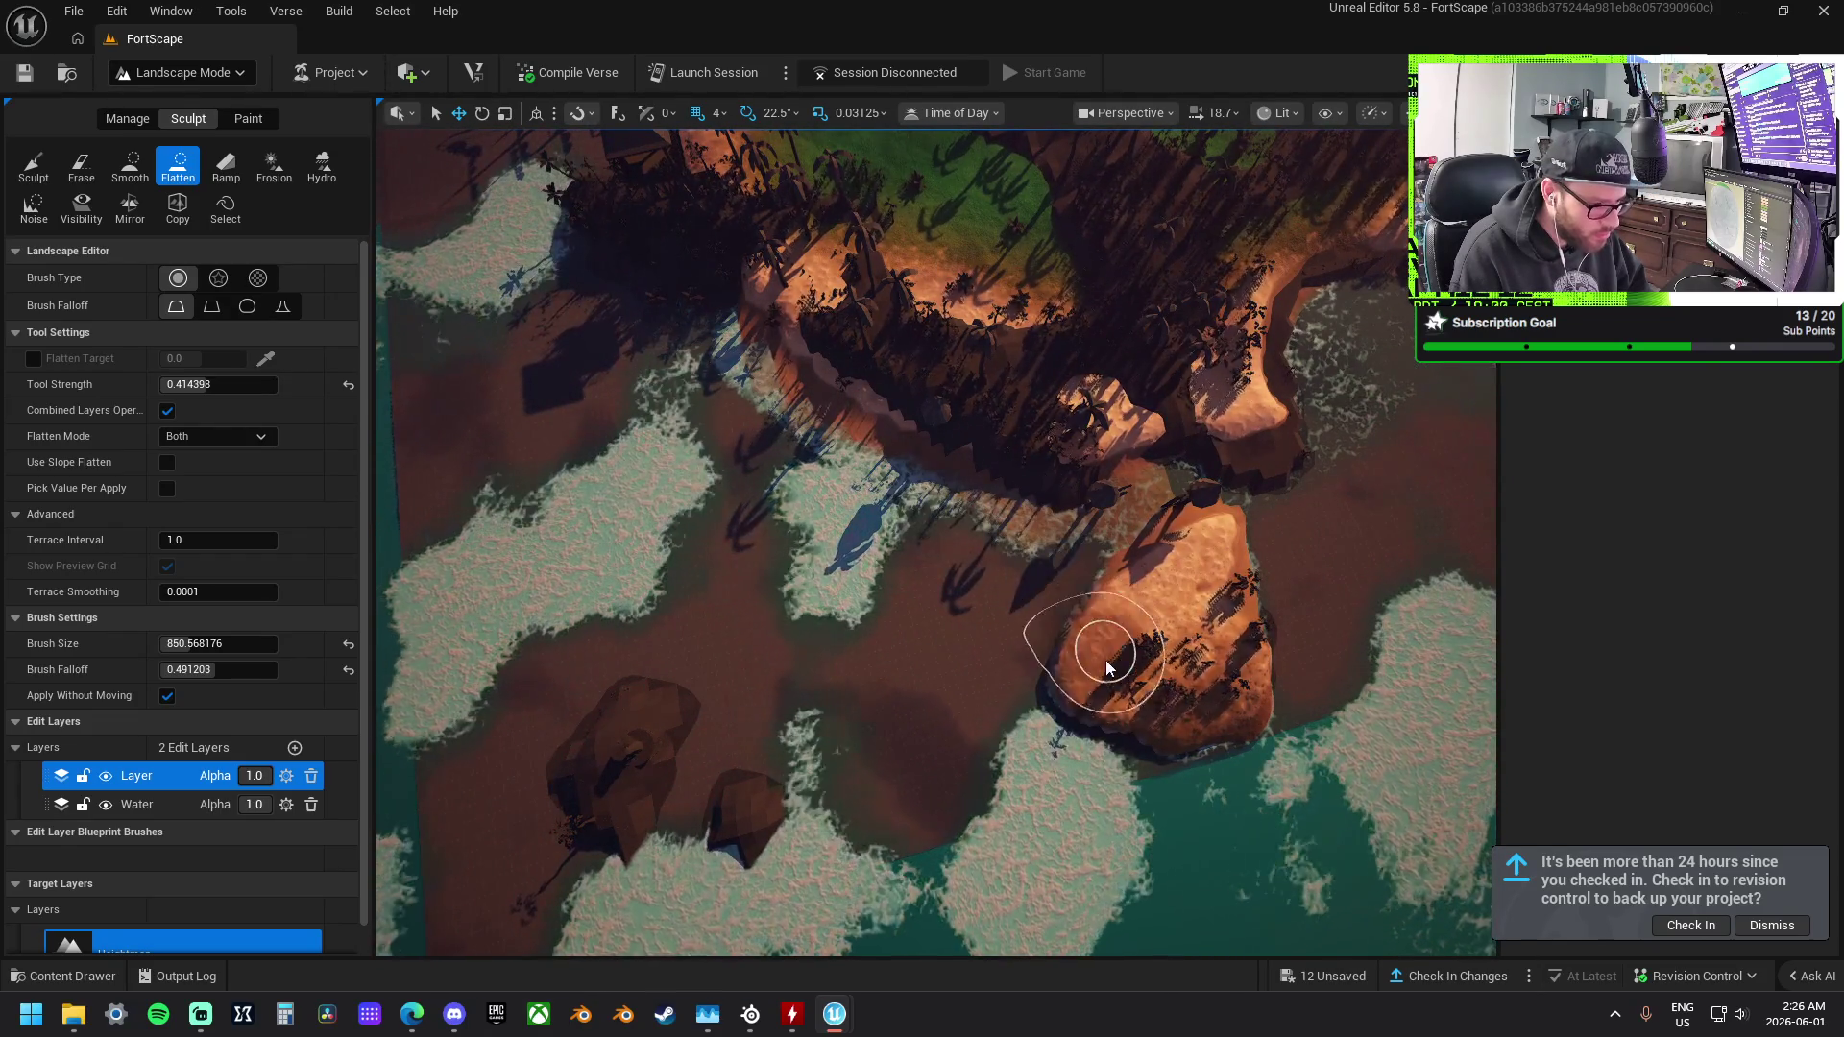
{"action": "mouse_move", "coordinate": [1047, 534]}
{"action": "left_mouse_down"}
{"action": "mouse_move", "coordinate": [1029, 733]}
{"action": "mouse_move", "coordinate": [1111, 758]}
{"action": "mouse_move", "coordinate": [962, 759]}
{"action": "left_mouse_up"}
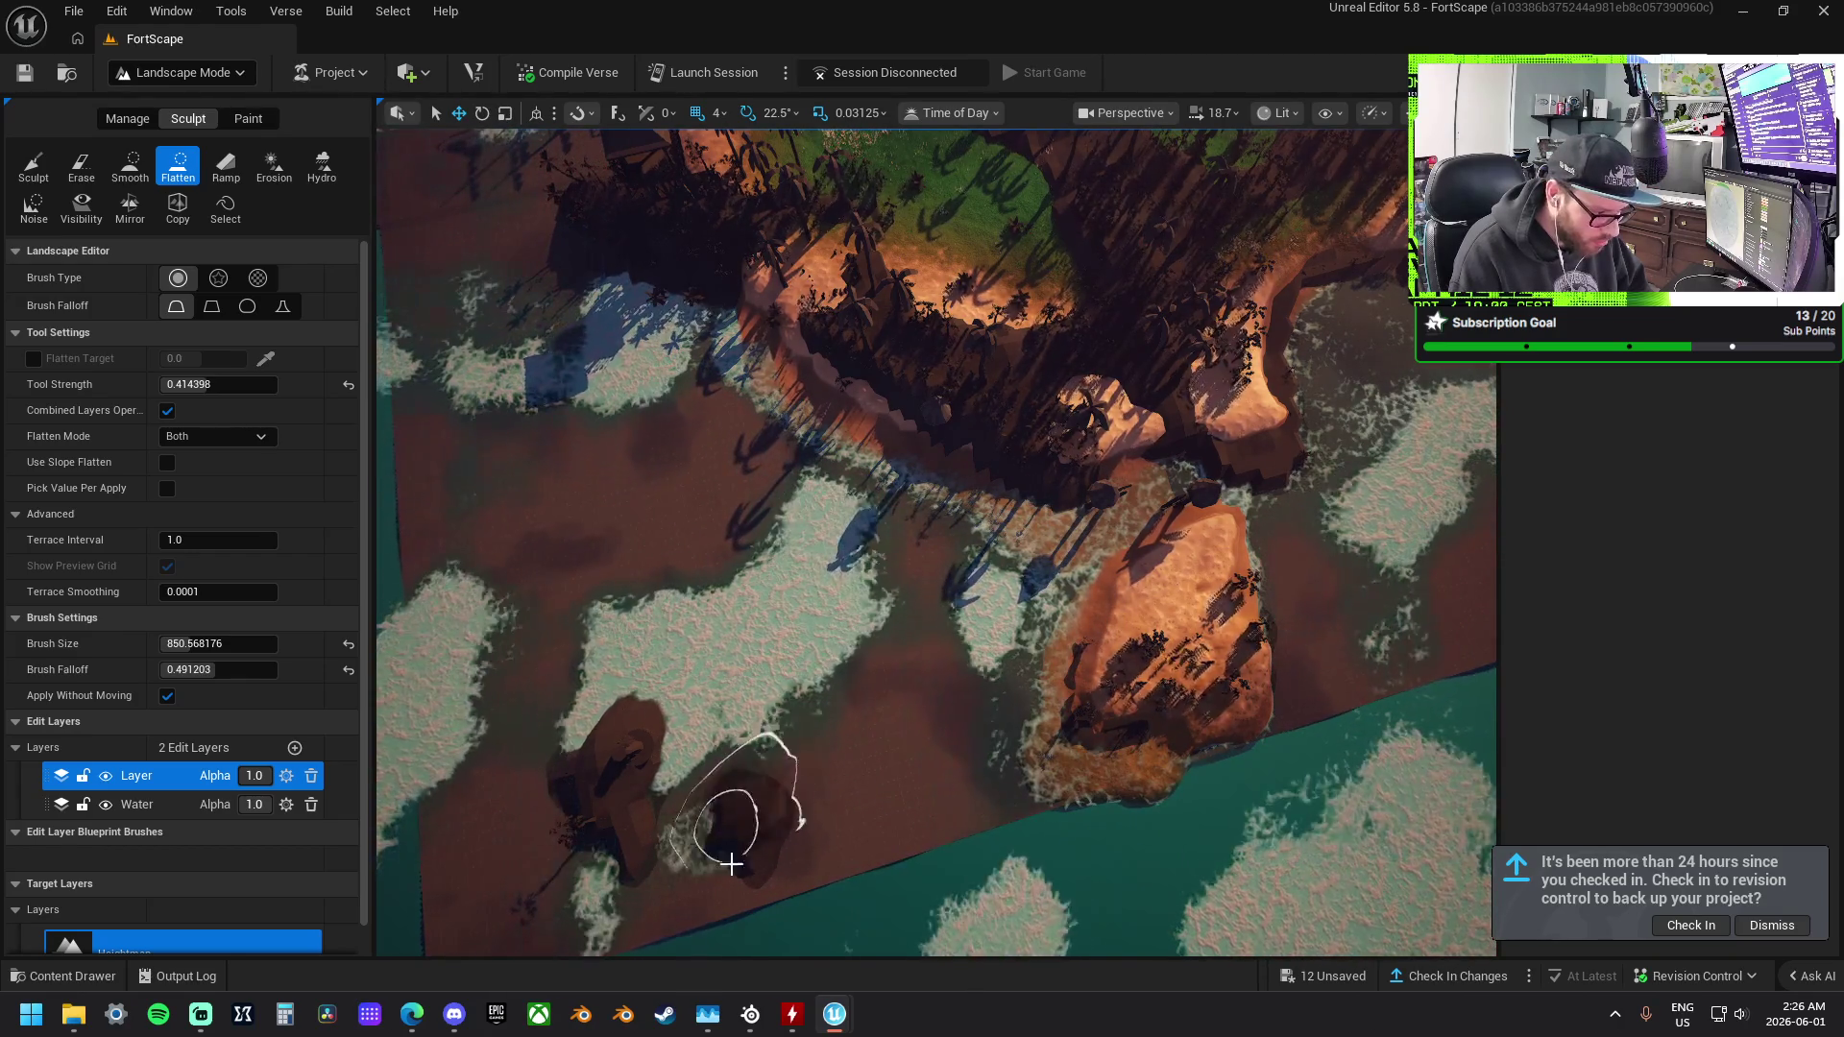
{"action": "left_click_drag", "start_coordinate": [720, 811], "coordinate": [749, 672]}
{"action": "mouse_move", "coordinate": [1152, 679]}
{"action": "left_mouse_down"}
{"action": "mouse_move", "coordinate": [1235, 761]}
{"action": "mouse_move", "coordinate": [1255, 733]}
{"action": "mouse_move", "coordinate": [1360, 760]}
{"action": "mouse_move", "coordinate": [864, 671]}
{"action": "mouse_move", "coordinate": [862, 537]}
{"action": "mouse_move", "coordinate": [803, 629]}
{"action": "mouse_move", "coordinate": [864, 522]}
{"action": "mouse_move", "coordinate": [855, 597]}
{"action": "mouse_move", "coordinate": [897, 535]}
{"action": "mouse_move", "coordinate": [877, 782]}
{"action": "mouse_move", "coordinate": [825, 777]}
{"action": "mouse_move", "coordinate": [947, 746]}
{"action": "mouse_move", "coordinate": [987, 686]}
{"action": "mouse_move", "coordinate": [955, 707]}
{"action": "mouse_move", "coordinate": [771, 665]}
{"action": "mouse_move", "coordinate": [737, 523]}
{"action": "mouse_move", "coordinate": [810, 383]}
{"action": "mouse_move", "coordinate": [757, 477]}
{"action": "mouse_move", "coordinate": [715, 362]}
{"action": "mouse_move", "coordinate": [596, 317]}
{"action": "left_mouse_up"}
{"action": "left_click", "coordinate": [130, 165]}
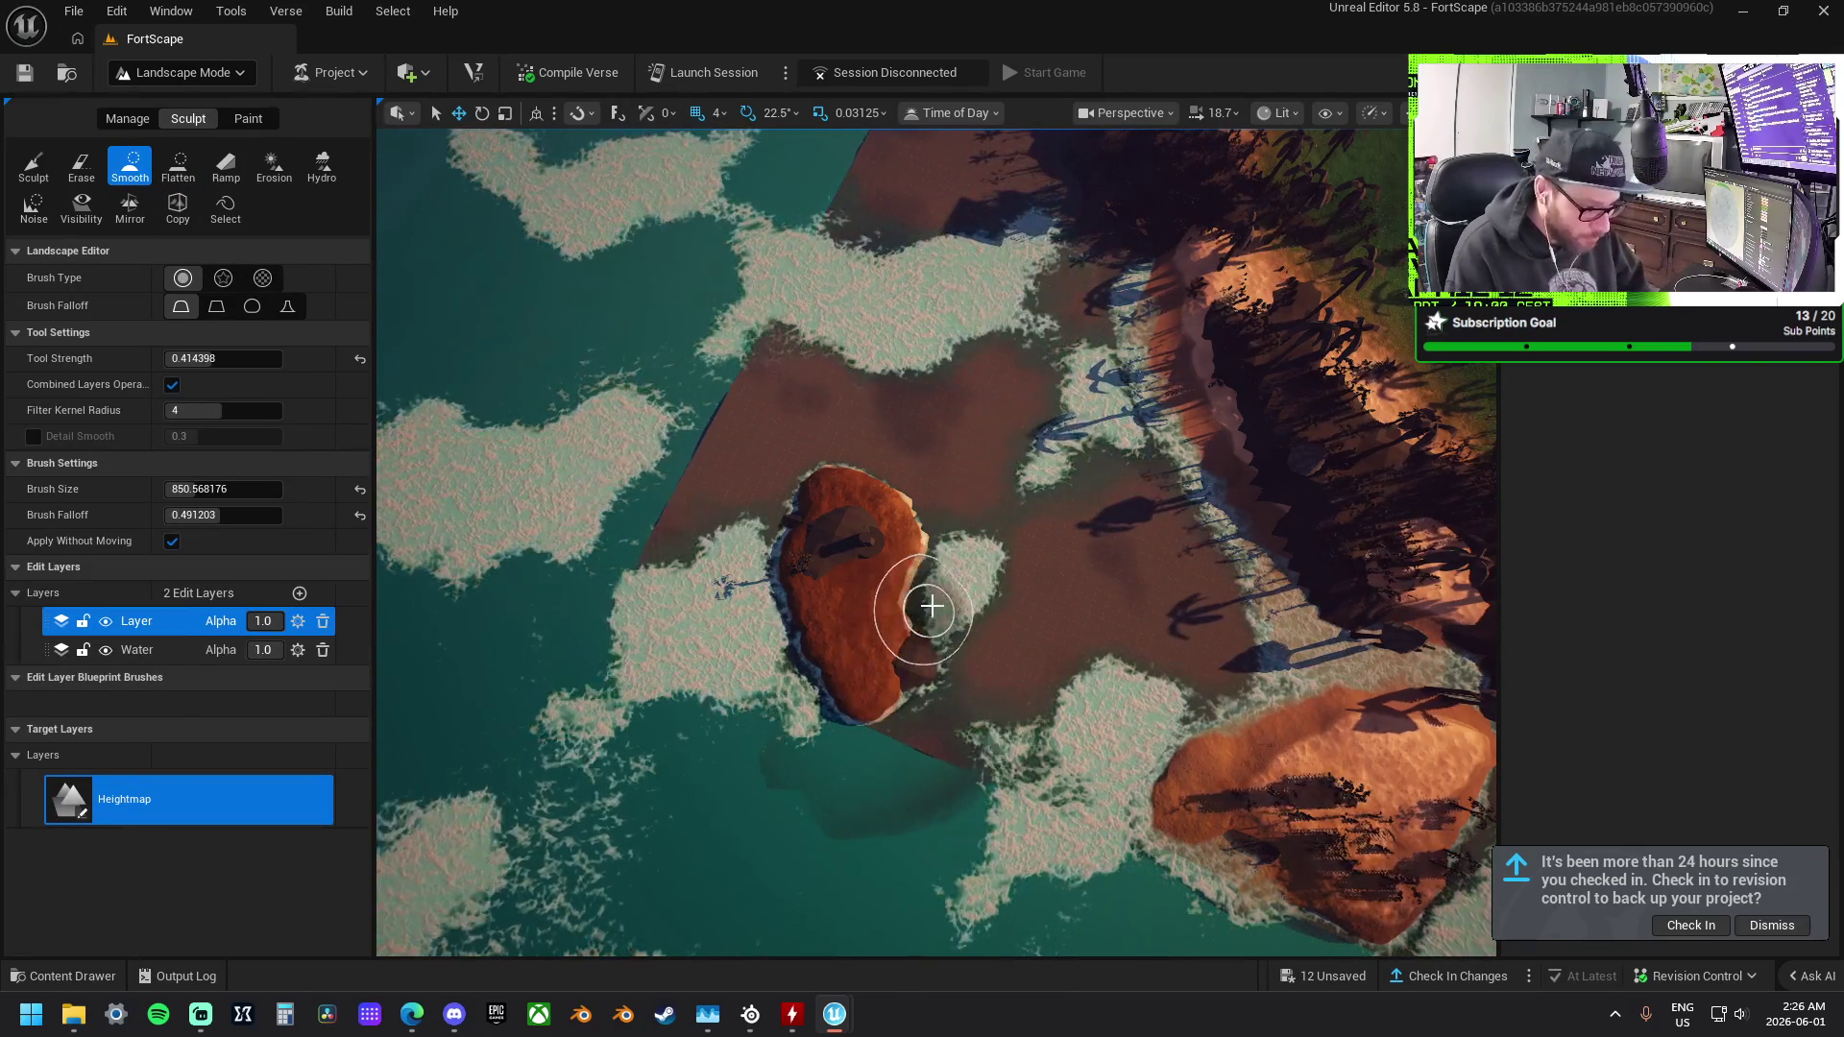
Smooth the islet's west side, then flatten the dark pit and nearby slope.
{"action": "mouse_move", "coordinate": [826, 496]}
{"action": "left_mouse_down"}
{"action": "mouse_move", "coordinate": [765, 547]}
{"action": "mouse_move", "coordinate": [813, 701]}
{"action": "left_mouse_up"}
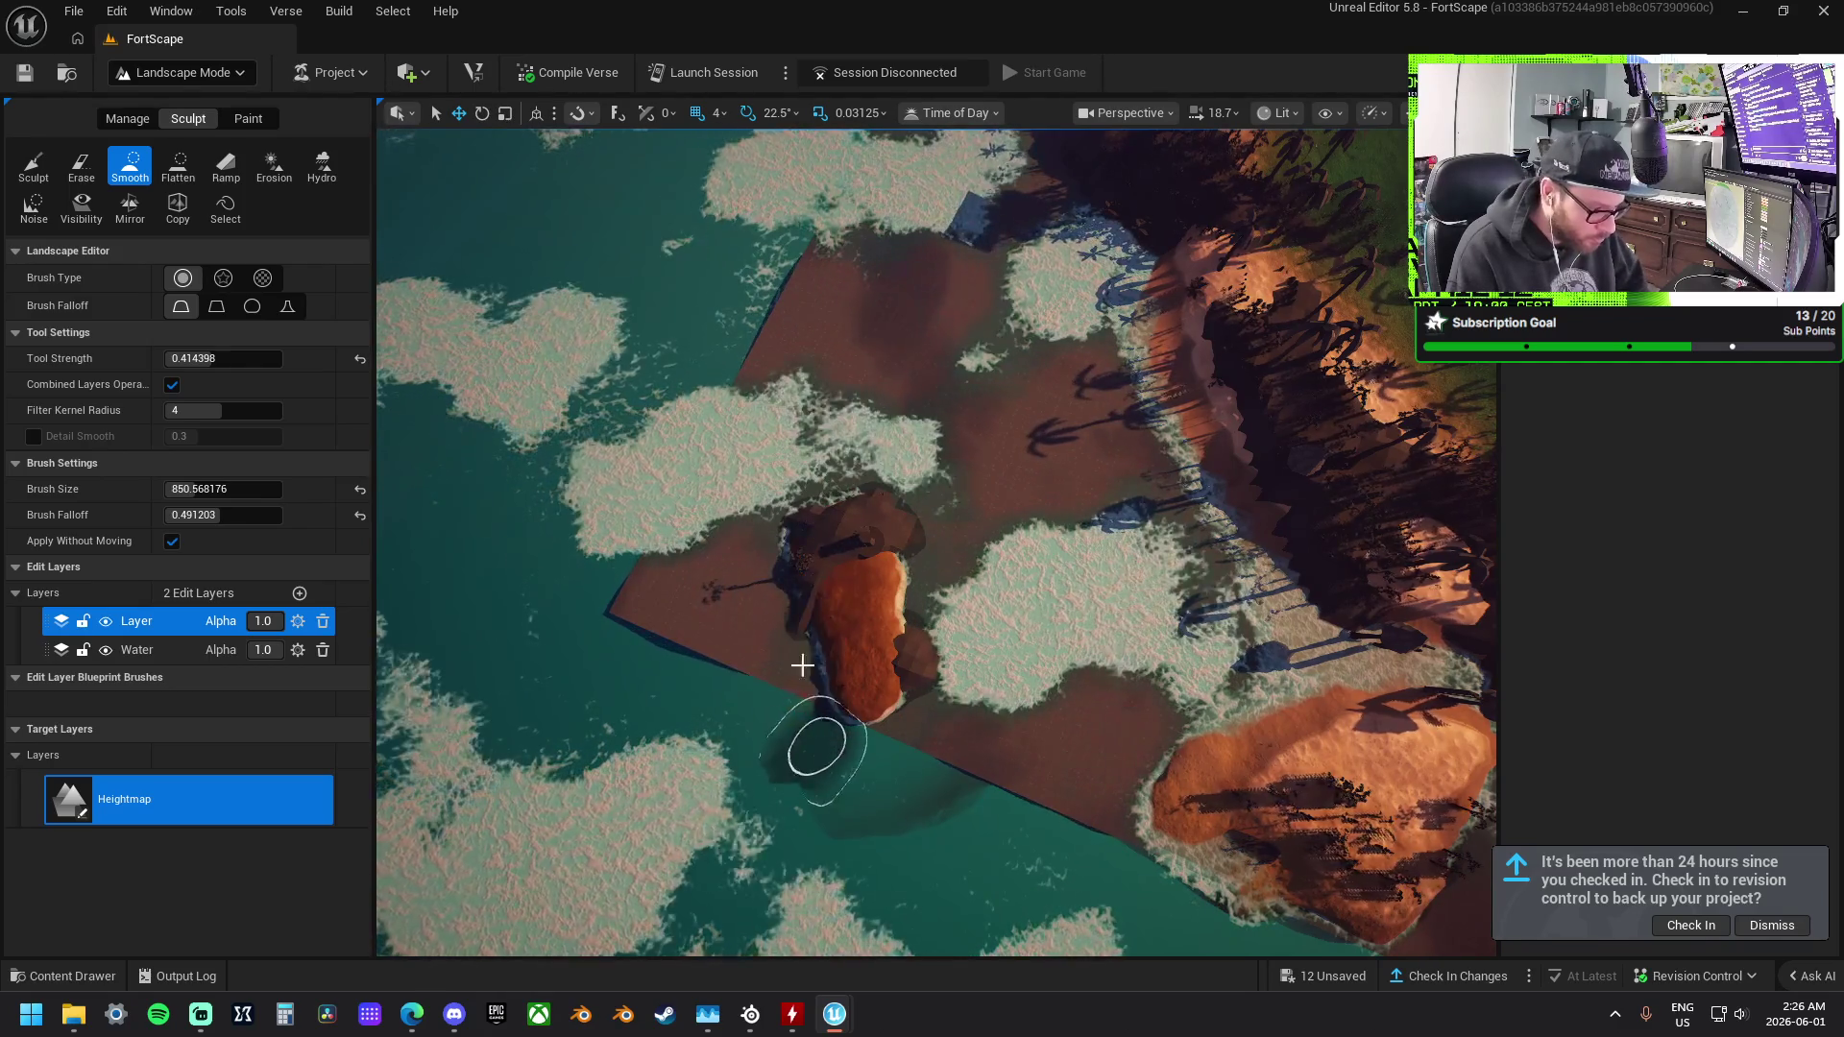
{"action": "mouse_move", "coordinate": [976, 783]}
{"action": "left_mouse_down"}
{"action": "mouse_move", "coordinate": [893, 634]}
{"action": "mouse_move", "coordinate": [967, 720]}
{"action": "left_mouse_up"}
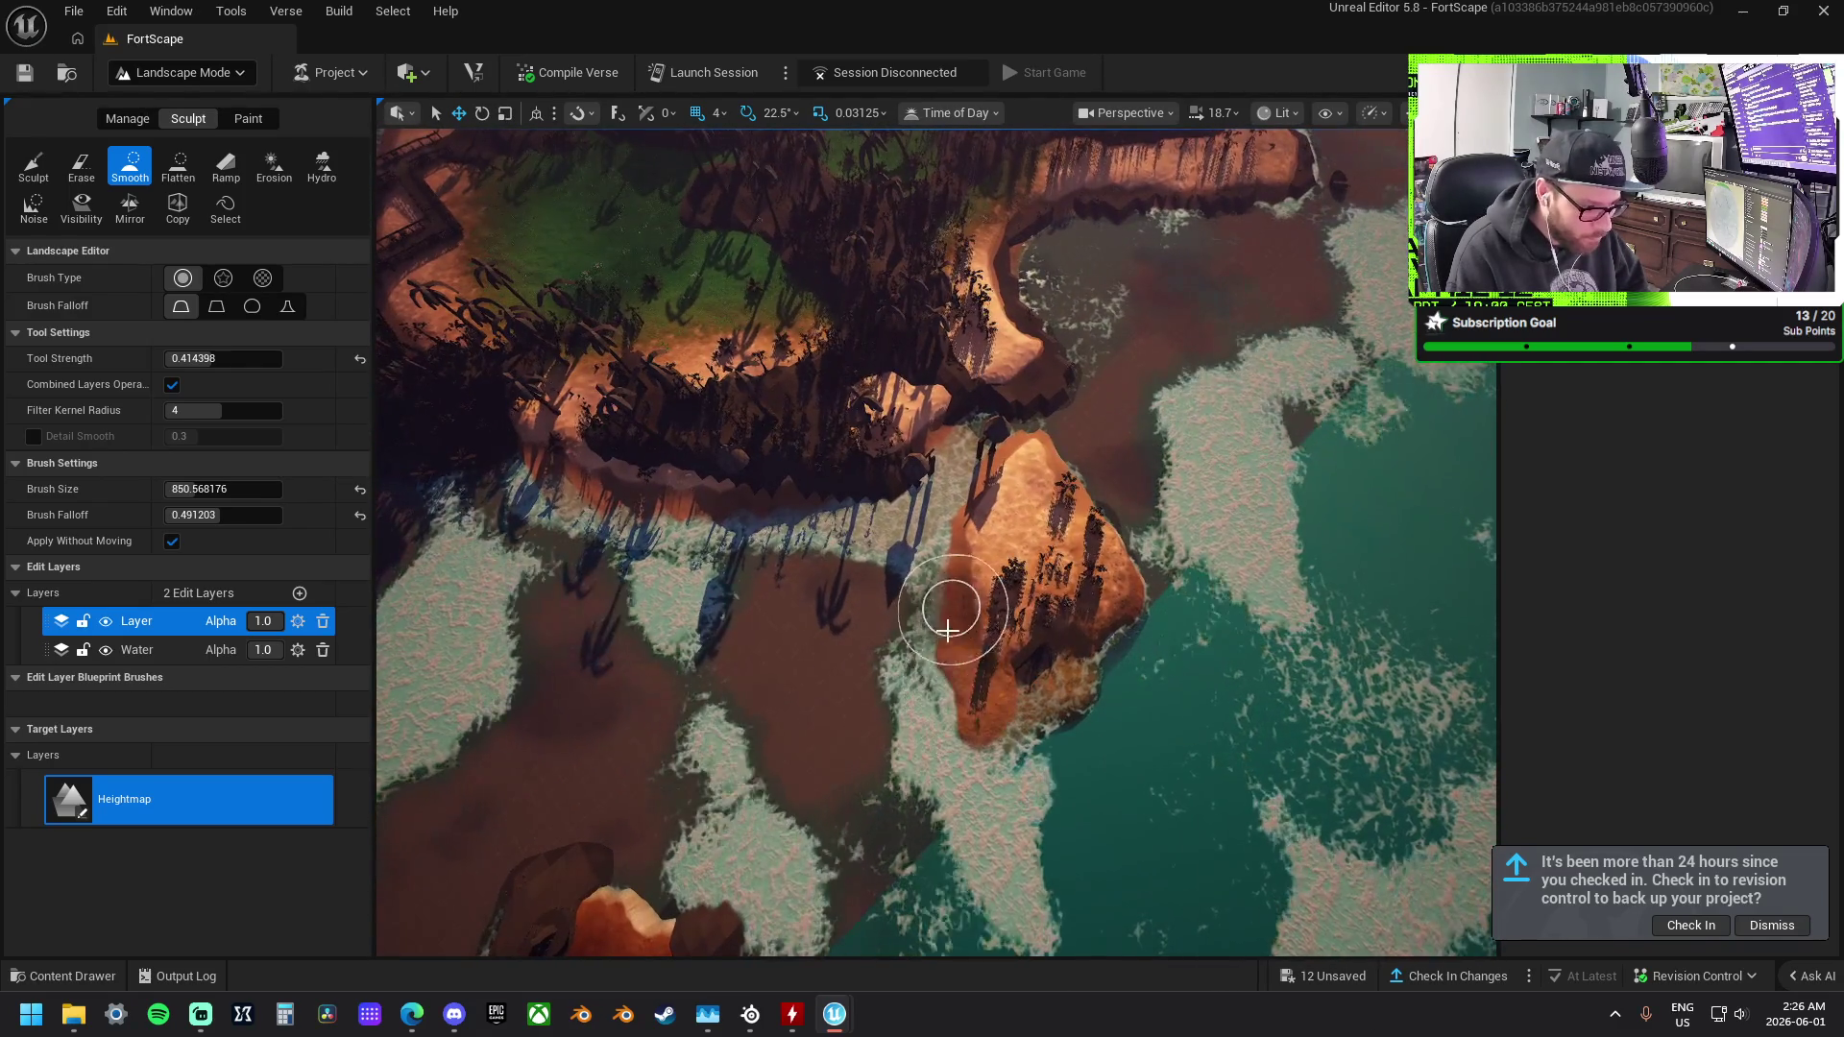
{"action": "left_click", "coordinate": [163, 178]}
{"action": "mouse_move", "coordinate": [741, 535]}
{"action": "left_mouse_down"}
{"action": "mouse_move", "coordinate": [888, 531]}
{"action": "mouse_move", "coordinate": [891, 578]}
{"action": "left_mouse_up"}
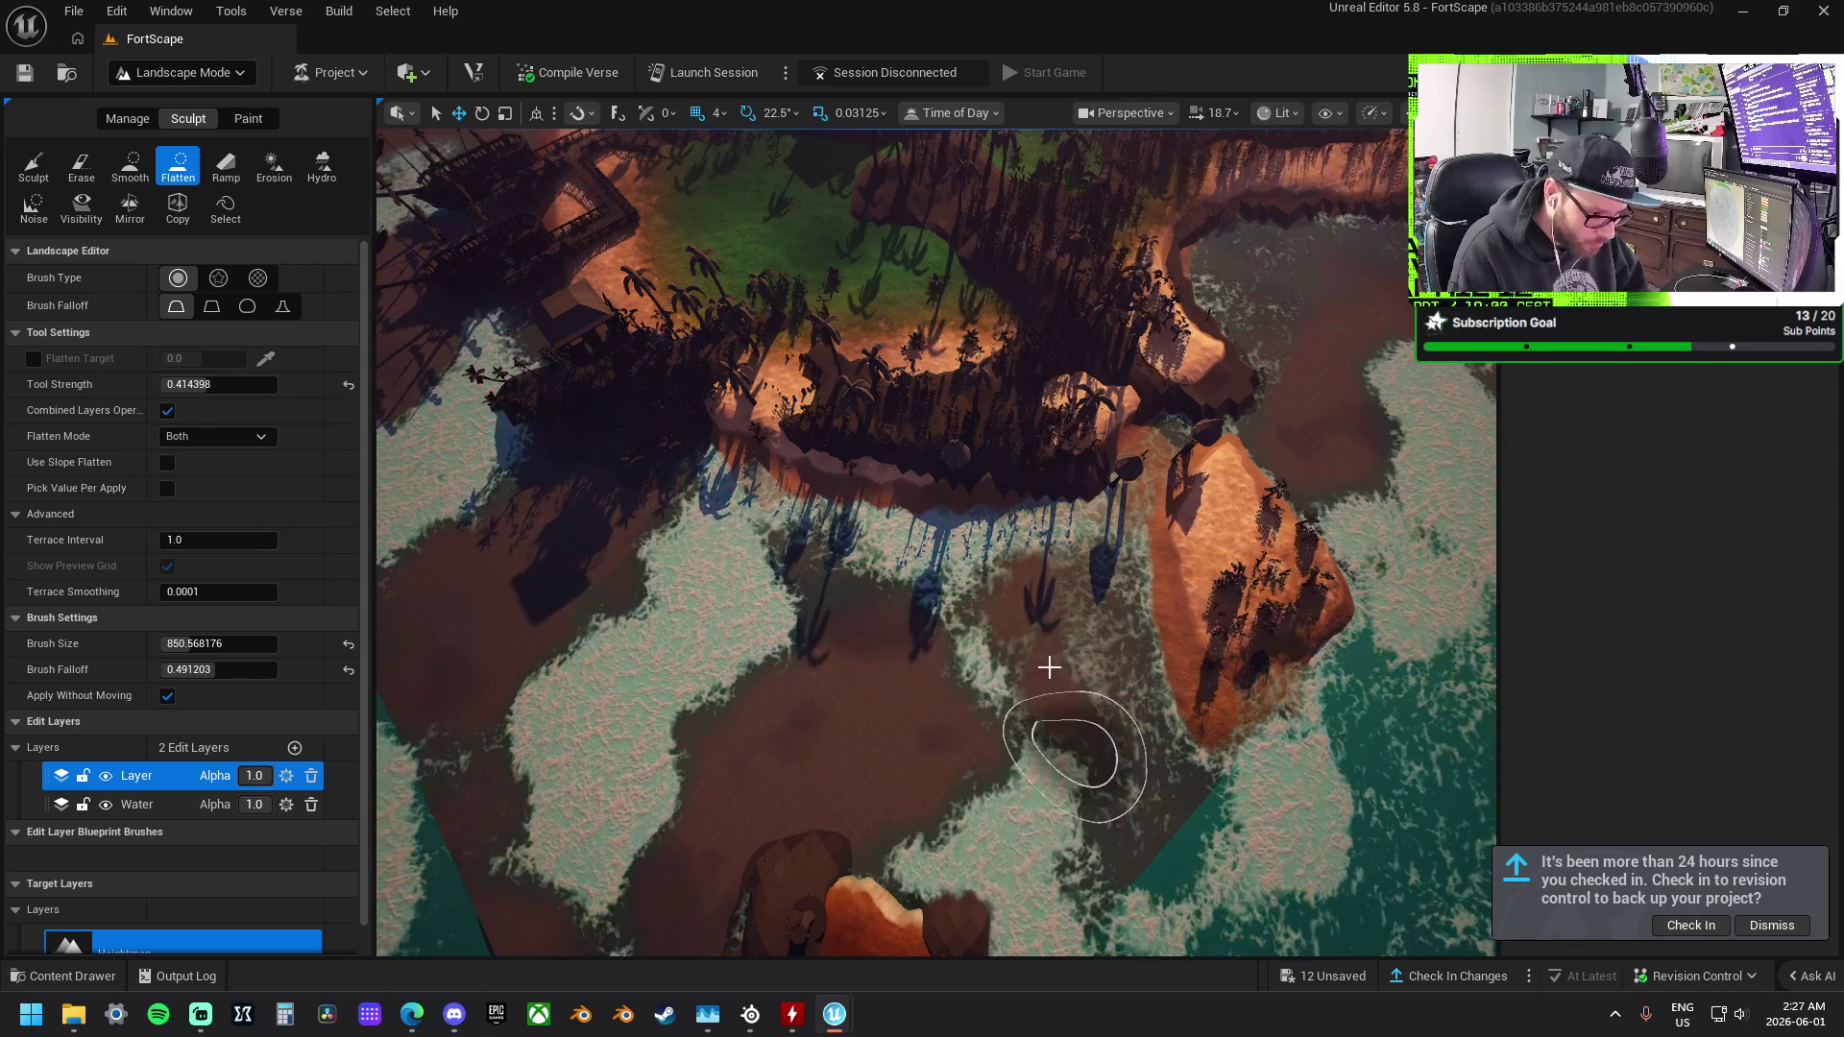
{"action": "mouse_move", "coordinate": [868, 613]}
{"action": "left_mouse_down"}
{"action": "mouse_move", "coordinate": [922, 672]}
{"action": "mouse_move", "coordinate": [930, 658]}
{"action": "mouse_move", "coordinate": [708, 544]}
{"action": "mouse_move", "coordinate": [984, 483]}
{"action": "mouse_move", "coordinate": [745, 526]}
{"action": "left_mouse_up"}
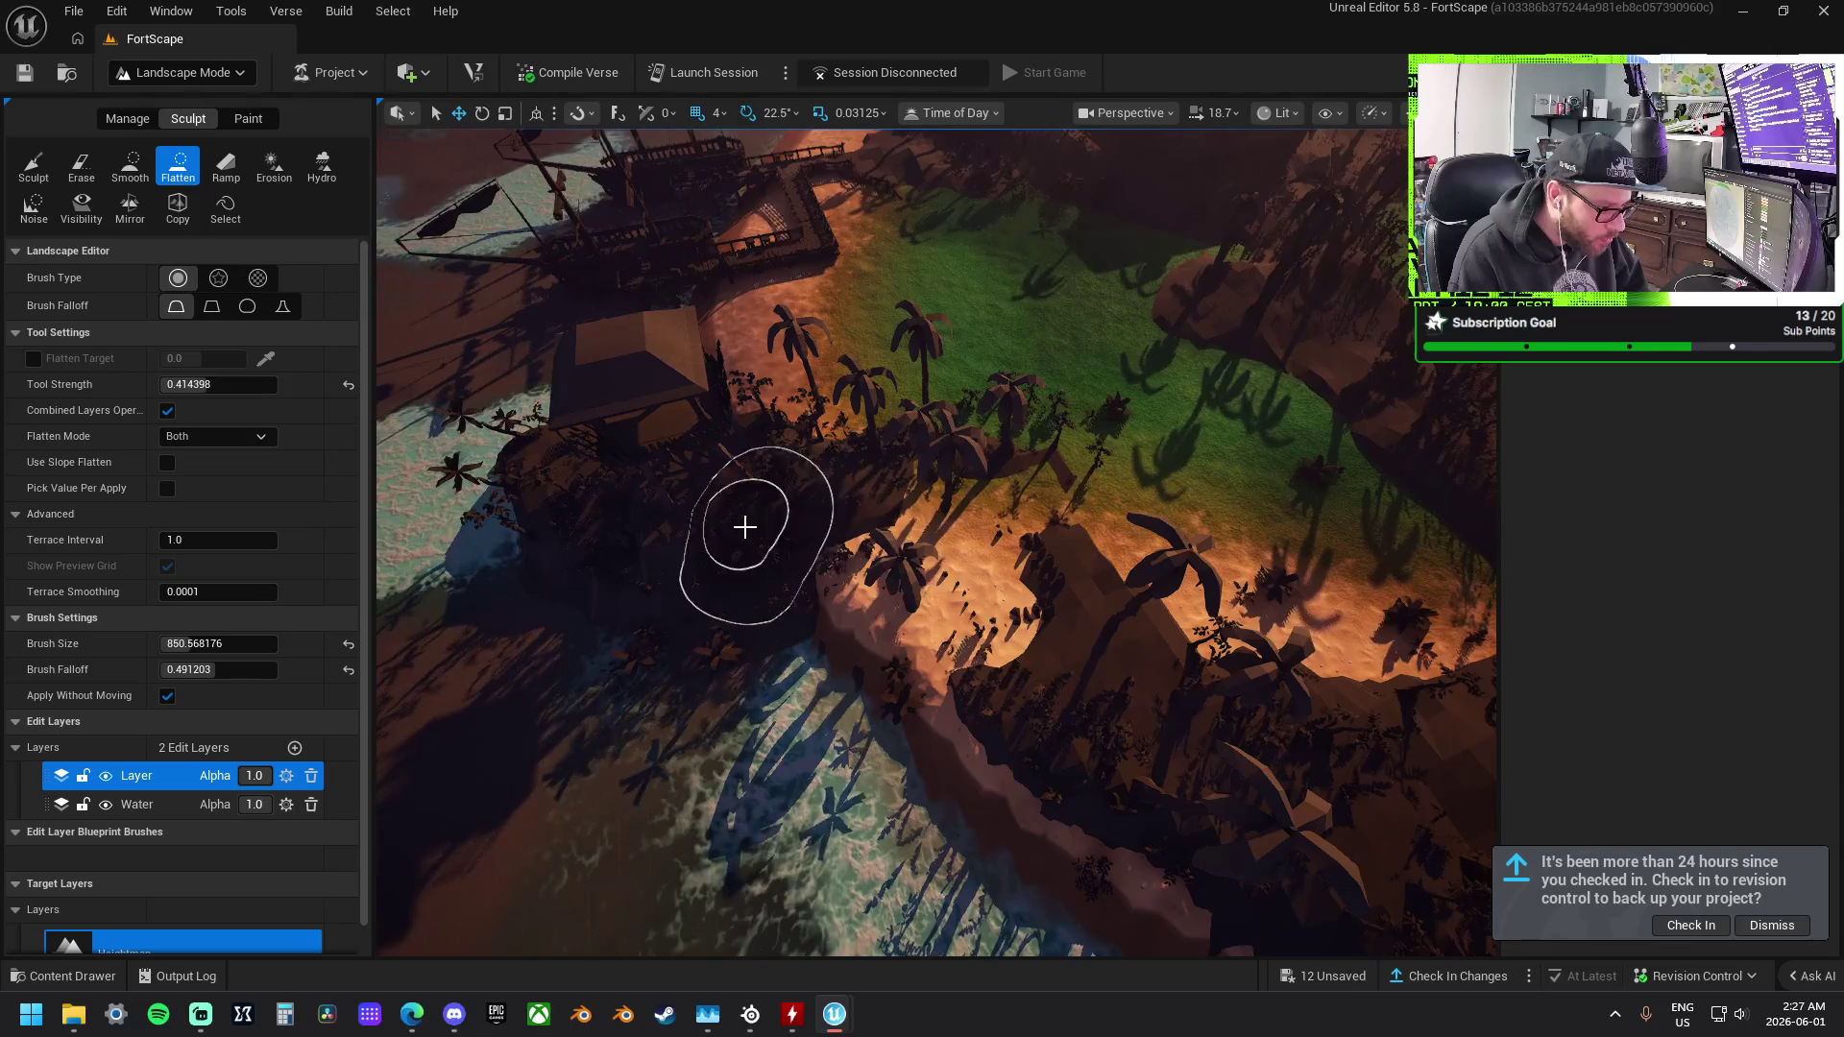
Flatten the orange beach rock and foamy shore by the hut into level terrain.
{"action": "left_click_drag", "start_coordinate": [529, 486], "coordinate": [696, 681]}
{"action": "mouse_move", "coordinate": [955, 748]}
{"action": "left_mouse_down"}
{"action": "mouse_move", "coordinate": [848, 737]}
{"action": "mouse_move", "coordinate": [794, 708]}
{"action": "mouse_move", "coordinate": [751, 606]}
{"action": "mouse_move", "coordinate": [740, 400]}
{"action": "mouse_move", "coordinate": [787, 451]}
{"action": "mouse_move", "coordinate": [935, 378]}
{"action": "mouse_move", "coordinate": [887, 544]}
{"action": "mouse_move", "coordinate": [963, 430]}
{"action": "mouse_move", "coordinate": [902, 683]}
{"action": "mouse_move", "coordinate": [704, 795]}
{"action": "mouse_move", "coordinate": [845, 509]}
{"action": "mouse_move", "coordinate": [961, 588]}
{"action": "mouse_move", "coordinate": [1000, 683]}
{"action": "mouse_move", "coordinate": [947, 659]}
{"action": "left_mouse_up"}
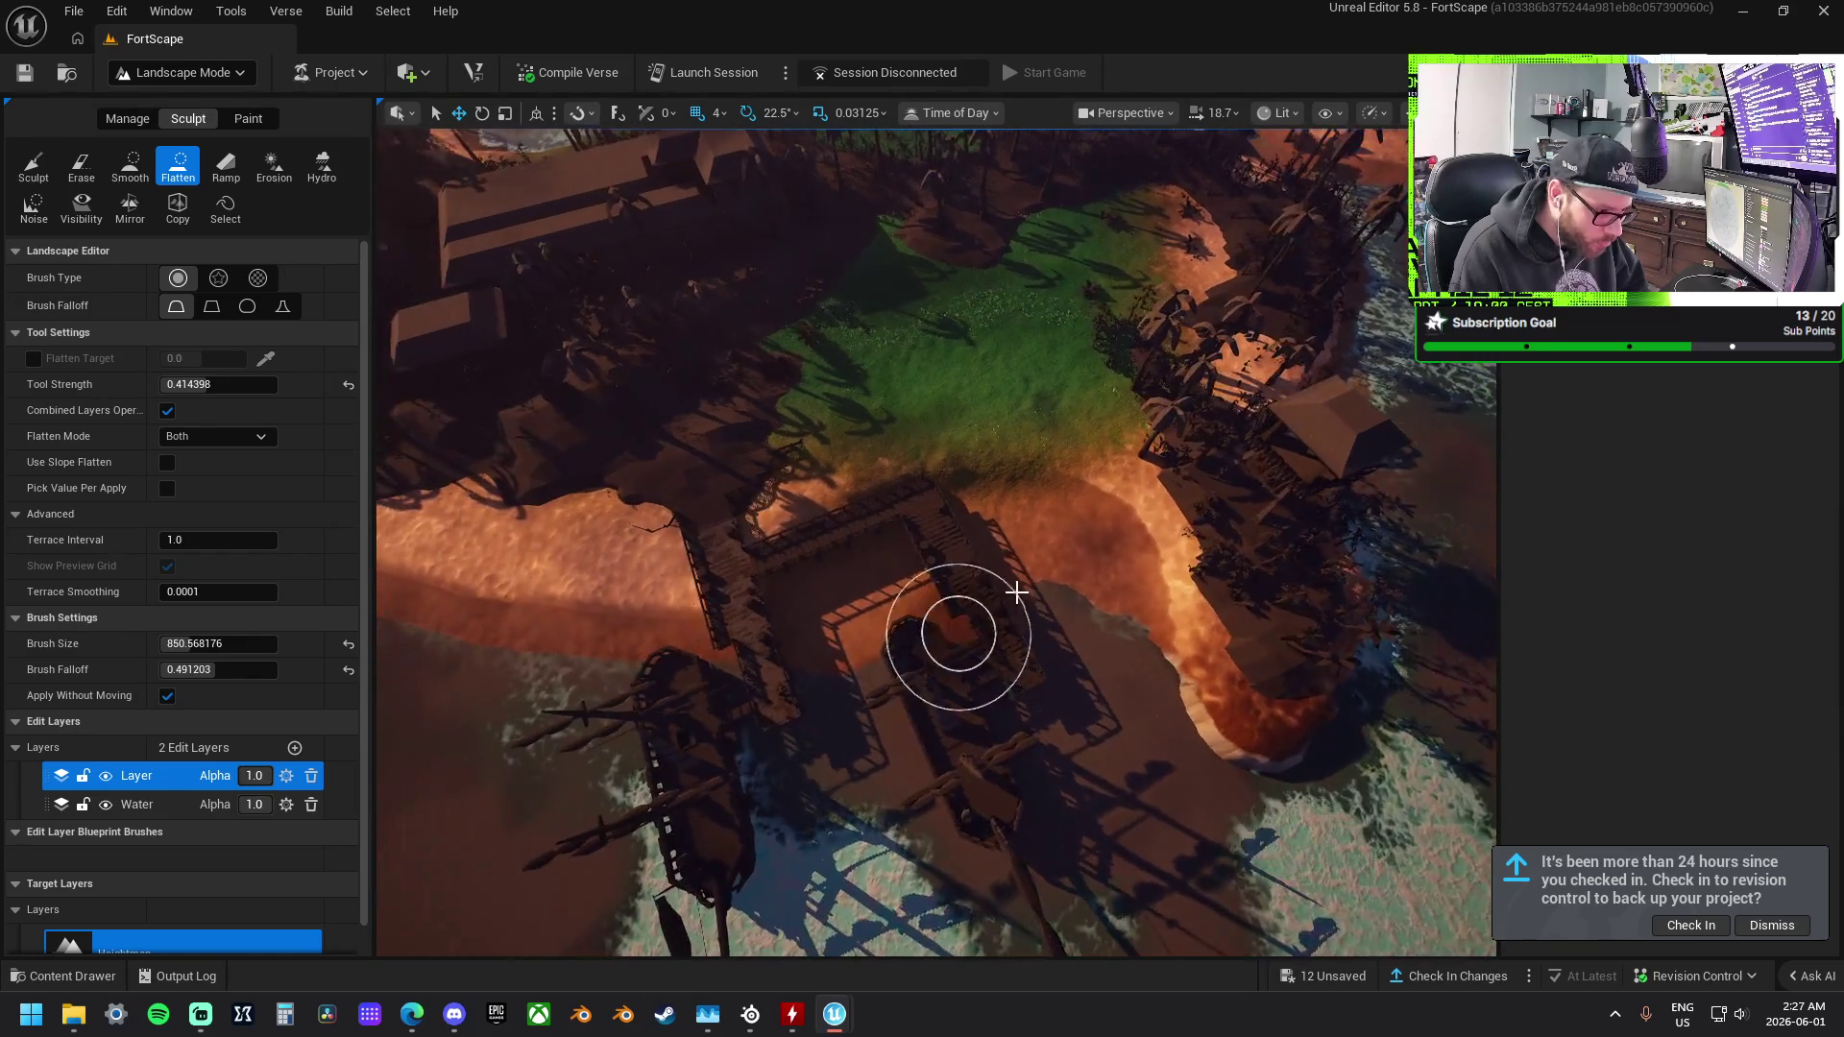
{"action": "left_click_drag", "start_coordinate": [1185, 769], "coordinate": [851, 637]}
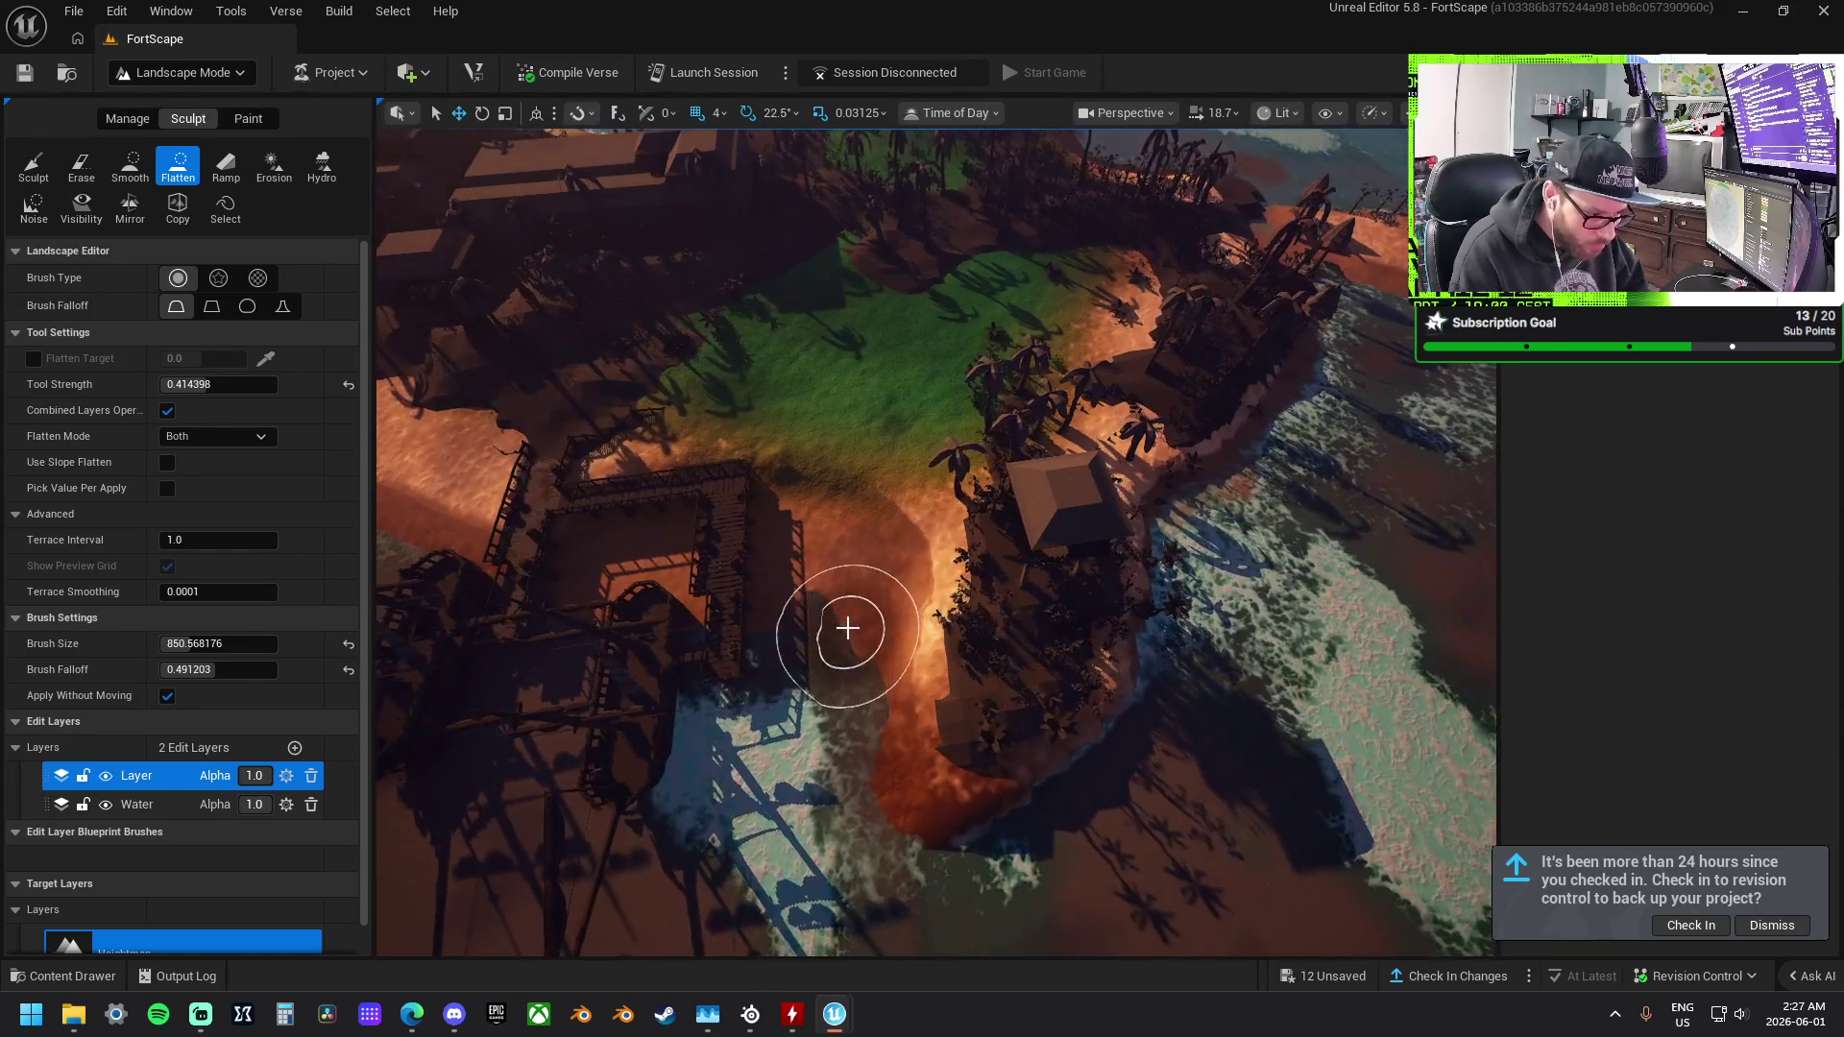
{"action": "mouse_move", "coordinate": [995, 850]}
{"action": "left_mouse_down"}
{"action": "mouse_move", "coordinate": [1140, 692]}
{"action": "mouse_move", "coordinate": [1189, 547]}
{"action": "mouse_move", "coordinate": [1187, 664]}
{"action": "left_mouse_up"}
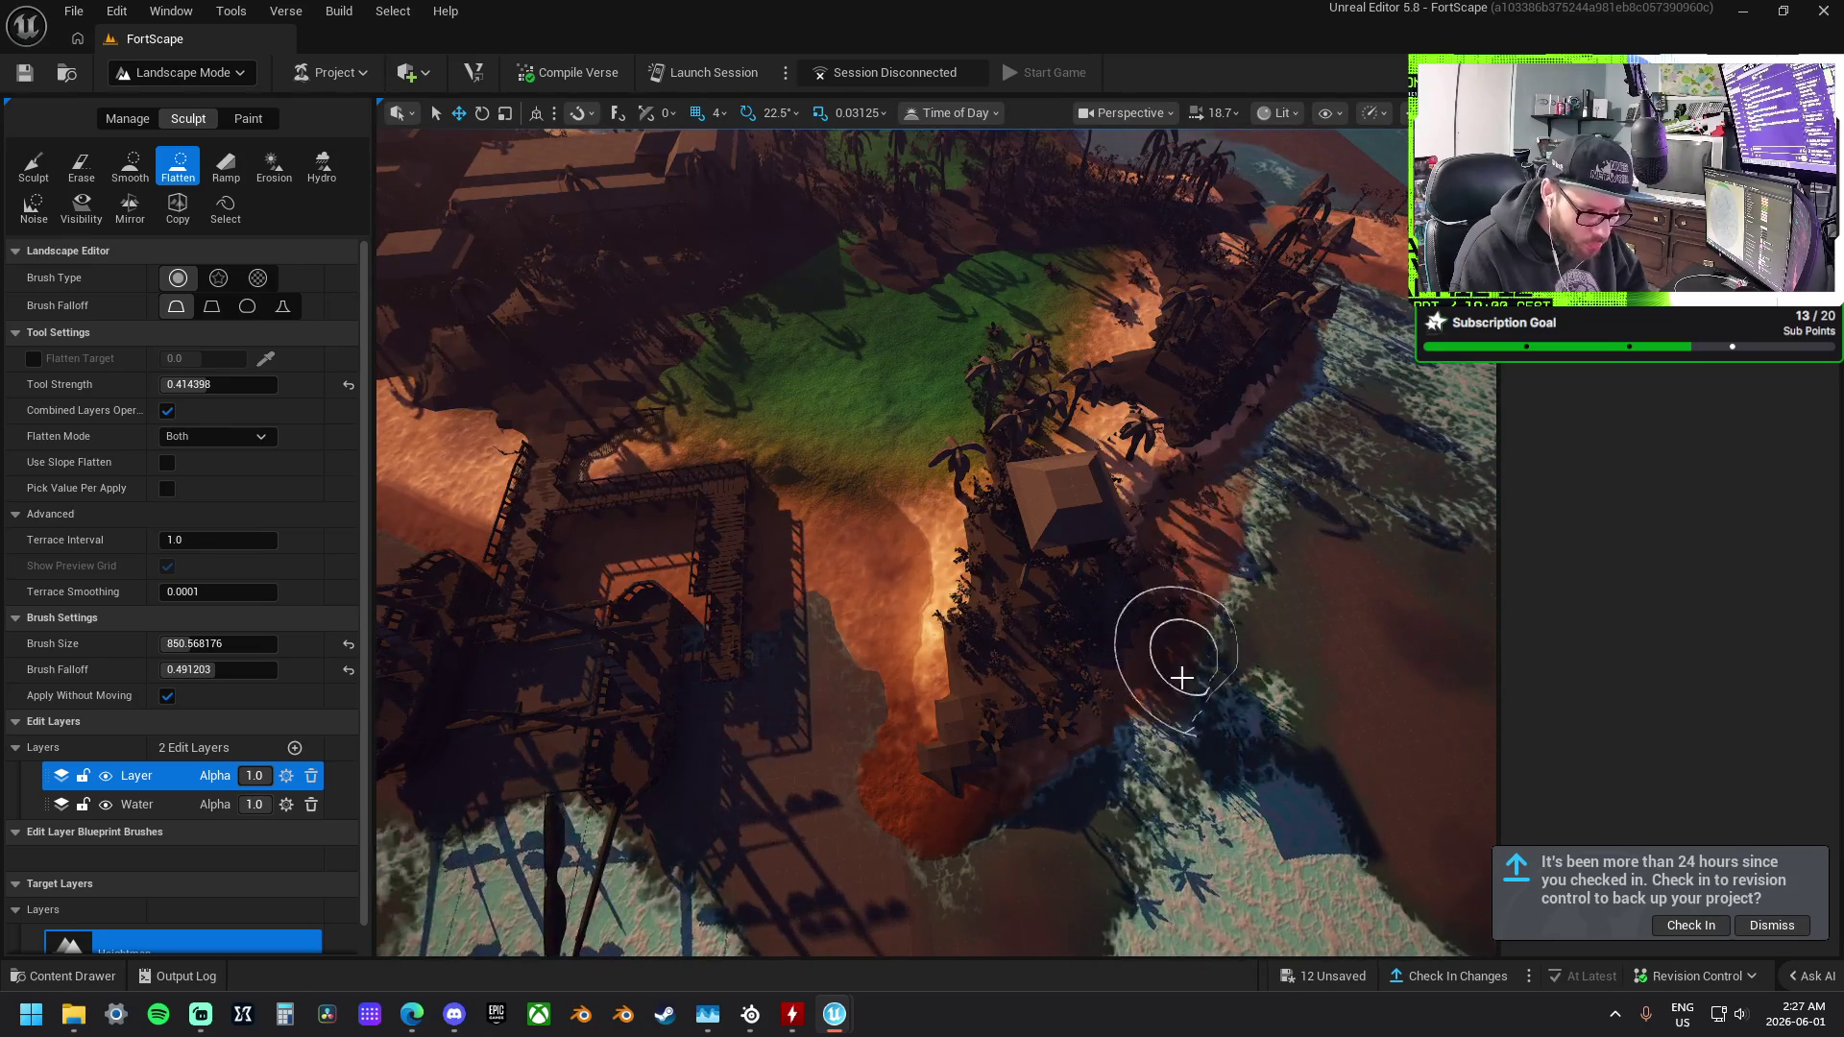
{"action": "mouse_move", "coordinate": [1055, 822]}
{"action": "left_mouse_down"}
{"action": "mouse_move", "coordinate": [889, 827]}
{"action": "mouse_move", "coordinate": [926, 827]}
{"action": "mouse_move", "coordinate": [979, 620]}
{"action": "mouse_move", "coordinate": [1143, 546]}
{"action": "left_mouse_up"}
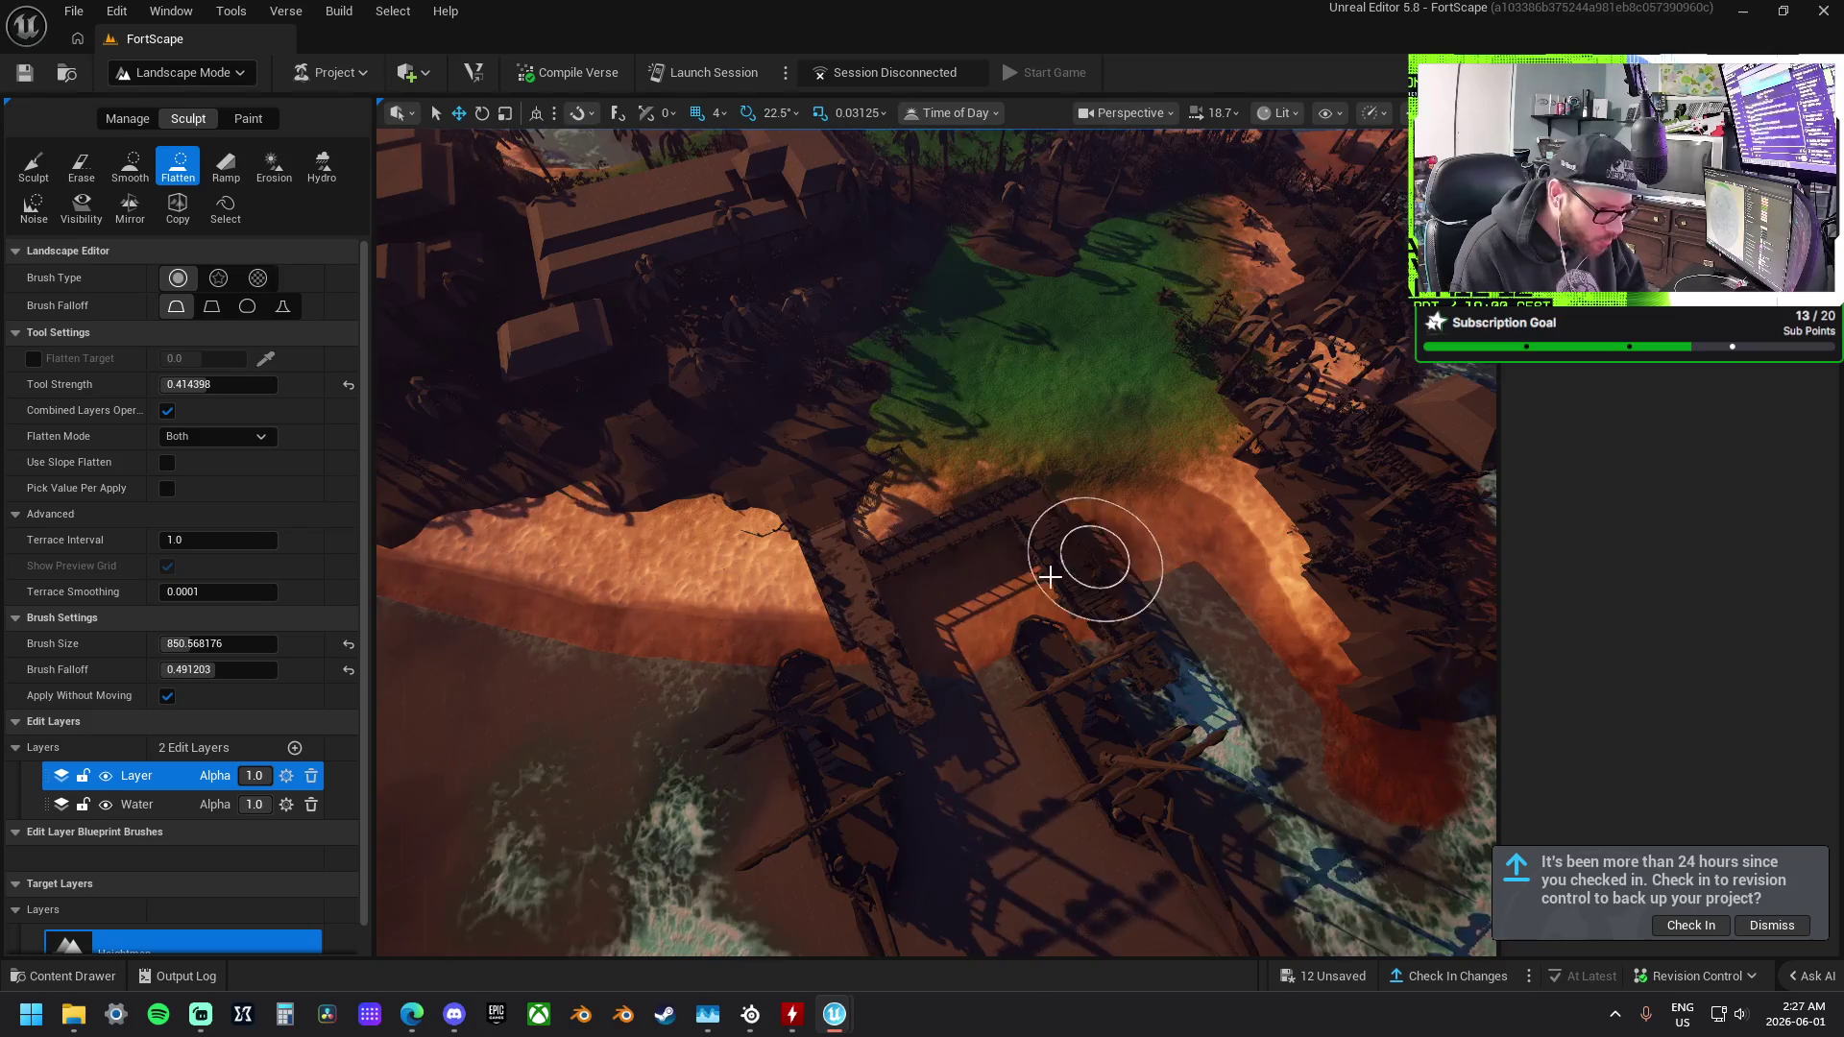
{"action": "mouse_move", "coordinate": [995, 588]}
{"action": "left_mouse_down"}
{"action": "mouse_move", "coordinate": [852, 567]}
{"action": "mouse_move", "coordinate": [1296, 596]}
{"action": "mouse_move", "coordinate": [1144, 650]}
{"action": "mouse_move", "coordinate": [922, 638]}
{"action": "mouse_move", "coordinate": [691, 661]}
{"action": "mouse_move", "coordinate": [740, 650]}
{"action": "mouse_move", "coordinate": [692, 701]}
{"action": "mouse_move", "coordinate": [1295, 666]}
{"action": "mouse_move", "coordinate": [547, 659]}
{"action": "left_mouse_up"}
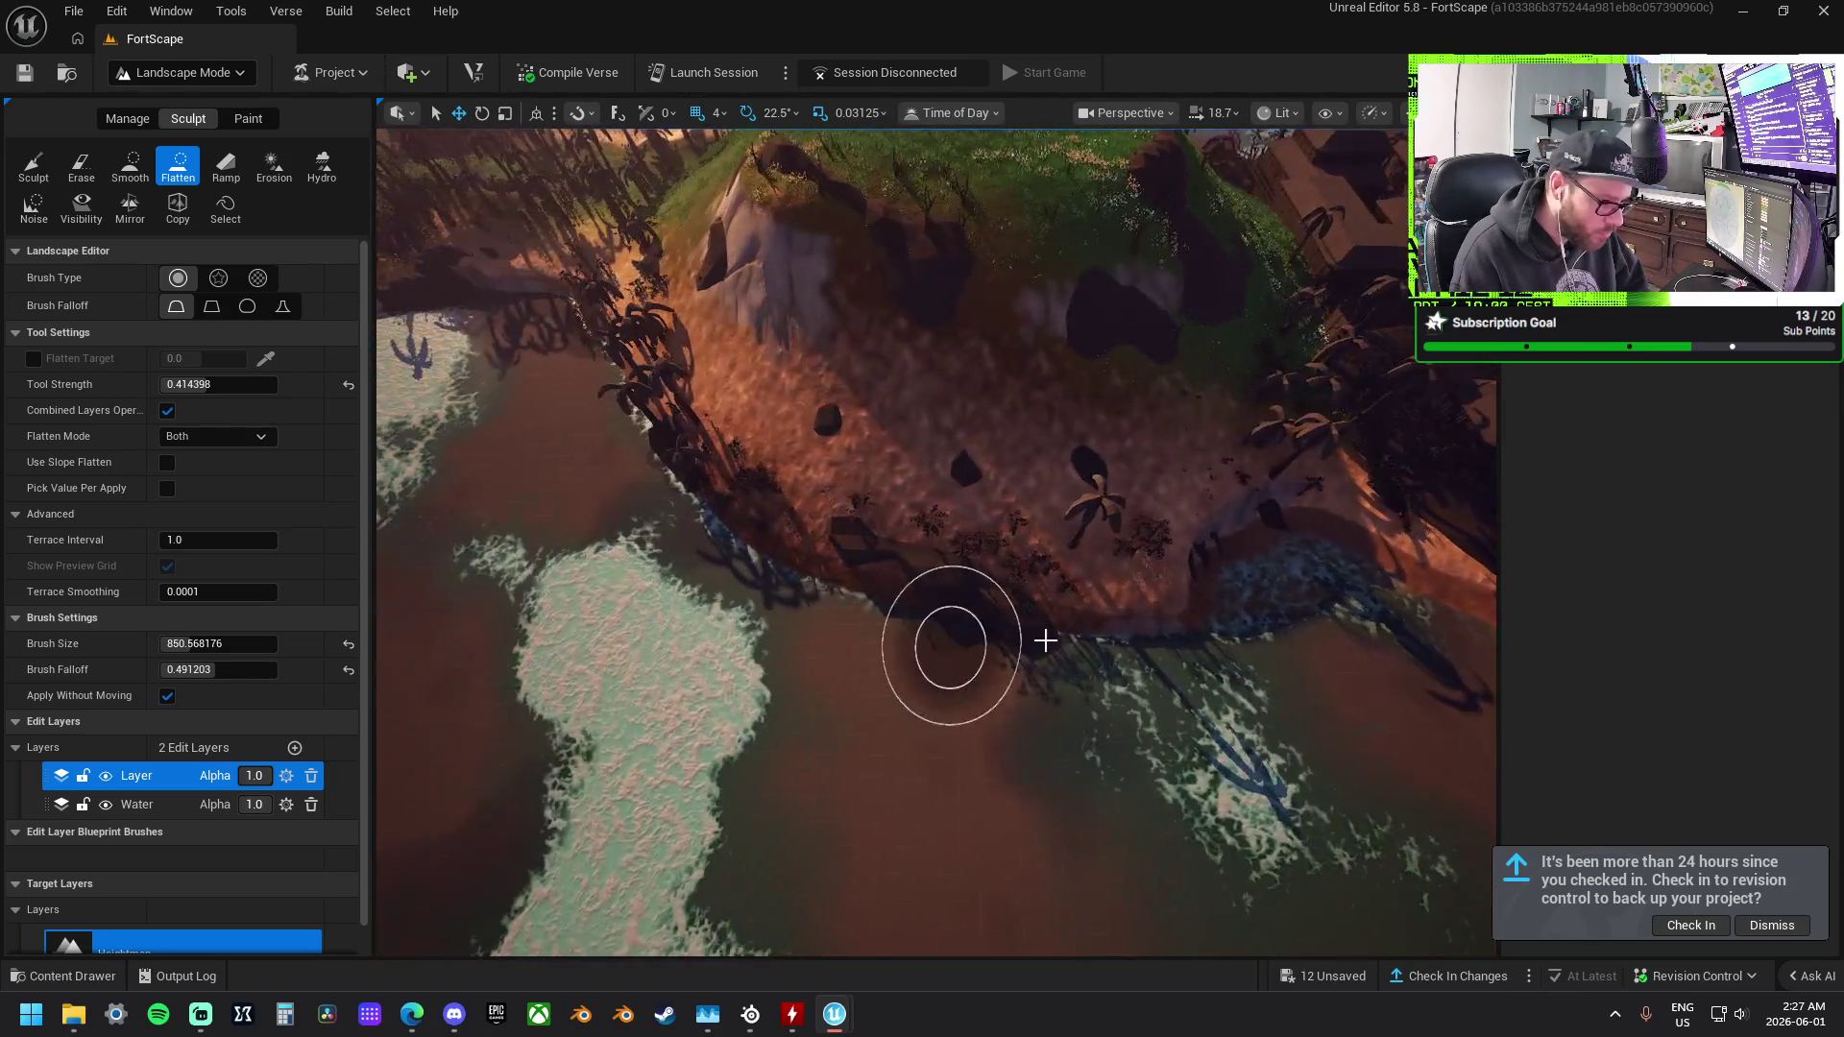
{"action": "left_click_drag", "start_coordinate": [947, 638], "coordinate": [1223, 597]}
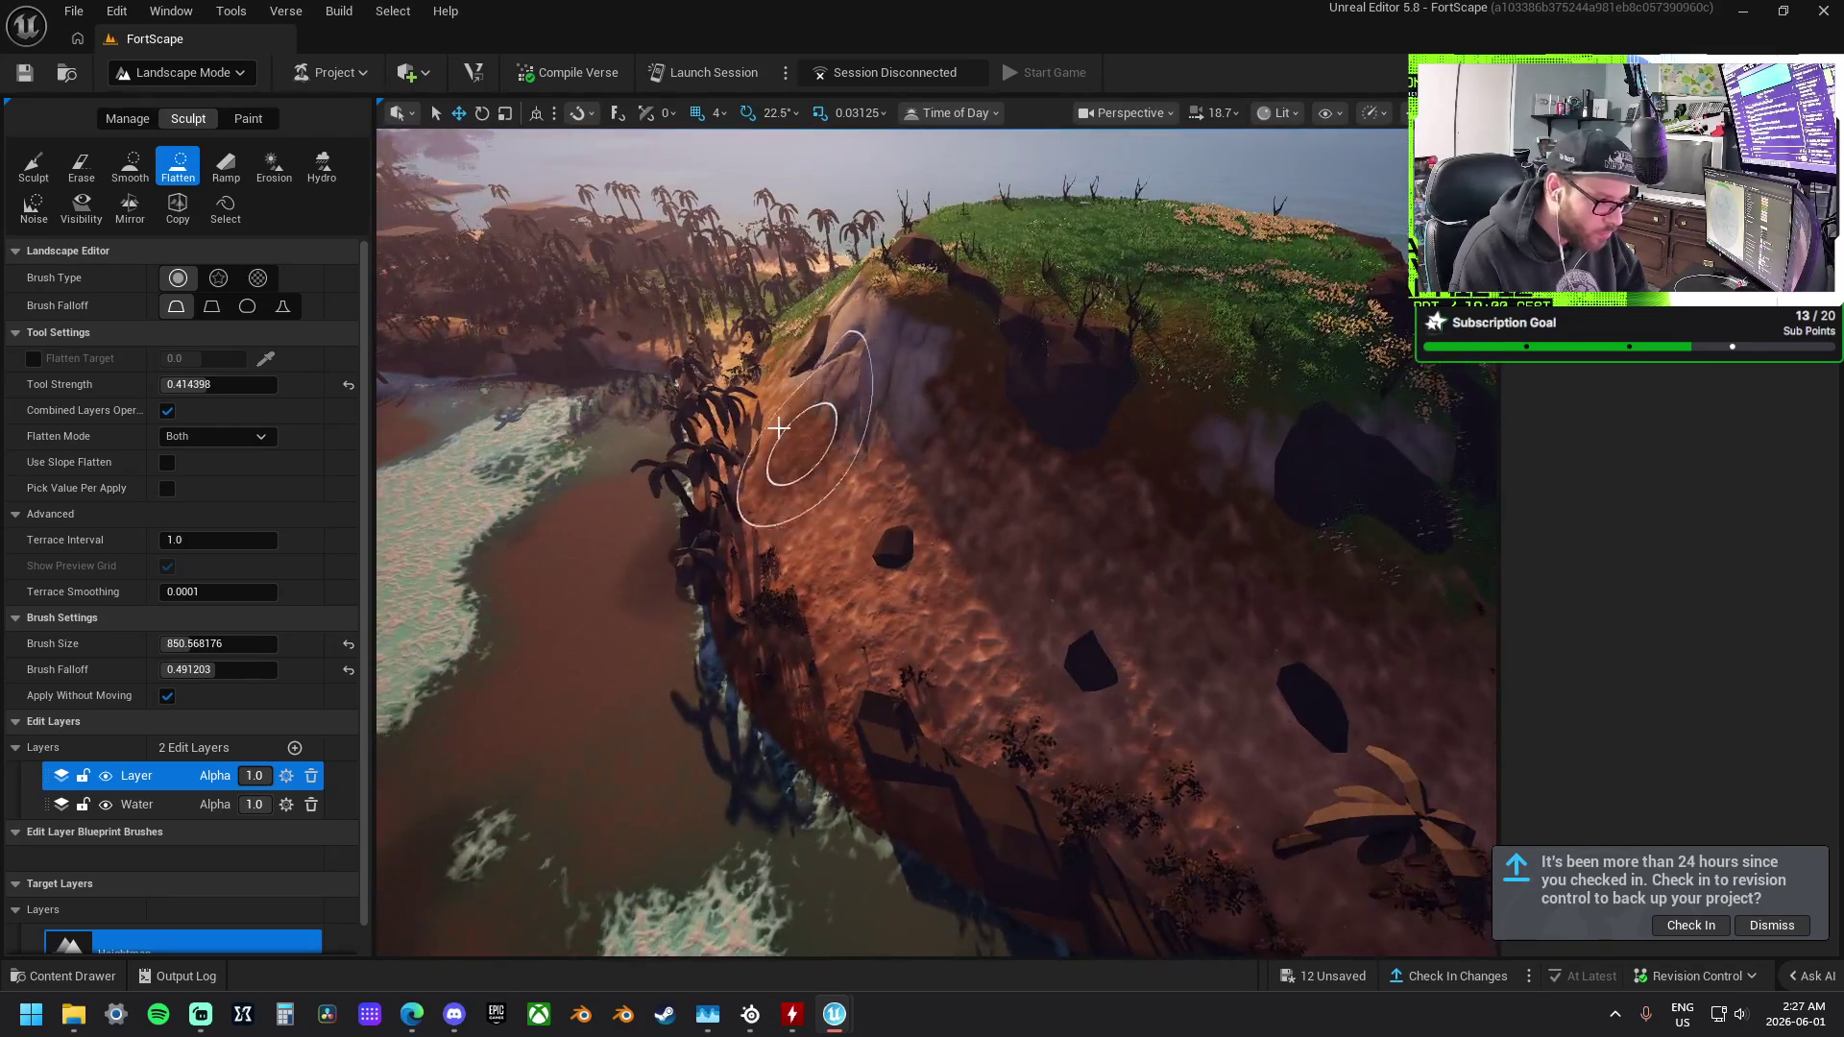
Flatten a ledge along the hill slope and level the foamy shore into sand.
{"action": "mouse_move", "coordinate": [1178, 740]}
{"action": "left_mouse_down"}
{"action": "mouse_move", "coordinate": [1005, 720]}
{"action": "mouse_move", "coordinate": [832, 600]}
{"action": "mouse_move", "coordinate": [738, 430]}
{"action": "left_mouse_up"}
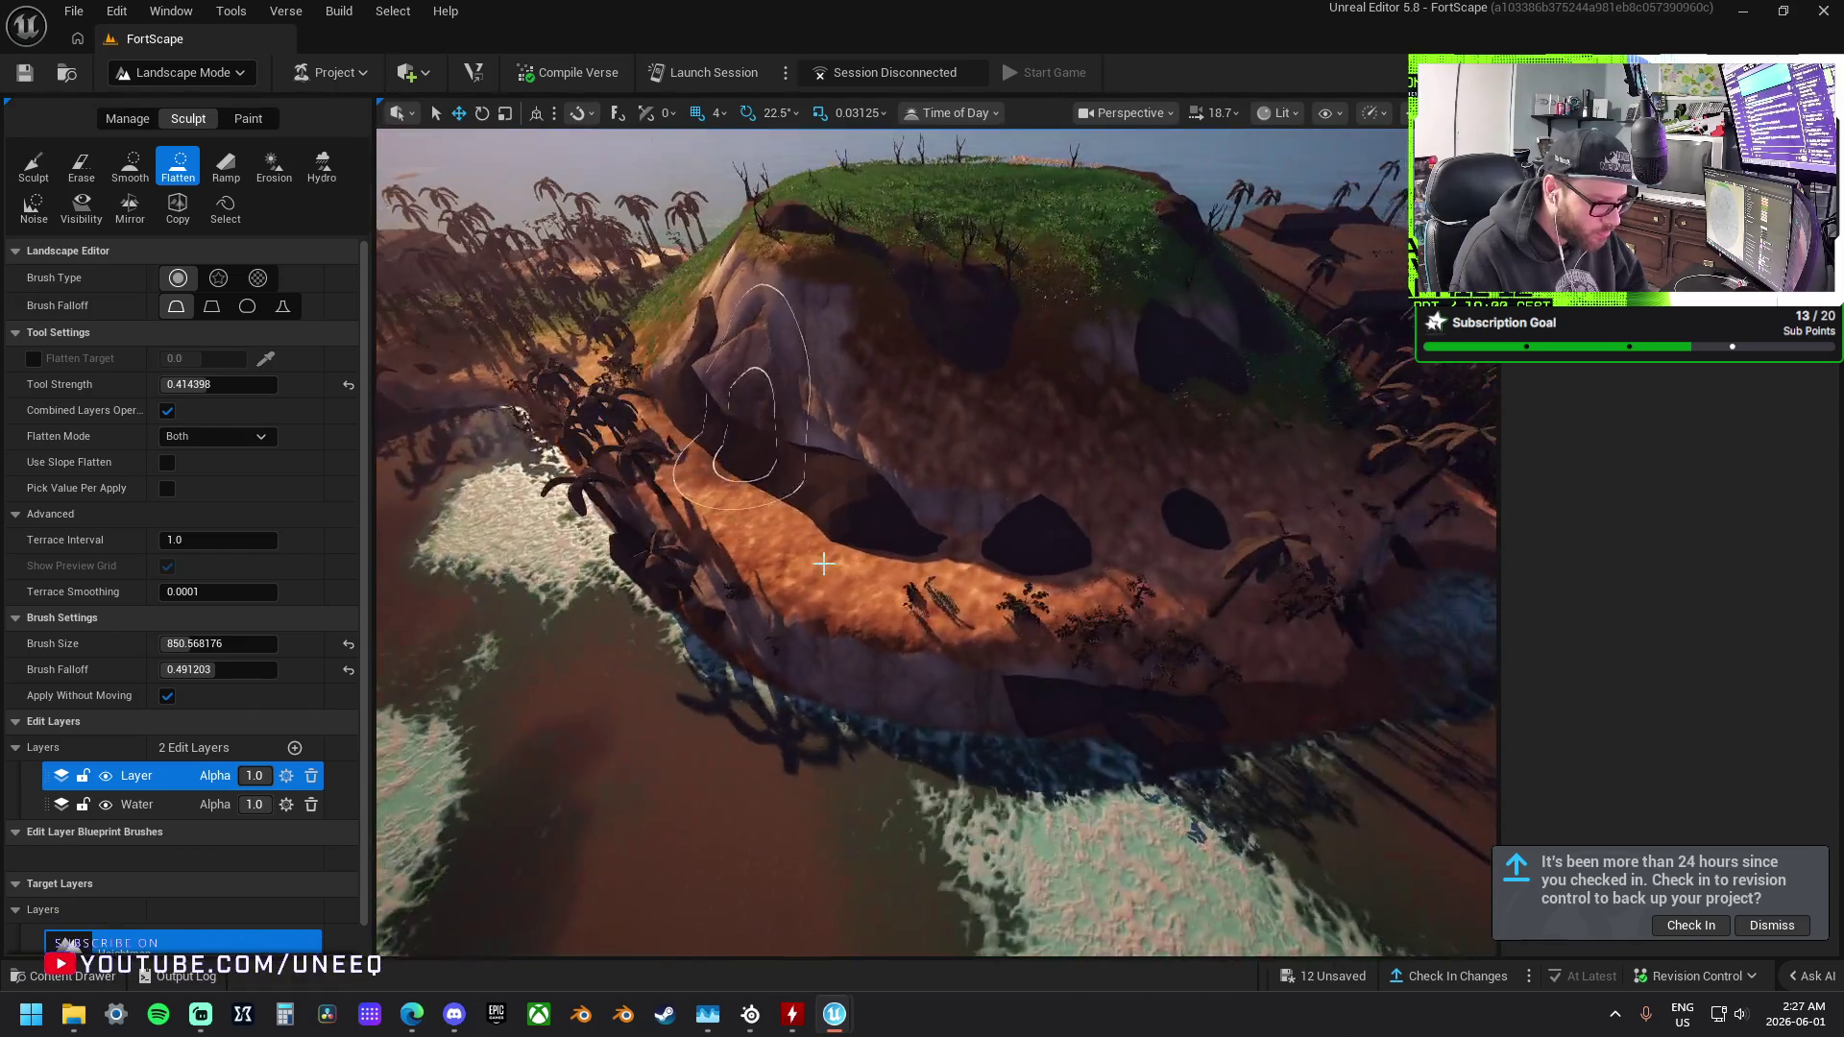
{"action": "mouse_move", "coordinate": [982, 684]}
{"action": "left_mouse_down"}
{"action": "mouse_move", "coordinate": [772, 601]}
{"action": "mouse_move", "coordinate": [672, 529]}
{"action": "mouse_move", "coordinate": [549, 385]}
{"action": "left_mouse_up"}
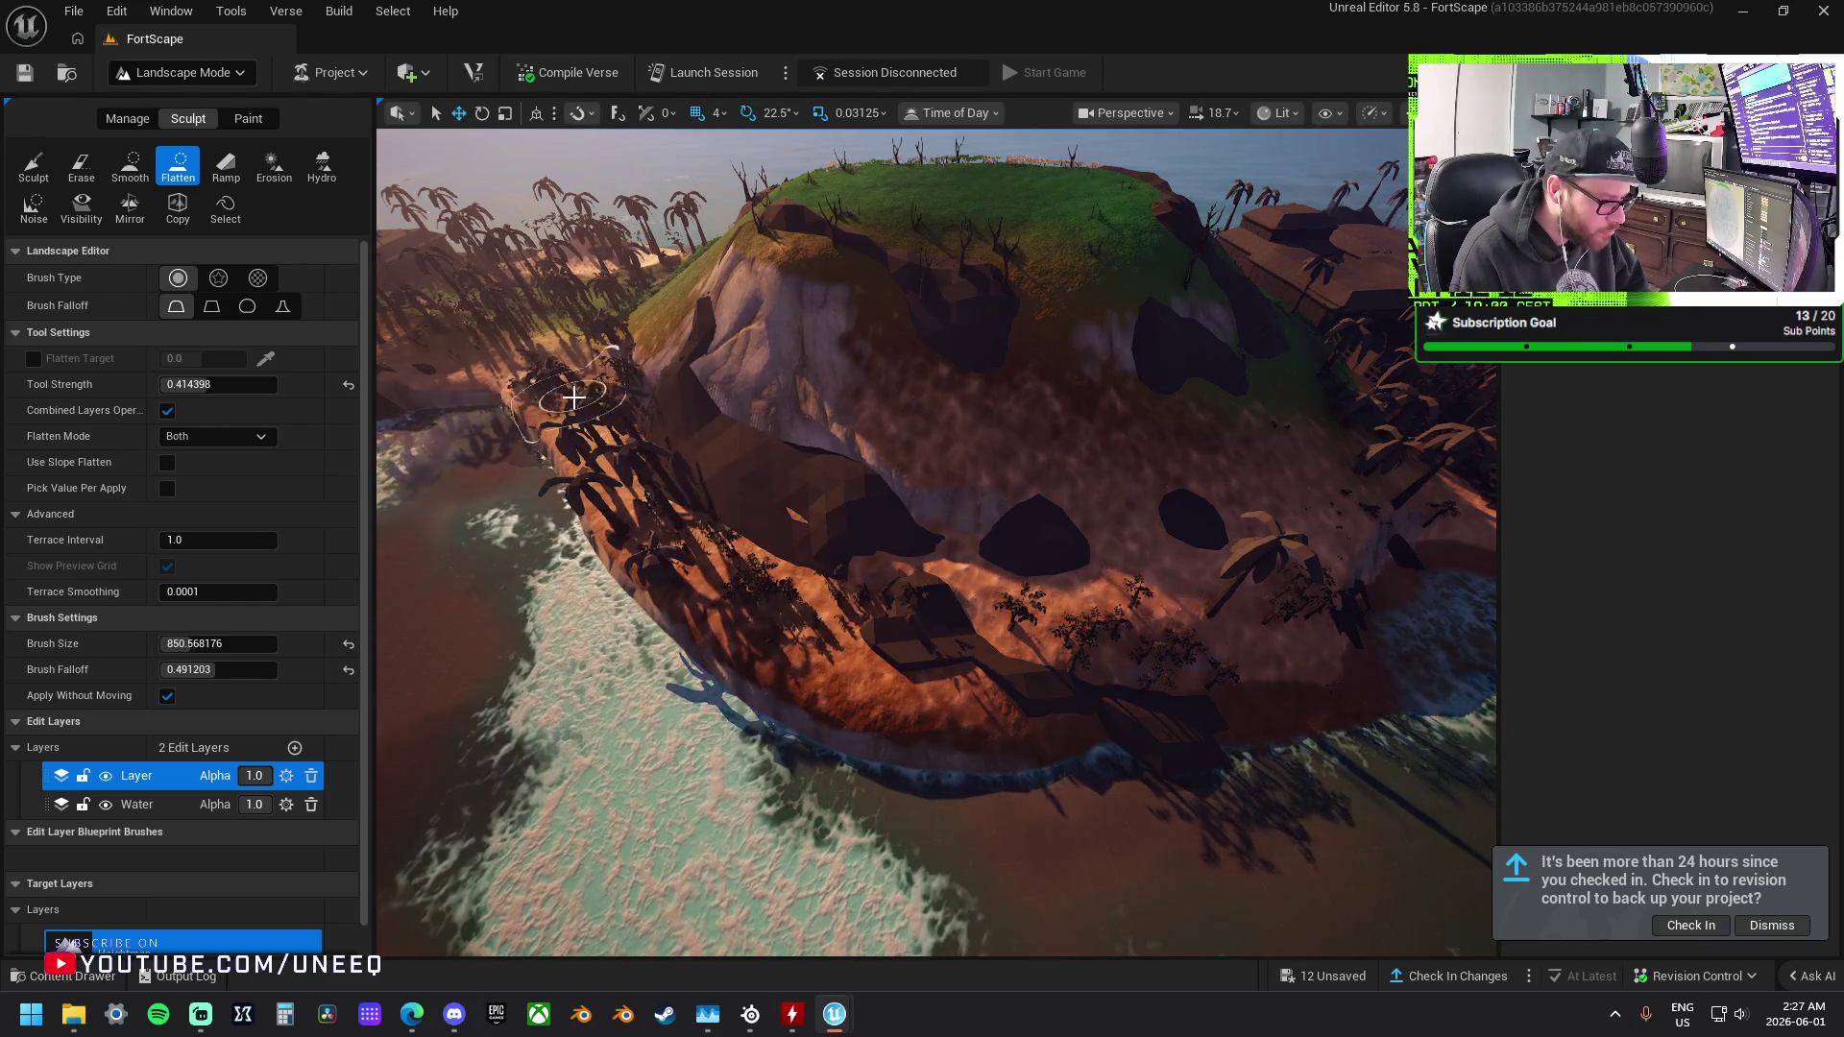
{"action": "scroll", "coordinate": [1255, 638], "scroll_direction": "up", "scroll_amount": 3}
{"action": "scroll", "coordinate": [1275, 644], "scroll_direction": "up", "scroll_amount": 3}
Cut flat dark cliff shelves into the green hill slope.
{"action": "mouse_move", "coordinate": [918, 620]}
{"action": "left_mouse_down"}
{"action": "mouse_move", "coordinate": [925, 547]}
{"action": "mouse_move", "coordinate": [1063, 396]}
{"action": "mouse_move", "coordinate": [858, 586]}
{"action": "left_mouse_up"}
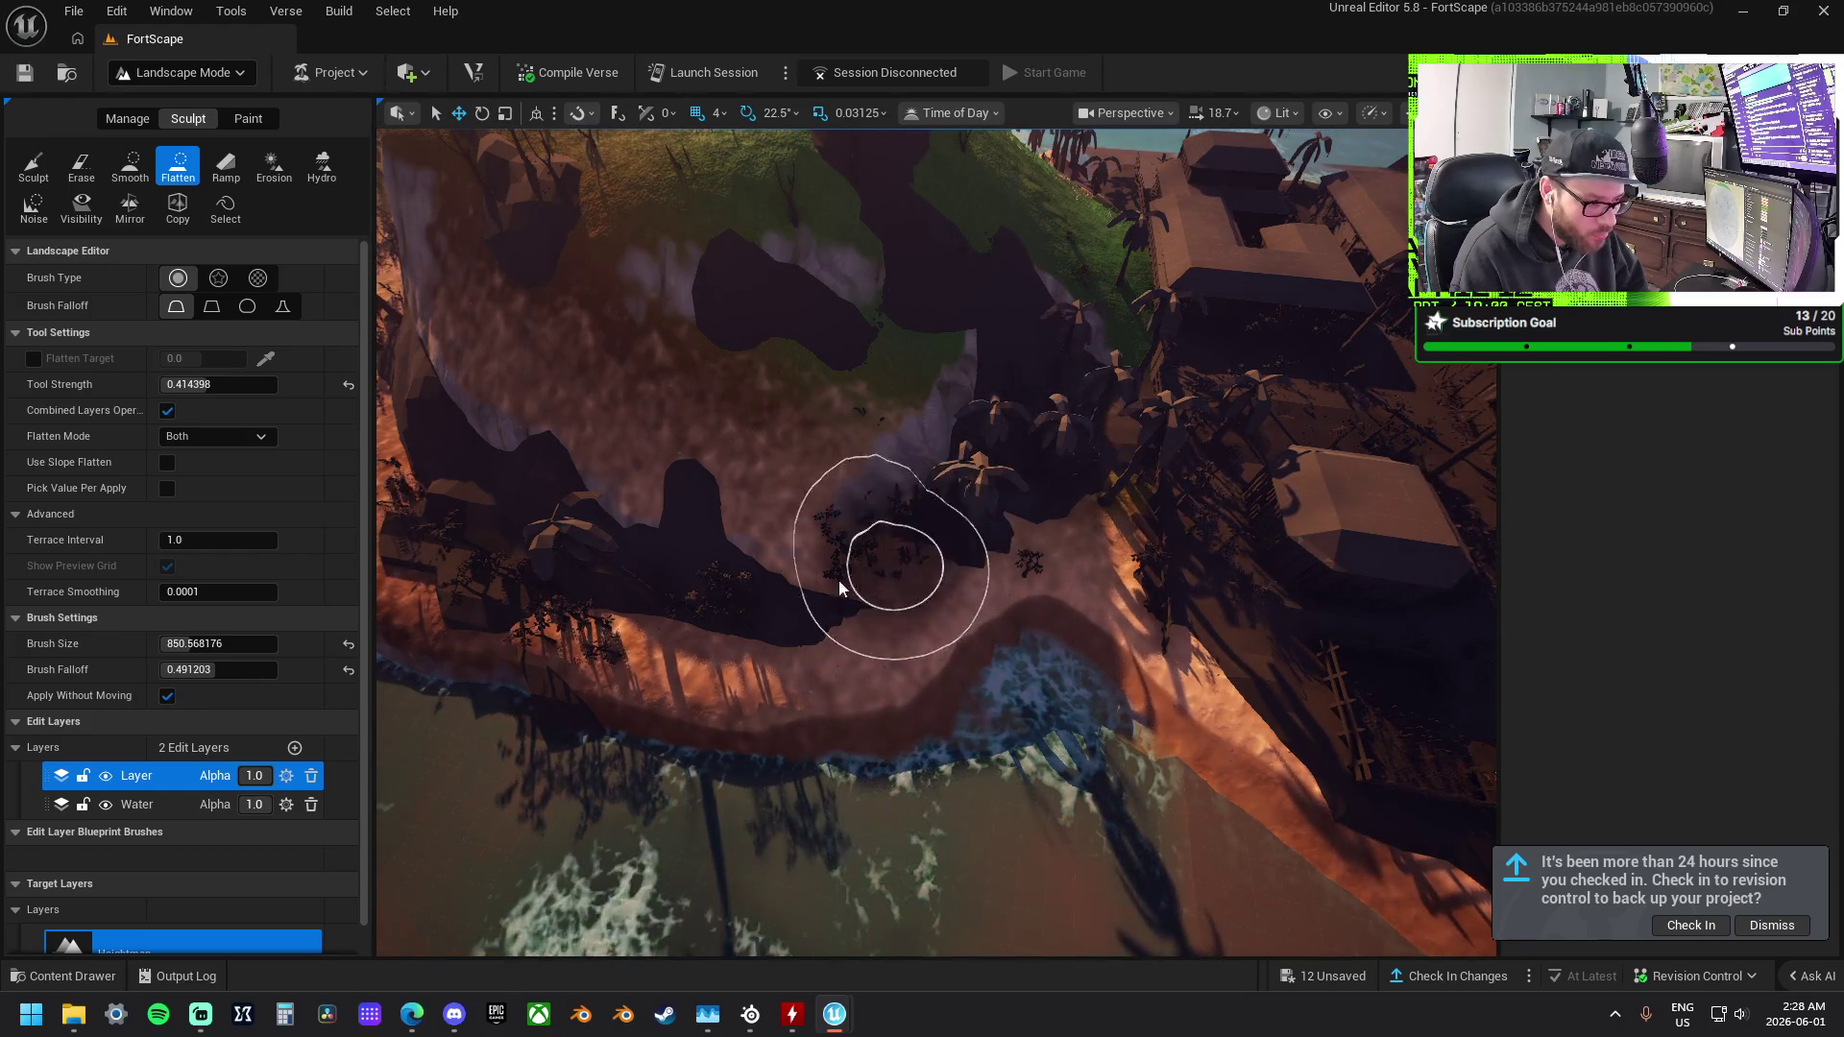
{"action": "scroll", "coordinate": [897, 588], "scroll_direction": "up", "scroll_amount": 3}
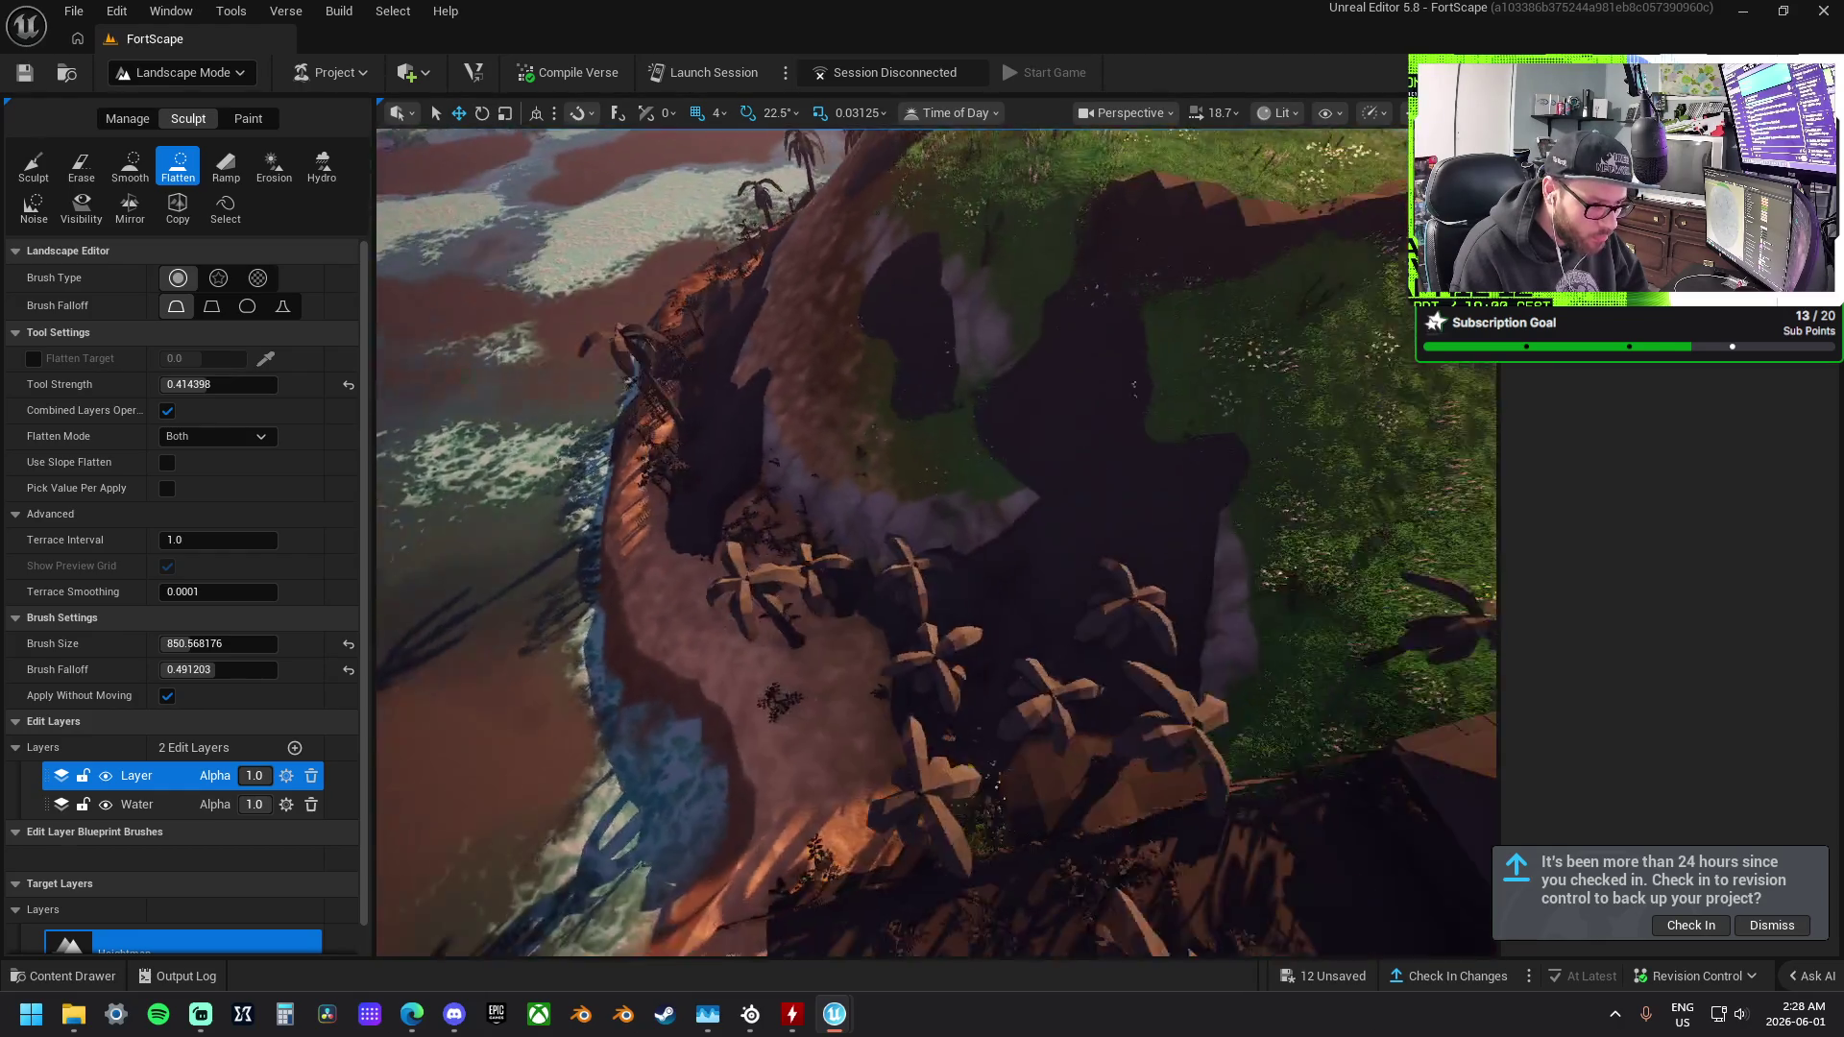
{"action": "scroll", "coordinate": [843, 574], "scroll_direction": "up", "scroll_amount": 3}
{"action": "mouse_move", "coordinate": [843, 575]}
{"action": "left_mouse_down"}
{"action": "mouse_move", "coordinate": [1020, 590]}
{"action": "mouse_move", "coordinate": [1239, 530]}
{"action": "mouse_move", "coordinate": [1078, 610]}
{"action": "left_mouse_up"}
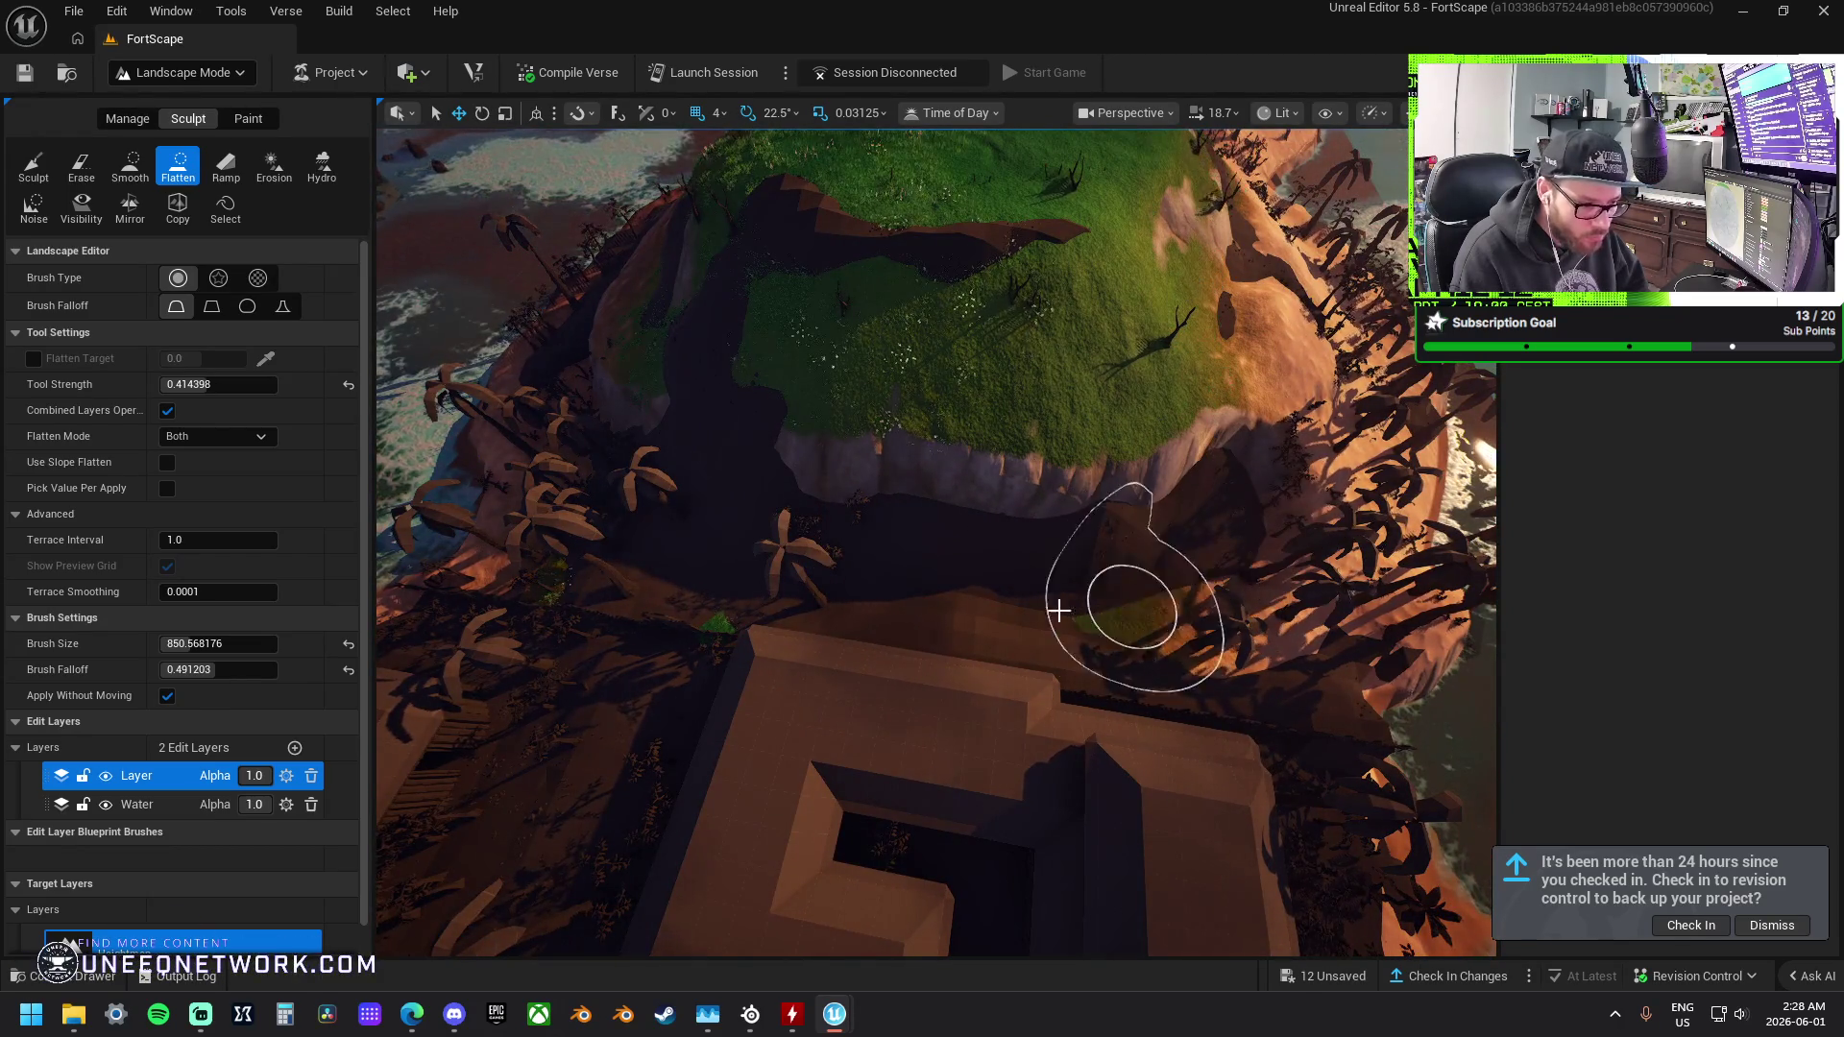
{"action": "scroll", "coordinate": [762, 576], "scroll_direction": "up", "scroll_amount": 3}
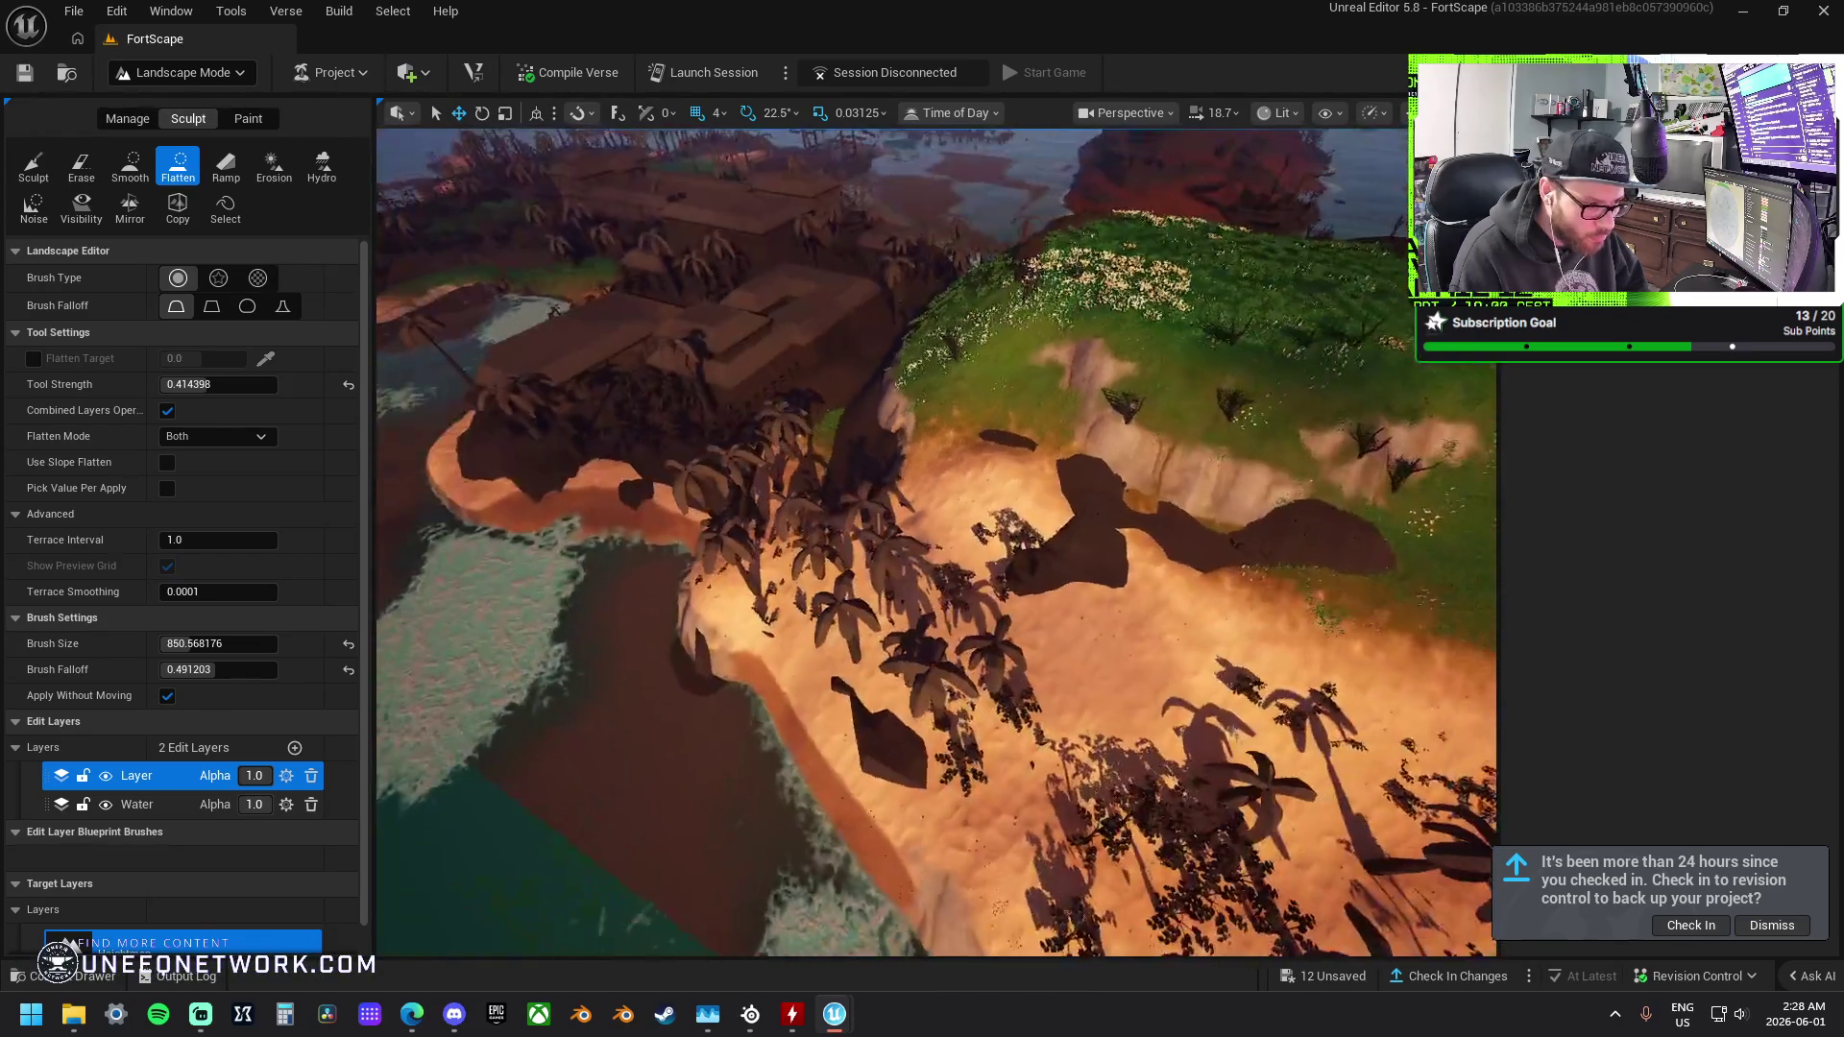
{"action": "scroll", "coordinate": [702, 680], "scroll_direction": "down", "scroll_amount": 3}
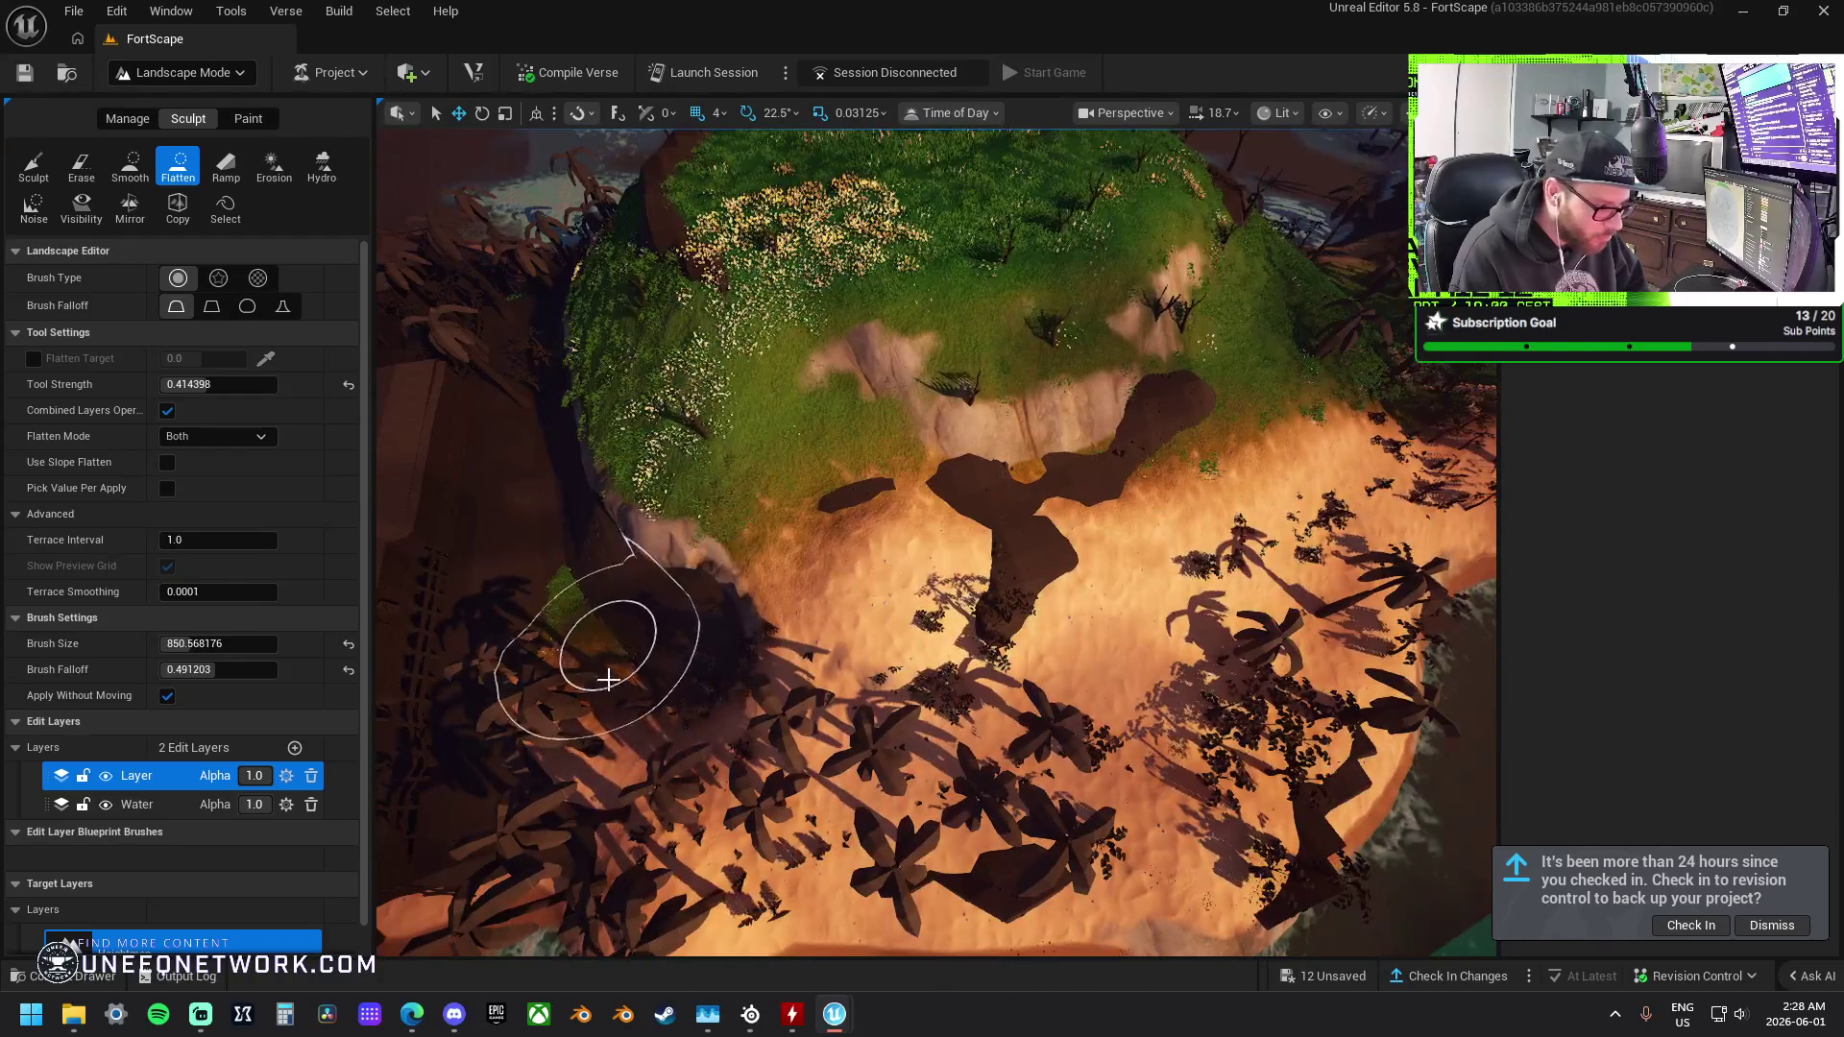
{"action": "scroll", "coordinate": [765, 779], "scroll_direction": "up", "scroll_amount": 5}
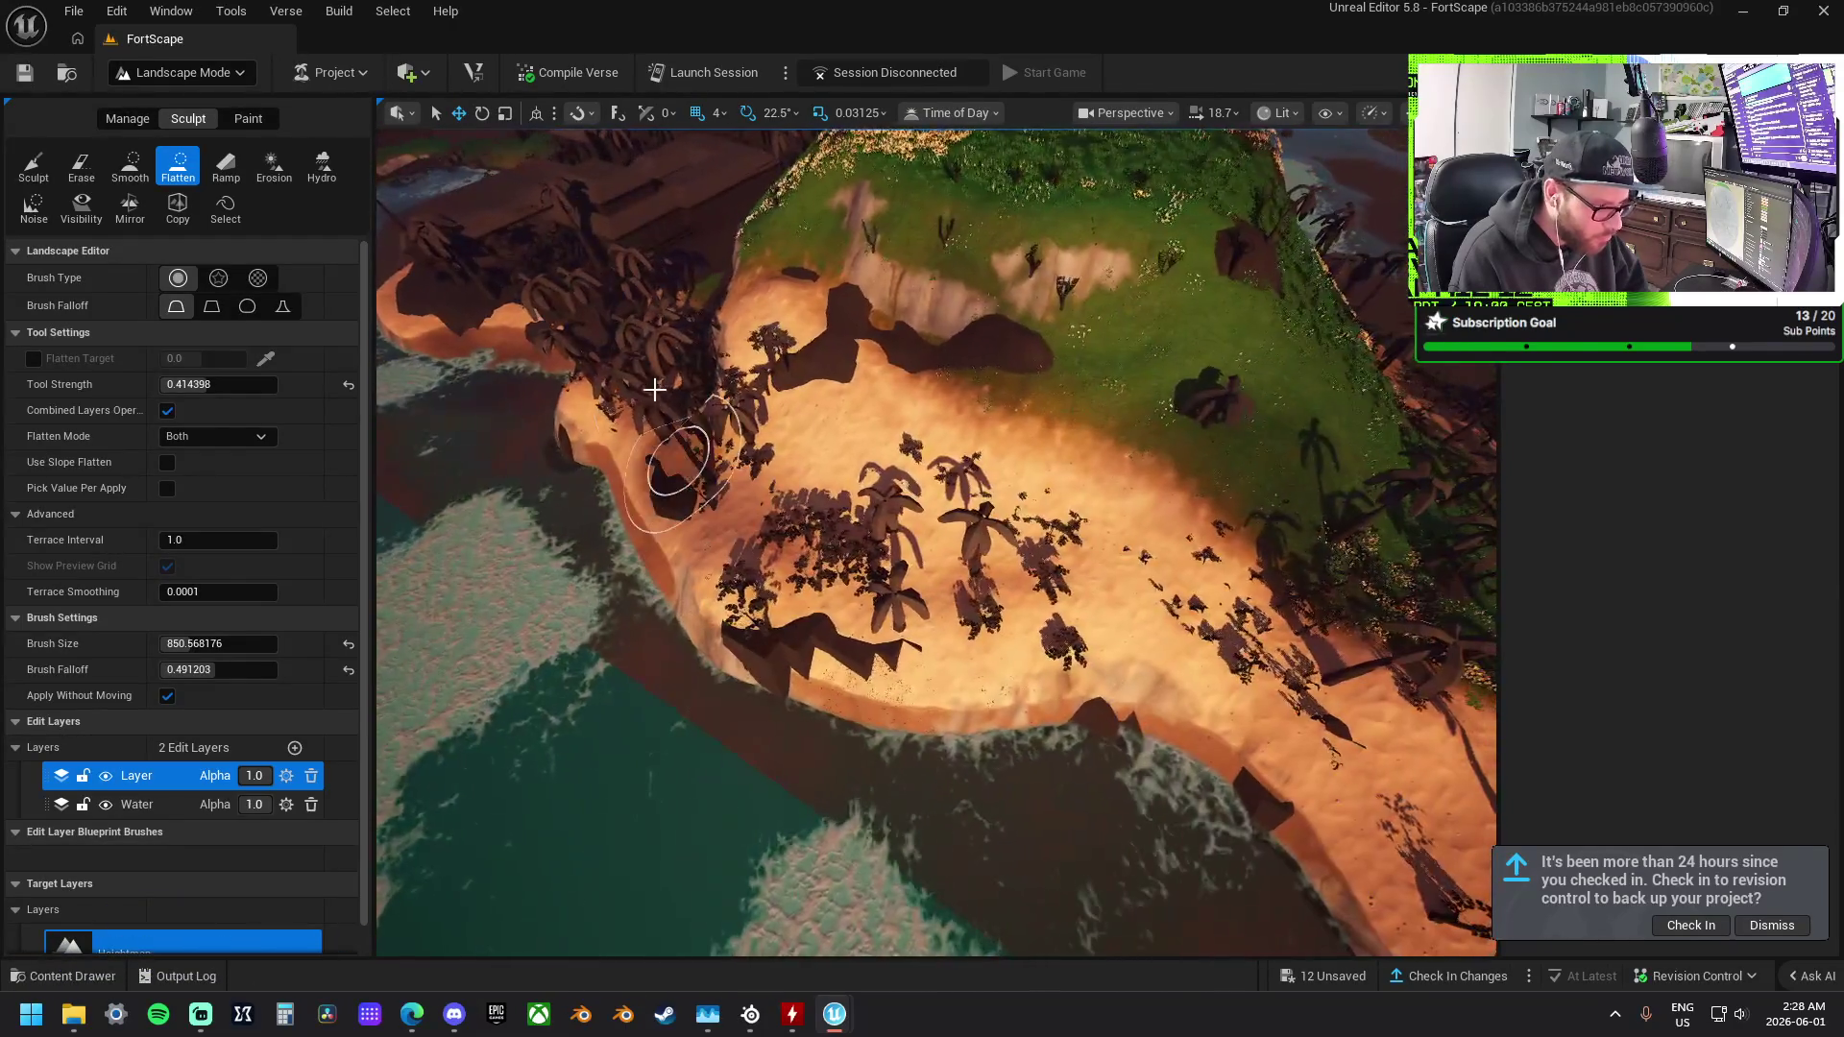
{"action": "scroll", "coordinate": [673, 354], "scroll_direction": "up", "scroll_amount": 1}
Flatten the beach sand along the shoreline into a level edge.
{"action": "mouse_move", "coordinate": [729, 490]}
{"action": "left_mouse_down"}
{"action": "mouse_move", "coordinate": [845, 596]}
{"action": "mouse_move", "coordinate": [1062, 617]}
{"action": "mouse_move", "coordinate": [1346, 740]}
{"action": "left_mouse_up"}
{"action": "scroll", "coordinate": [1346, 741], "scroll_direction": "up", "scroll_amount": 3}
{"action": "scroll", "coordinate": [1201, 638], "scroll_direction": "down", "scroll_amount": 3}
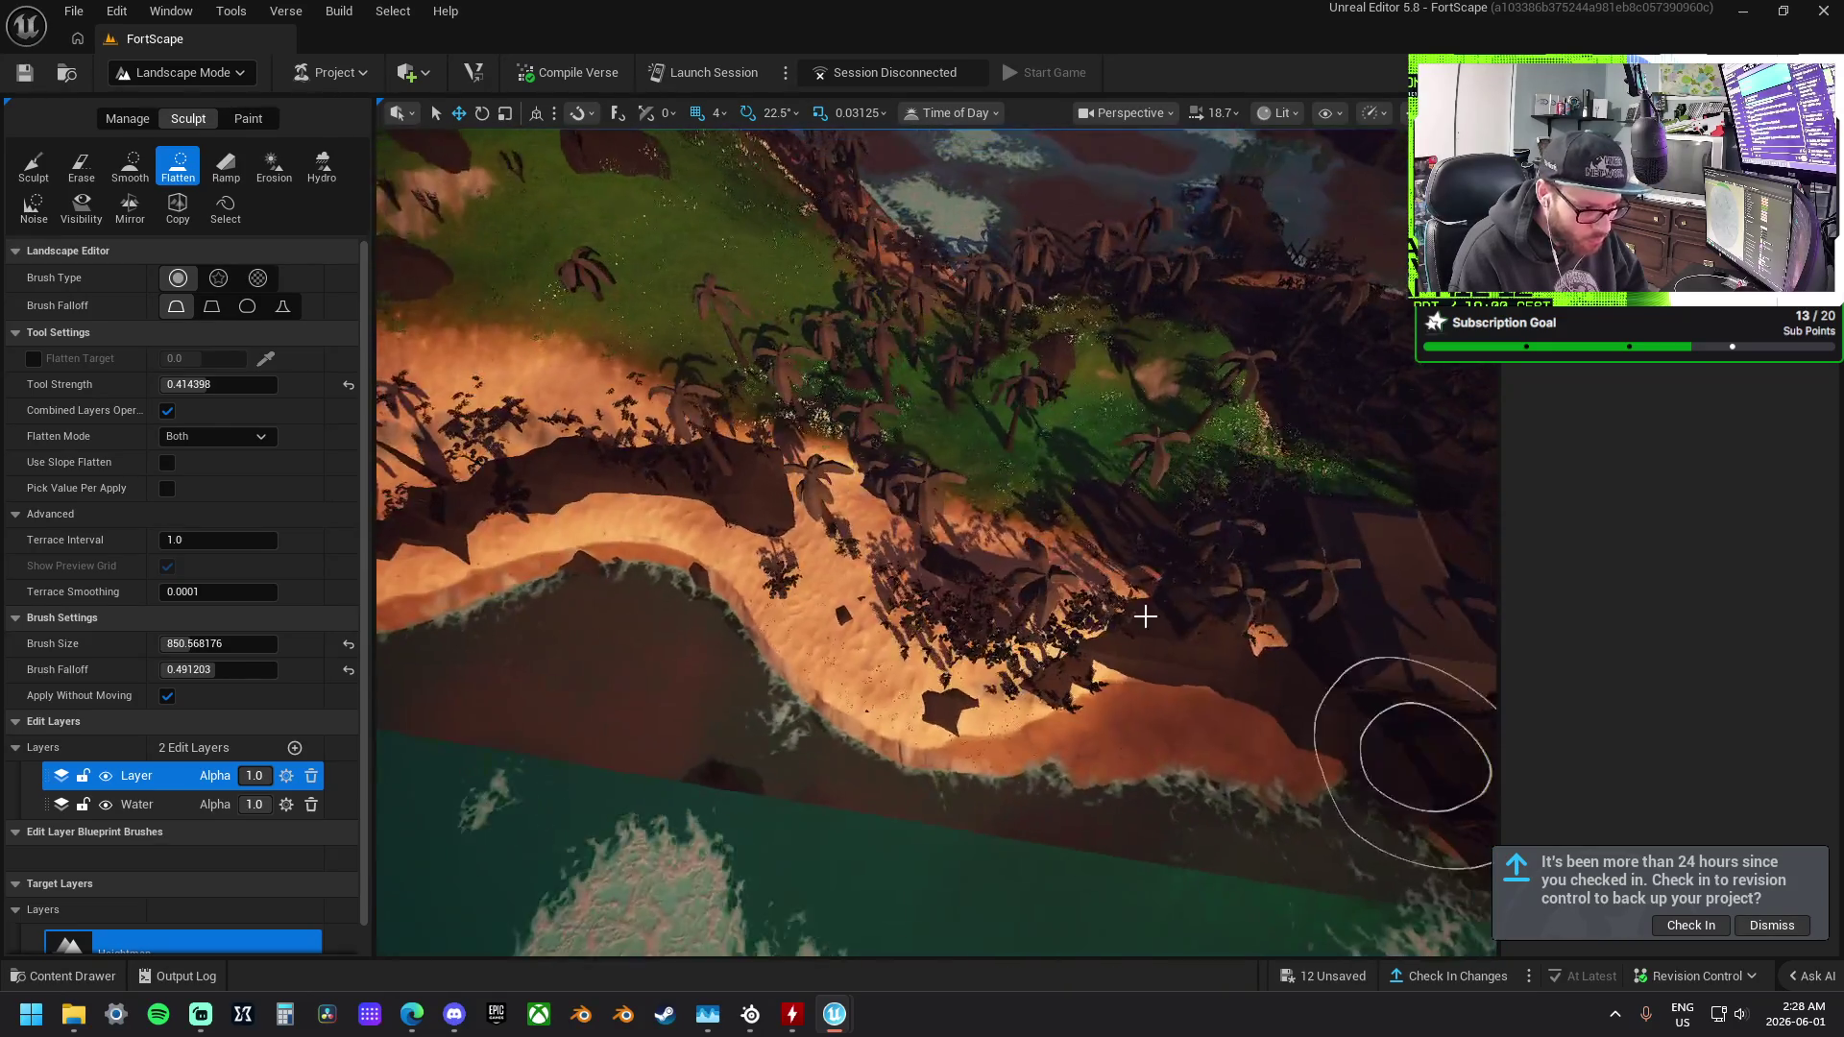
{"action": "scroll", "coordinate": [971, 564], "scroll_direction": "up", "scroll_amount": 3}
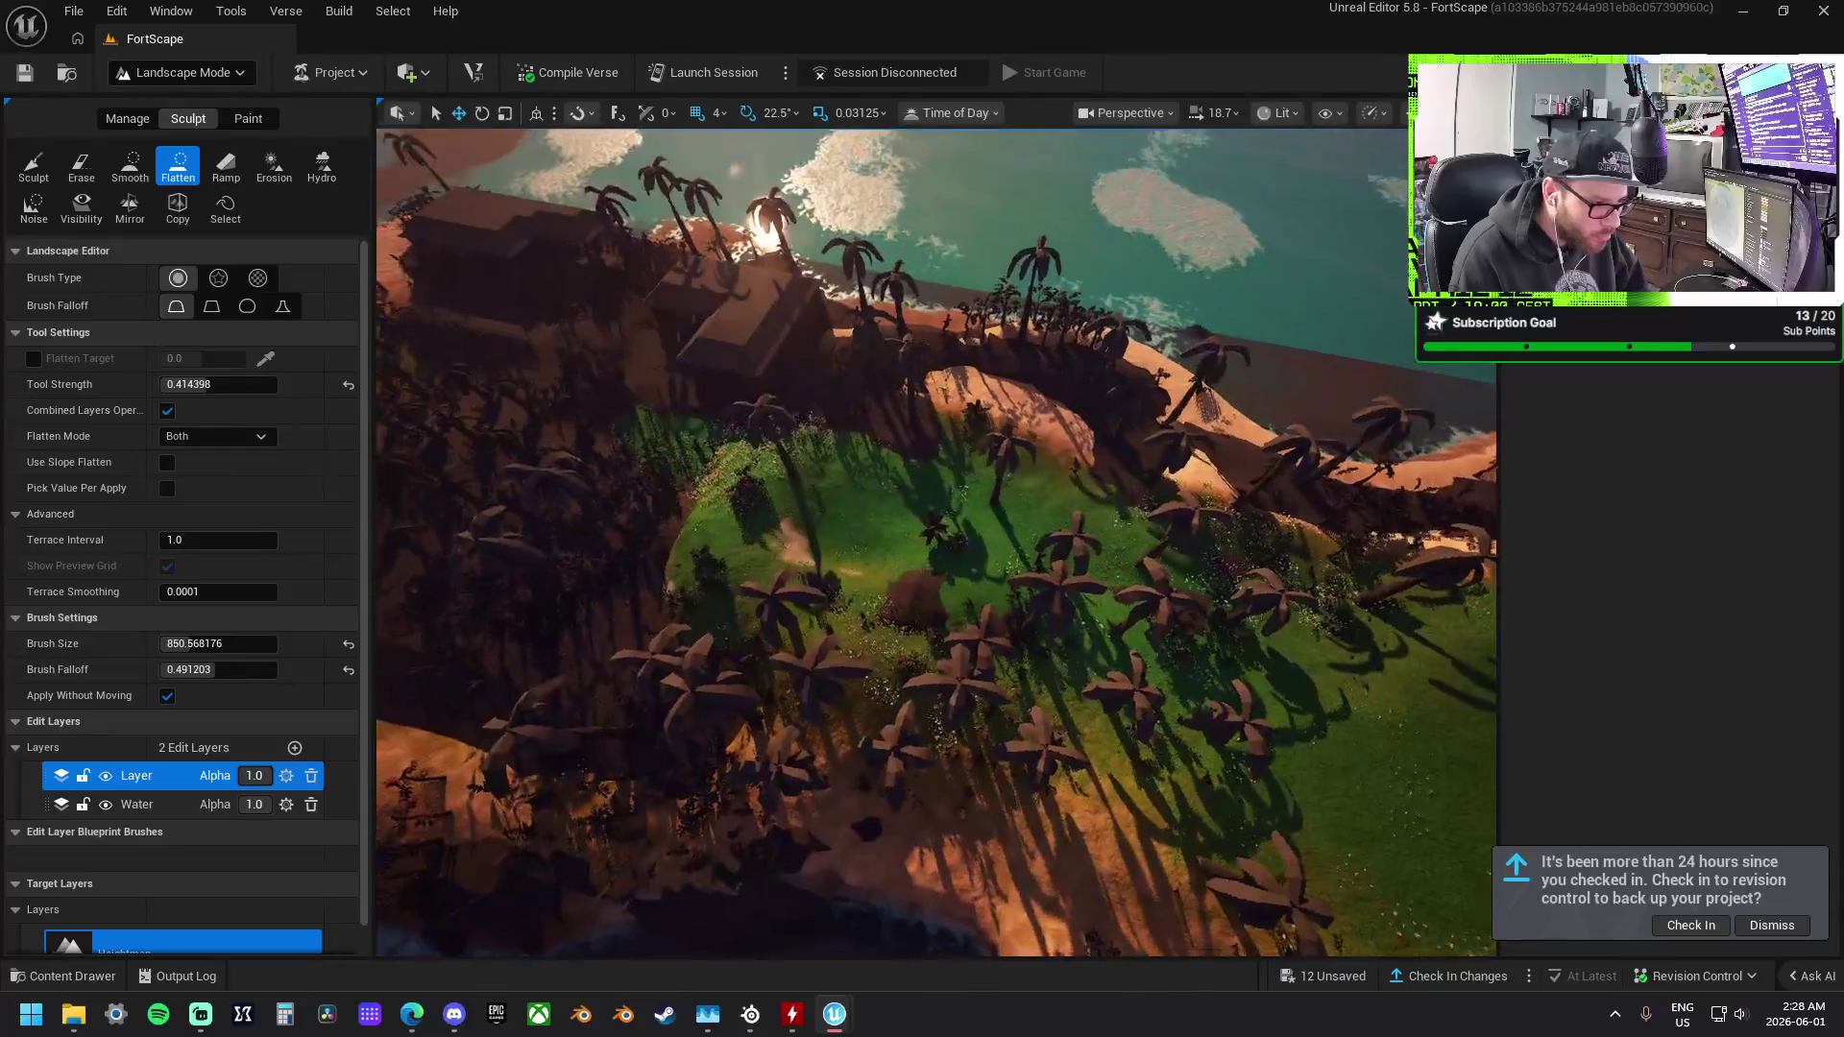
{"action": "left_click", "coordinate": [34, 168]}
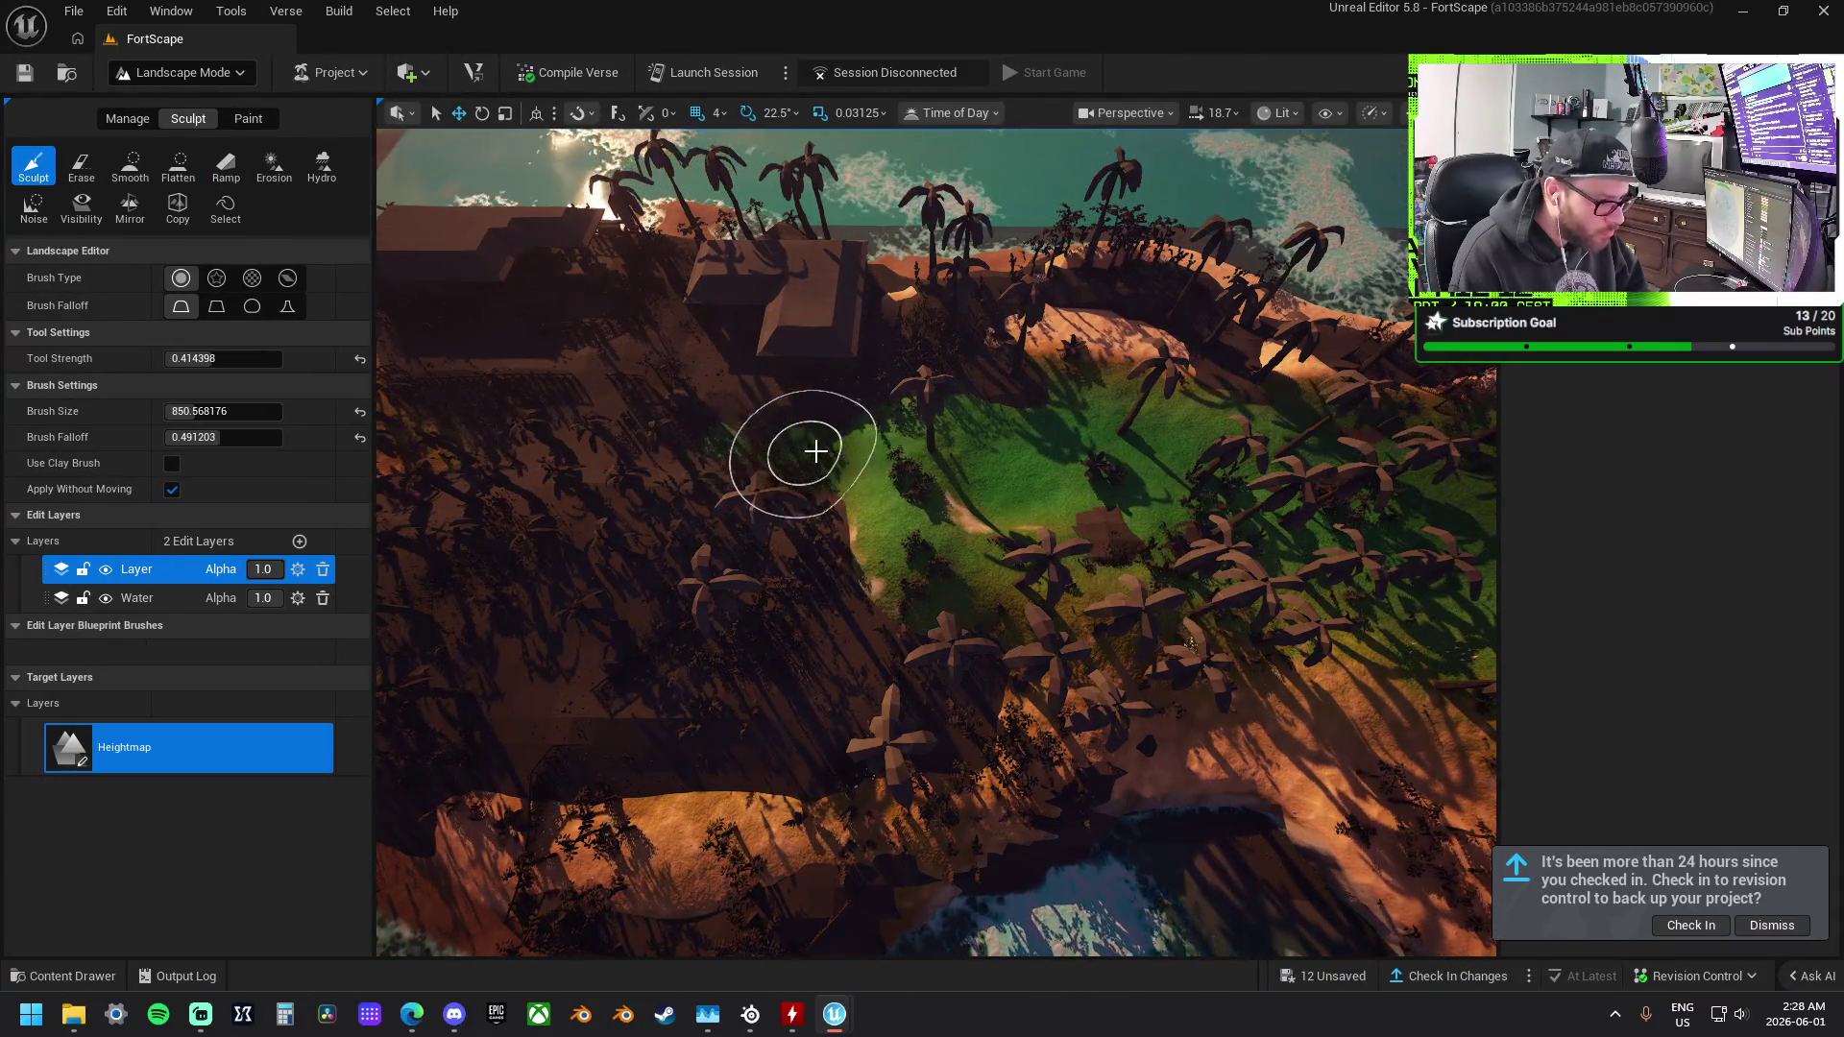
Lower a crater into the grassy hilltop with the inverted Sculpt brush, checking it from above.
{"action": "scroll", "coordinate": [838, 455], "scroll_direction": "up", "scroll_amount": 6}
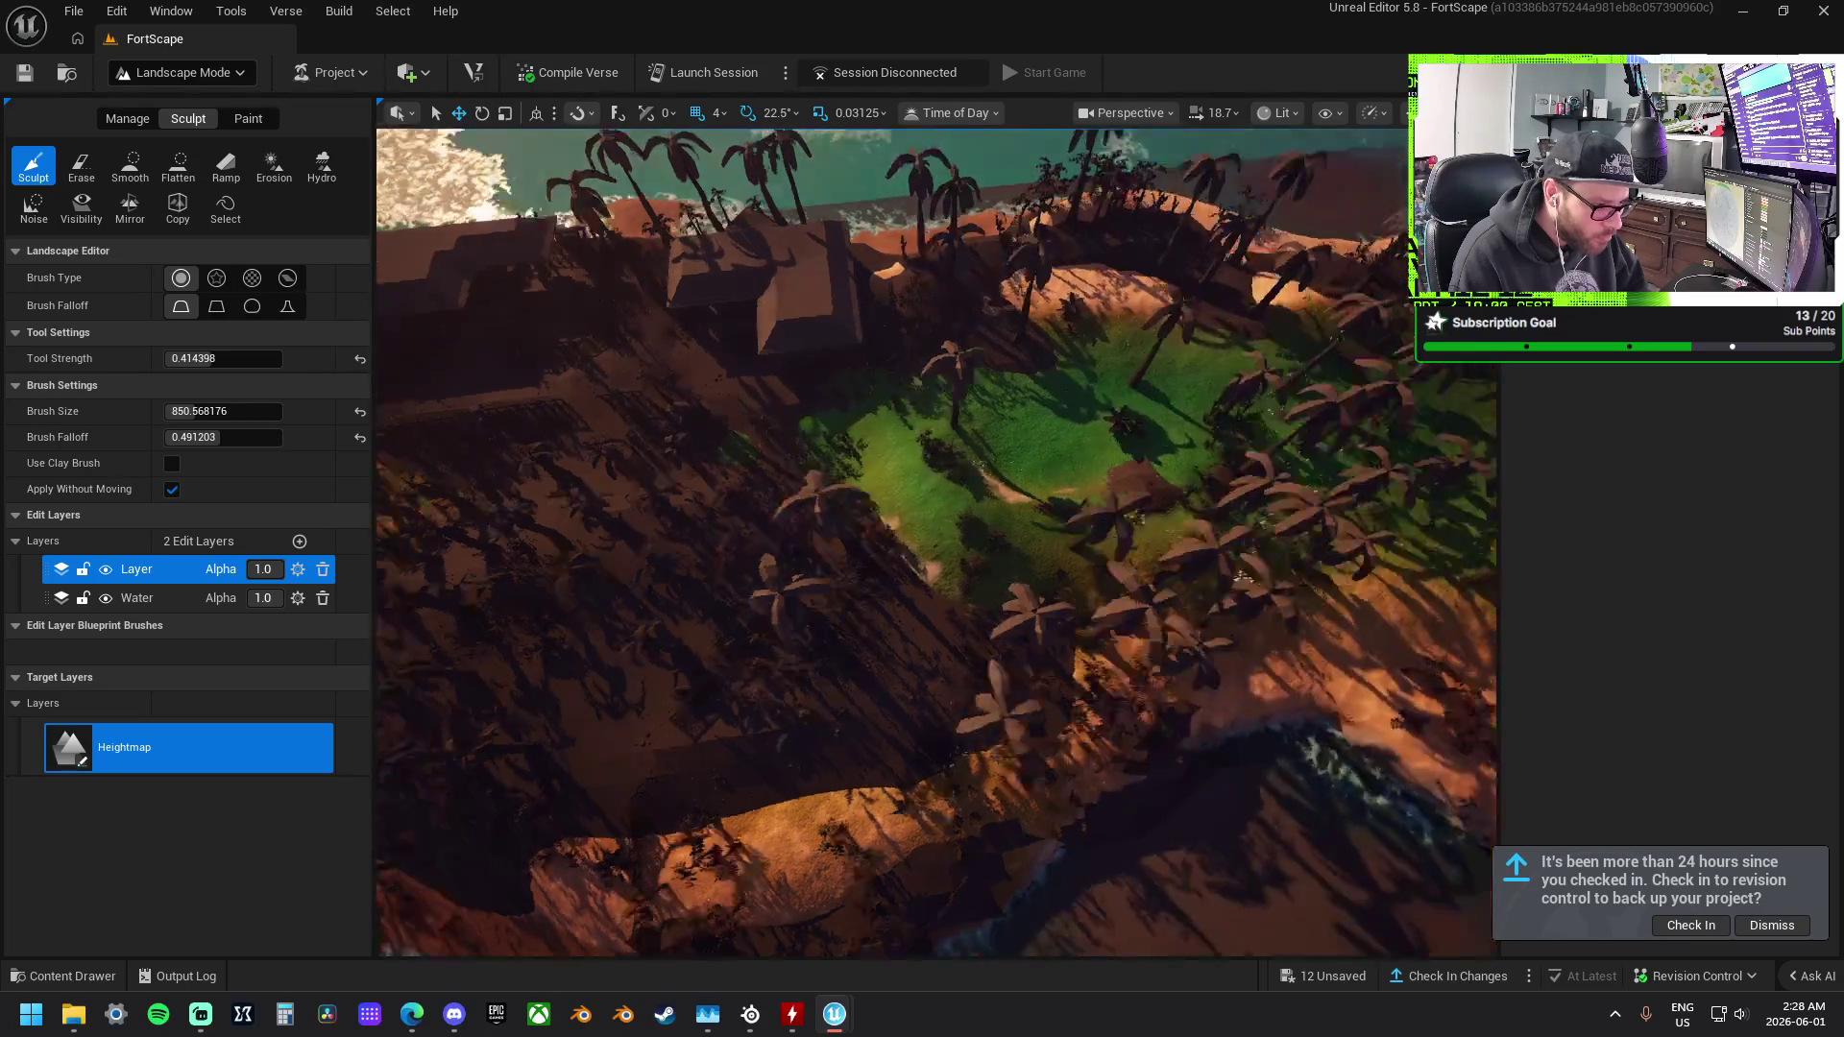
{"action": "scroll", "coordinate": [936, 542], "scroll_direction": "down", "scroll_amount": 6}
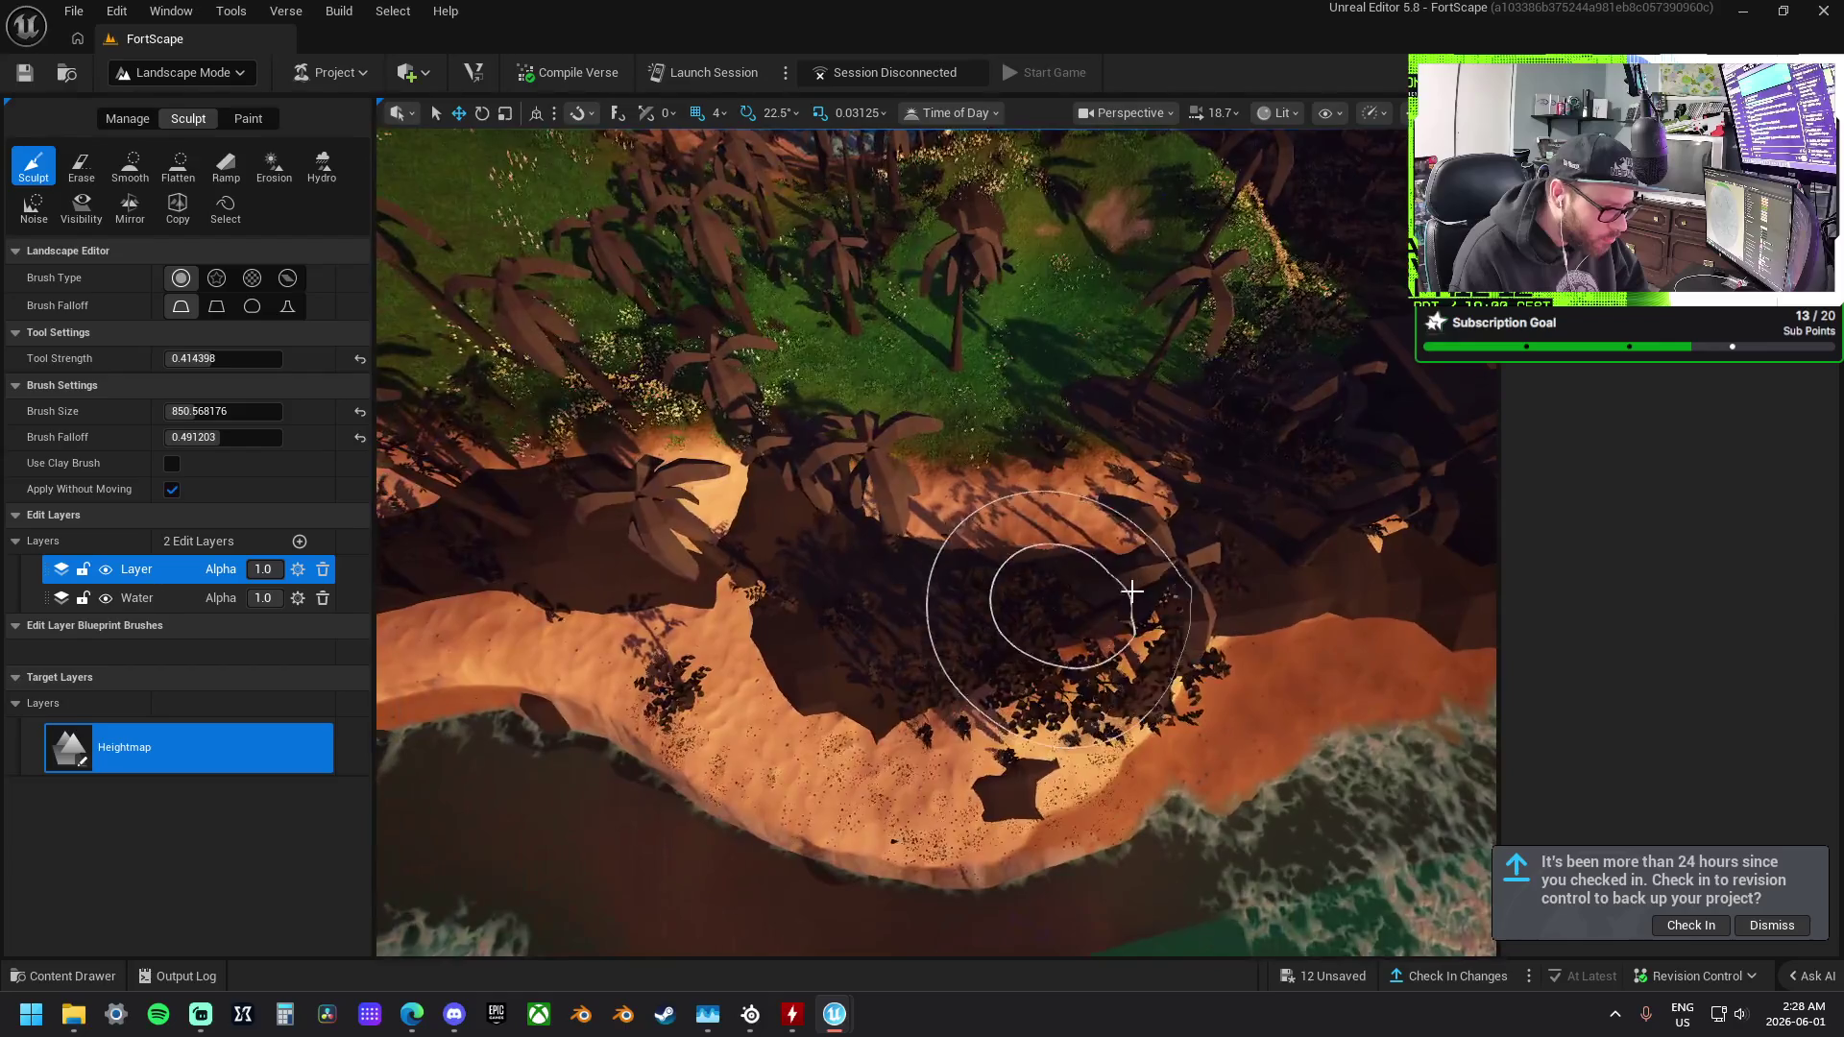
{"action": "scroll", "coordinate": [1039, 526], "scroll_direction": "up", "scroll_amount": 3}
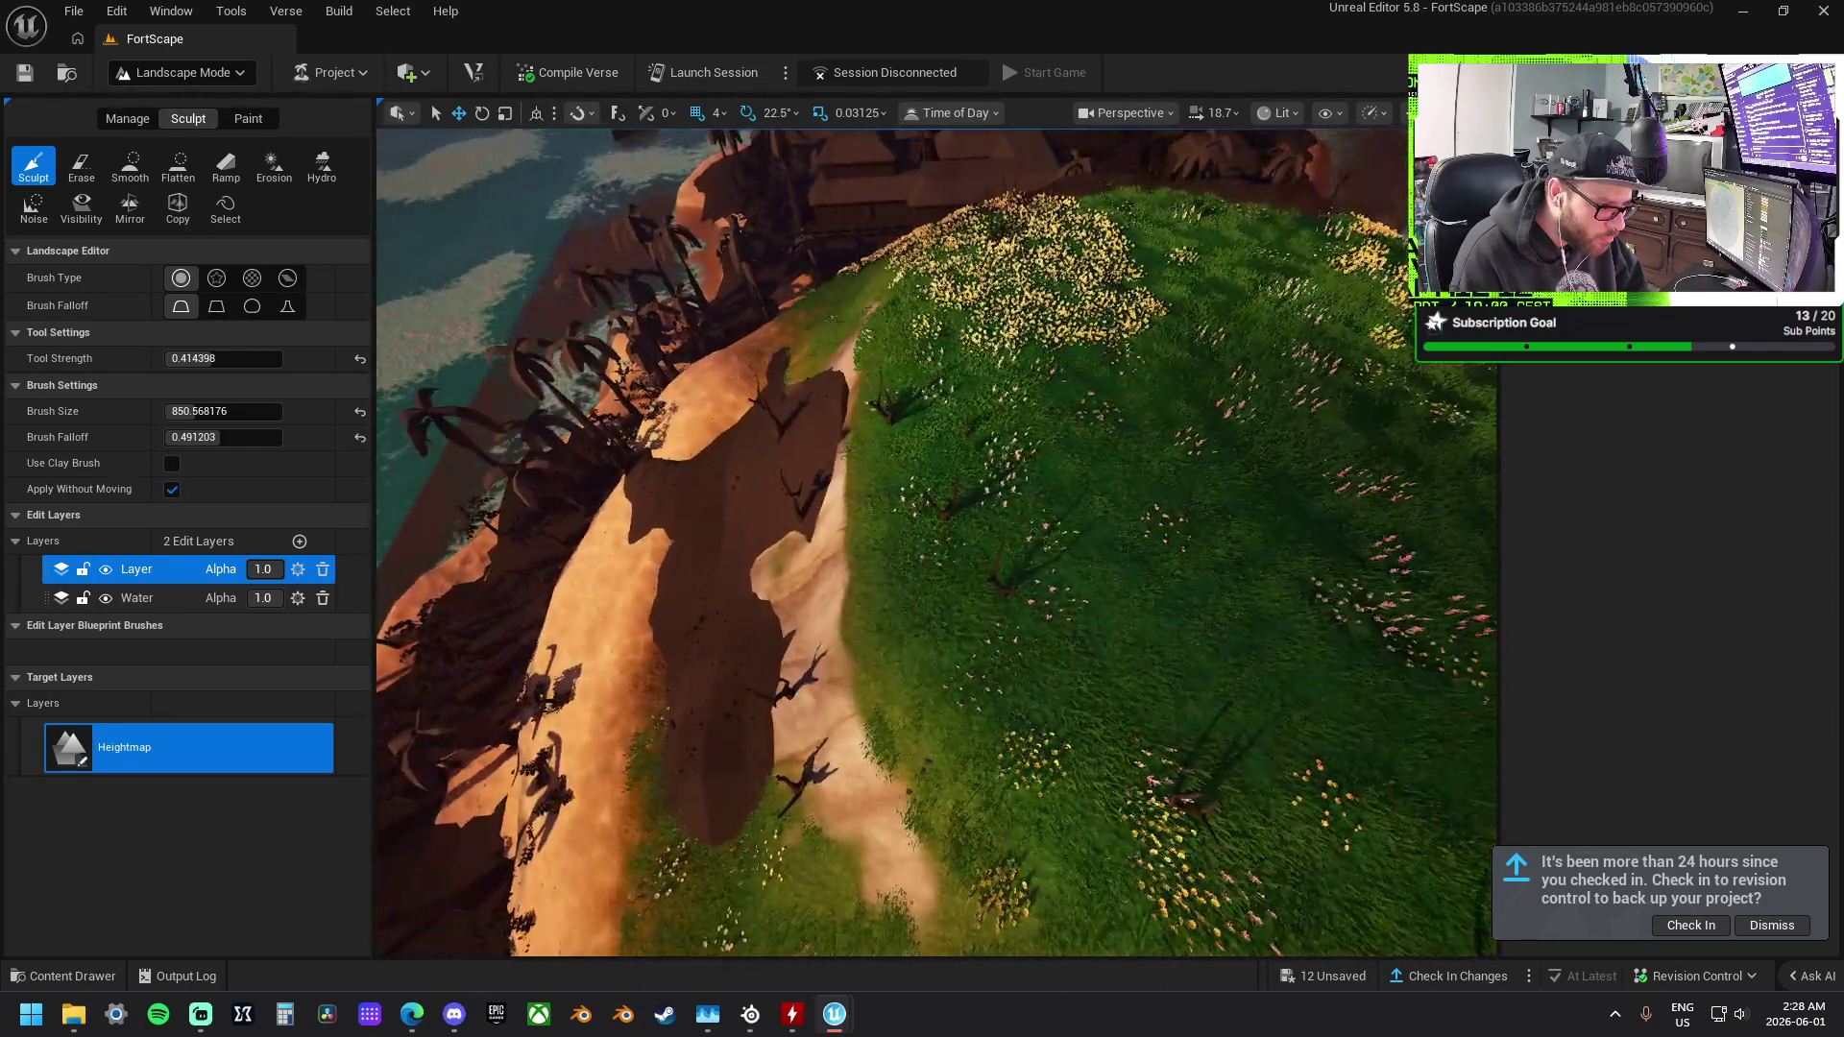
{"action": "left_click_drag", "start_coordinate": [1084, 544], "coordinate": [1085, 545]}
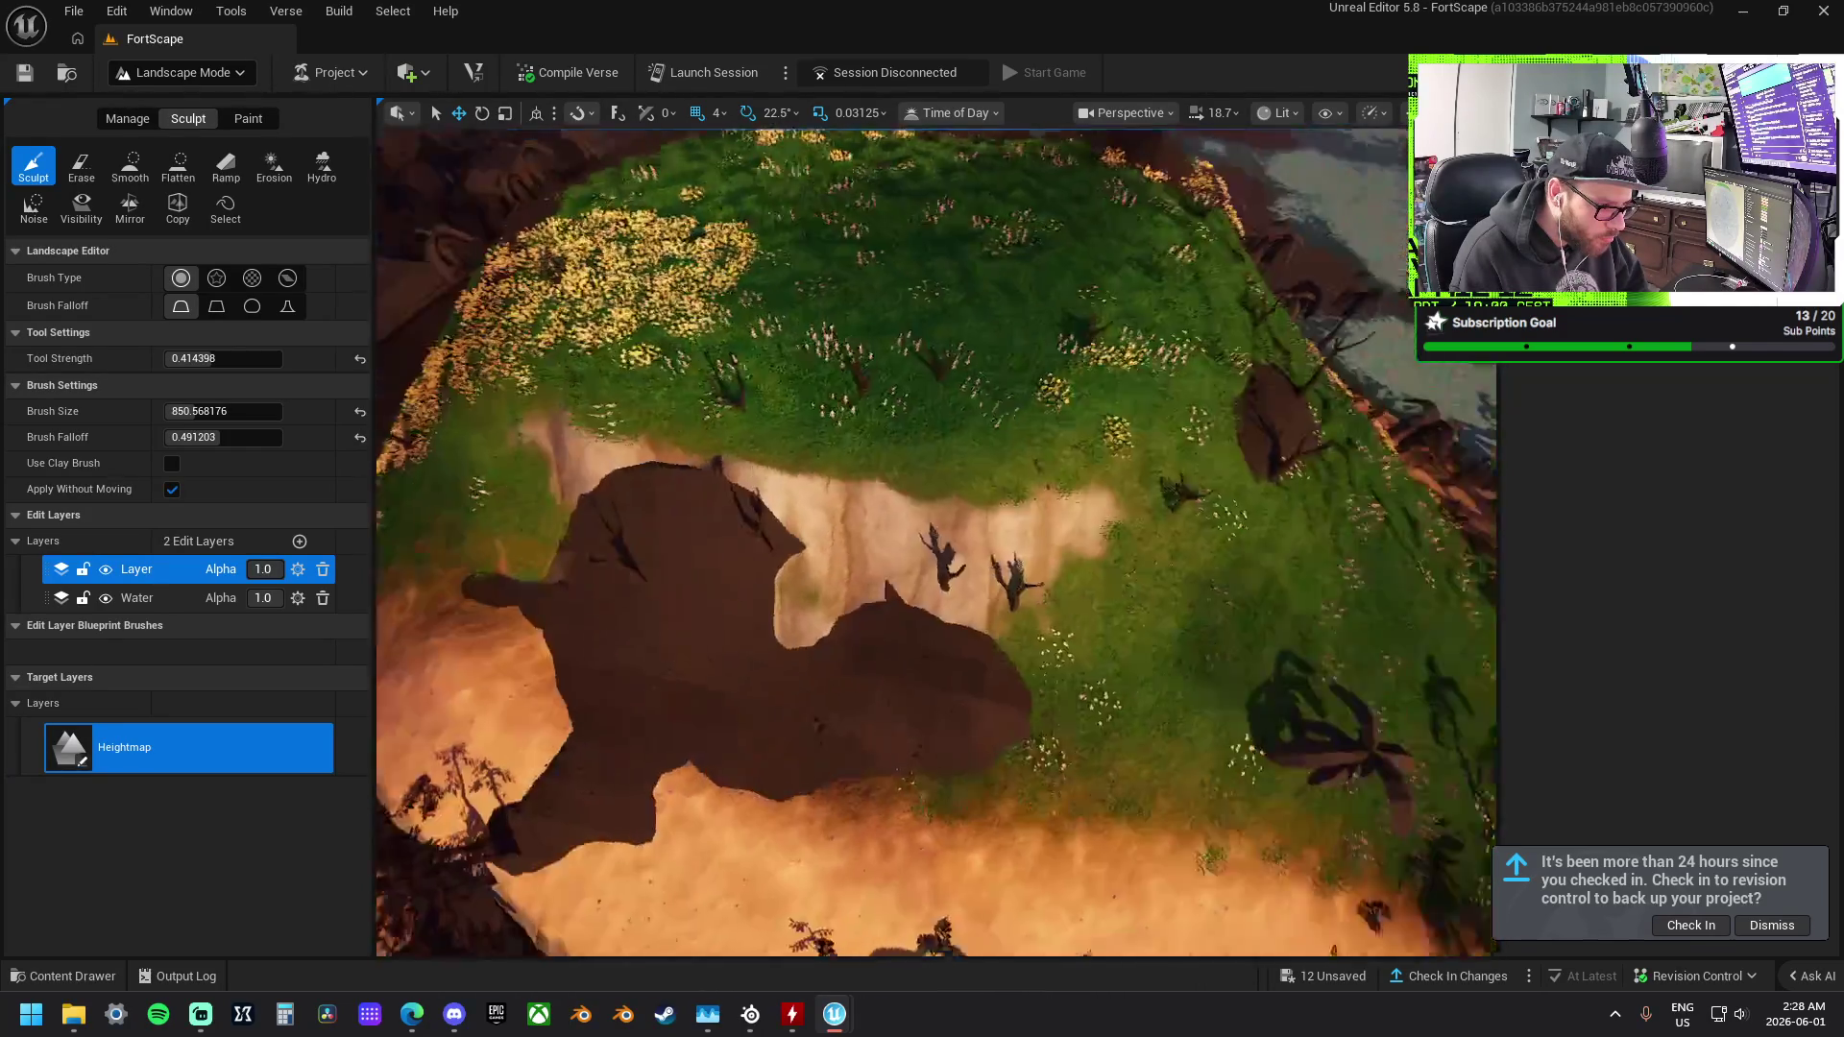
{"action": "left_click_drag", "start_coordinate": [762, 441], "coordinate": [763, 441]}
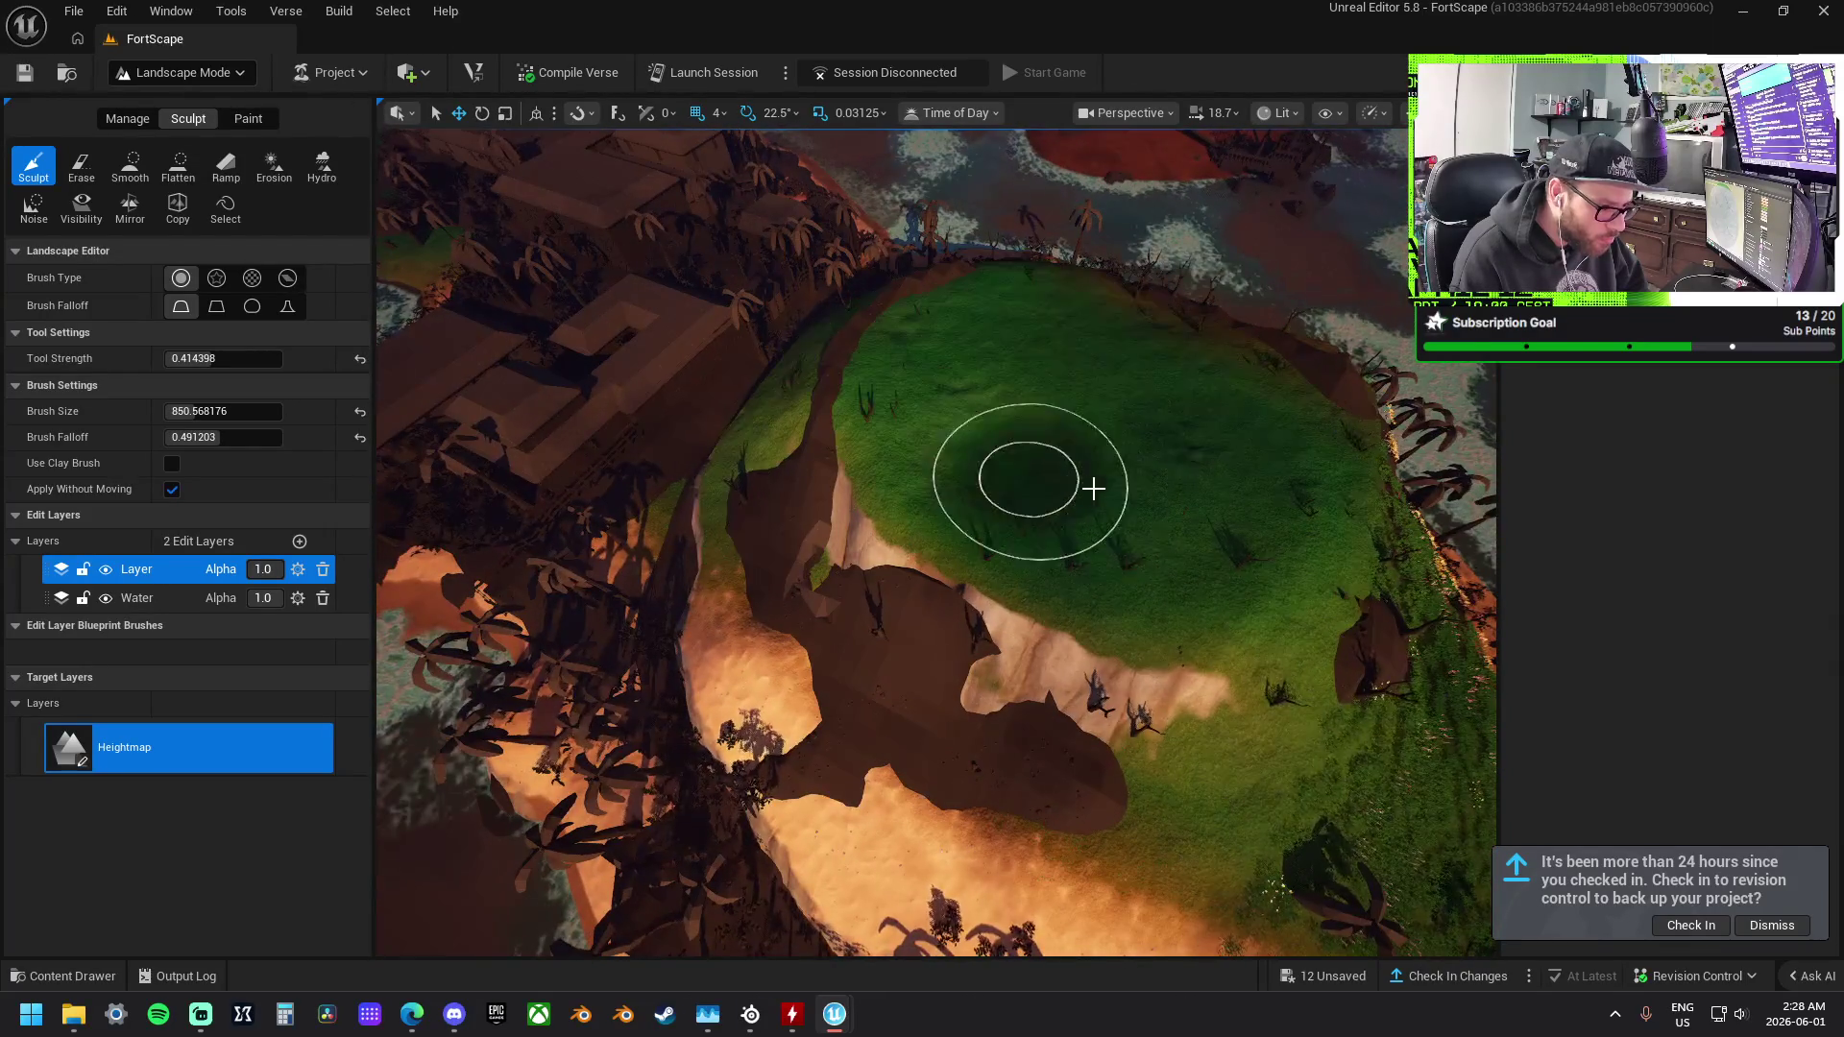
{"action": "left_click_drag", "start_coordinate": [1075, 465], "coordinate": [1076, 465]}
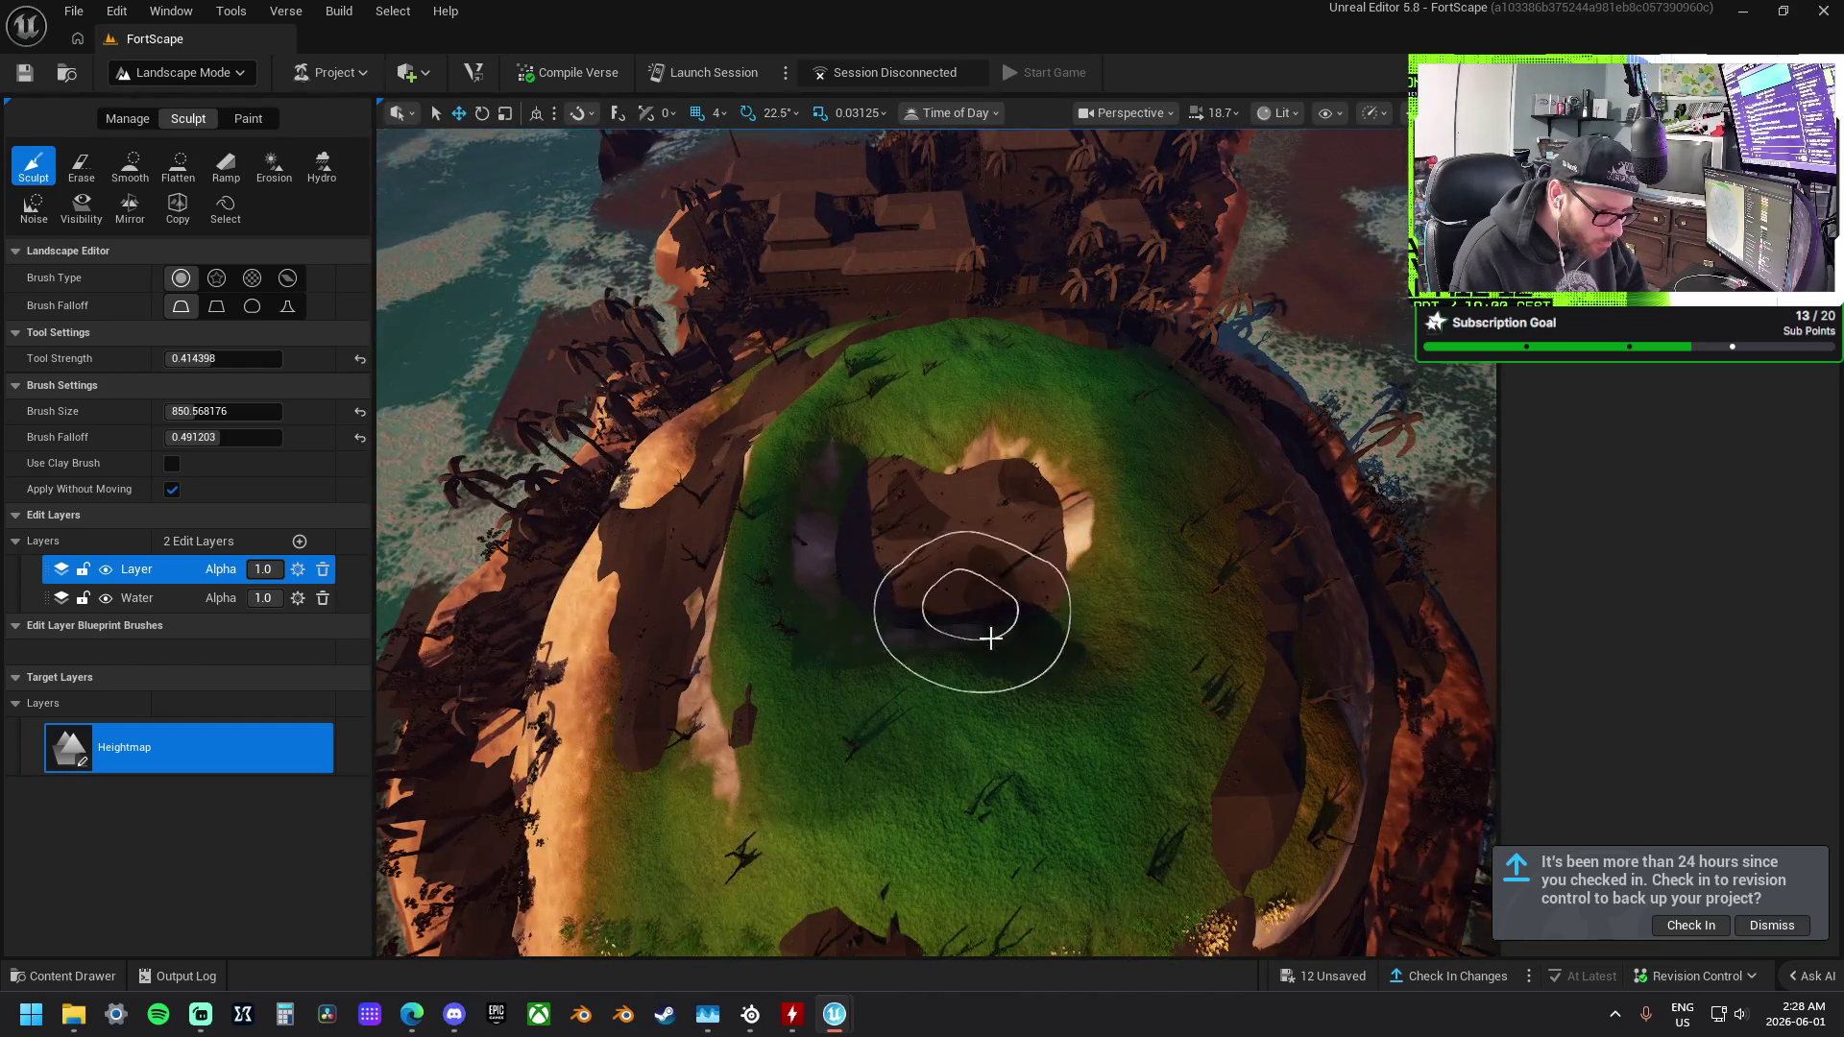
{"action": "mouse_move", "coordinate": [1064, 728]}
{"action": "left_mouse_down"}
{"action": "mouse_move", "coordinate": [1029, 636]}
{"action": "mouse_move", "coordinate": [348, 343]}
{"action": "left_mouse_up"}
Flatten the crater rim and cut dark cliff shelves down the hill at brush size ~319.
{"action": "left_click", "coordinate": [177, 165]}
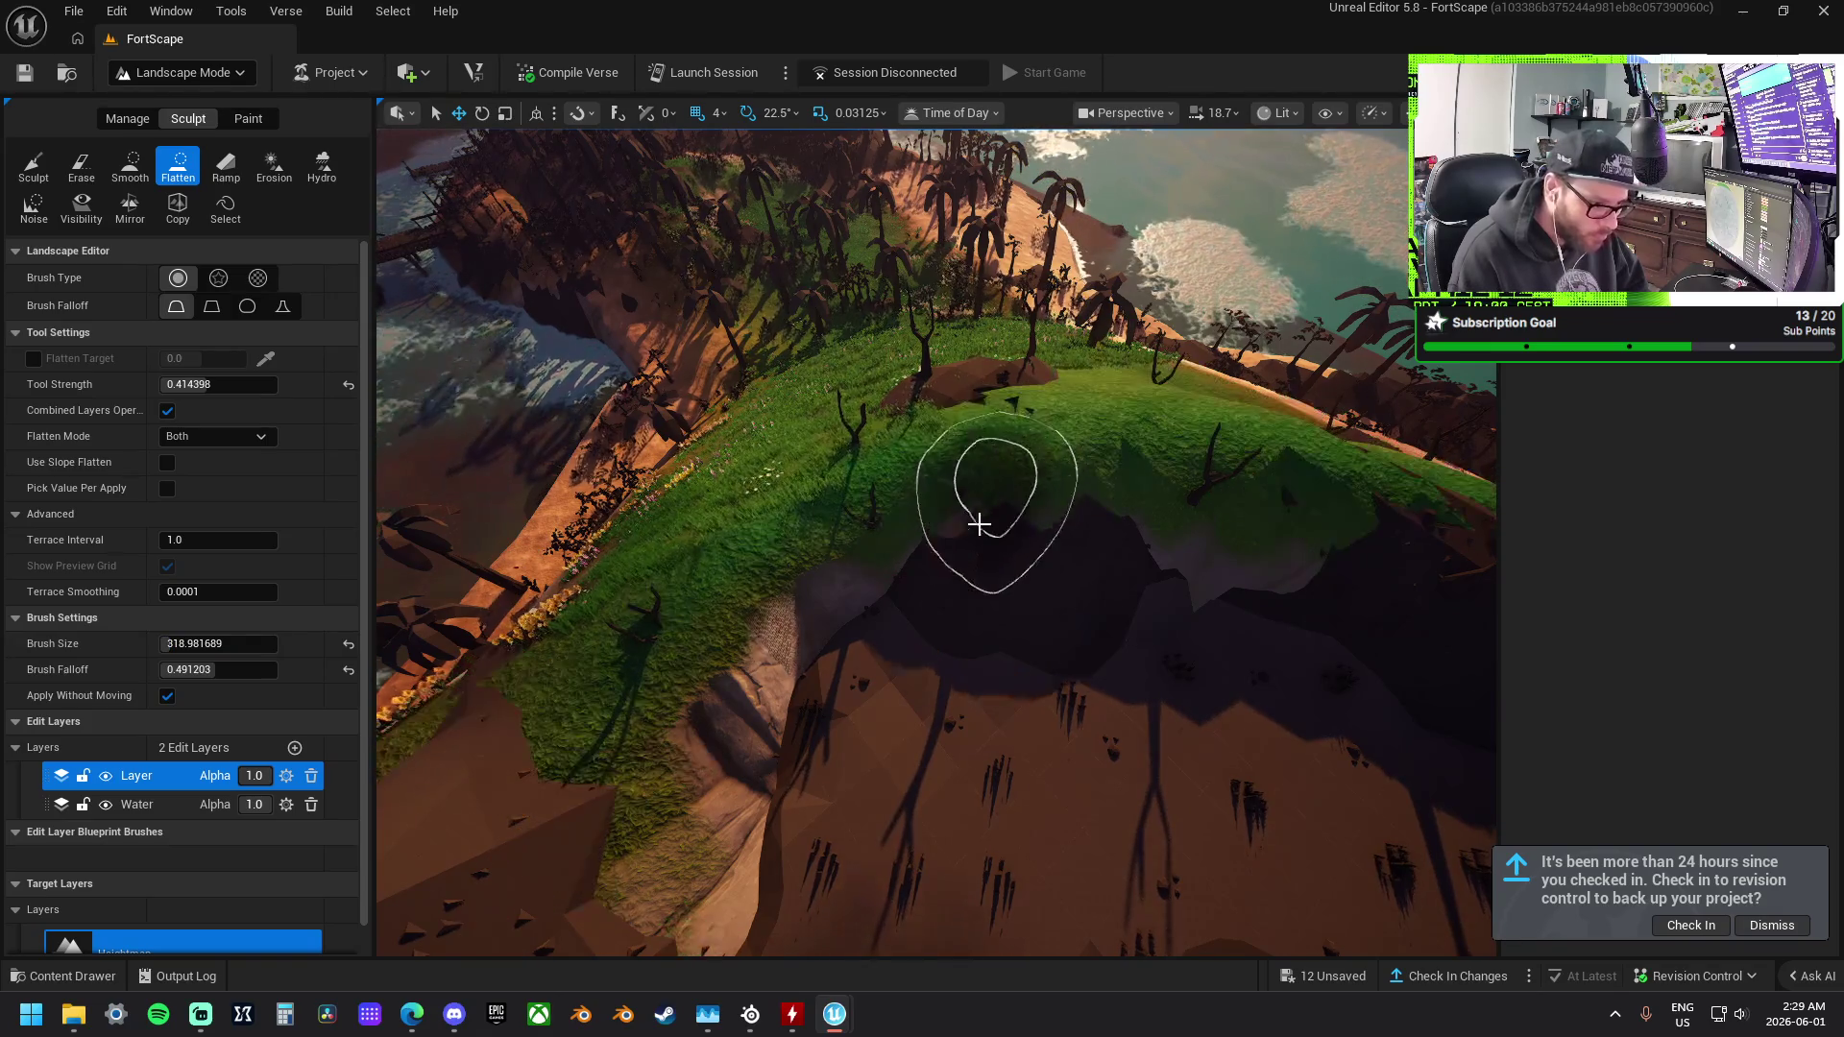
{"action": "mouse_move", "coordinate": [714, 585]}
{"action": "left_mouse_down"}
{"action": "mouse_move", "coordinate": [787, 470]}
{"action": "mouse_move", "coordinate": [787, 533]}
{"action": "left_mouse_up"}
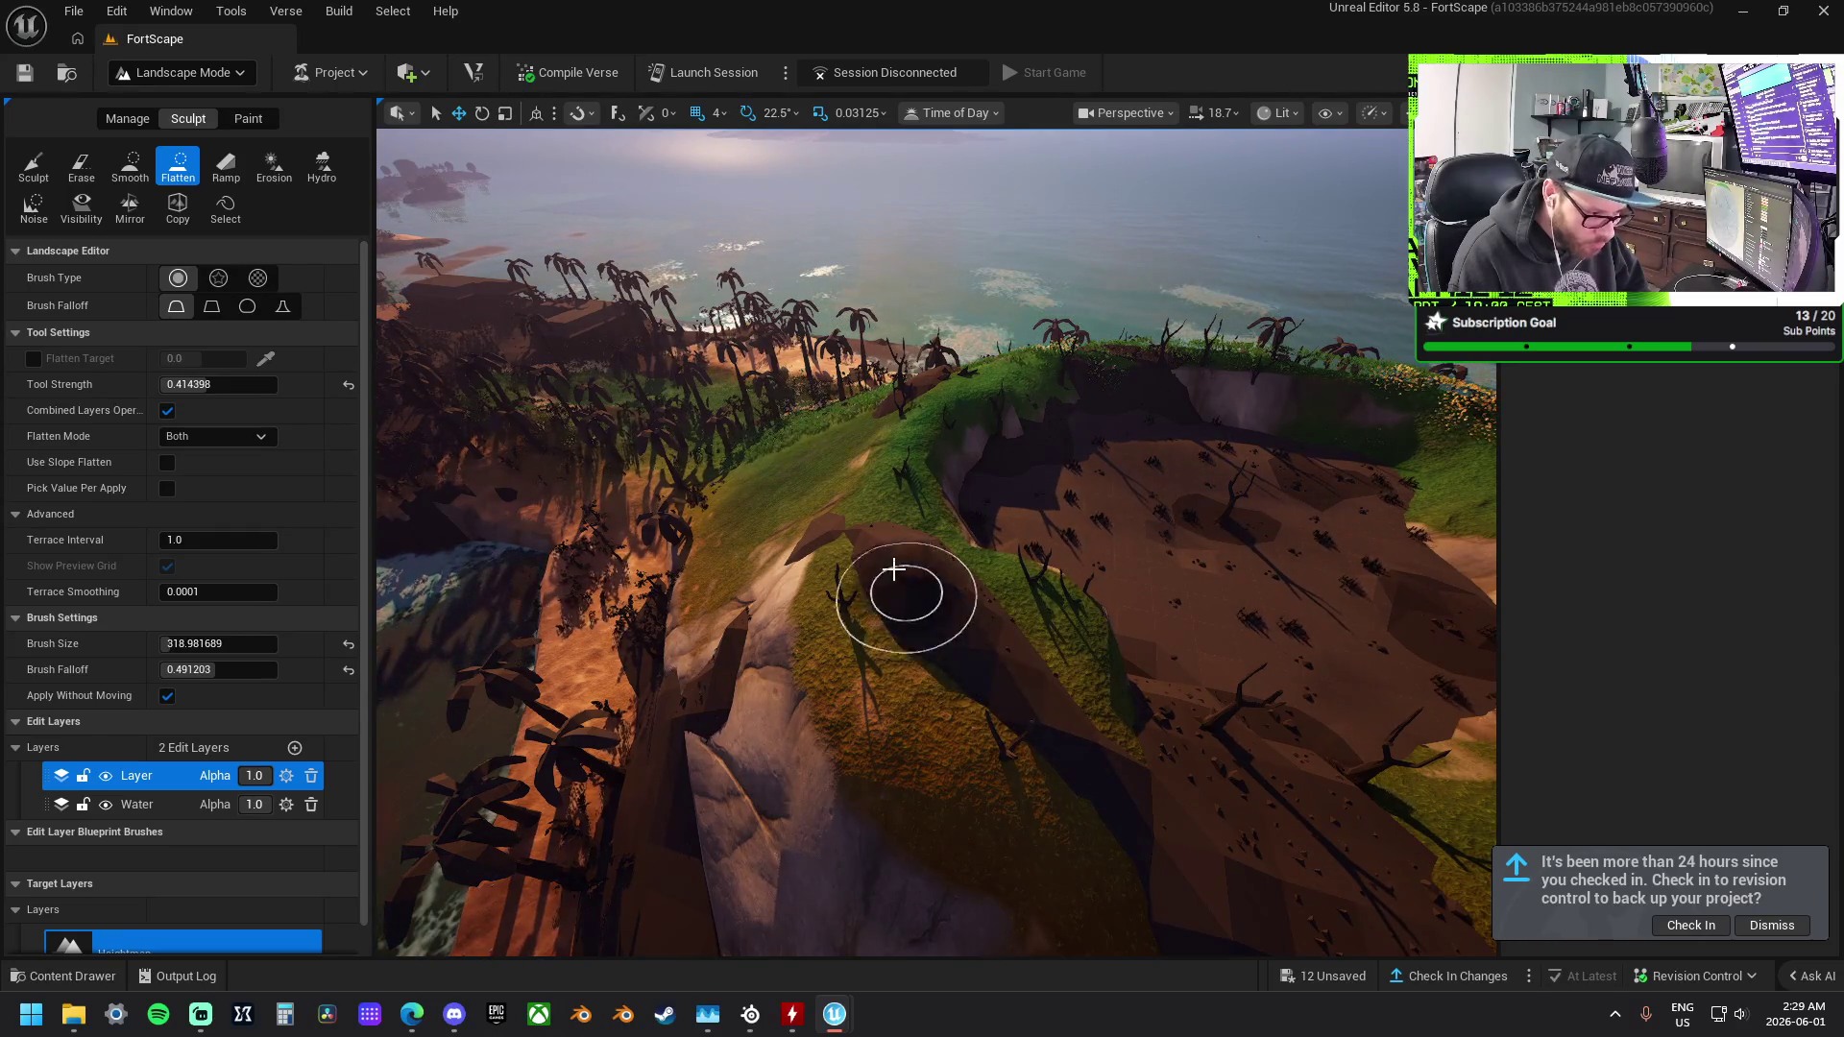
{"action": "mouse_move", "coordinate": [1153, 782]}
{"action": "left_mouse_down"}
{"action": "mouse_move", "coordinate": [1152, 672]}
{"action": "mouse_move", "coordinate": [946, 586]}
{"action": "left_mouse_up"}
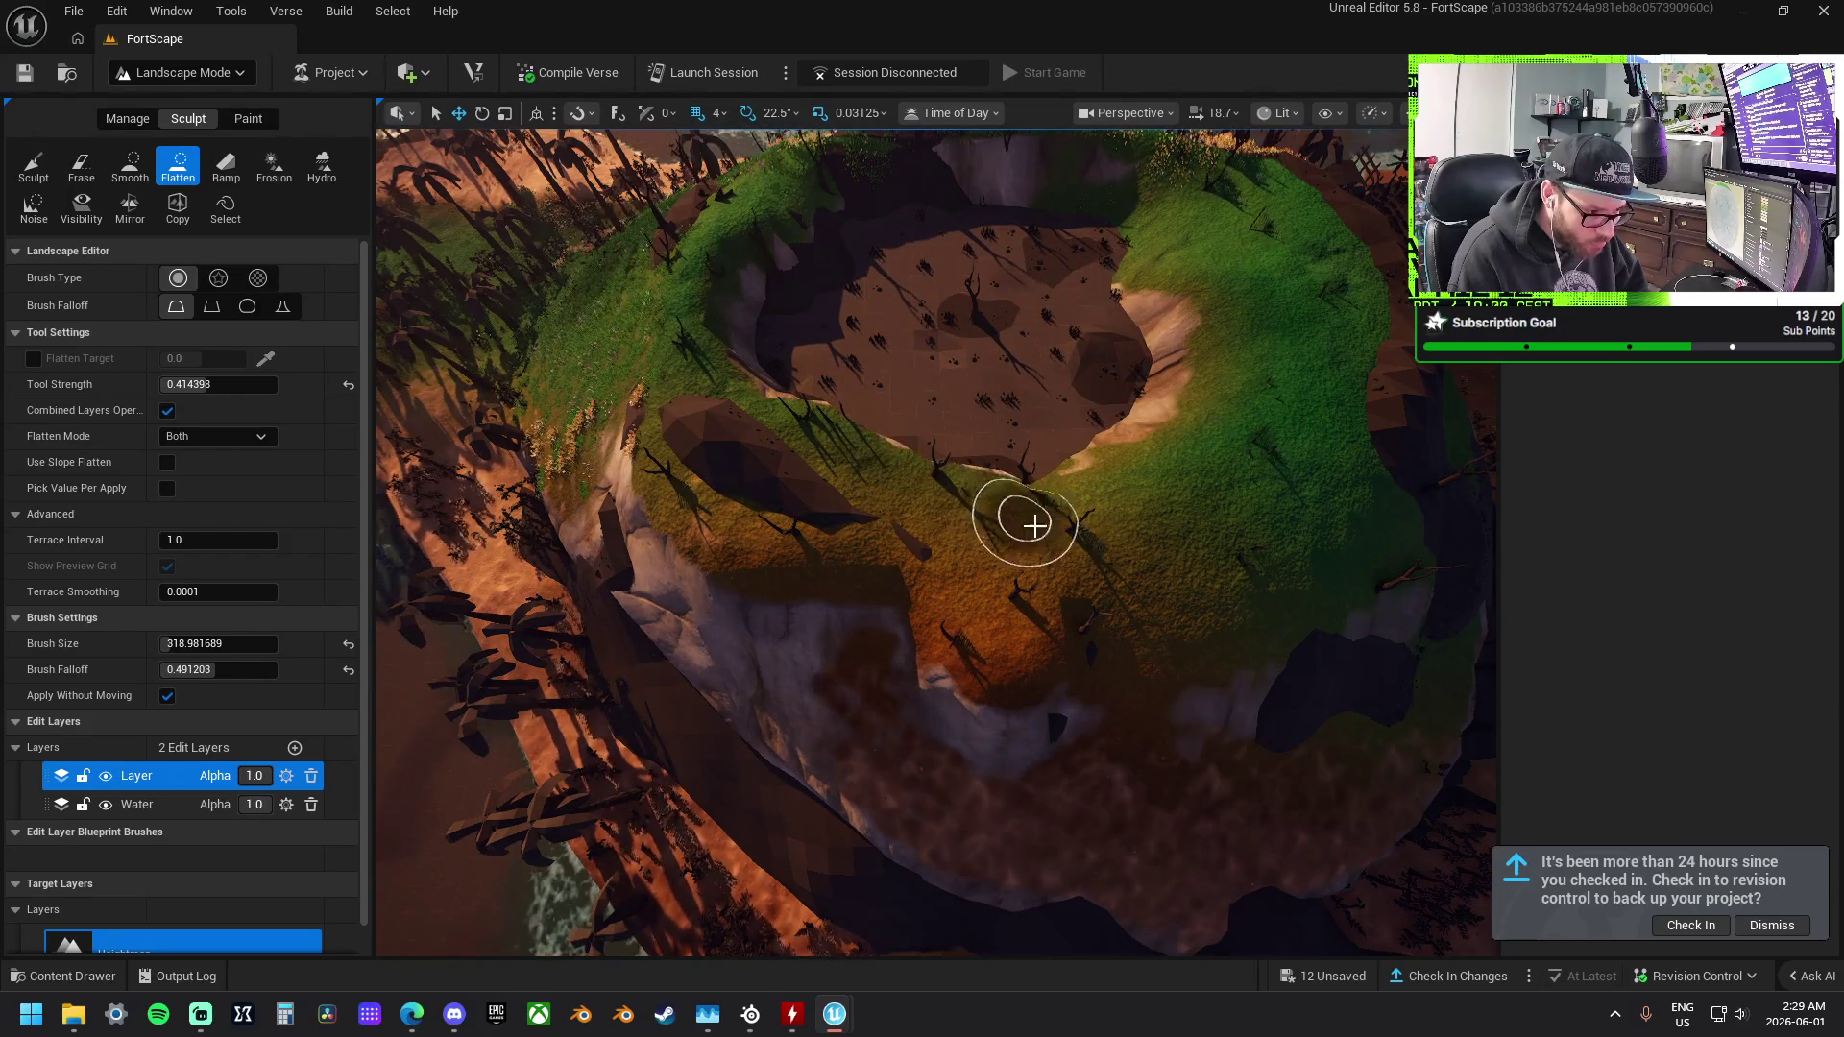
{"action": "left_click_drag", "start_coordinate": [946, 586], "coordinate": [1091, 576]}
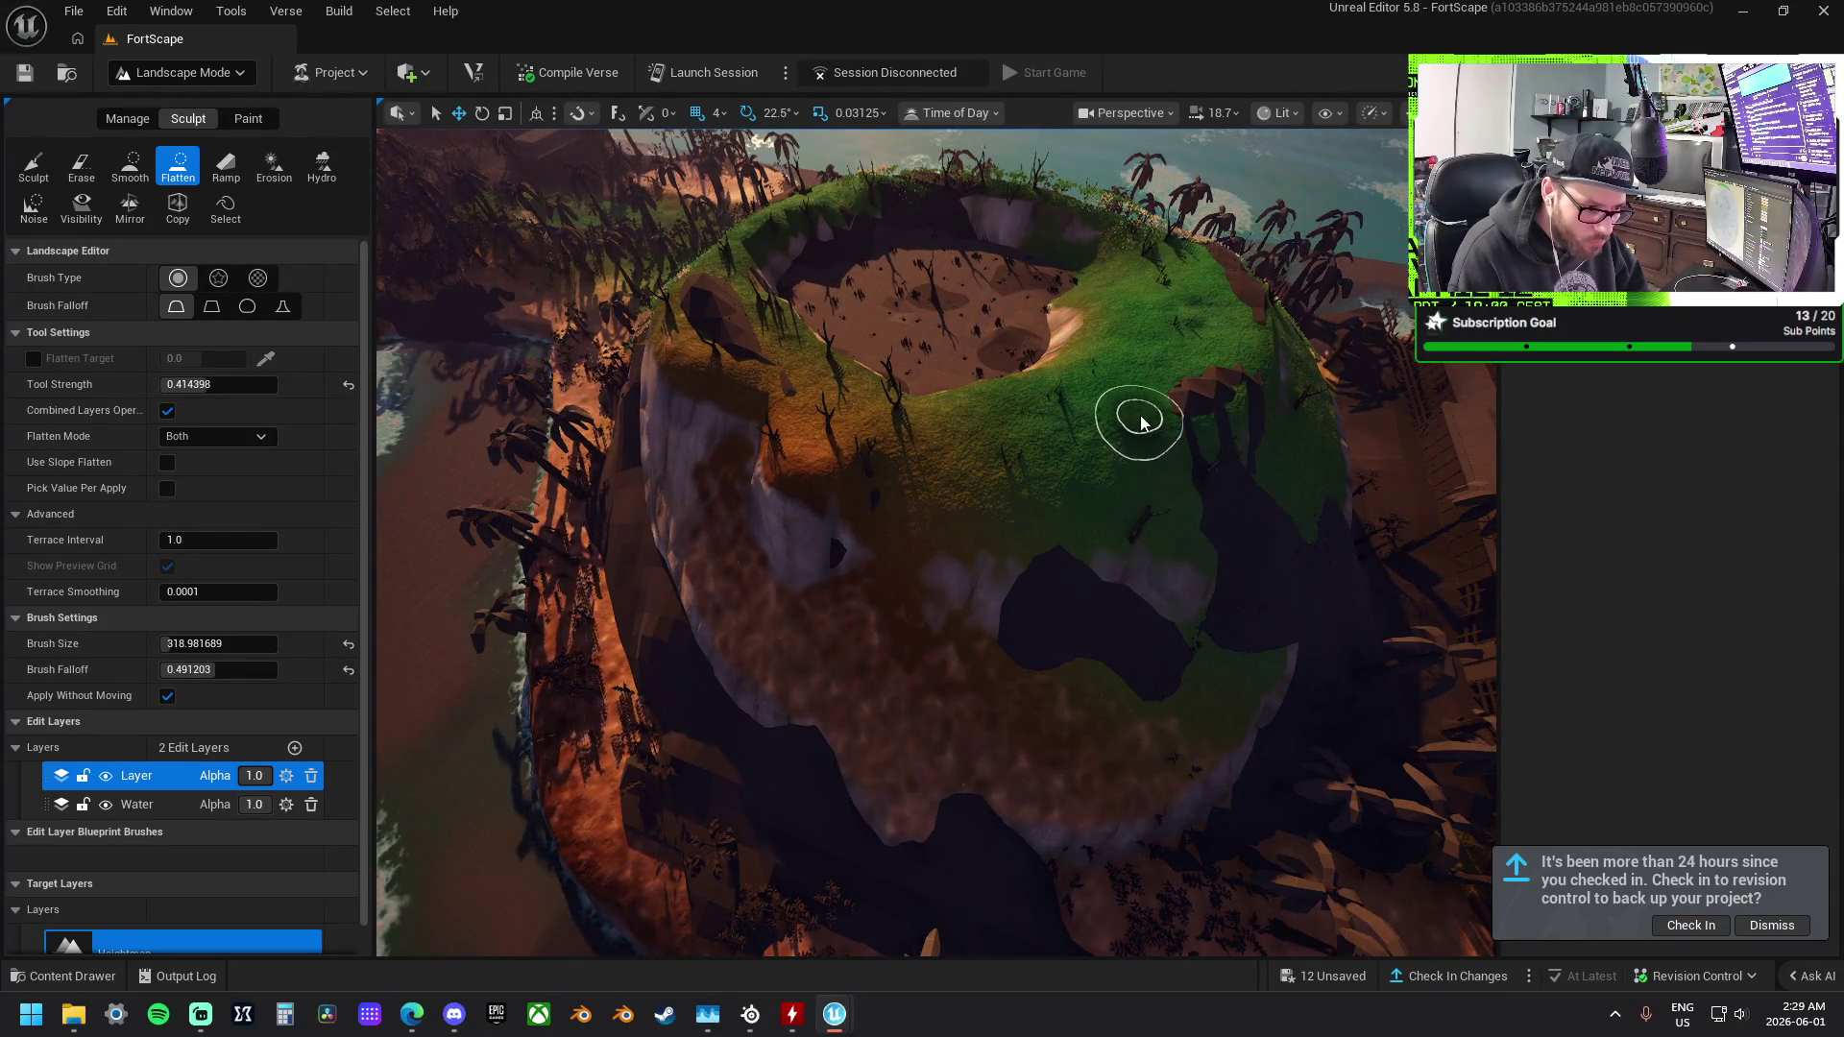
{"action": "left_click_drag", "start_coordinate": [1144, 430], "coordinate": [1147, 611]}
{"action": "left_click_drag", "start_coordinate": [883, 615], "coordinate": [1076, 472]}
{"action": "left_click_drag", "start_coordinate": [925, 579], "coordinate": [979, 556]}
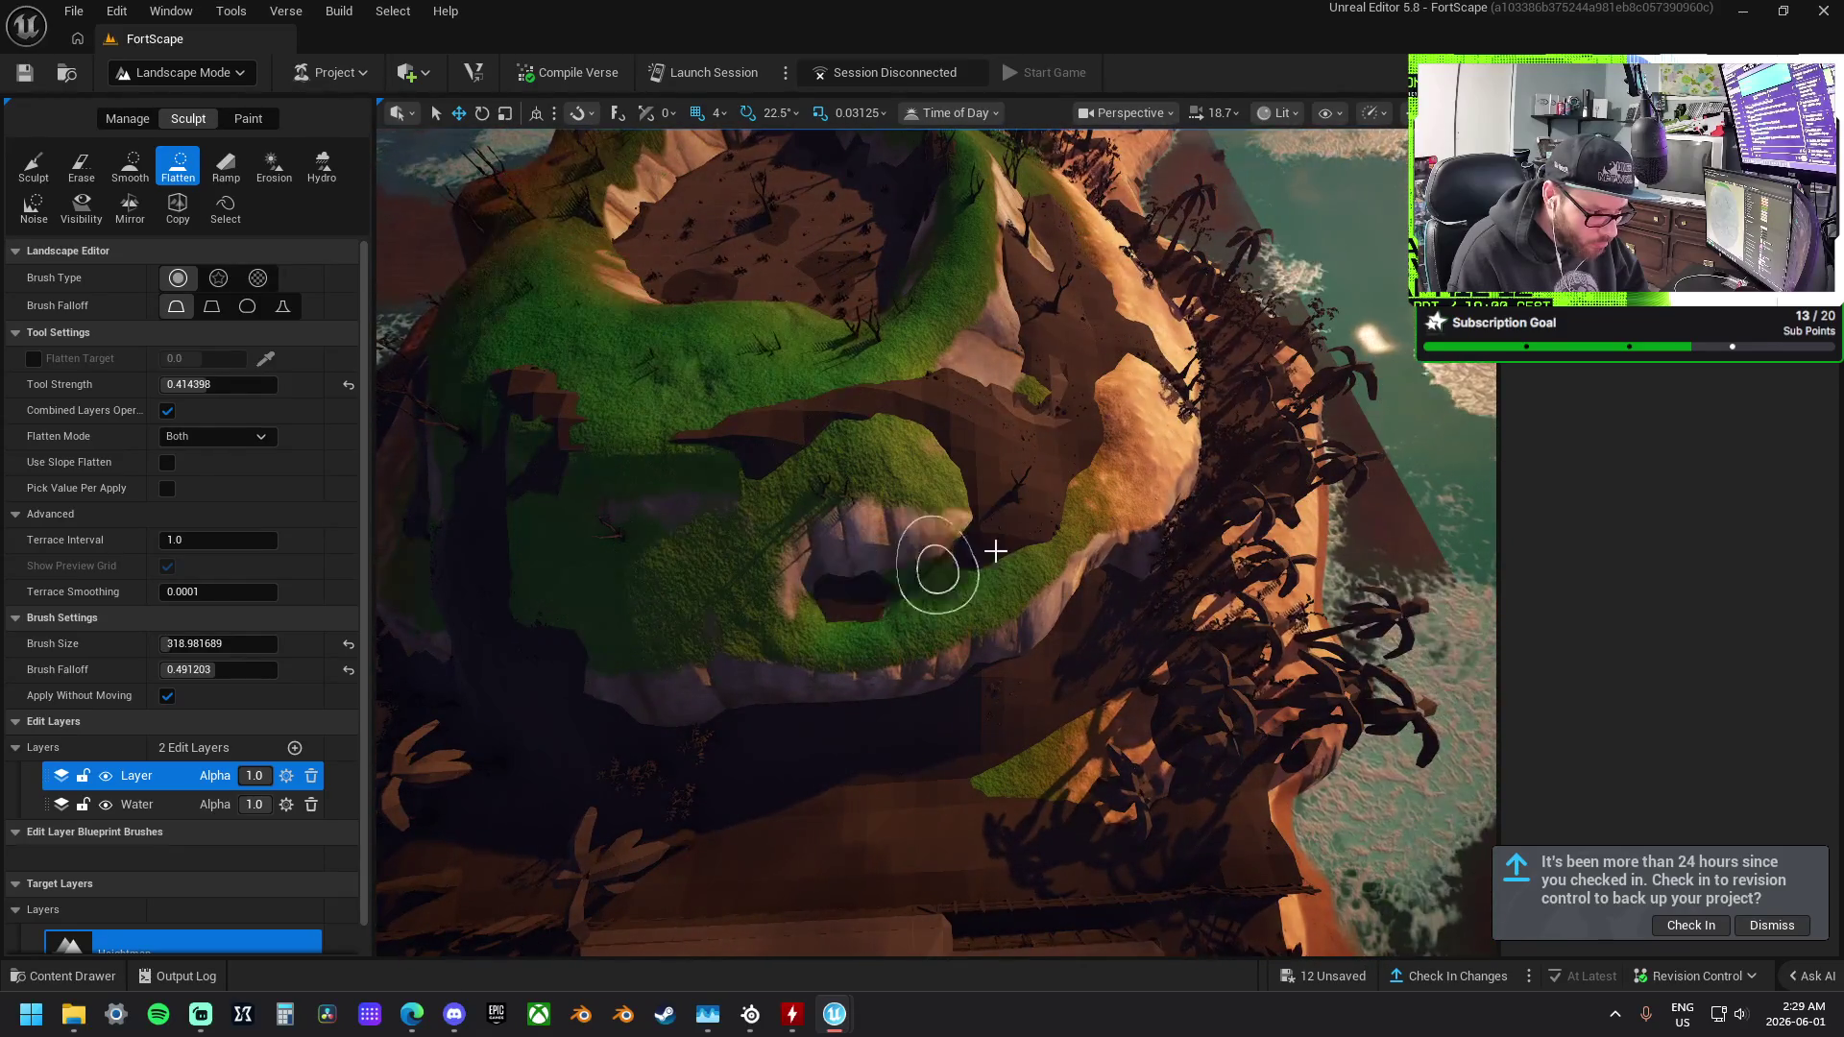
{"action": "left_click_drag", "start_coordinate": [733, 626], "coordinate": [947, 560]}
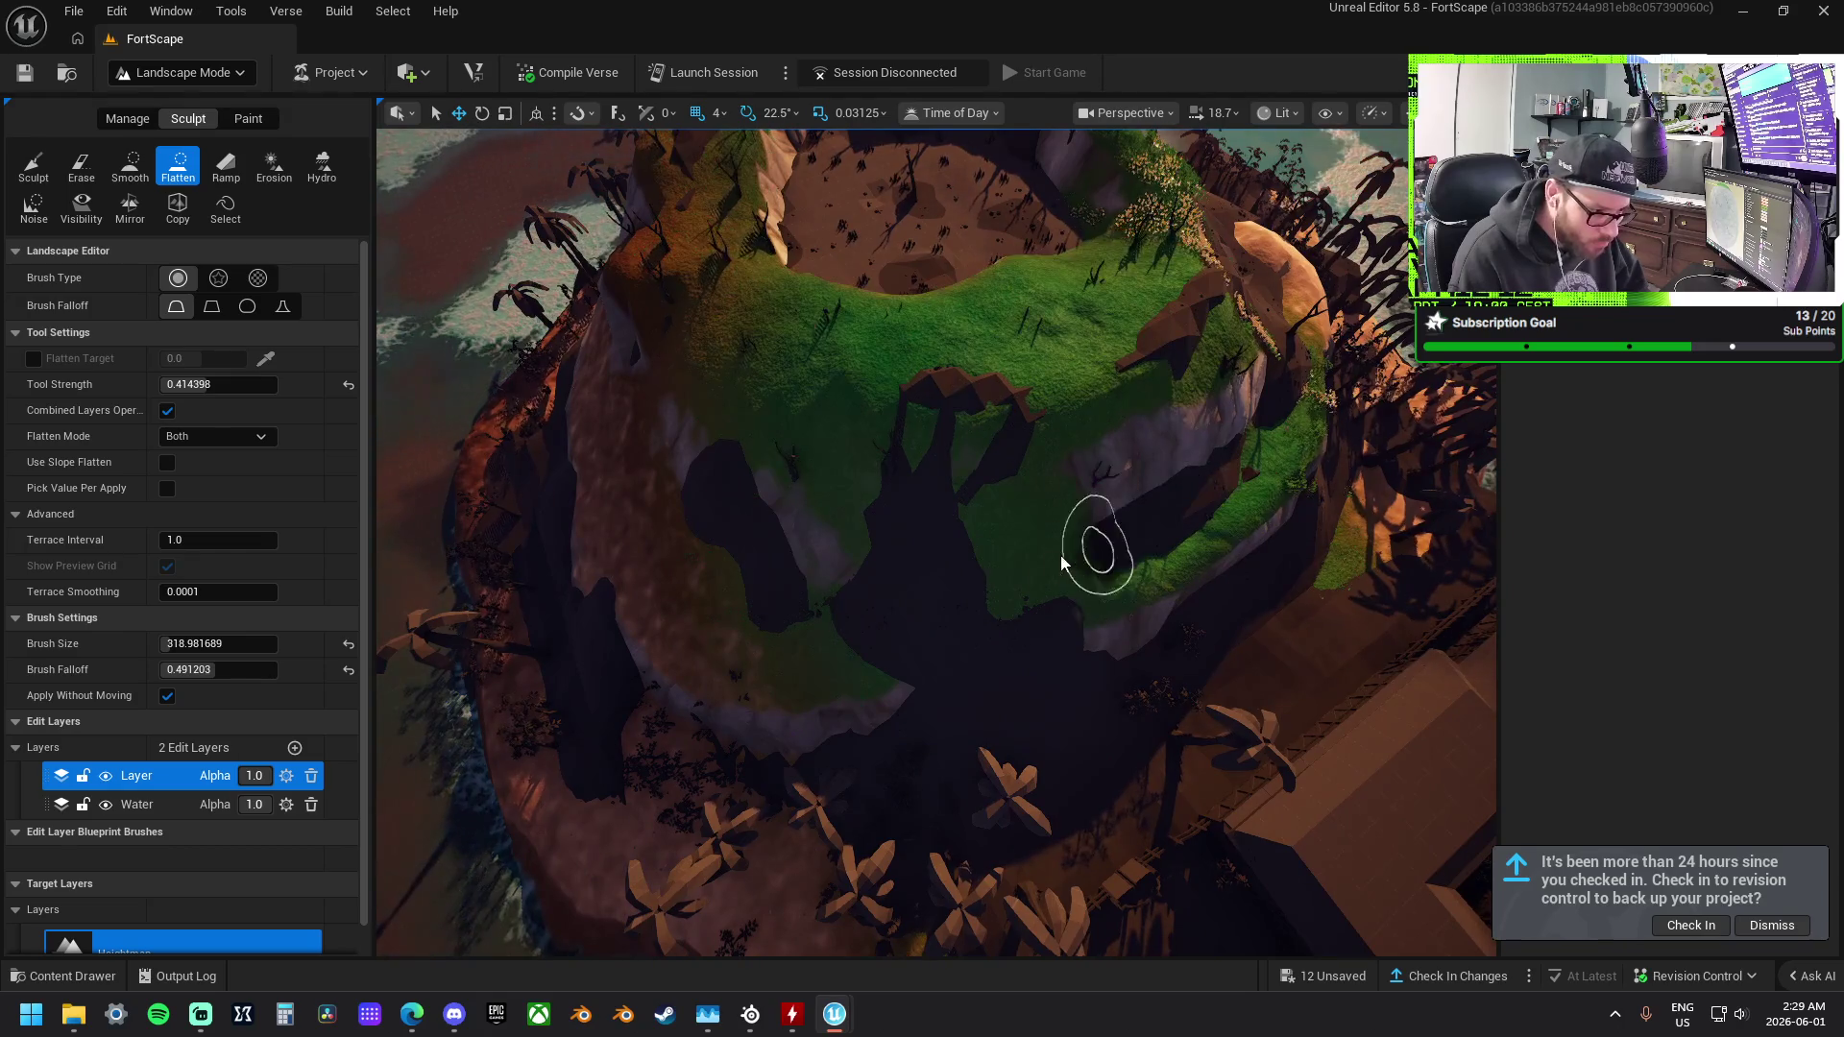
{"action": "mouse_move", "coordinate": [741, 486]}
{"action": "left_mouse_down"}
{"action": "mouse_move", "coordinate": [802, 507]}
{"action": "mouse_move", "coordinate": [881, 481]}
{"action": "mouse_move", "coordinate": [827, 475]}
{"action": "left_mouse_up"}
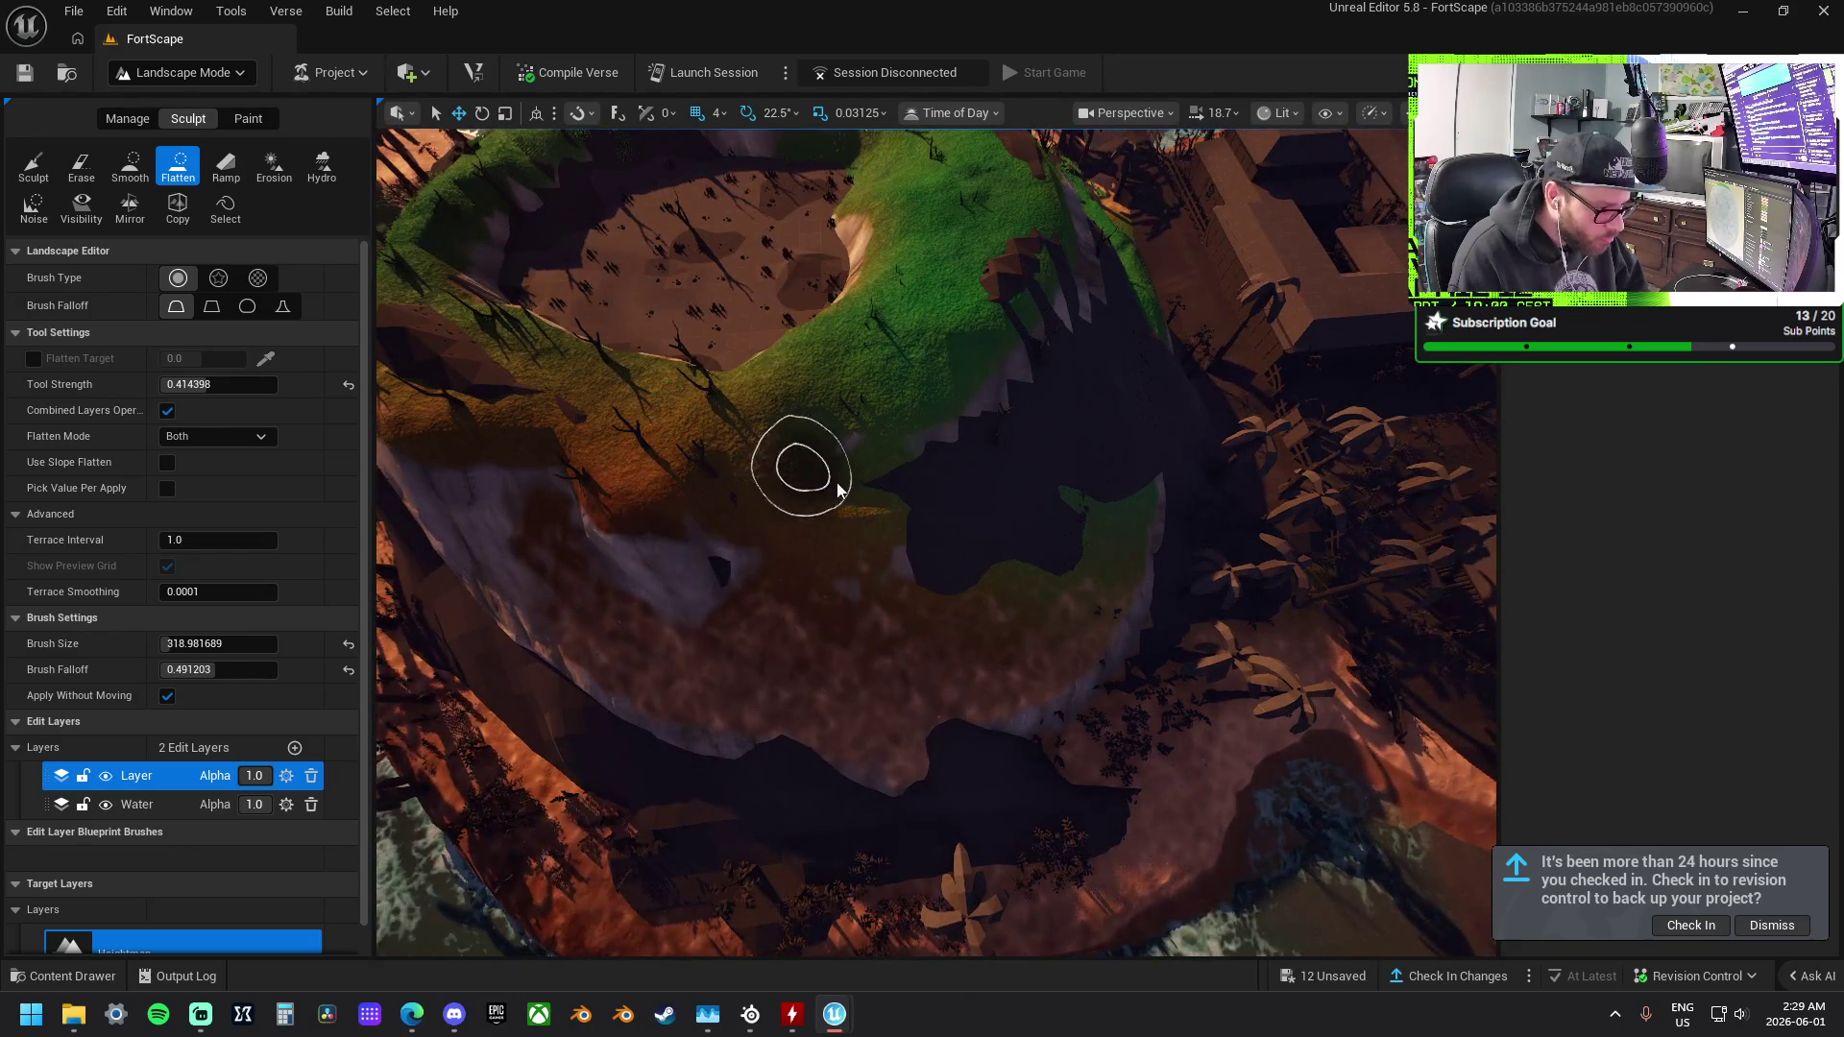
{"action": "mouse_move", "coordinate": [785, 478]}
{"action": "left_mouse_down"}
{"action": "mouse_move", "coordinate": [823, 461]}
{"action": "mouse_move", "coordinate": [1026, 469]}
{"action": "left_mouse_up"}
{"action": "left_click_drag", "start_coordinate": [836, 472], "coordinate": [835, 432]}
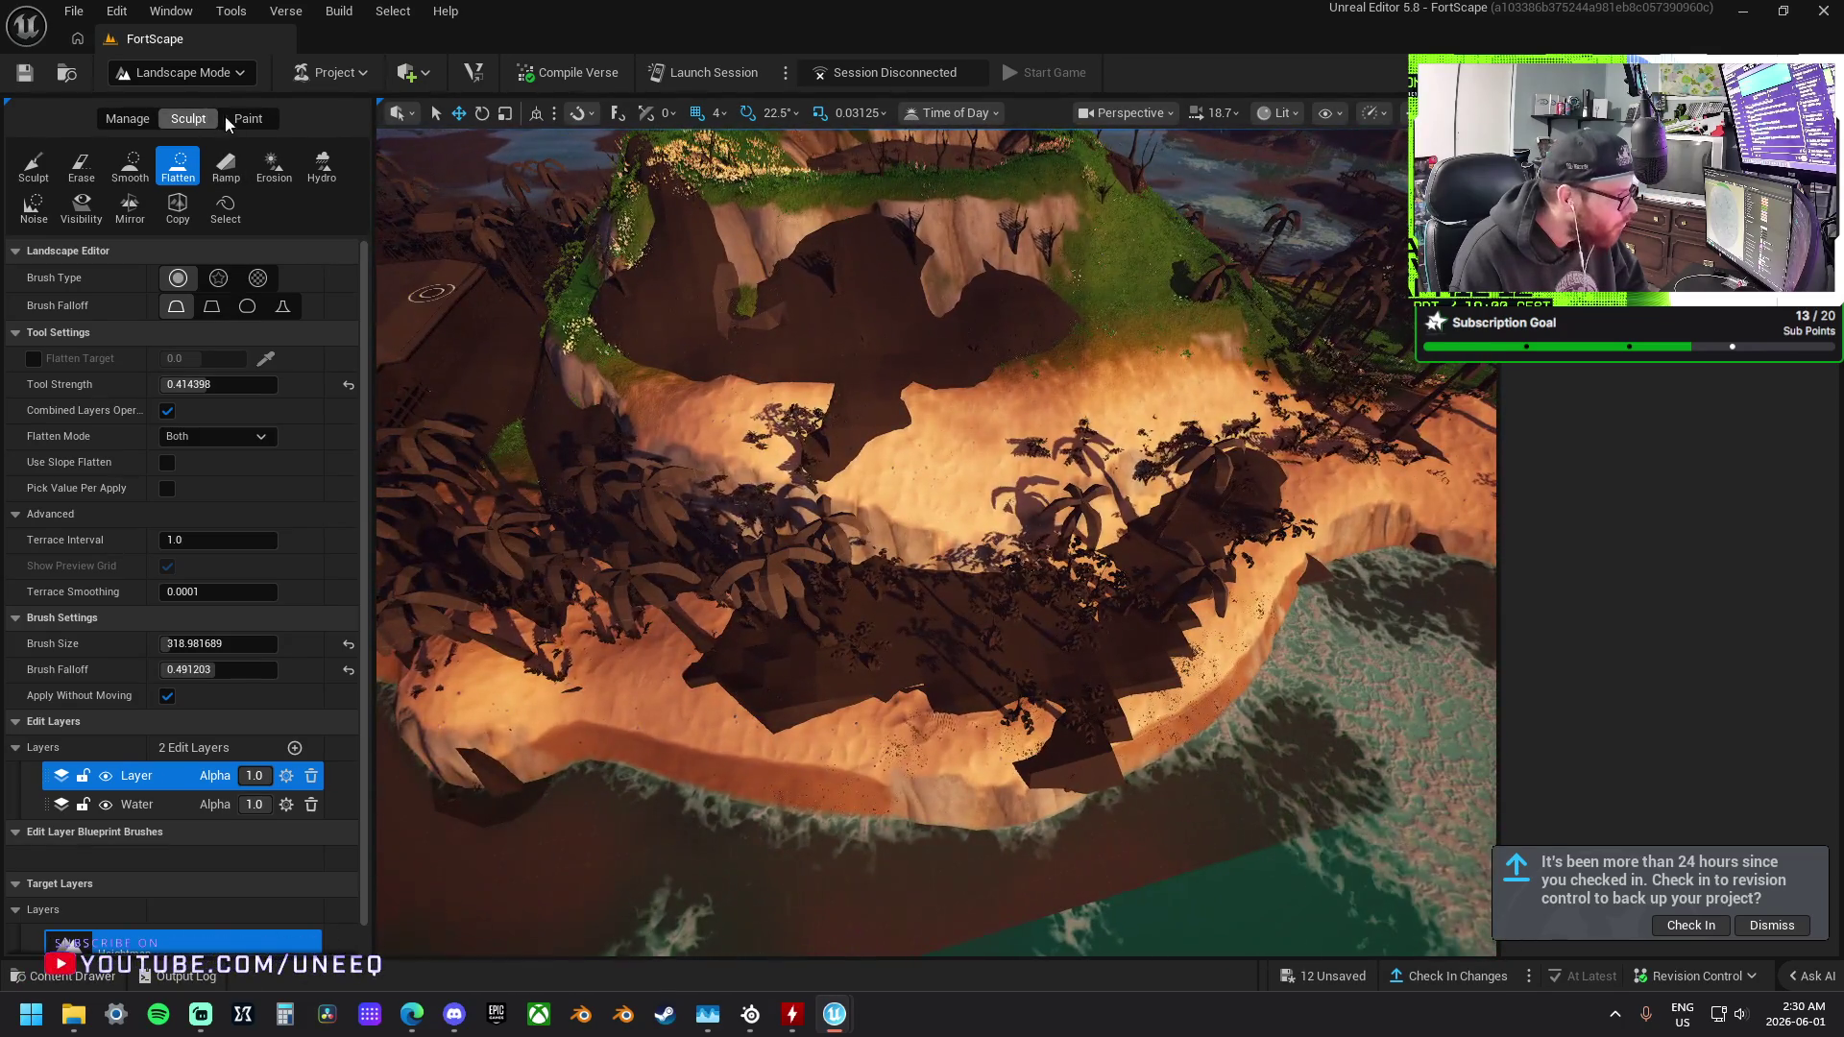
{"action": "left_click", "coordinate": [247, 119]}
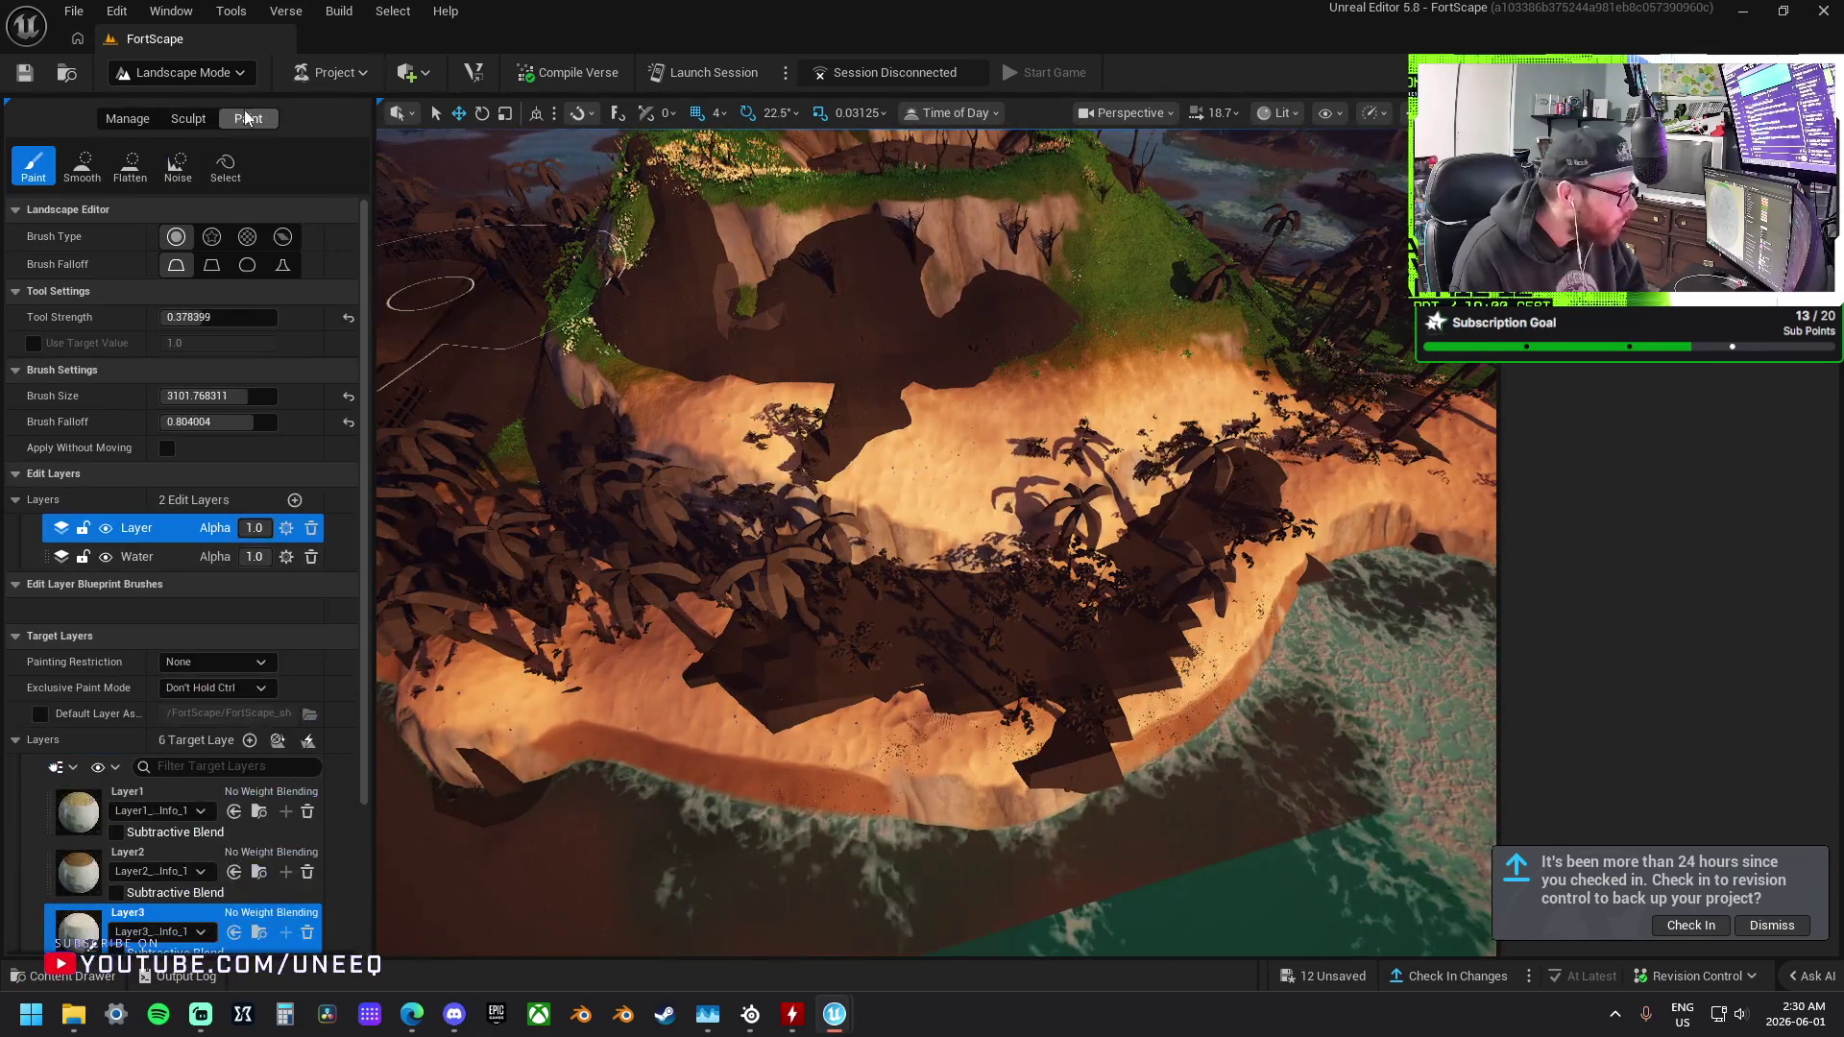
Briefly select and frame an object, then return to Landscape mode with Flatten active.
{"action": "left_click", "coordinate": [183, 117]}
{"action": "left_click", "coordinate": [183, 74]}
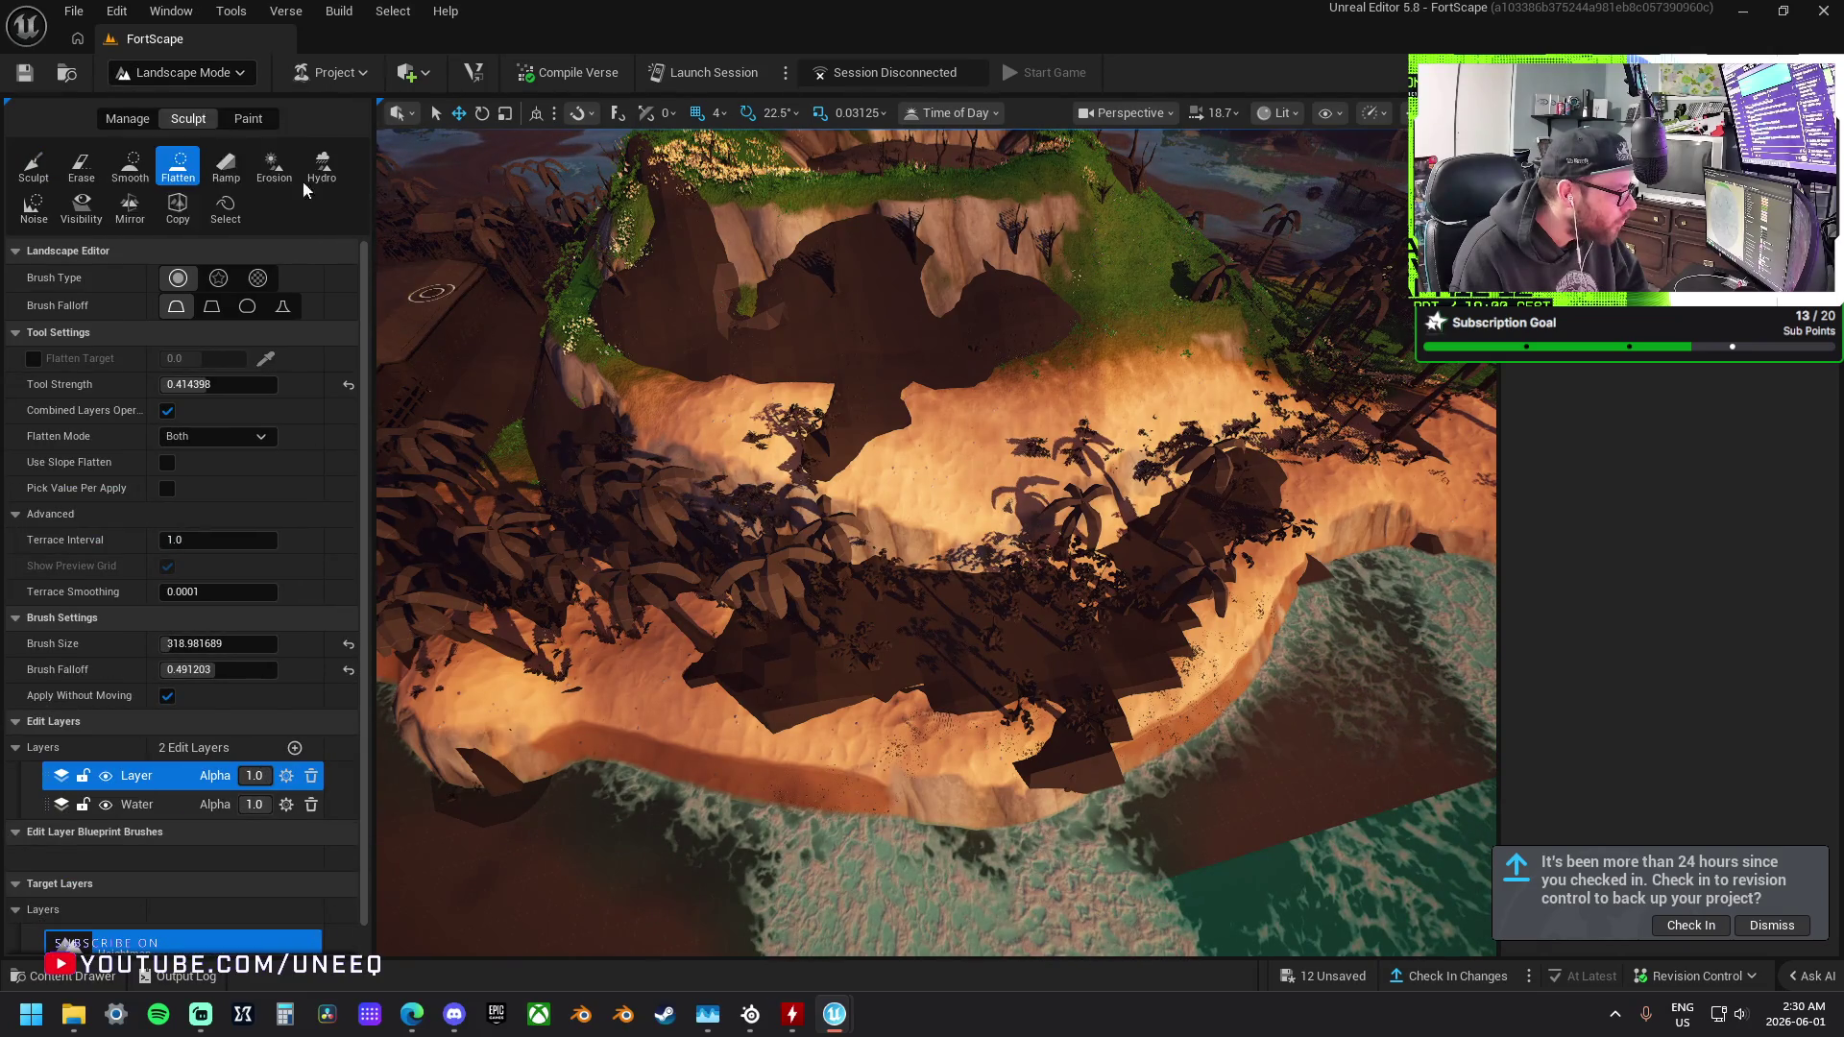
{"action": "left_click", "coordinate": [163, 105]}
{"action": "left_click", "coordinate": [592, 275]}
{"action": "key", "text": "f"}
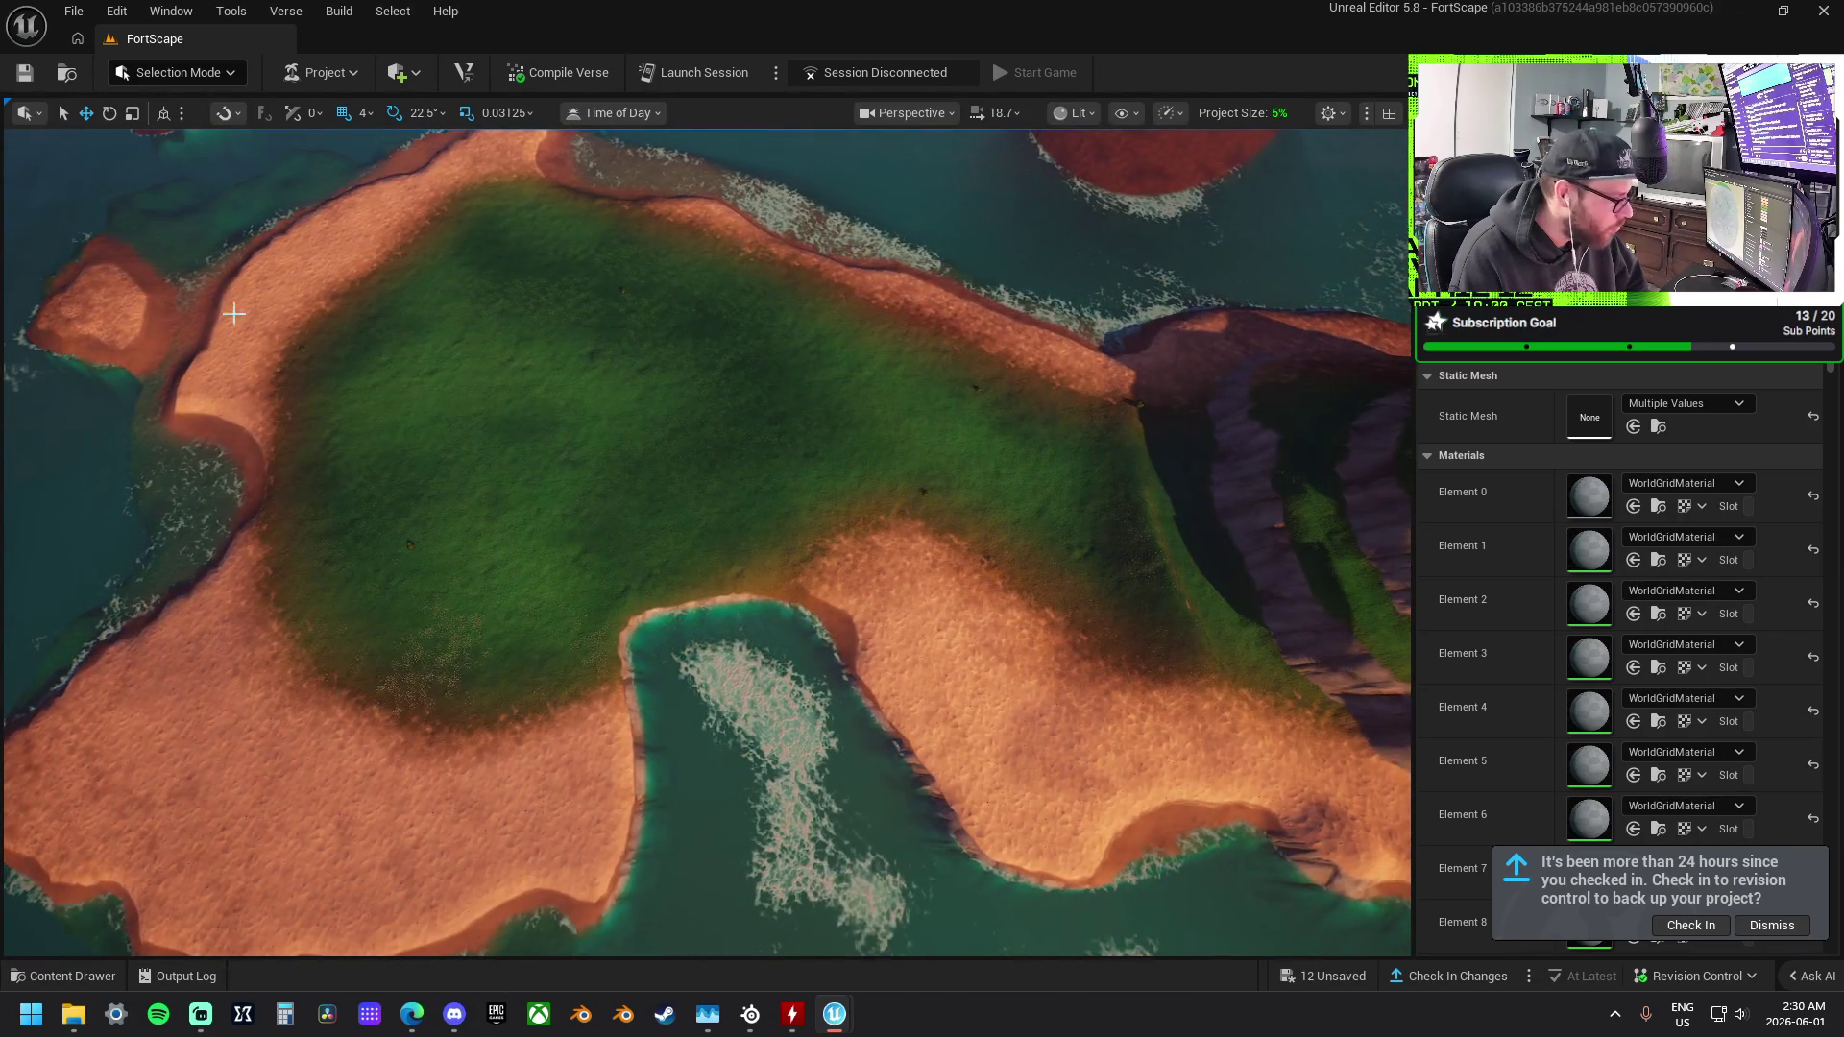
{"action": "left_click", "coordinate": [204, 78]}
{"action": "left_click", "coordinate": [217, 129]}
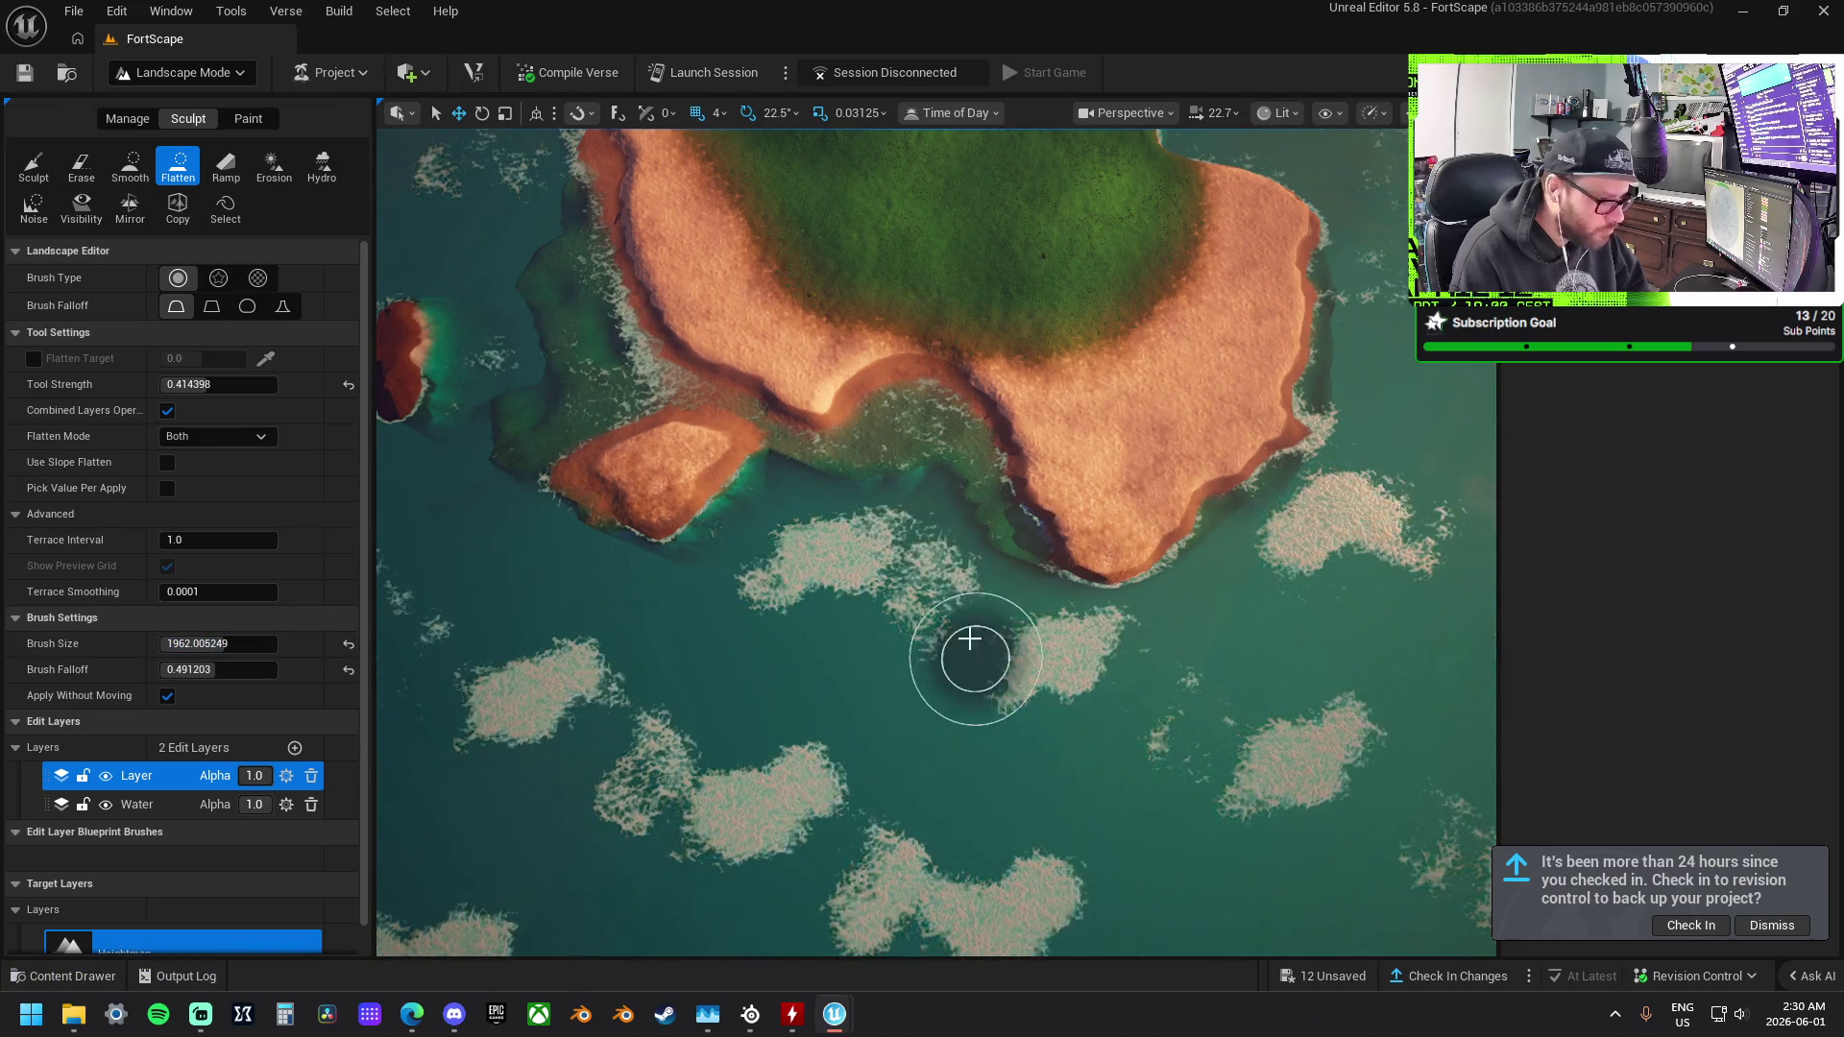
Flatten a shallow shelf along the coast toward the red islet and westward over the water.
{"action": "mouse_move", "coordinate": [933, 502]}
{"action": "left_mouse_down"}
{"action": "mouse_move", "coordinate": [988, 618]}
{"action": "mouse_move", "coordinate": [1078, 659]}
{"action": "mouse_move", "coordinate": [1292, 539]}
{"action": "mouse_move", "coordinate": [1142, 634]}
{"action": "mouse_move", "coordinate": [971, 527]}
{"action": "mouse_move", "coordinate": [810, 498]}
{"action": "mouse_move", "coordinate": [650, 636]}
{"action": "mouse_move", "coordinate": [873, 588]}
{"action": "mouse_move", "coordinate": [741, 691]}
{"action": "left_mouse_up"}
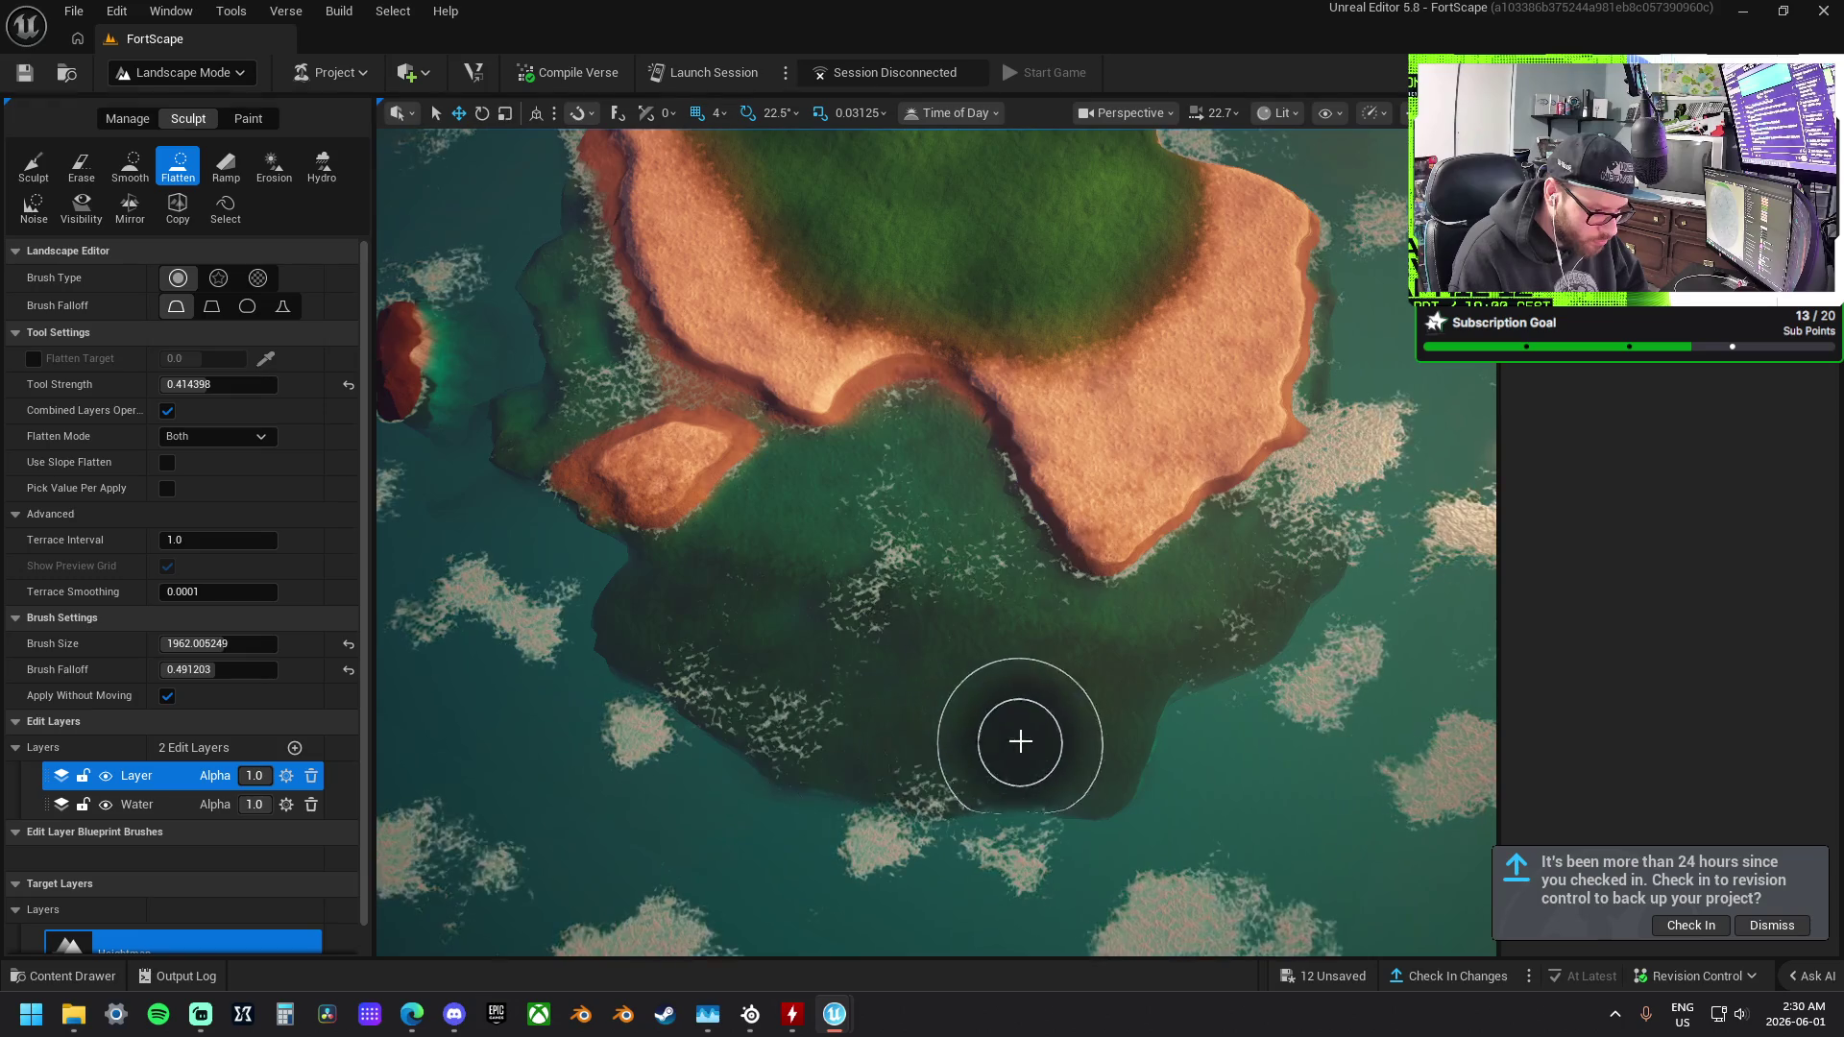
{"action": "key", "text": "w"}
{"action": "key", "text": "a"}
{"action": "mouse_move", "coordinate": [1129, 732]}
{"action": "left_mouse_down"}
{"action": "mouse_move", "coordinate": [1215, 659]}
{"action": "mouse_move", "coordinate": [1010, 680]}
{"action": "mouse_move", "coordinate": [898, 602]}
{"action": "mouse_move", "coordinate": [844, 445]}
{"action": "mouse_move", "coordinate": [724, 407]}
{"action": "mouse_move", "coordinate": [670, 433]}
{"action": "mouse_move", "coordinate": [651, 535]}
{"action": "mouse_move", "coordinate": [756, 685]}
{"action": "mouse_move", "coordinate": [840, 662]}
{"action": "mouse_move", "coordinate": [873, 609]}
{"action": "mouse_move", "coordinate": [749, 667]}
{"action": "mouse_move", "coordinate": [671, 494]}
{"action": "mouse_move", "coordinate": [708, 407]}
{"action": "left_mouse_up"}
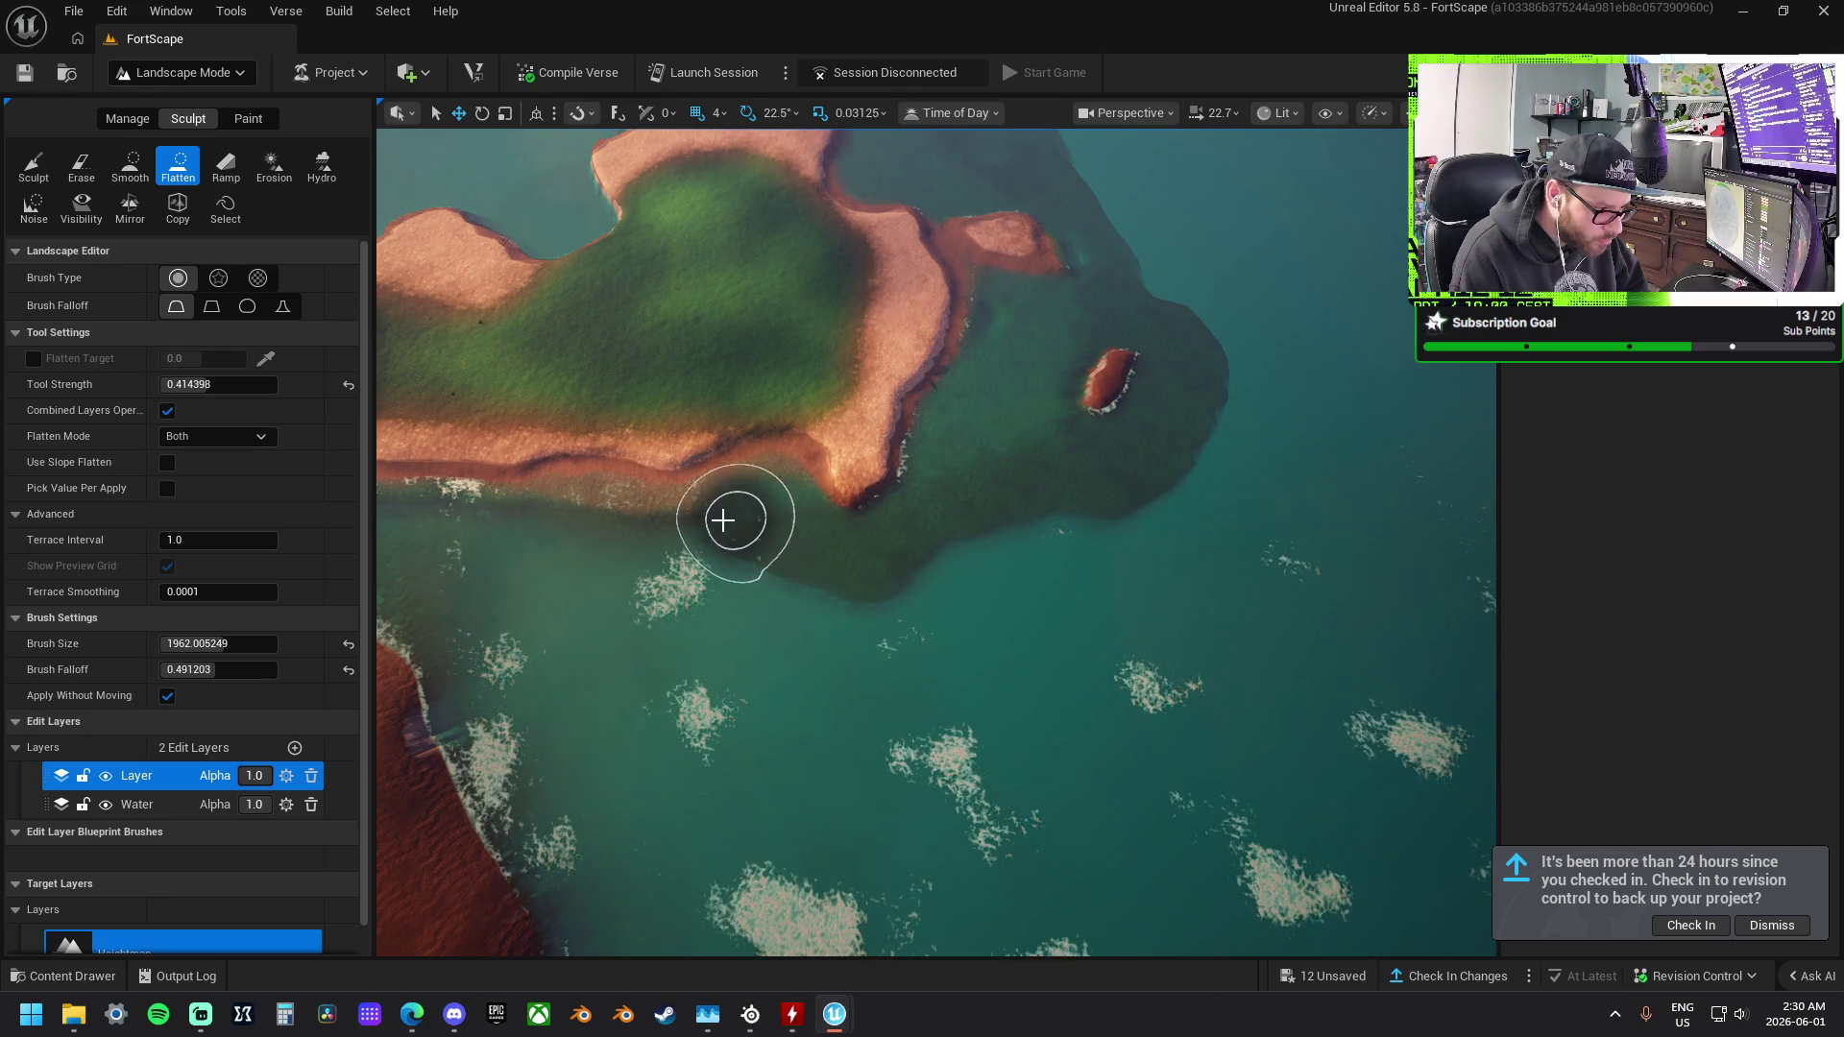
{"action": "left_click_drag", "start_coordinate": [727, 520], "coordinate": [564, 523]}
{"action": "left_click_drag", "start_coordinate": [951, 562], "coordinate": [757, 560]}
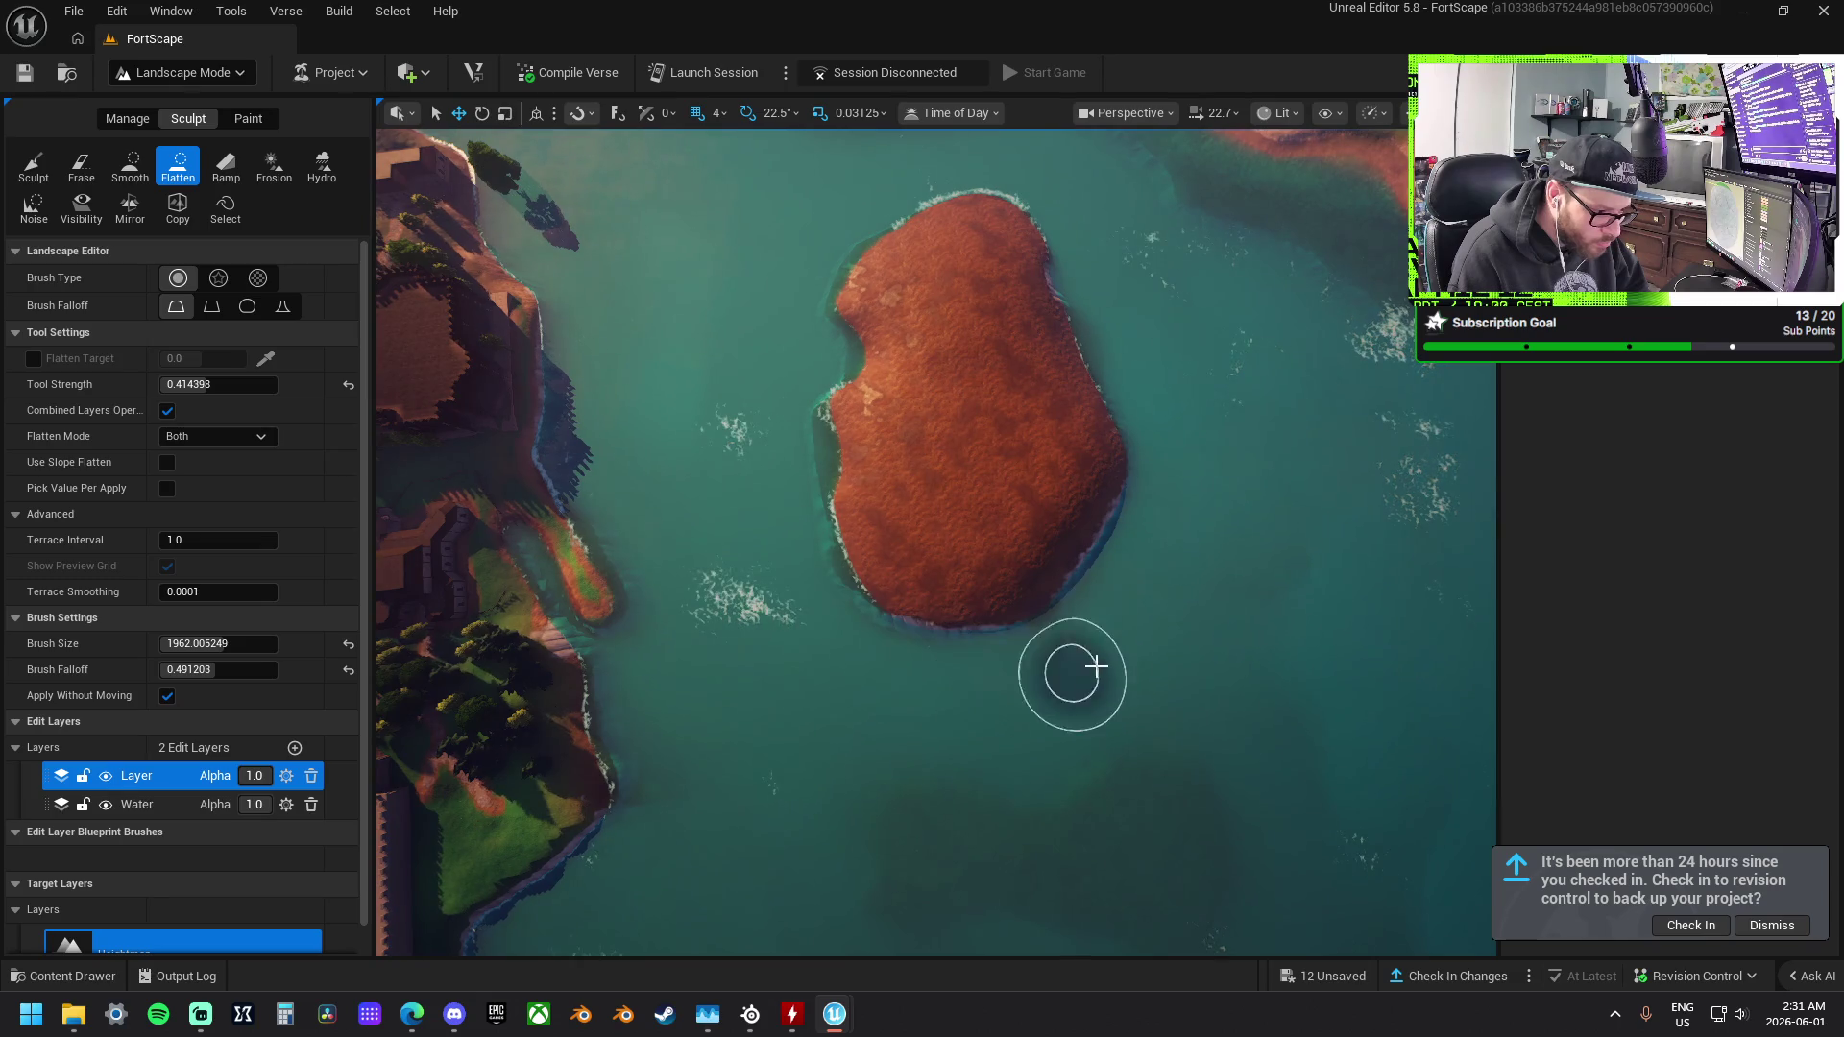
Flatten a curved ridge across the red islet's right half.
{"action": "left_click_drag", "start_coordinate": [1149, 588], "coordinate": [1054, 539]}
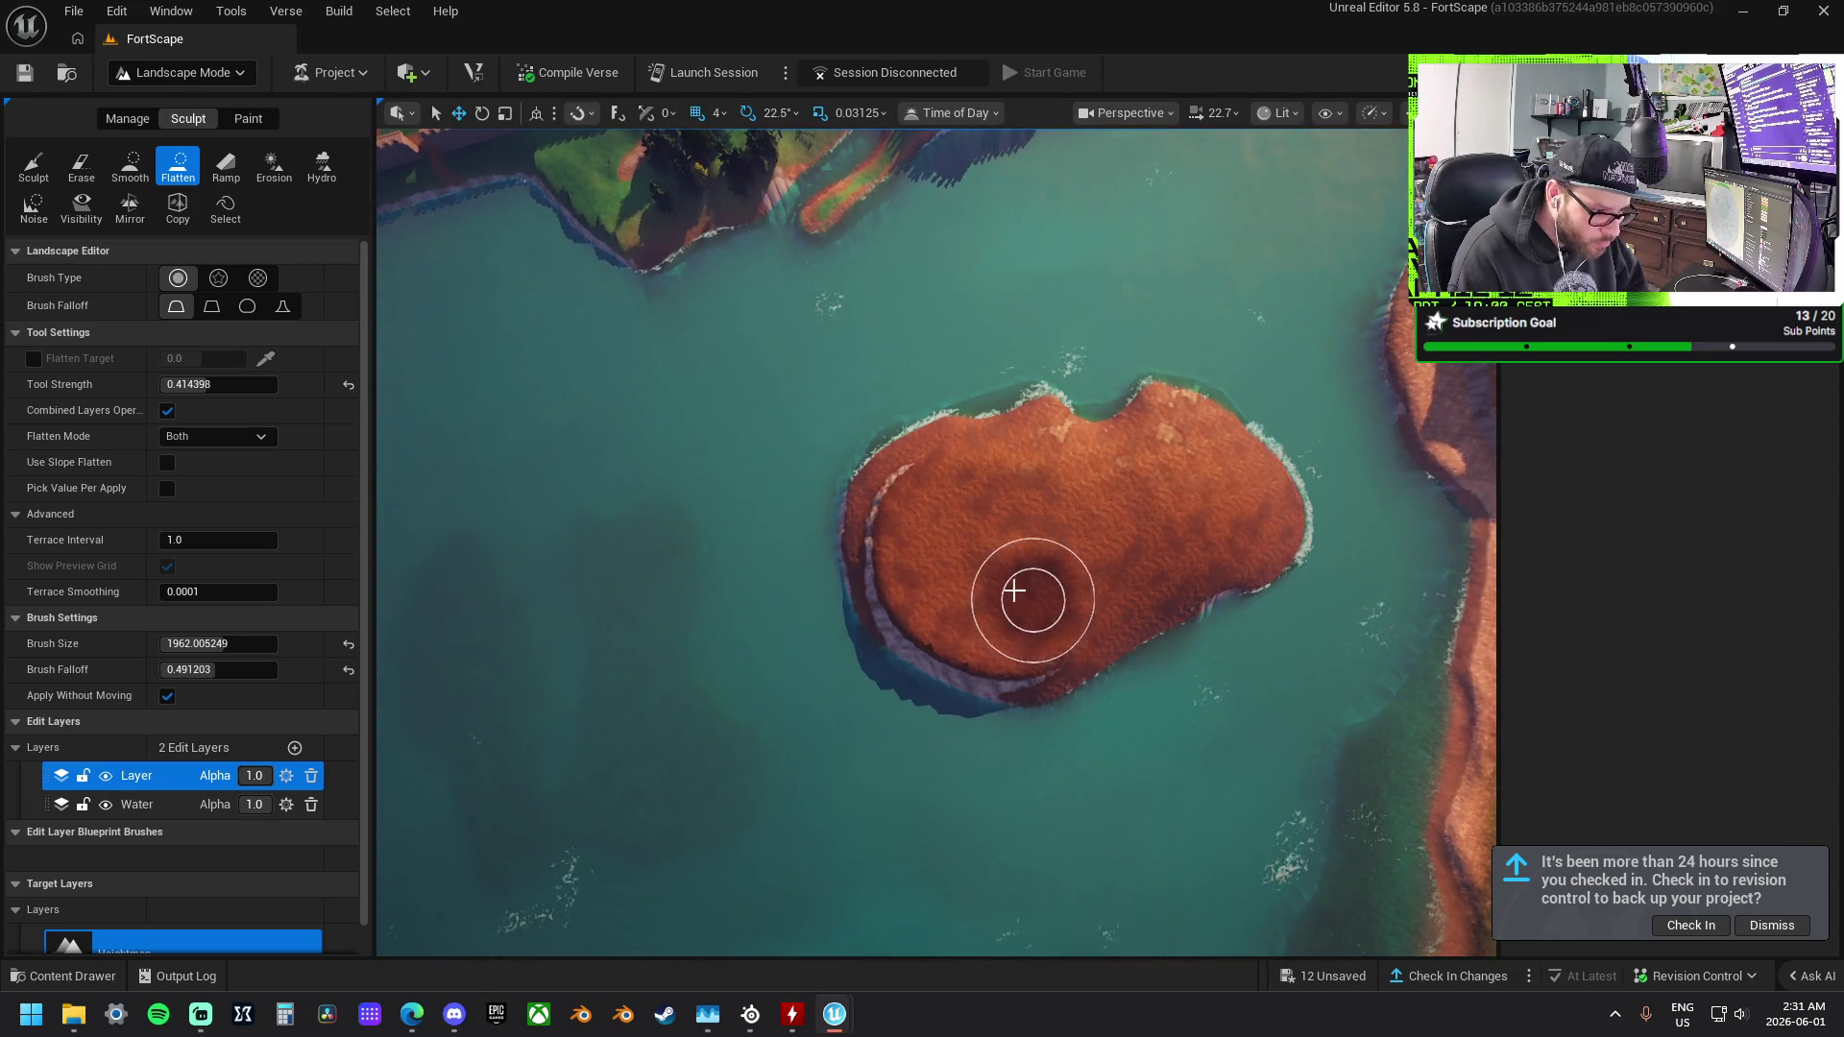
{"action": "left_click_drag", "start_coordinate": [1029, 601], "coordinate": [1006, 557]}
{"action": "mouse_move", "coordinate": [897, 535]}
{"action": "left_mouse_down"}
{"action": "mouse_move", "coordinate": [1029, 547]}
{"action": "mouse_move", "coordinate": [1028, 602]}
{"action": "left_mouse_up"}
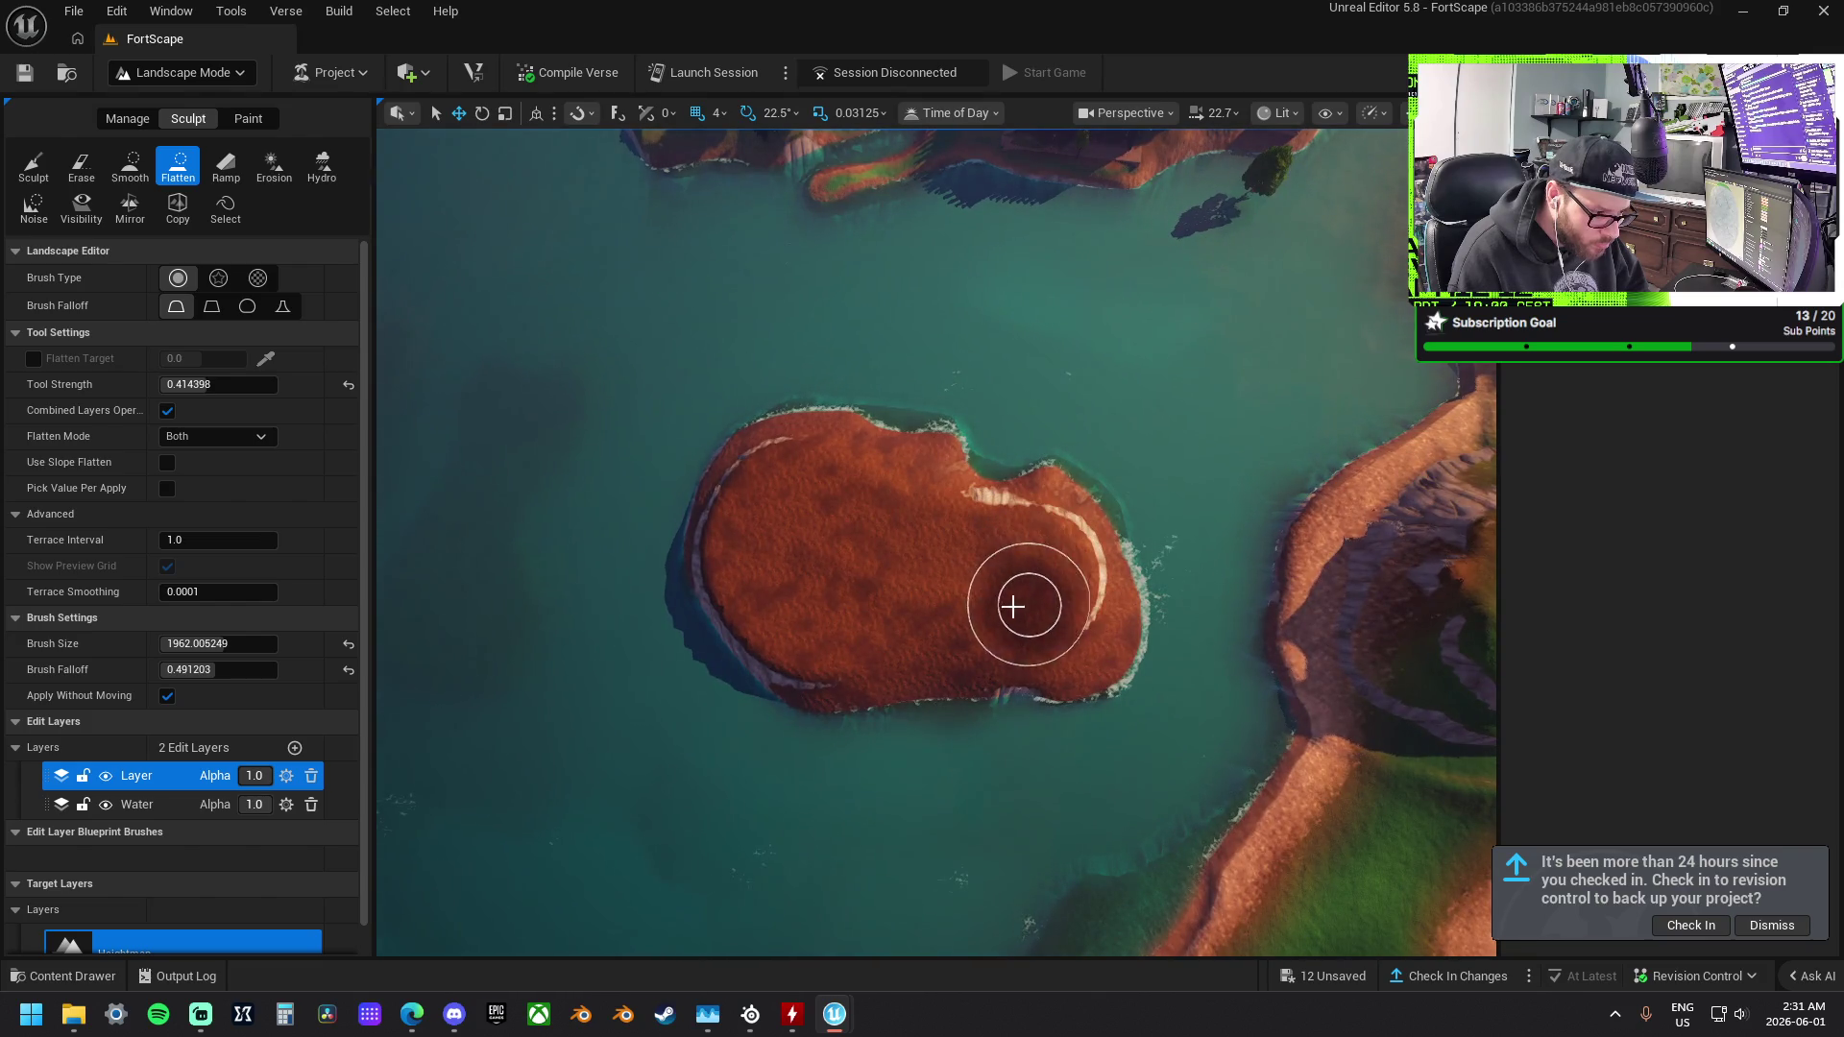
{"action": "mouse_move", "coordinate": [922, 576]}
{"action": "left_mouse_down"}
{"action": "mouse_move", "coordinate": [1023, 558]}
{"action": "mouse_move", "coordinate": [905, 556]}
{"action": "mouse_move", "coordinate": [823, 494]}
{"action": "mouse_move", "coordinate": [852, 514]}
{"action": "mouse_move", "coordinate": [1030, 535]}
{"action": "mouse_move", "coordinate": [1177, 424]}
{"action": "mouse_move", "coordinate": [1123, 451]}
{"action": "mouse_move", "coordinate": [1189, 451]}
{"action": "left_mouse_up"}
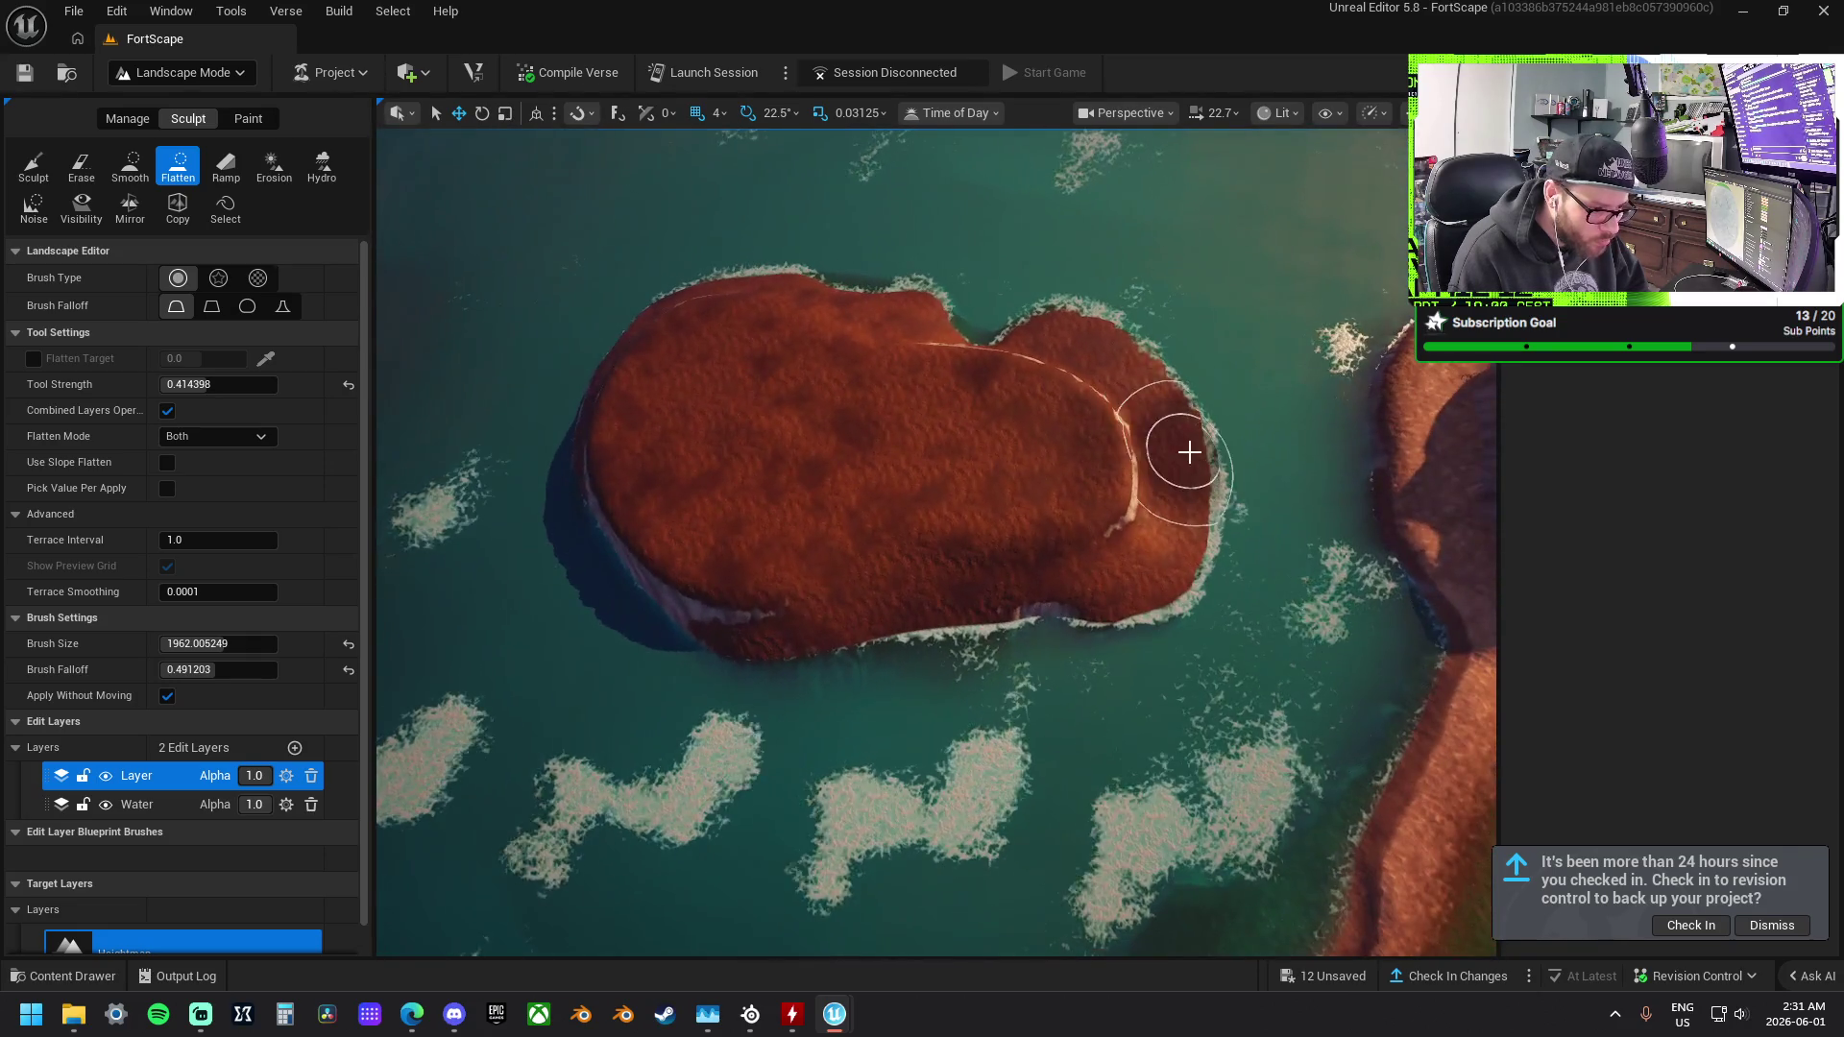
{"action": "left_click_drag", "start_coordinate": [1120, 391], "coordinate": [893, 527]}
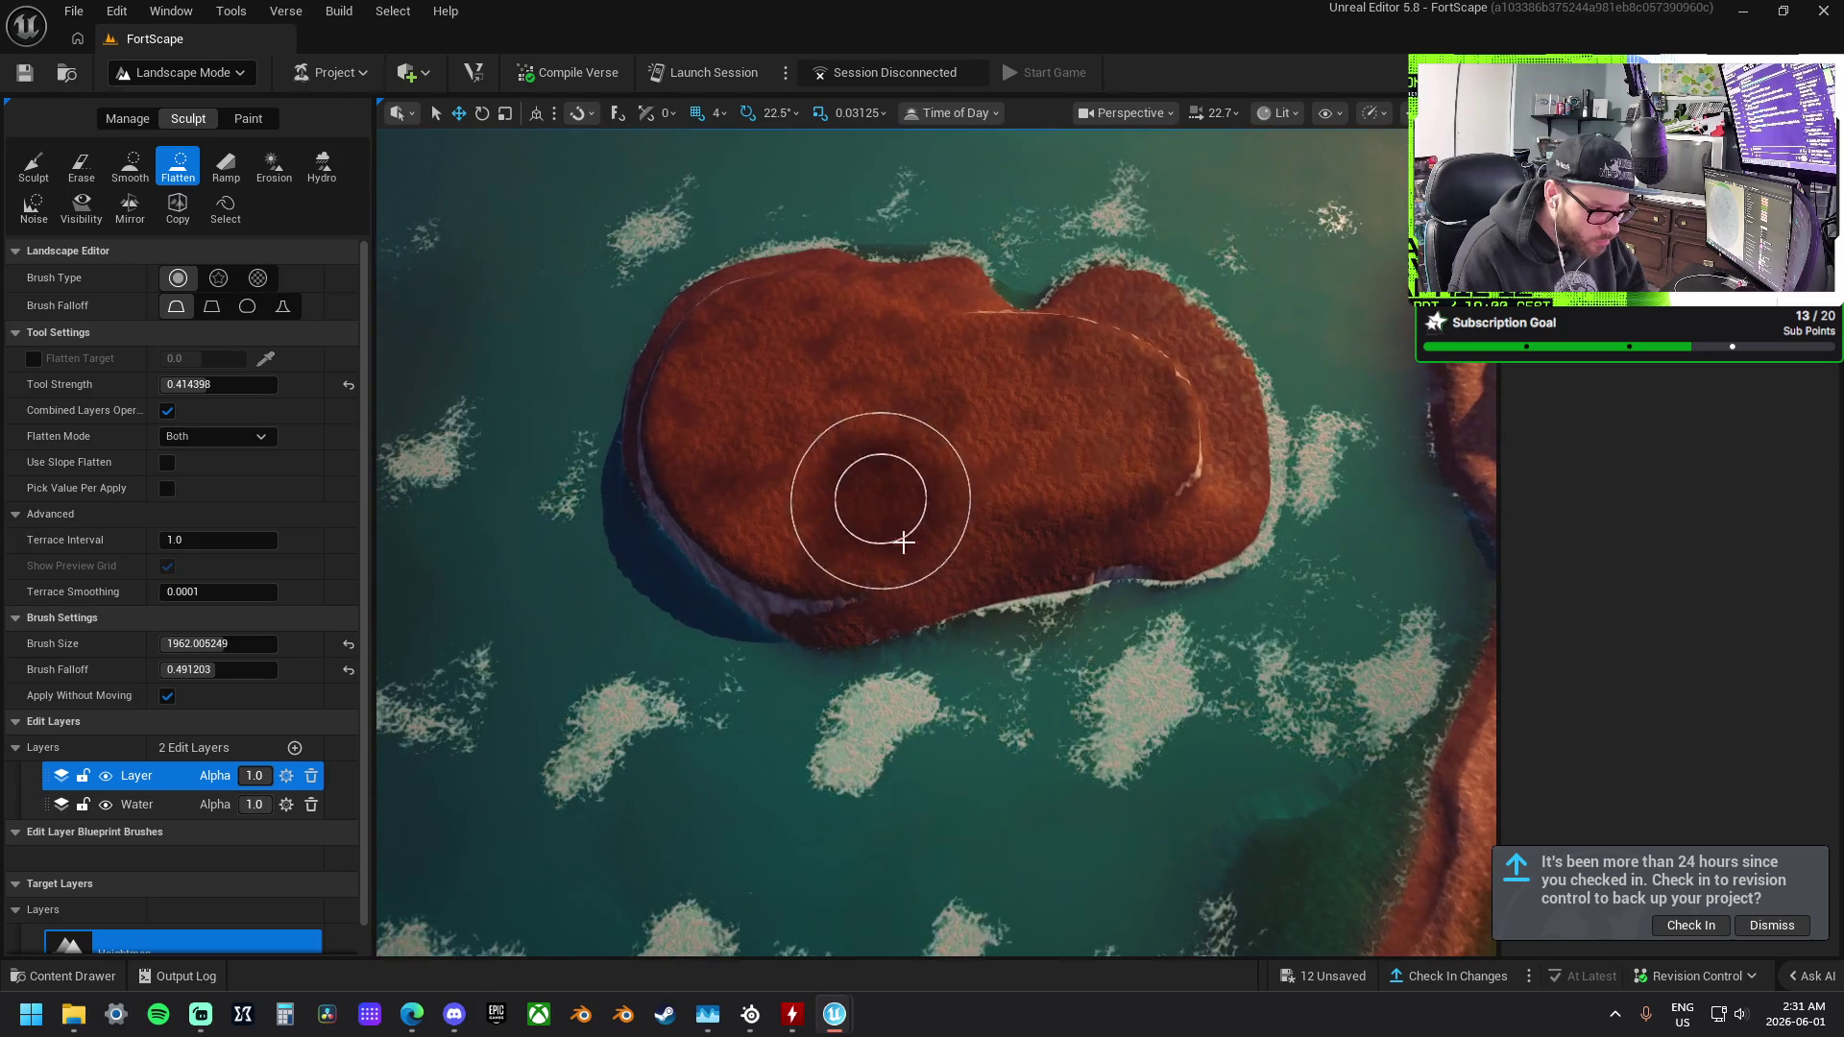
Carve a lowered channel across the islet, flattening along its left side.
{"action": "mouse_move", "coordinate": [1015, 598]}
{"action": "left_mouse_down"}
{"action": "mouse_move", "coordinate": [1193, 527]}
{"action": "mouse_move", "coordinate": [1226, 428]}
{"action": "mouse_move", "coordinate": [1173, 547]}
{"action": "mouse_move", "coordinate": [1004, 555]}
{"action": "mouse_move", "coordinate": [824, 614]}
{"action": "mouse_move", "coordinate": [708, 556]}
{"action": "mouse_move", "coordinate": [661, 474]}
{"action": "left_mouse_up"}
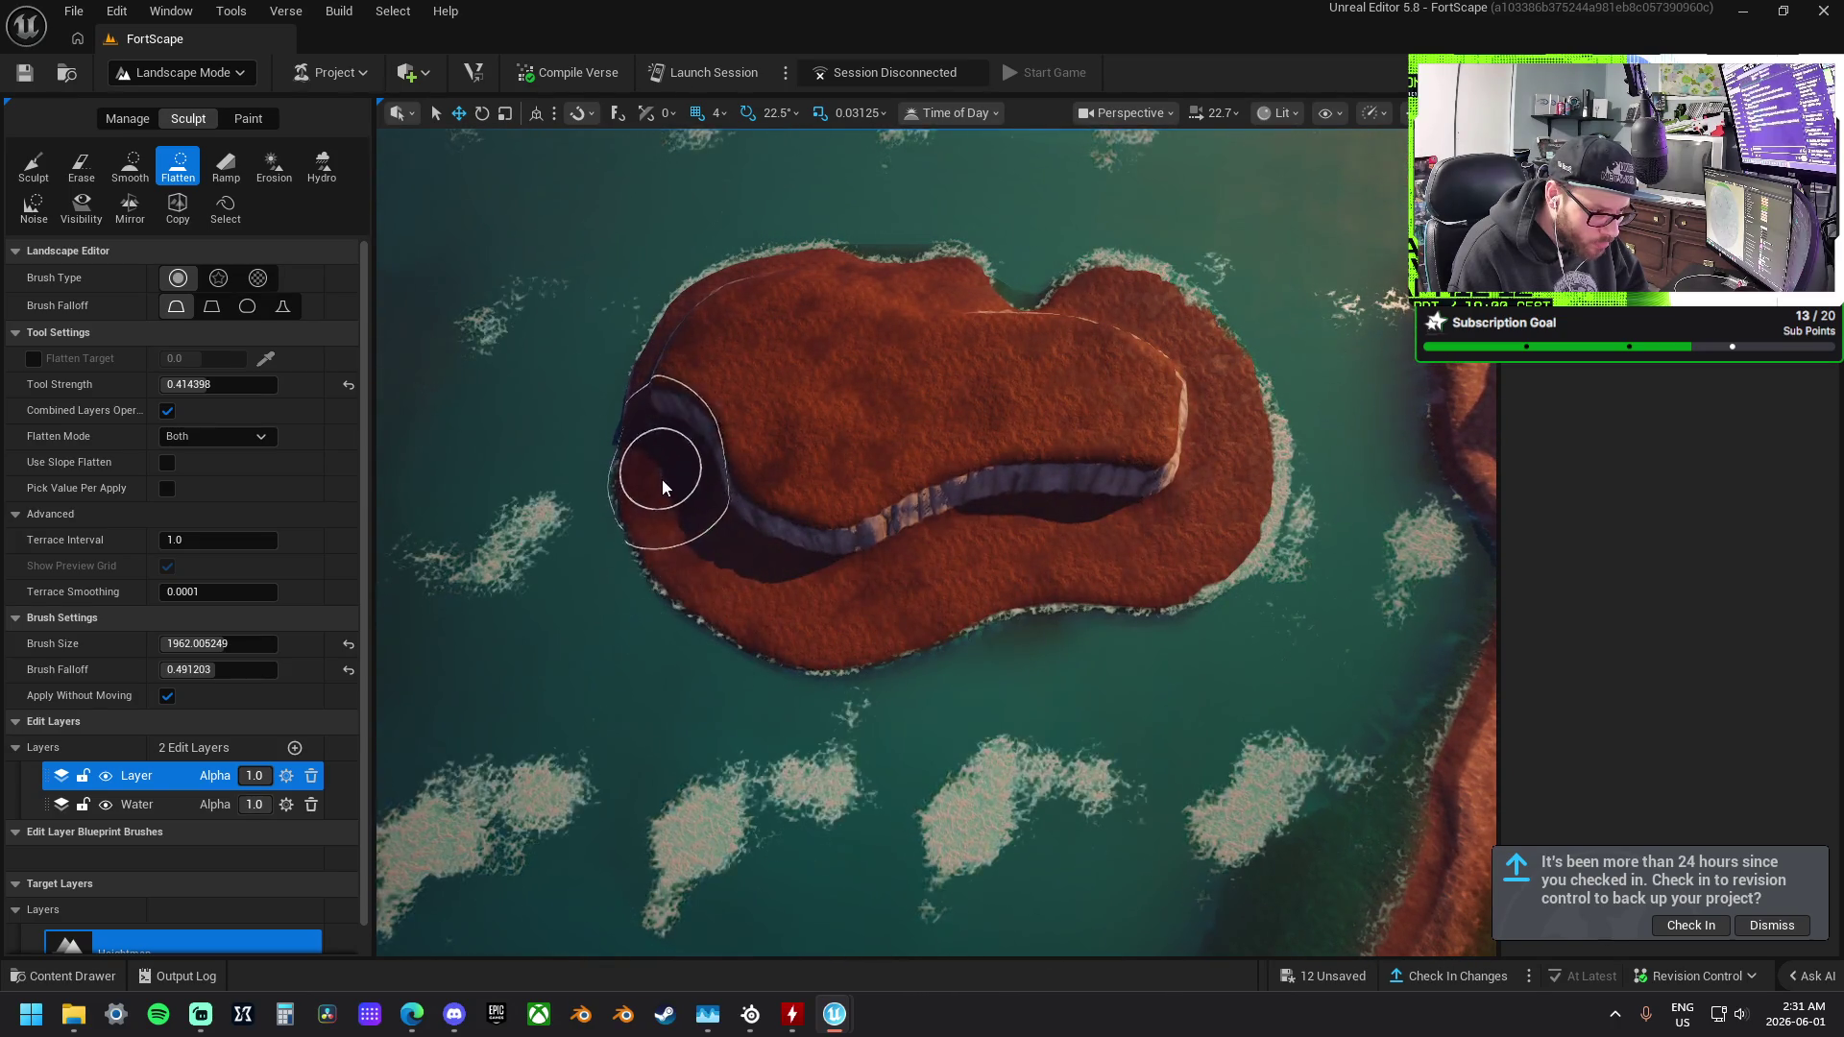
{"action": "left_click_drag", "start_coordinate": [922, 537], "coordinate": [720, 586]}
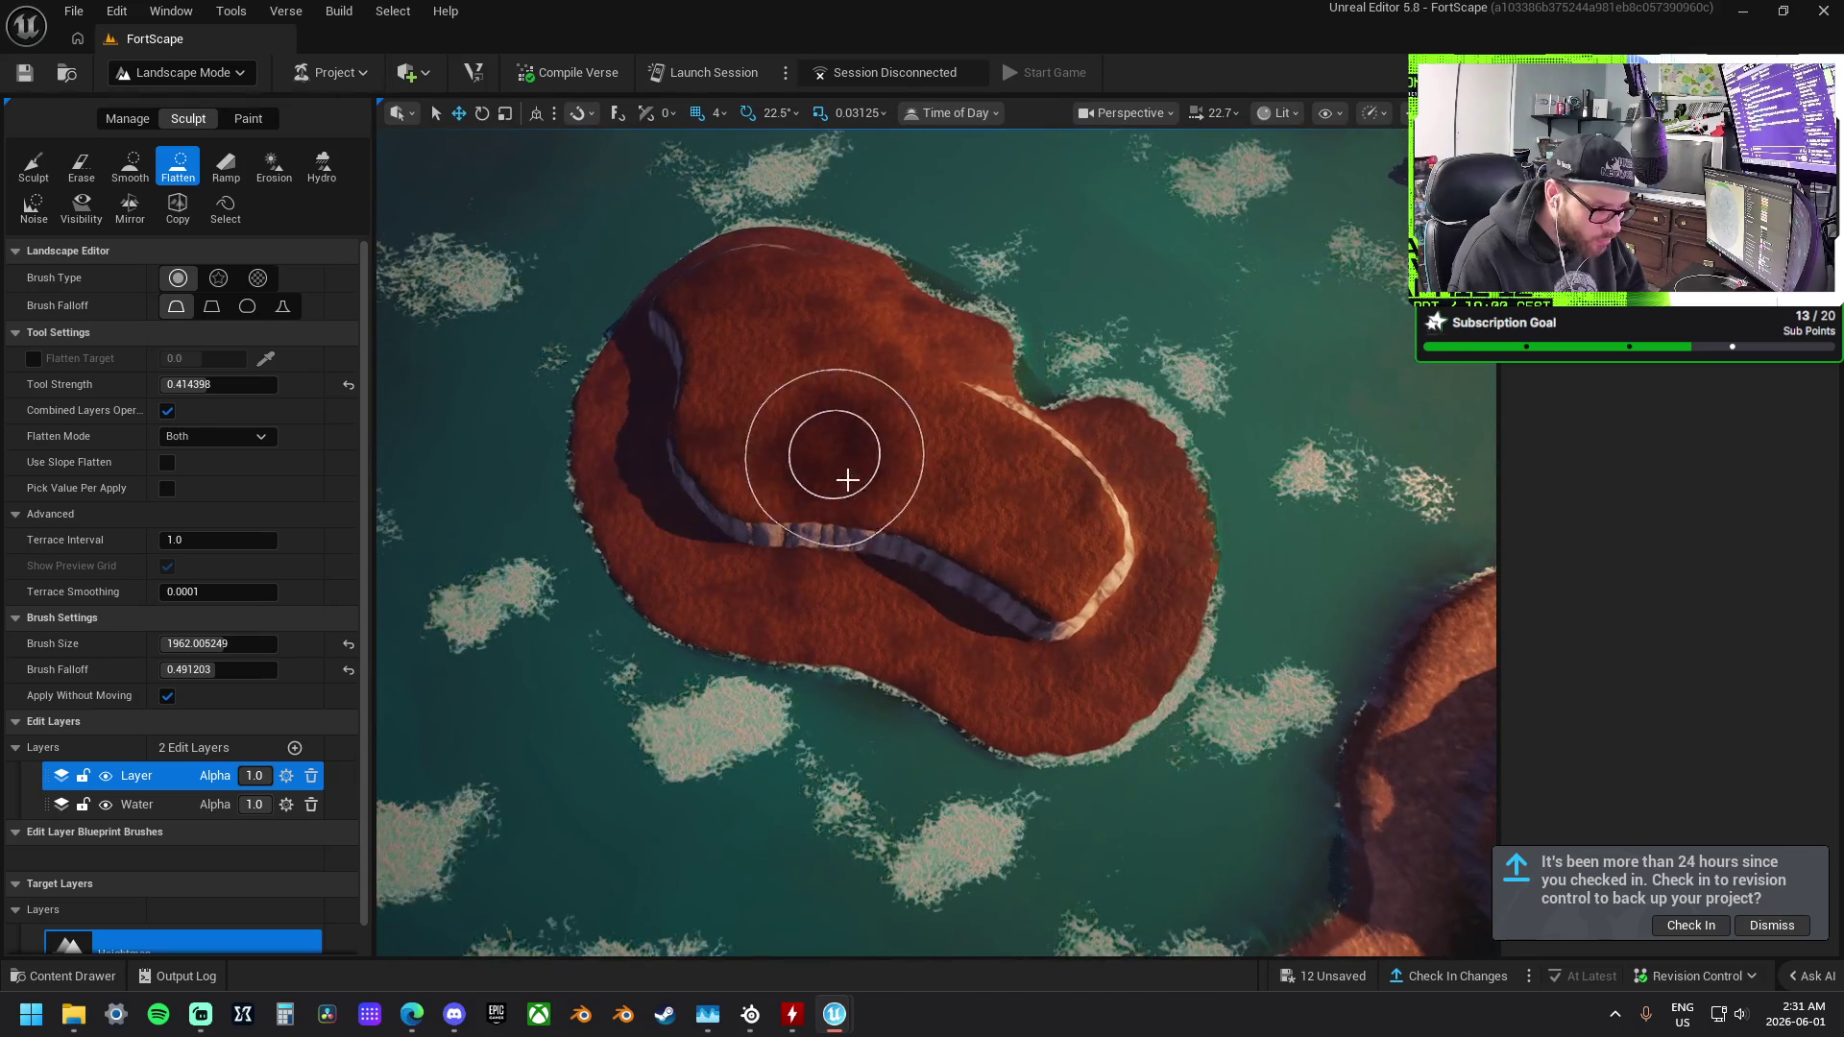
{"action": "left_click_drag", "start_coordinate": [959, 441], "coordinate": [1114, 461]}
{"action": "mouse_move", "coordinate": [988, 535]}
{"action": "left_mouse_down"}
{"action": "mouse_move", "coordinate": [885, 605]}
{"action": "mouse_move", "coordinate": [877, 556]}
{"action": "left_mouse_up"}
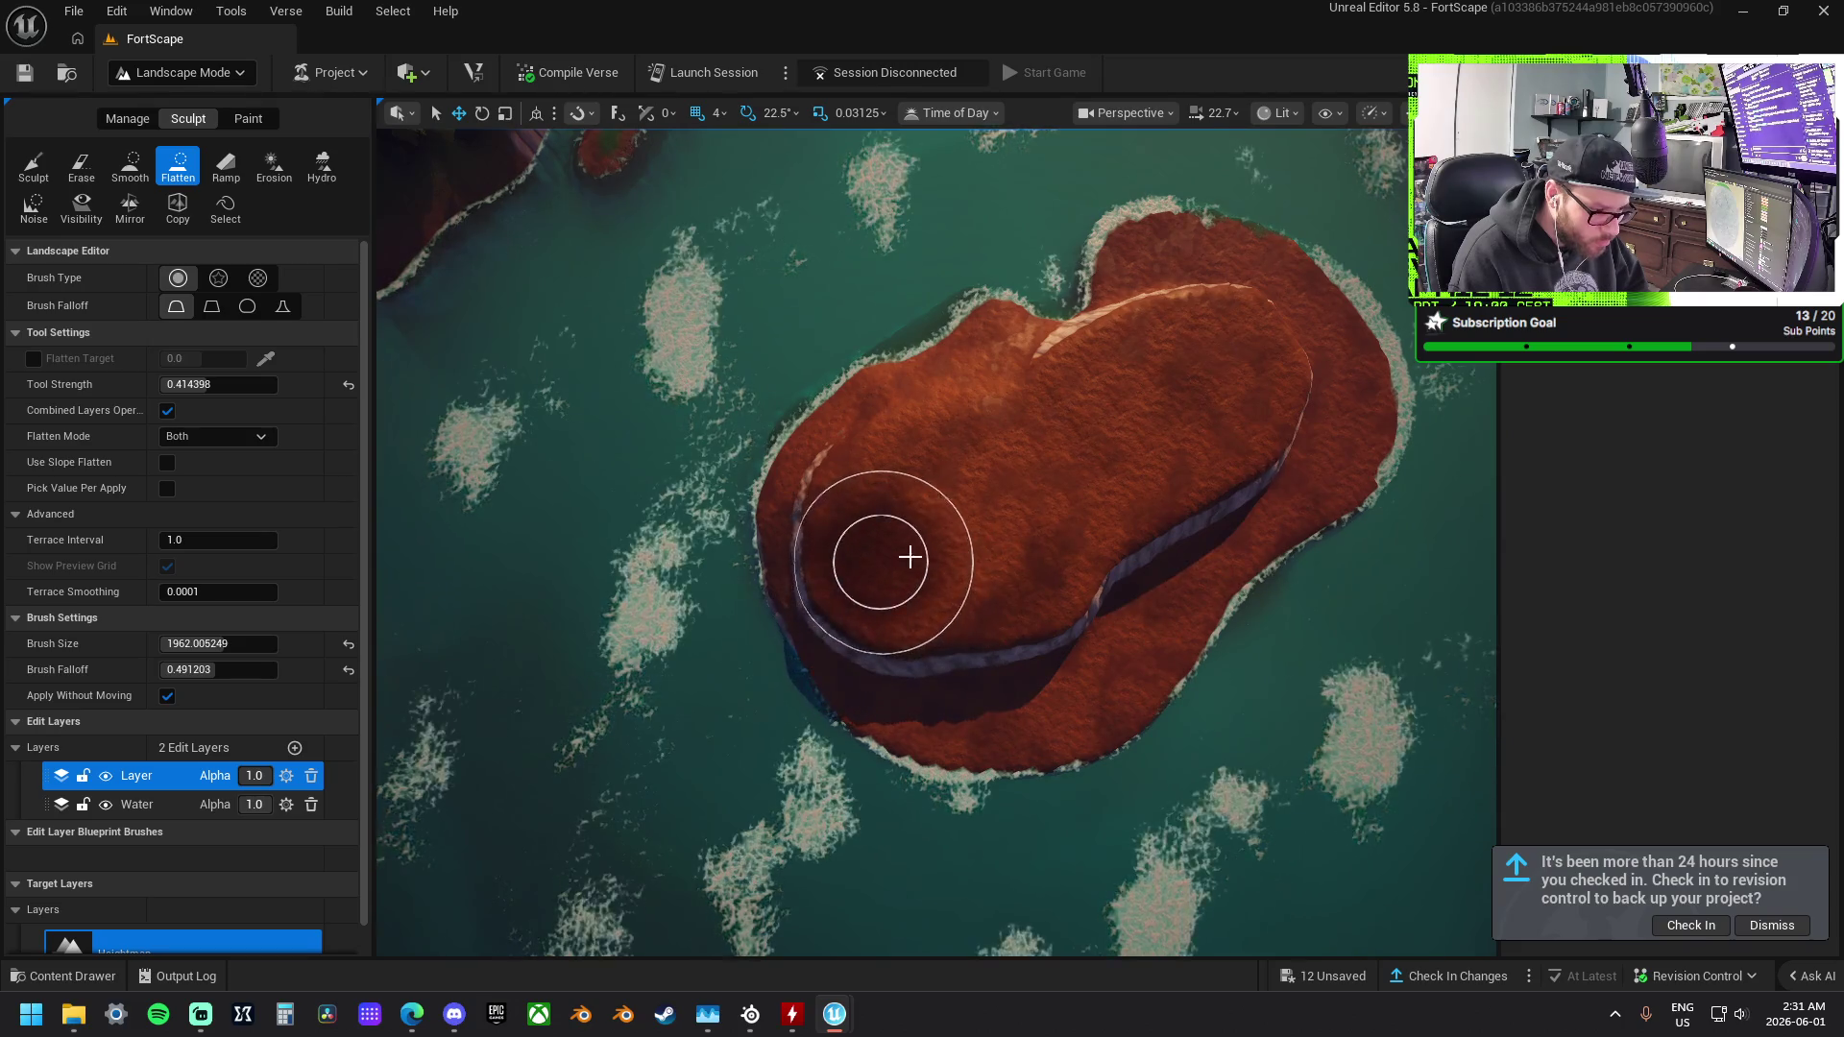
{"action": "mouse_move", "coordinate": [1029, 700]}
{"action": "left_mouse_down"}
{"action": "mouse_move", "coordinate": [1037, 672]}
{"action": "mouse_move", "coordinate": [1028, 700]}
{"action": "left_mouse_up"}
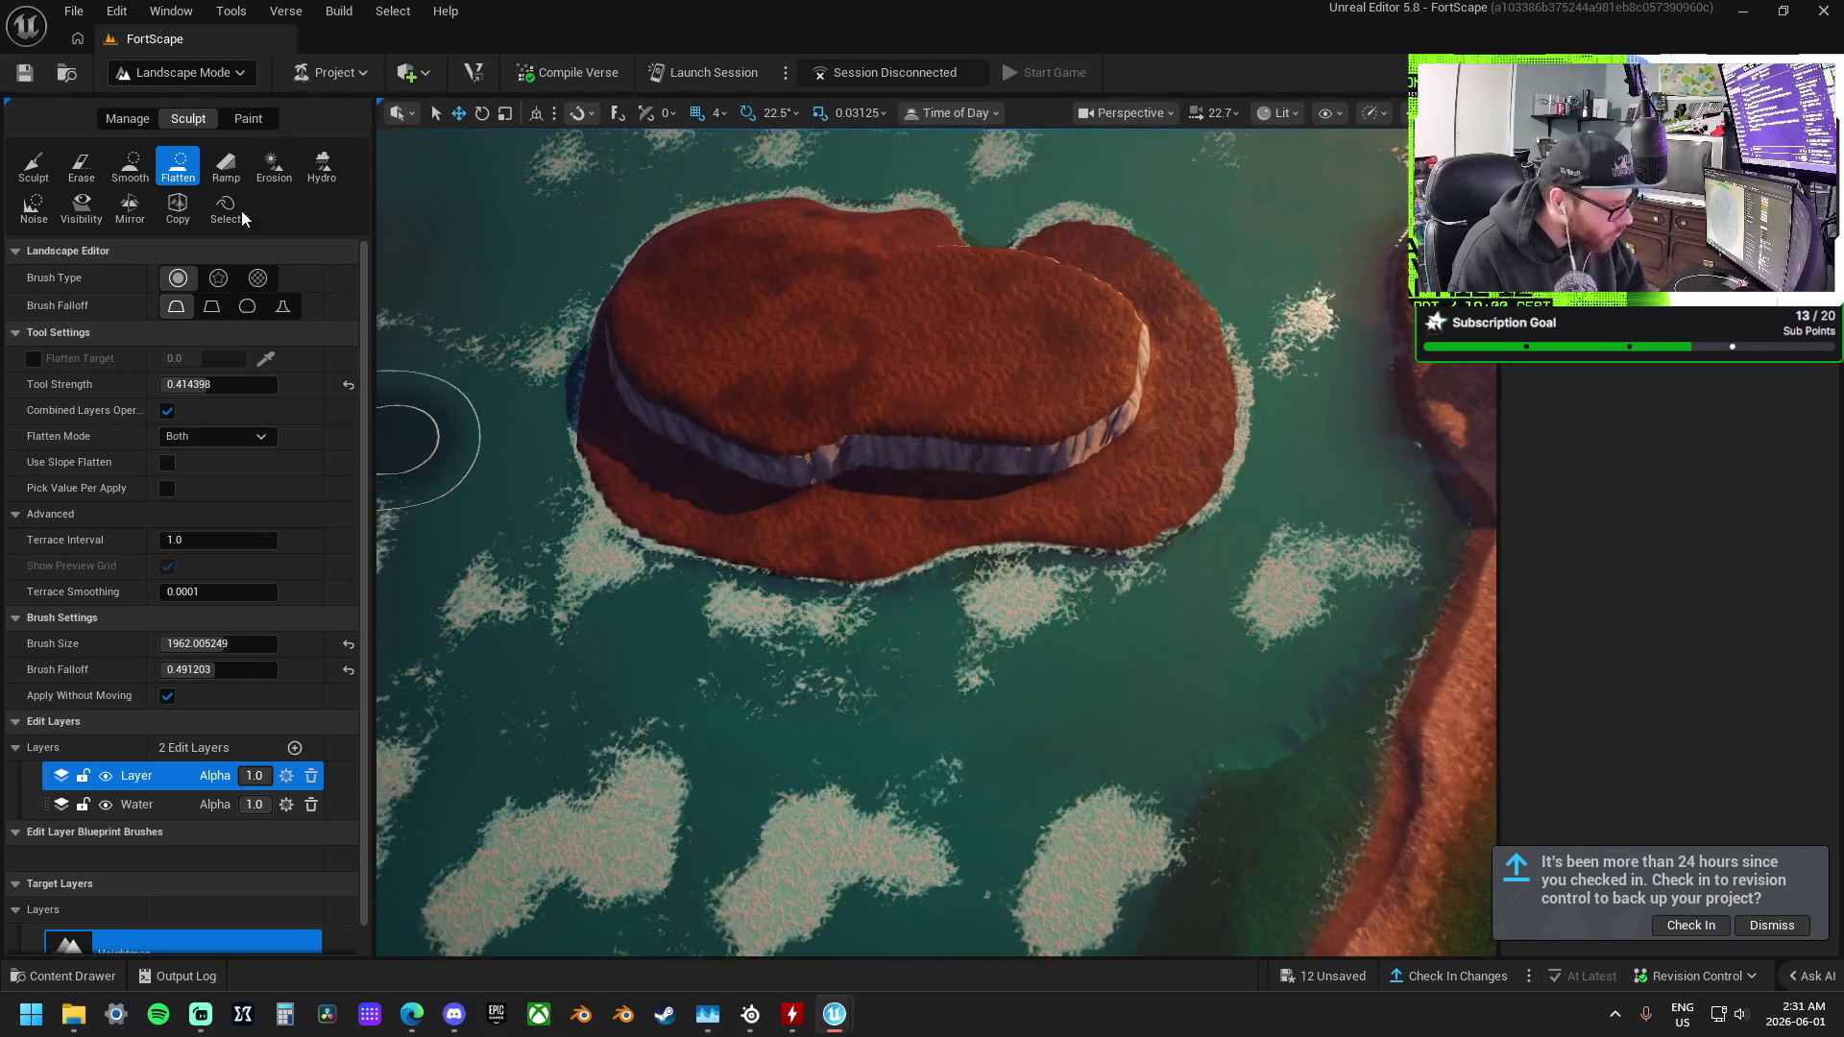
{"action": "left_click", "coordinate": [139, 165]}
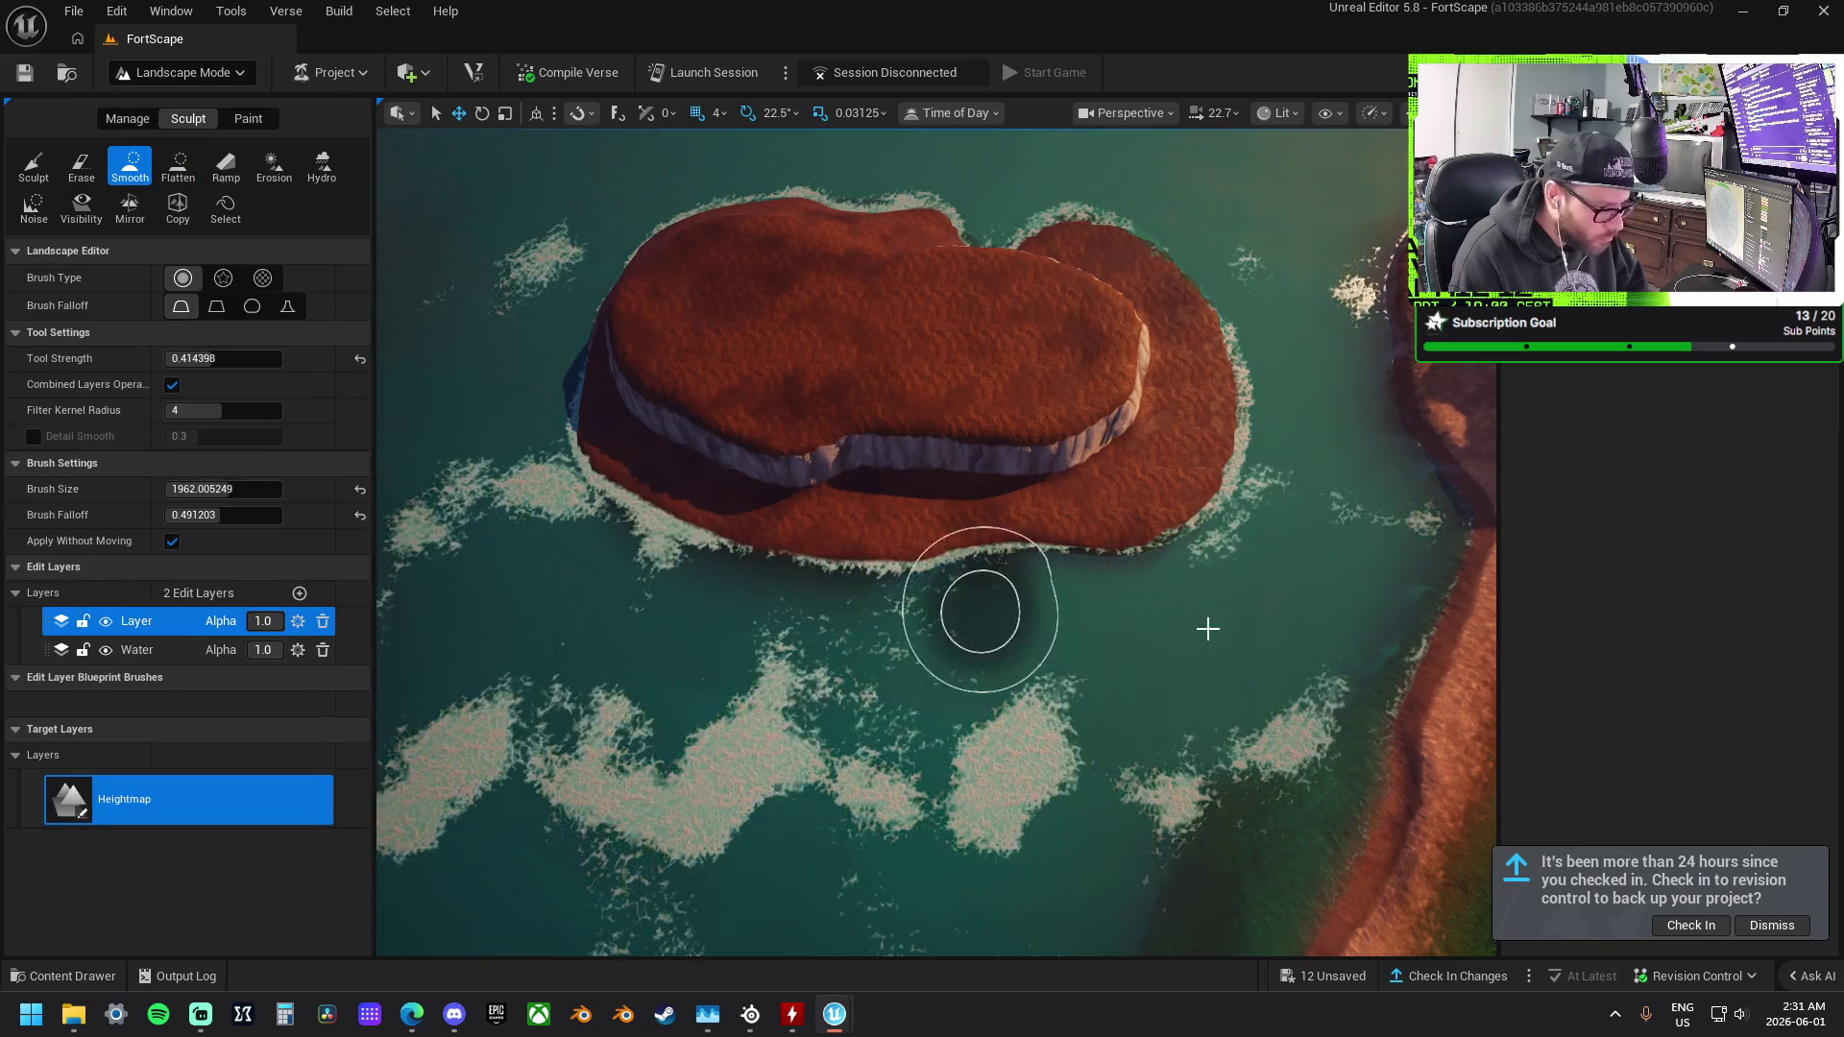
Orbit around the red islet and pan over the reefs back to the main island's coast.
{"action": "left_click_drag", "start_coordinate": [1038, 643], "coordinate": [855, 666]}
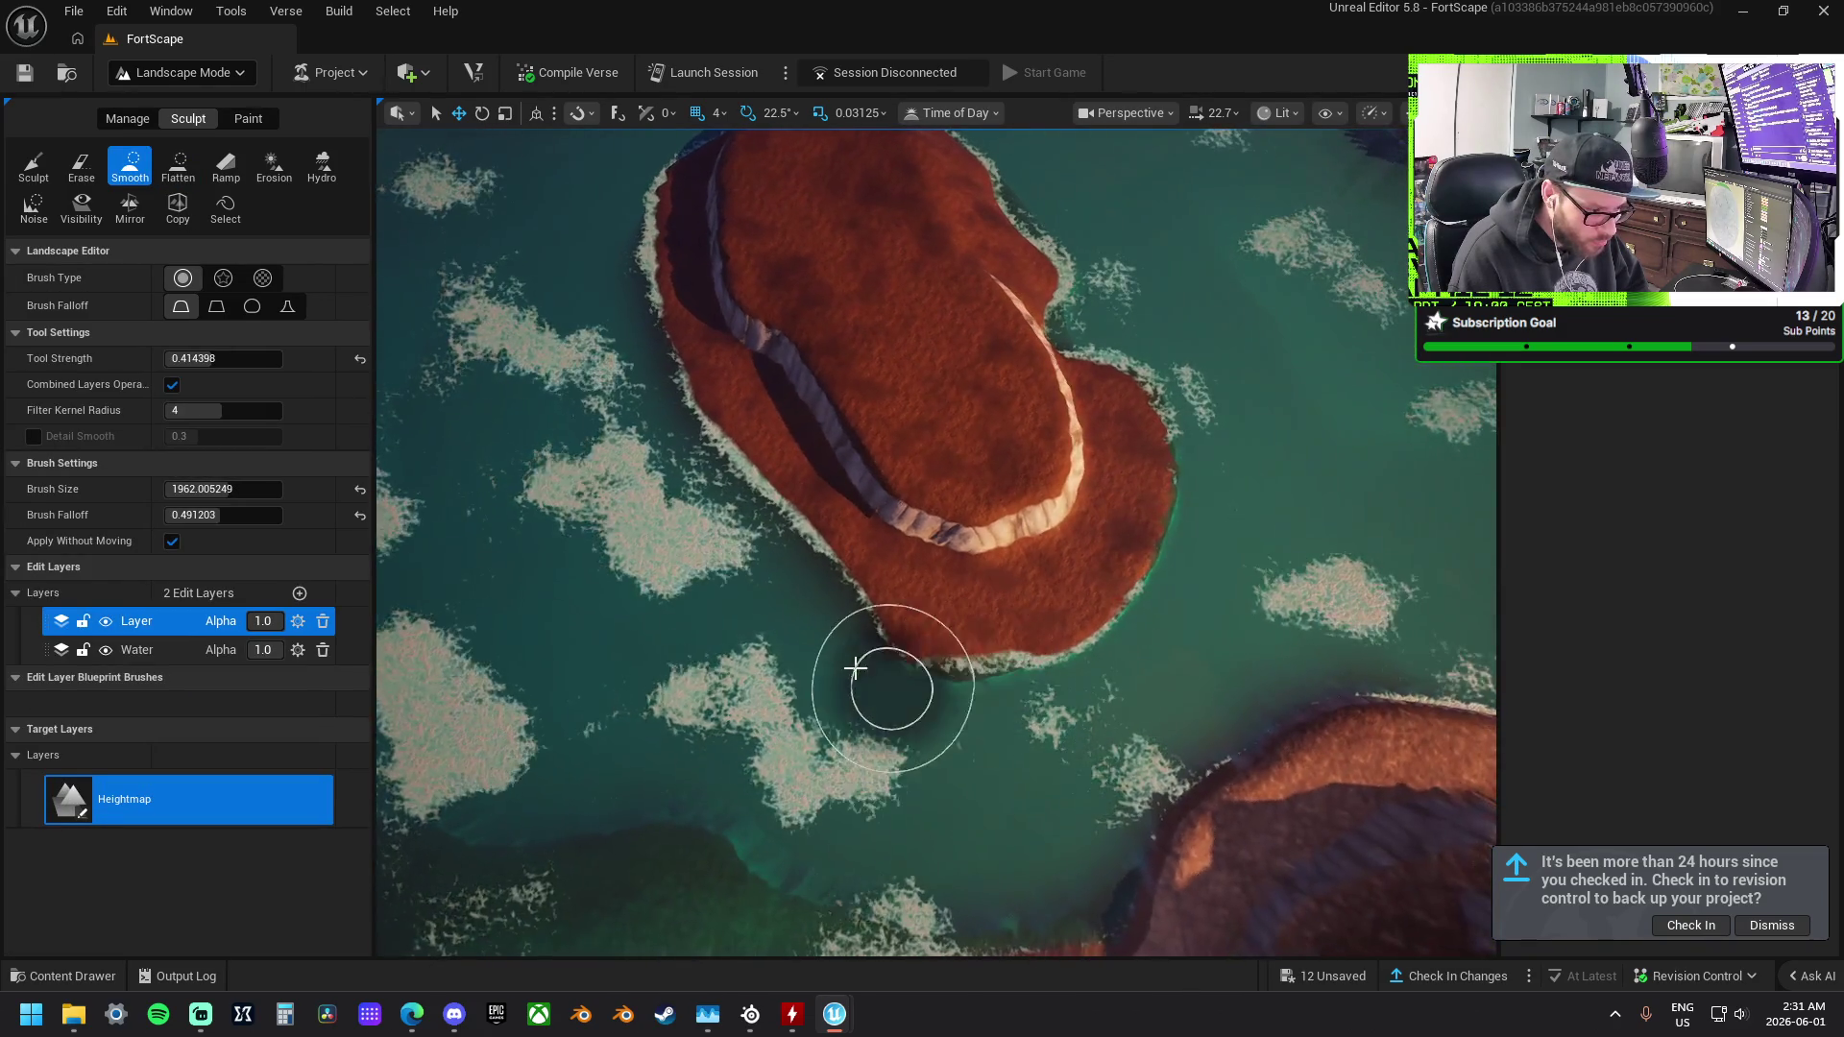
{"action": "left_click_drag", "start_coordinate": [897, 740], "coordinate": [745, 669]}
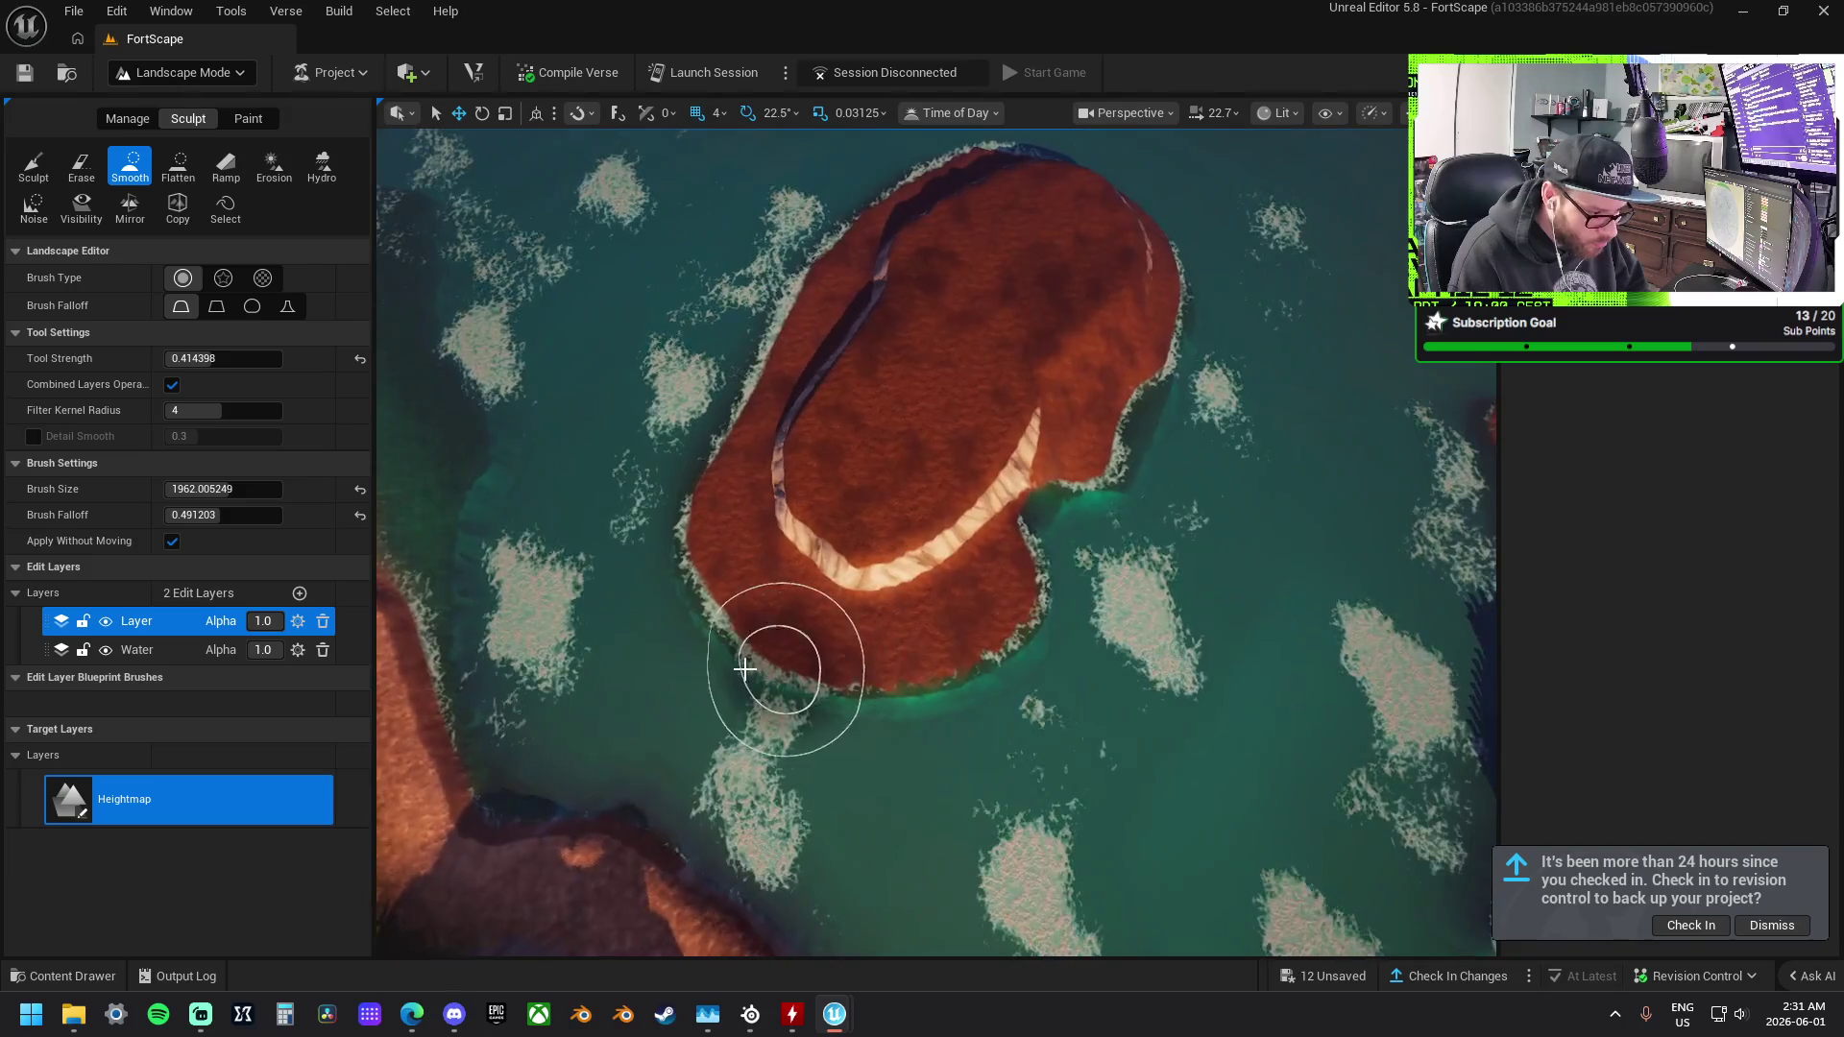
{"action": "left_click_drag", "start_coordinate": [863, 757], "coordinate": [780, 754]}
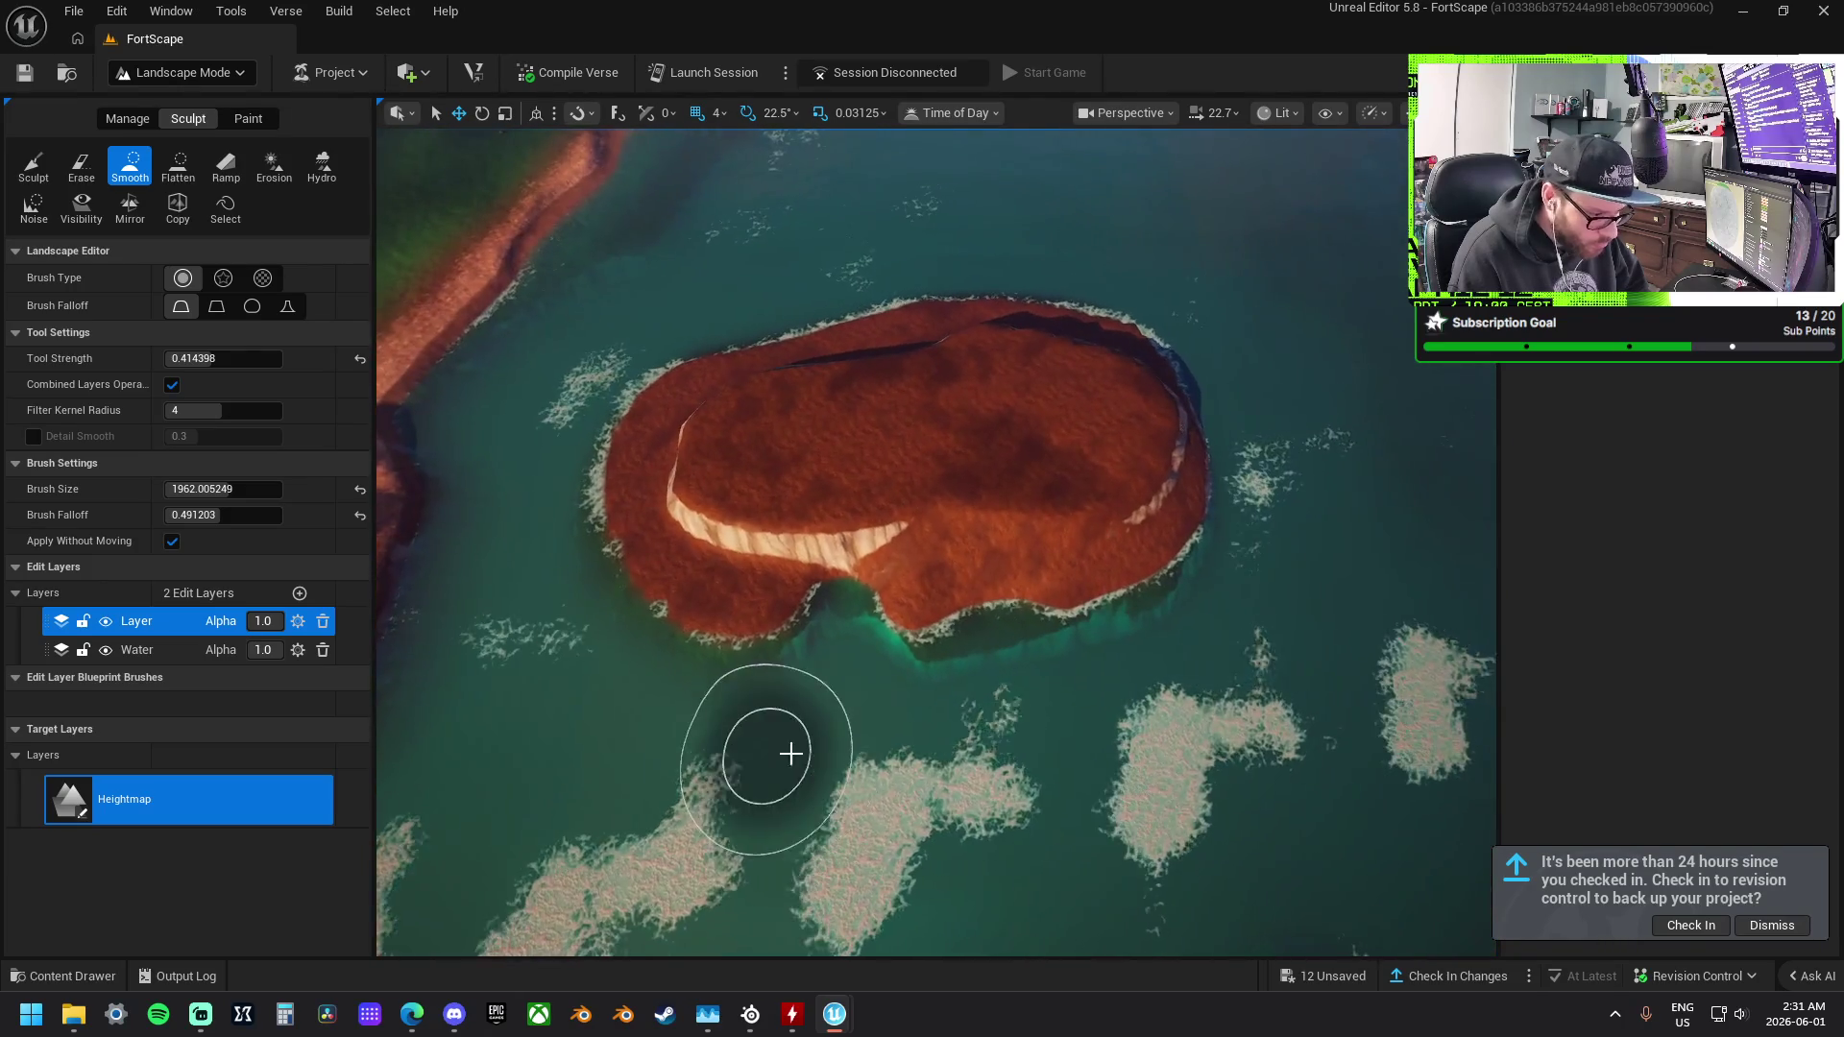
{"action": "mouse_move", "coordinate": [1002, 516]}
{"action": "left_mouse_down"}
{"action": "mouse_move", "coordinate": [771, 481]}
{"action": "mouse_move", "coordinate": [1017, 507]}
{"action": "left_mouse_up"}
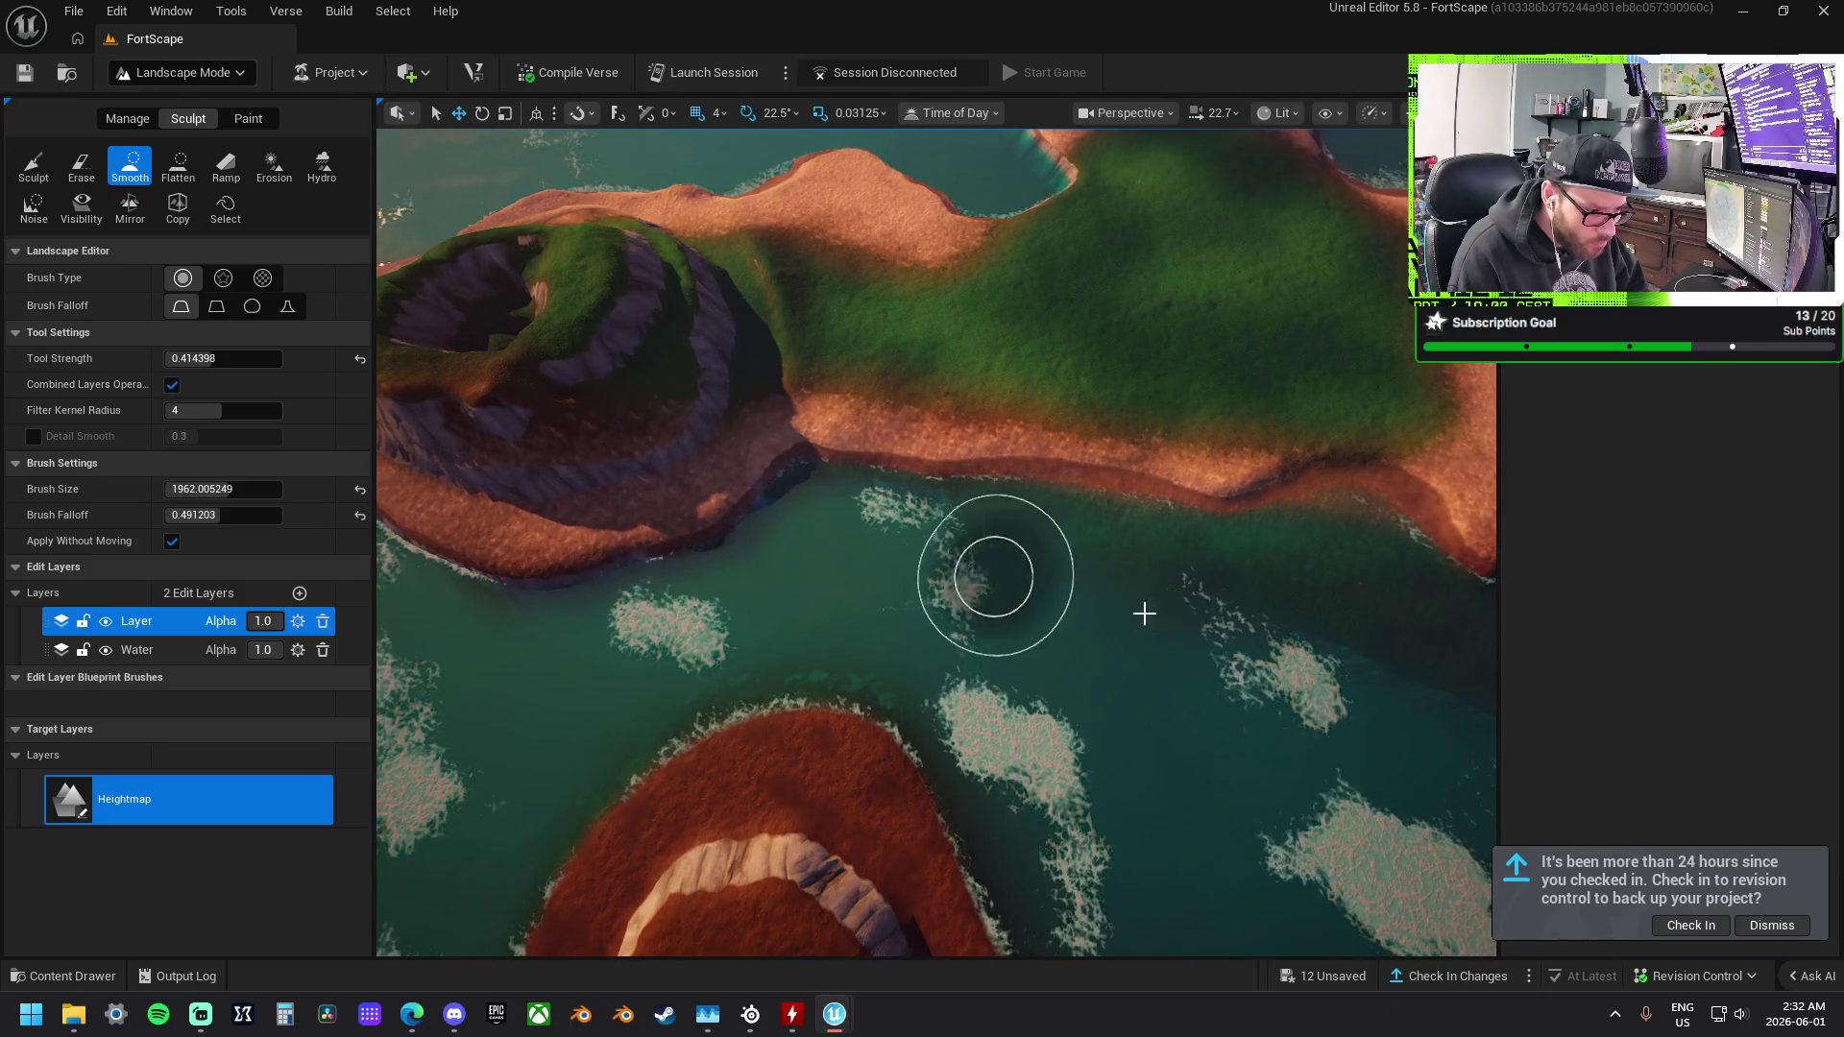
{"action": "left_click_drag", "start_coordinate": [1408, 701], "coordinate": [887, 583]}
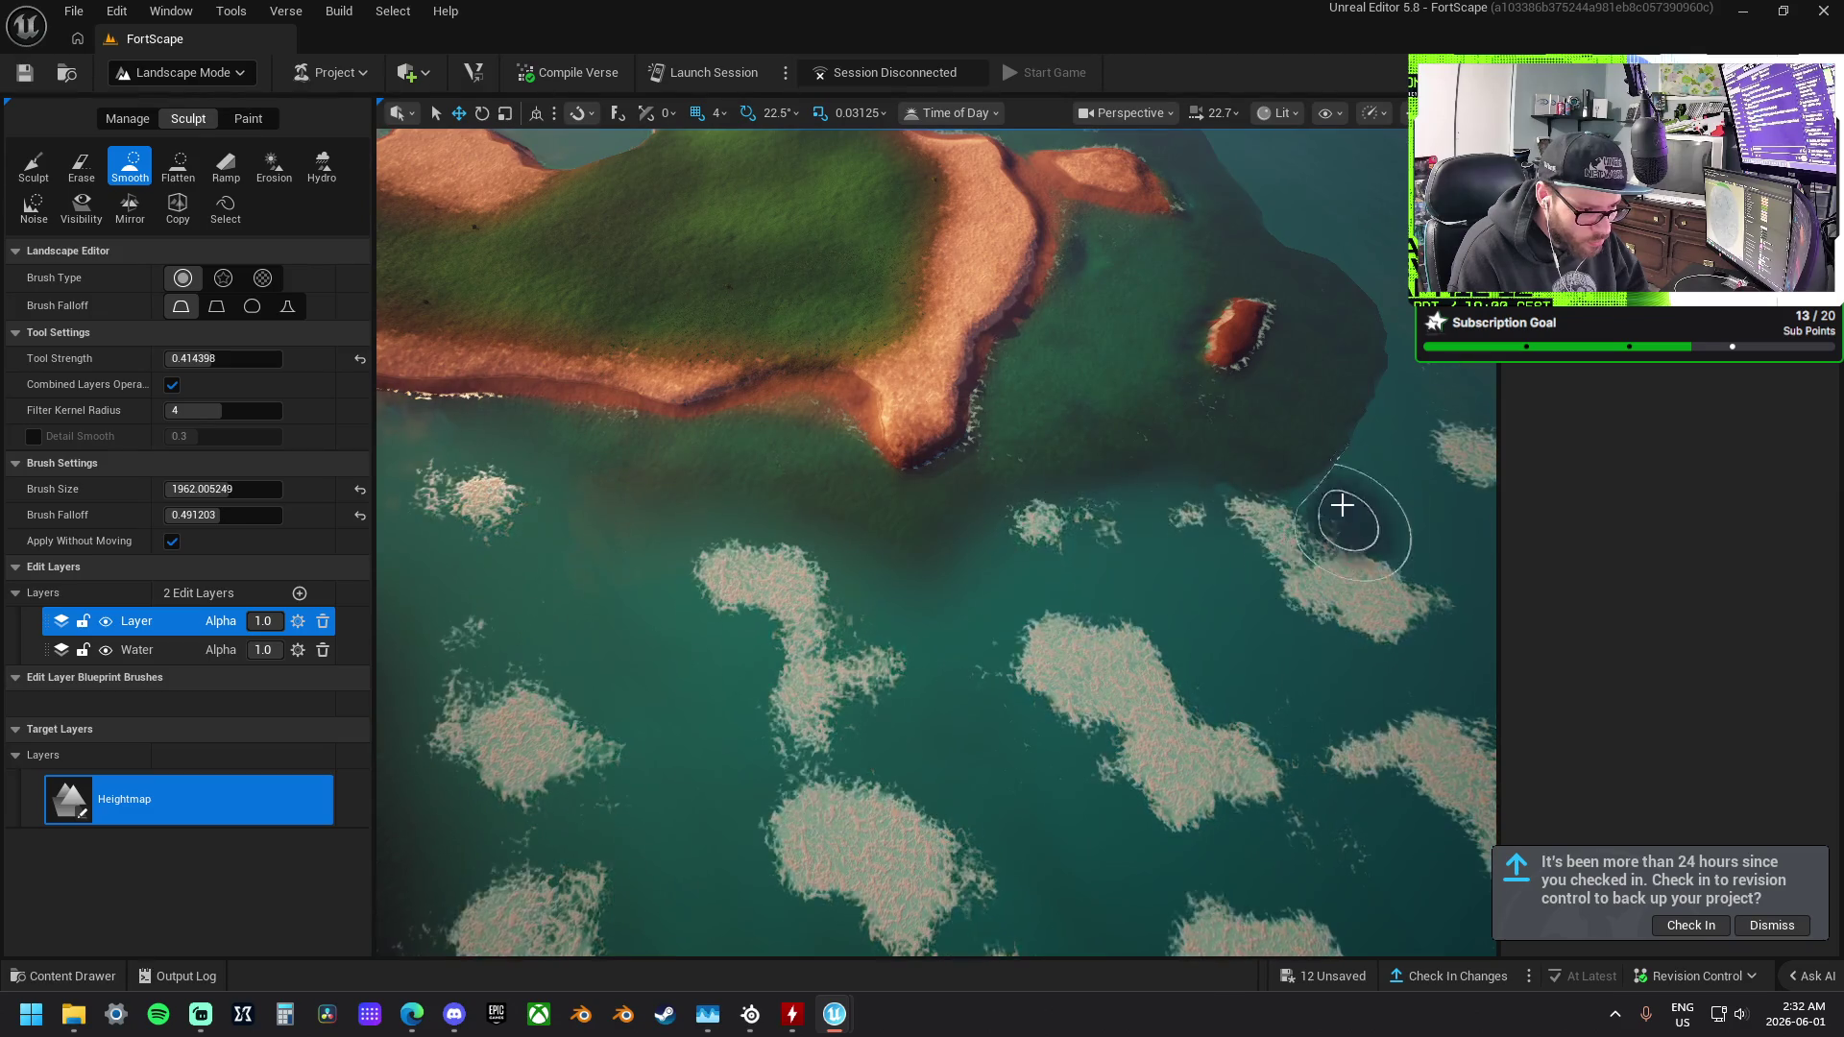
{"action": "left_click_drag", "start_coordinate": [1385, 360], "coordinate": [922, 502]}
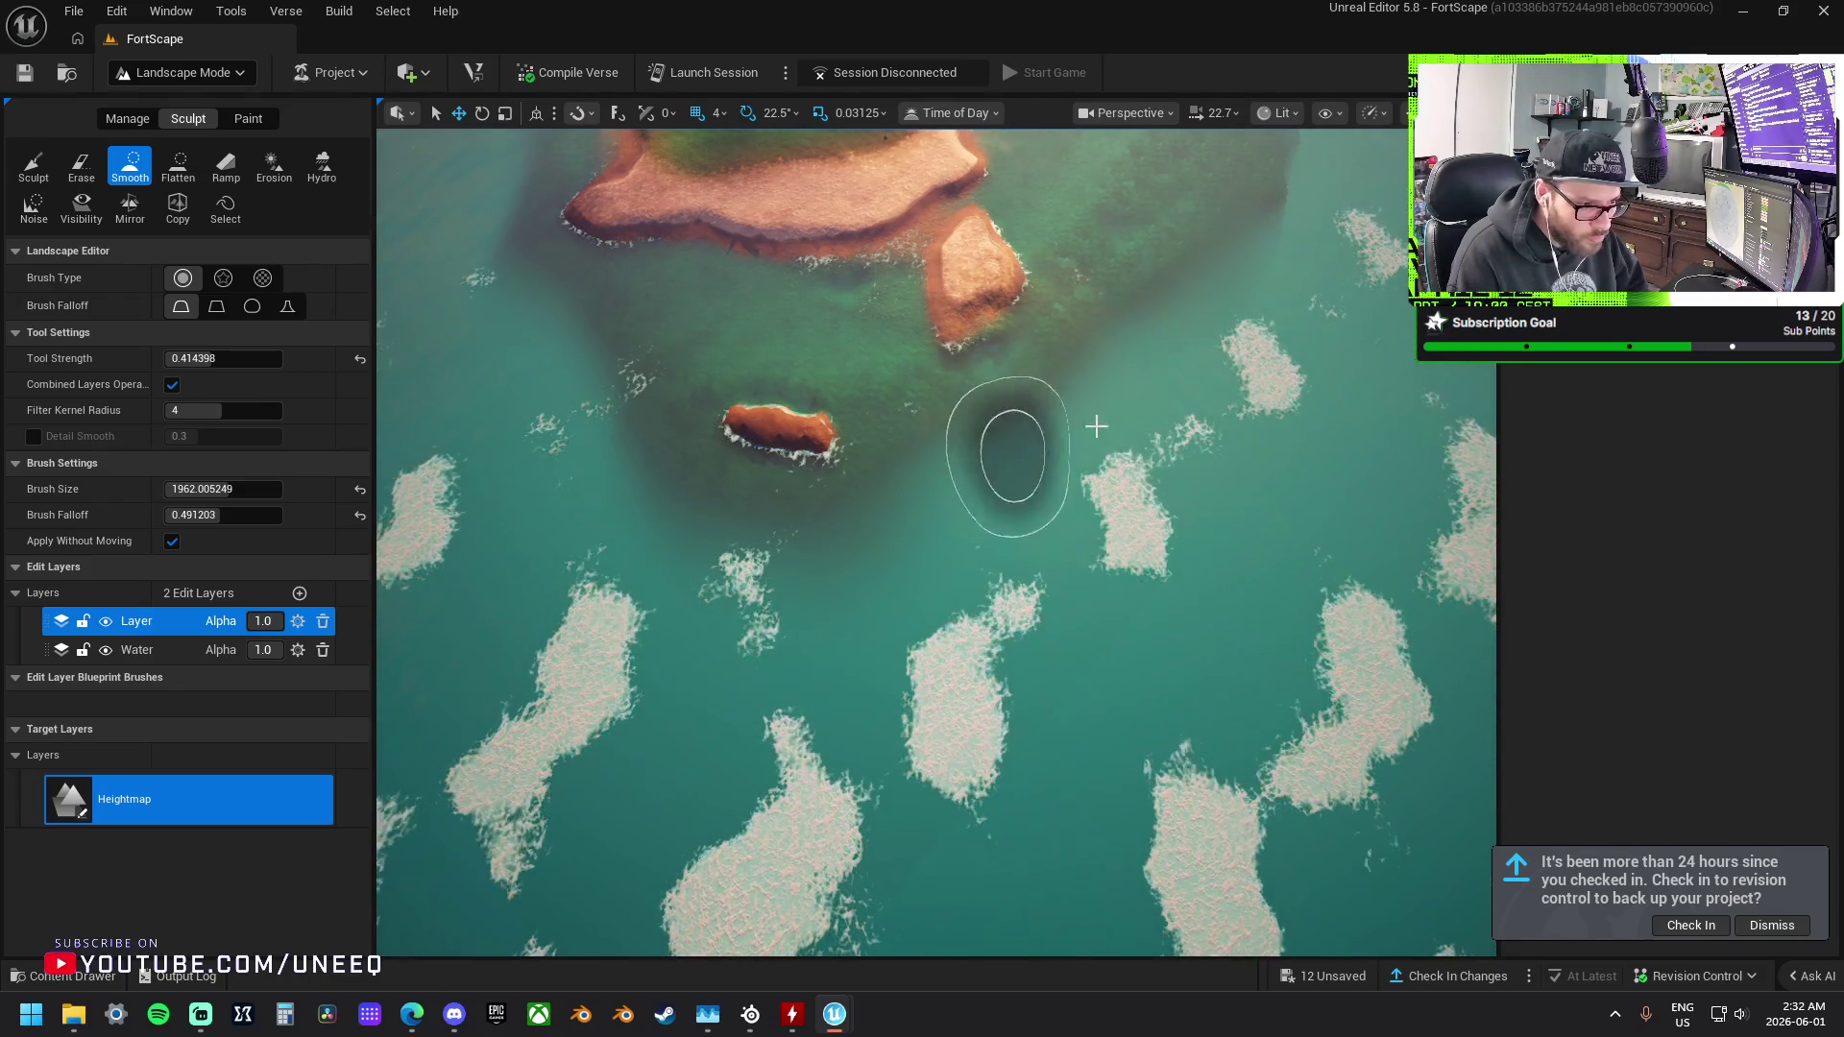
{"action": "left_click_drag", "start_coordinate": [980, 505], "coordinate": [910, 565]}
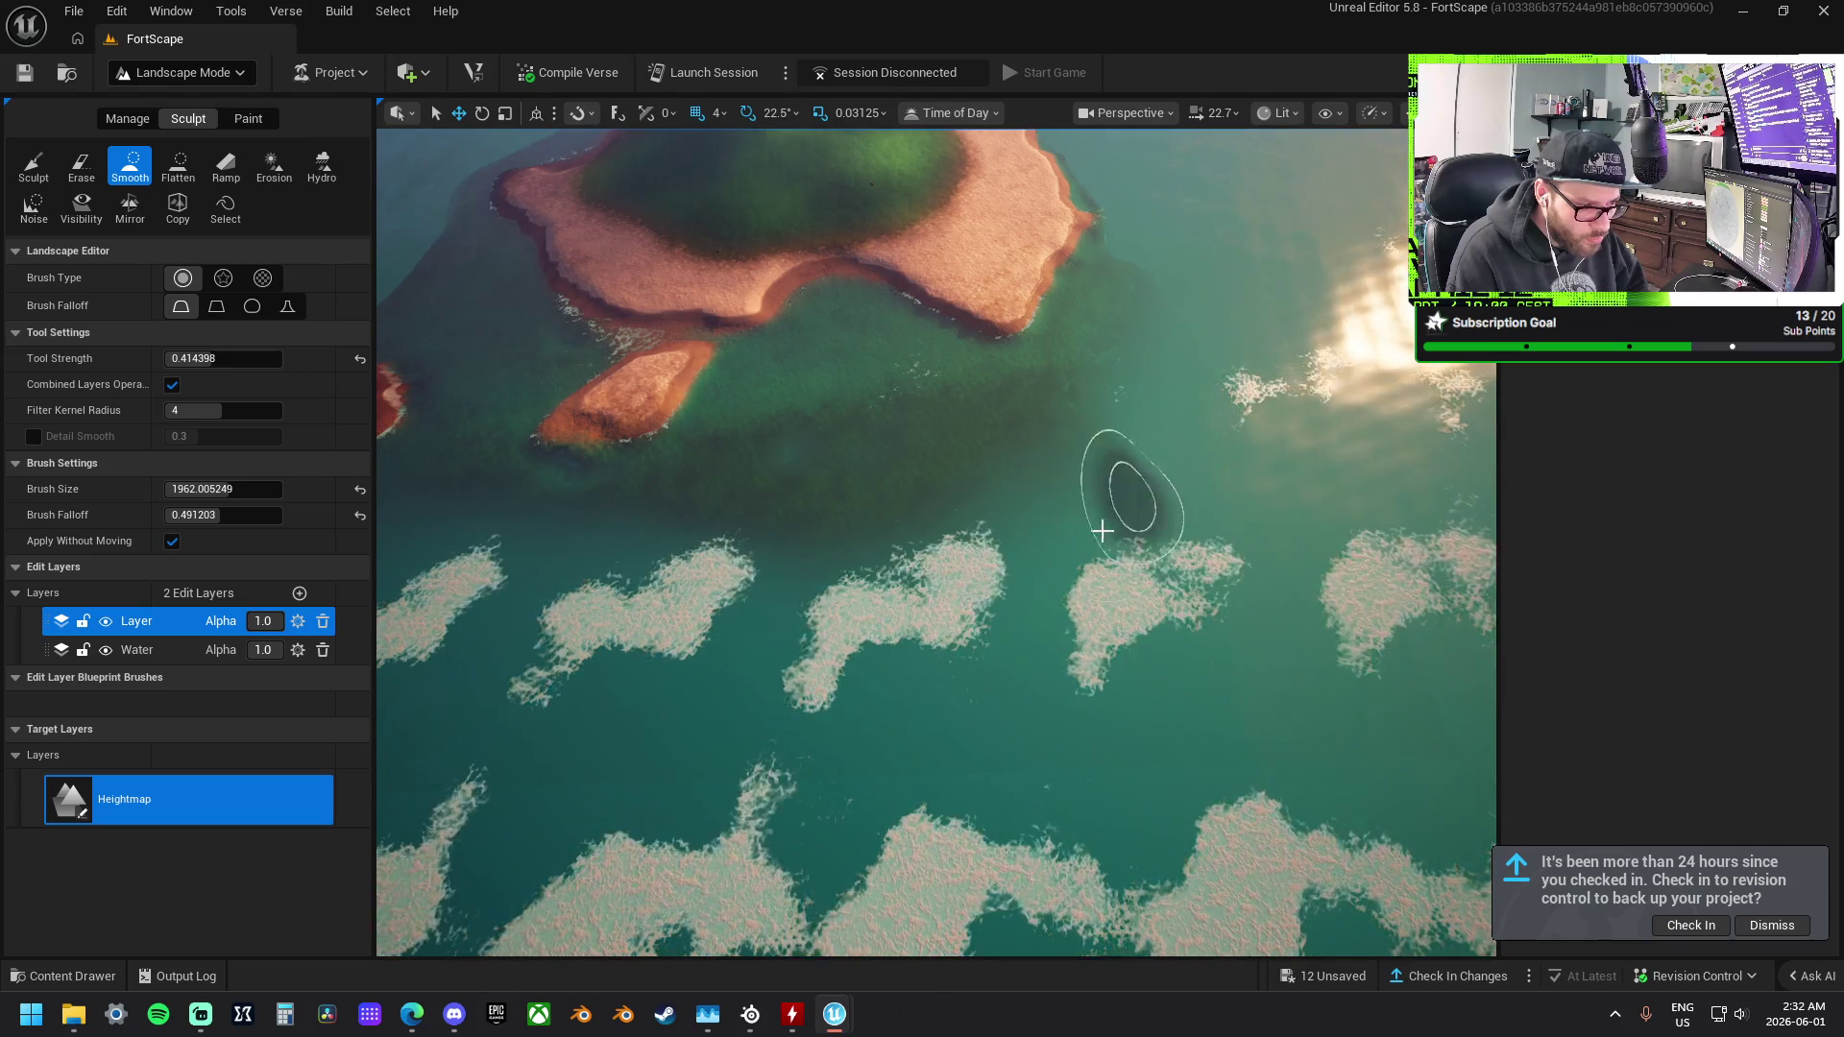
{"action": "left_click_drag", "start_coordinate": [946, 509], "coordinate": [823, 548]}
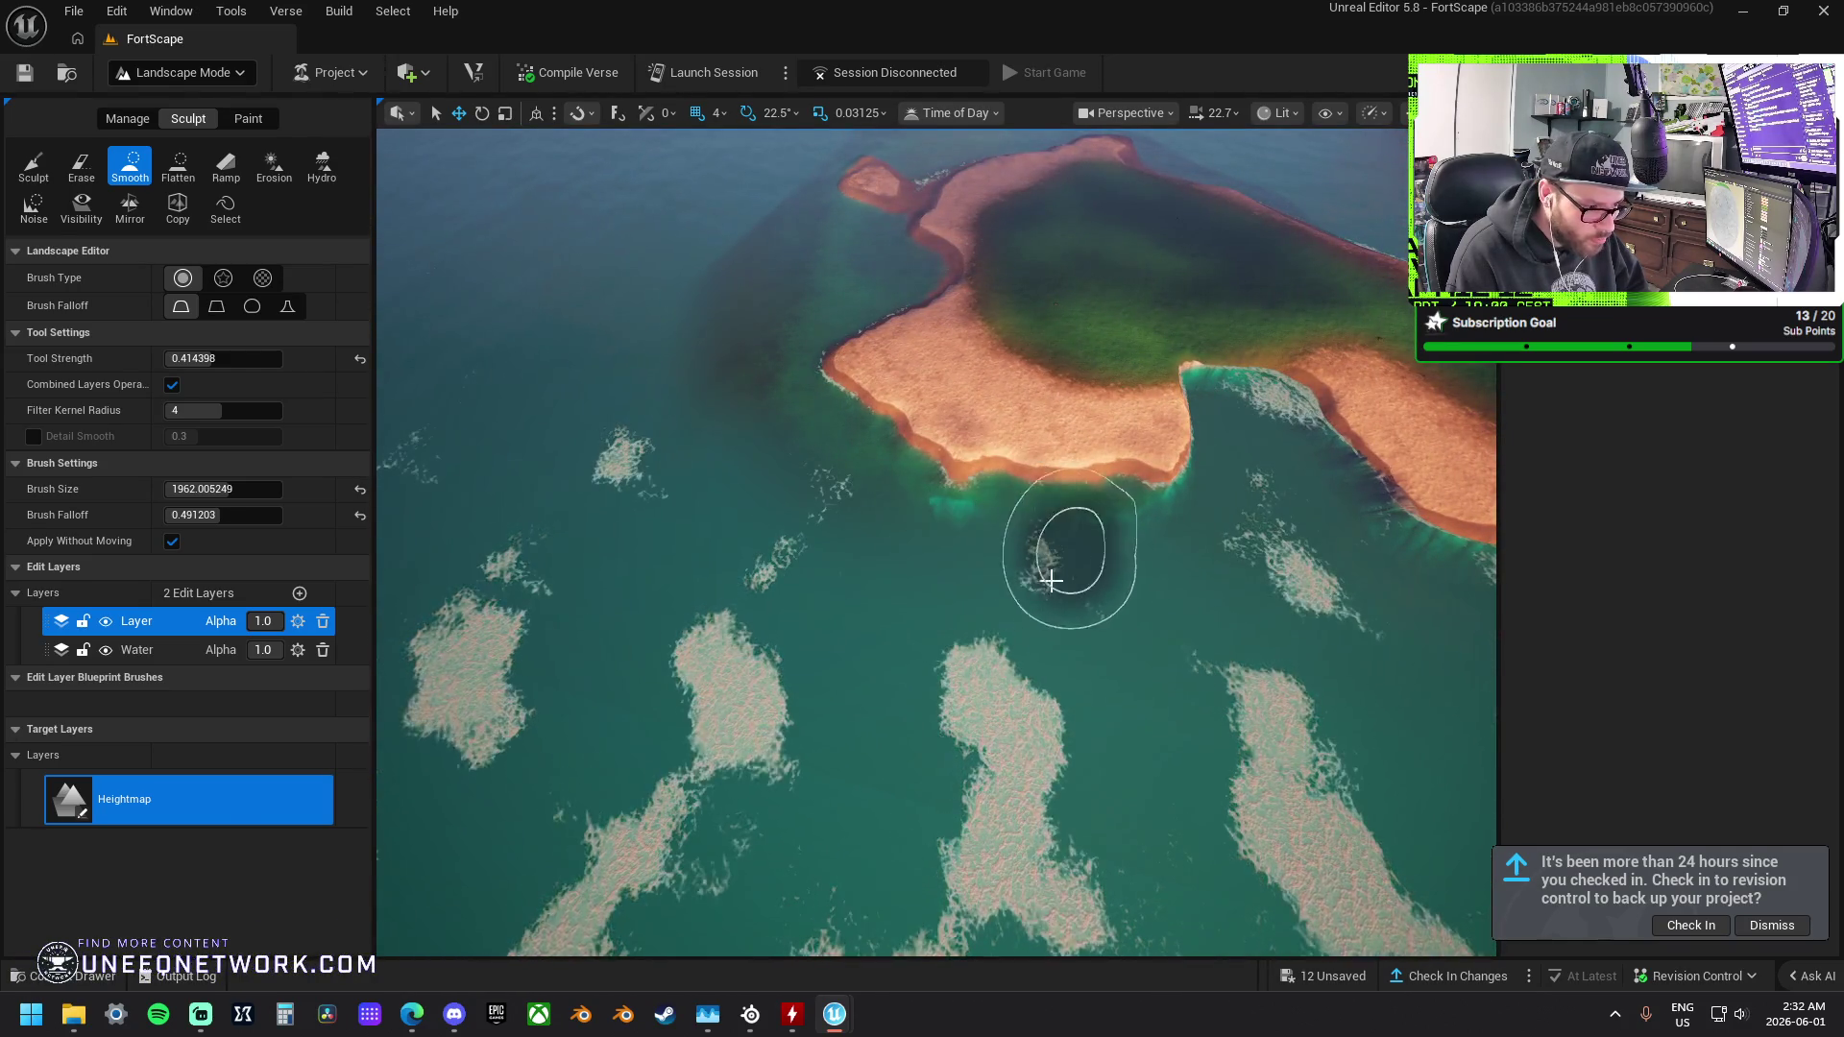
{"action": "left_click_drag", "start_coordinate": [1058, 576], "coordinate": [1017, 566]}
Smooth the bay coastline, then fly along the island toward the crater hill.
{"action": "scroll", "coordinate": [1017, 502], "scroll_direction": "up", "scroll_amount": 10}
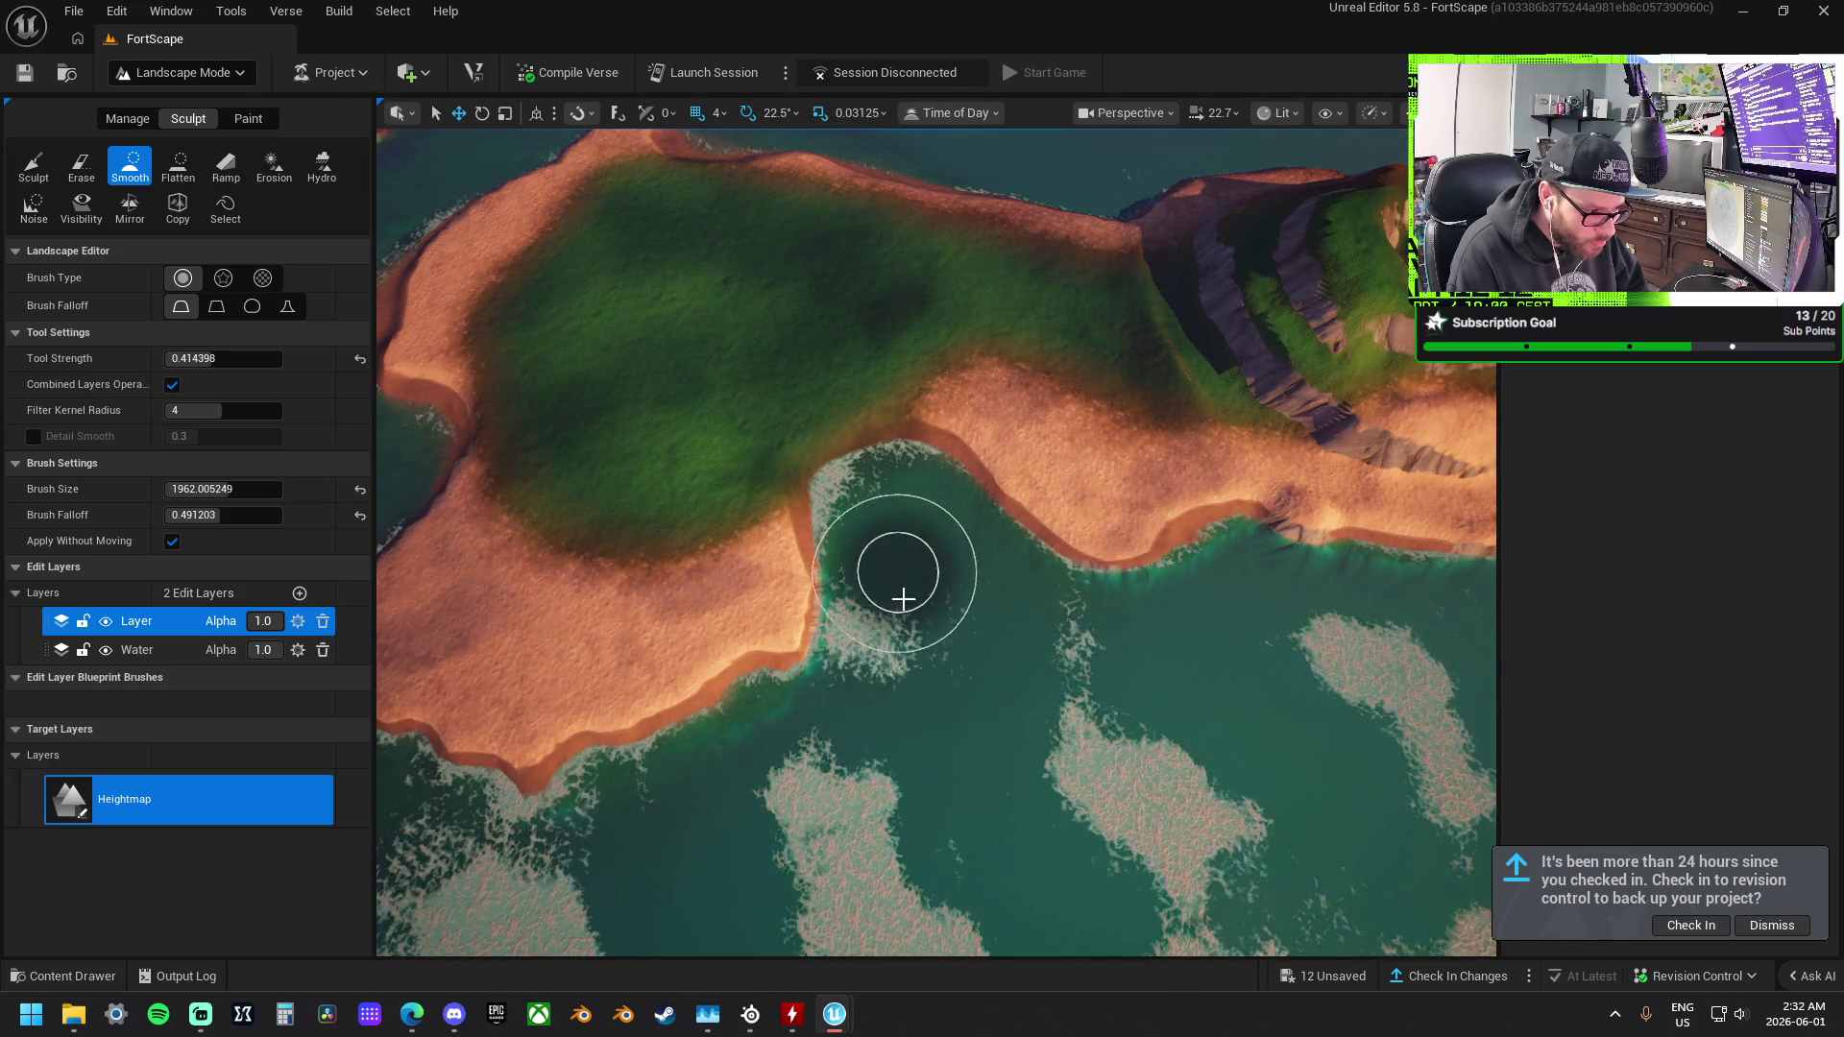
{"action": "scroll", "coordinate": [1002, 740], "scroll_direction": "down", "scroll_amount": 3}
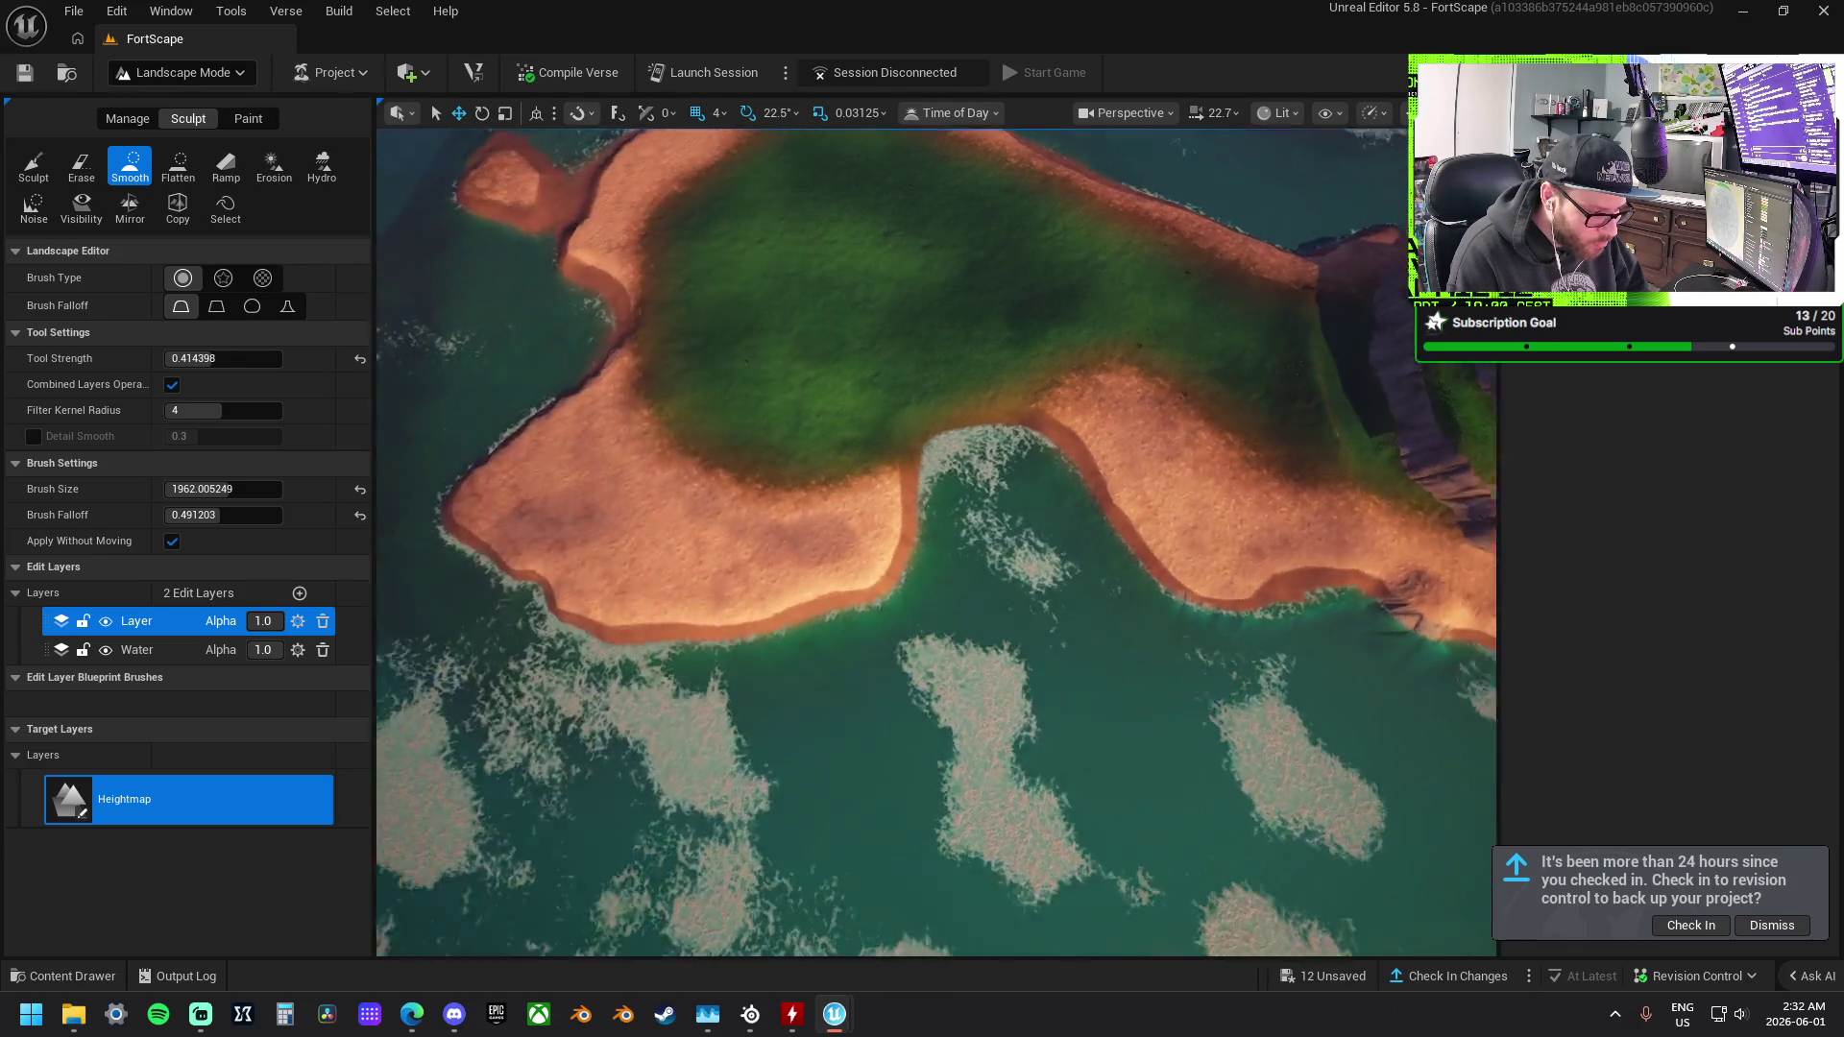
{"action": "left_click_drag", "start_coordinate": [553, 585], "coordinate": [706, 696]}
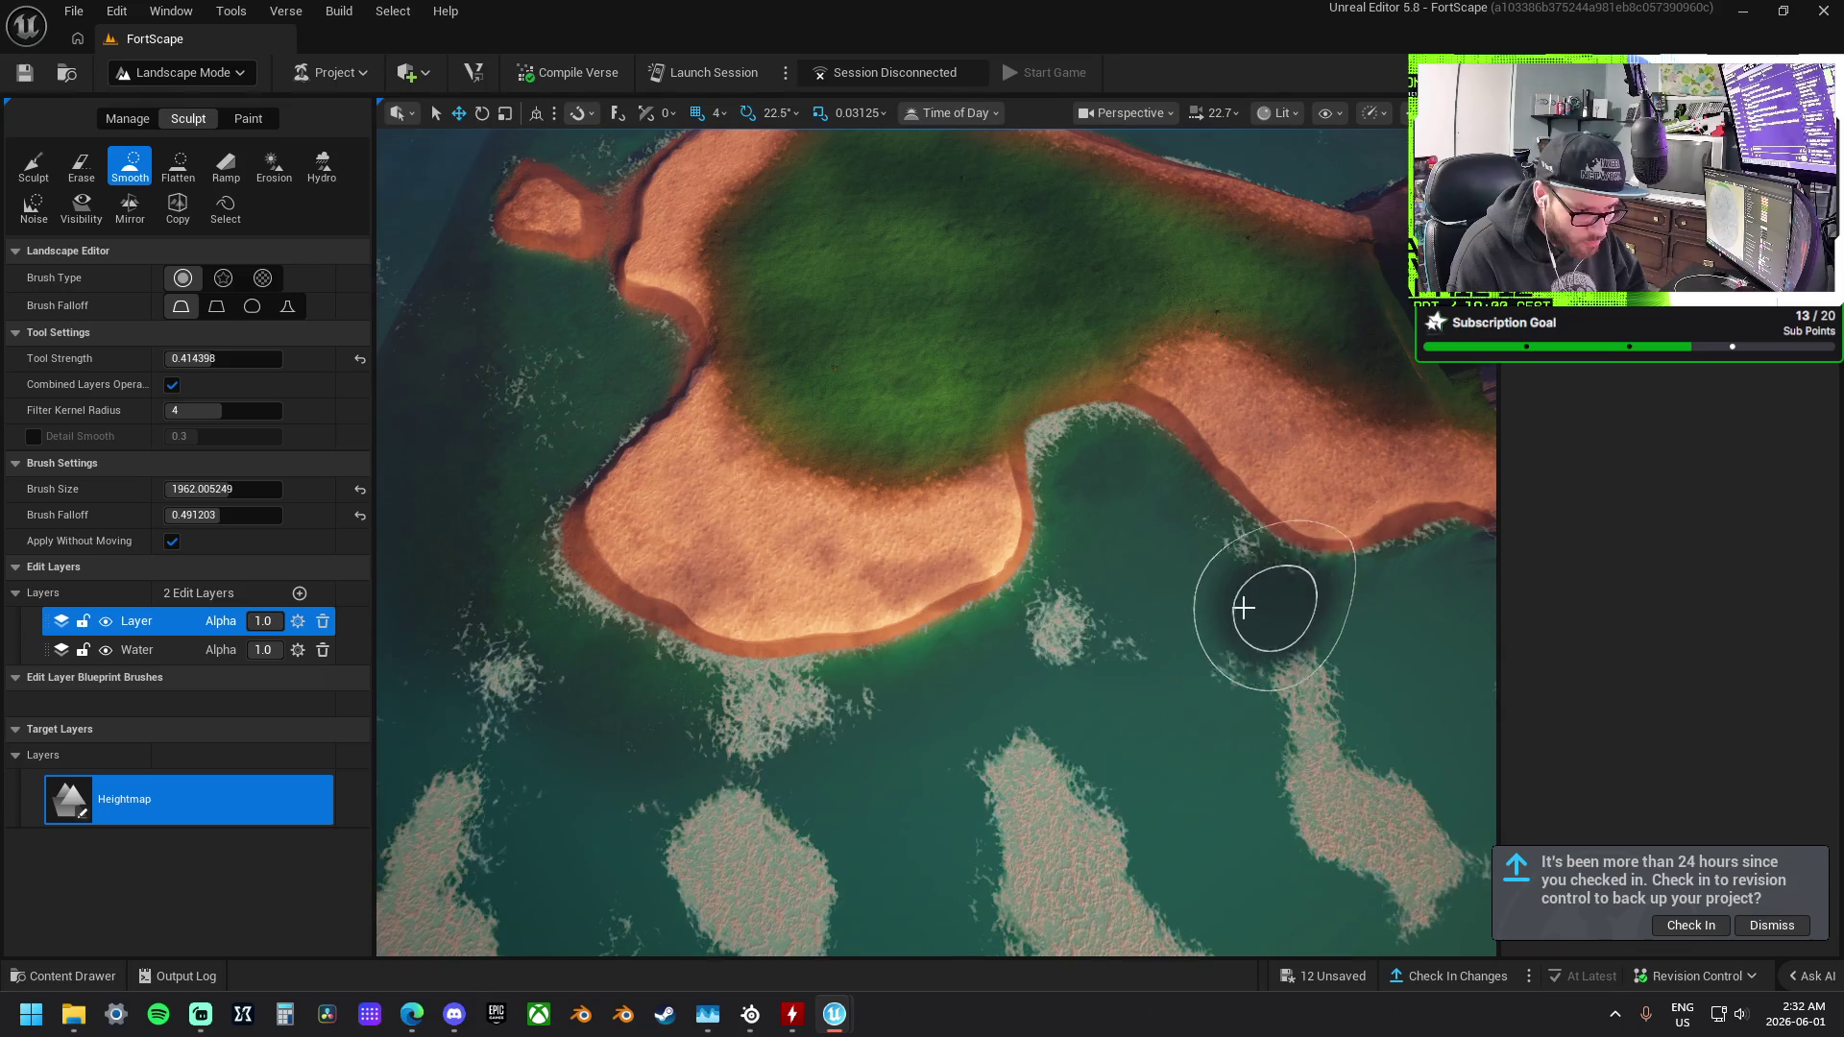
{"action": "key", "text": "Up"}
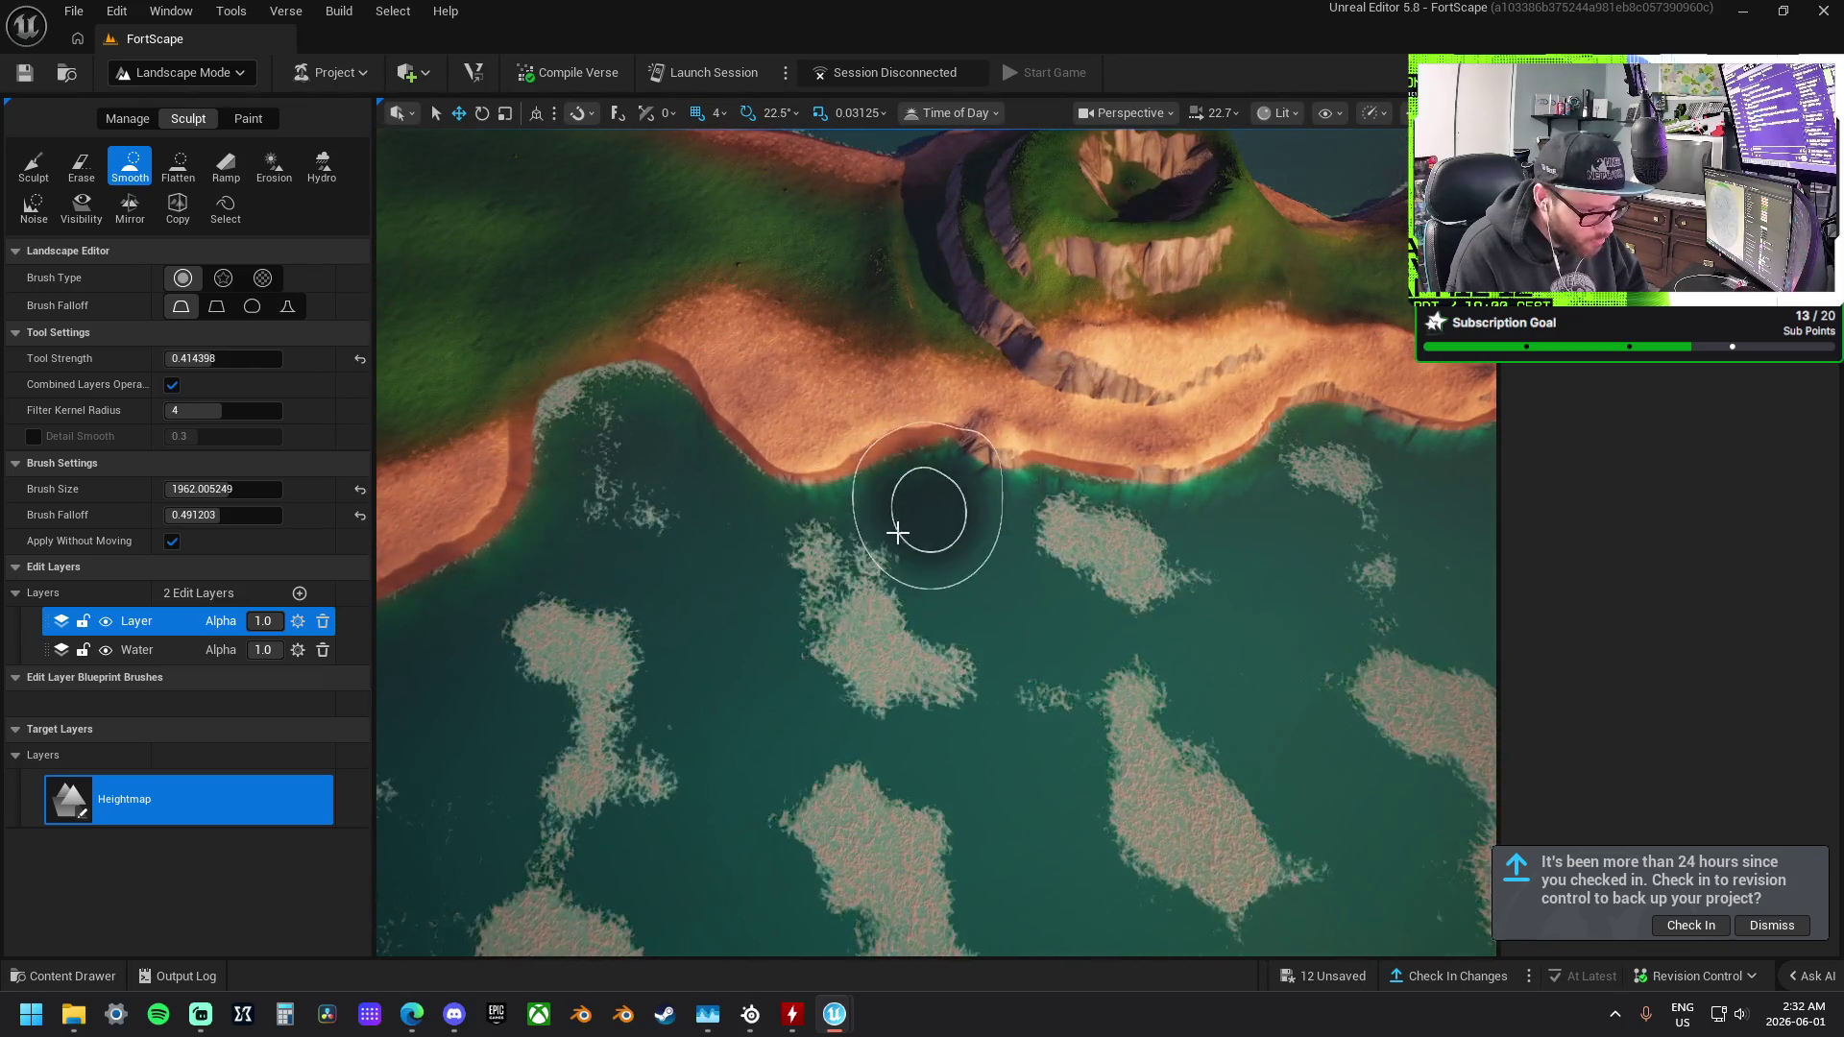
{"action": "key", "text": "Up"}
{"action": "key", "text": "Right"}
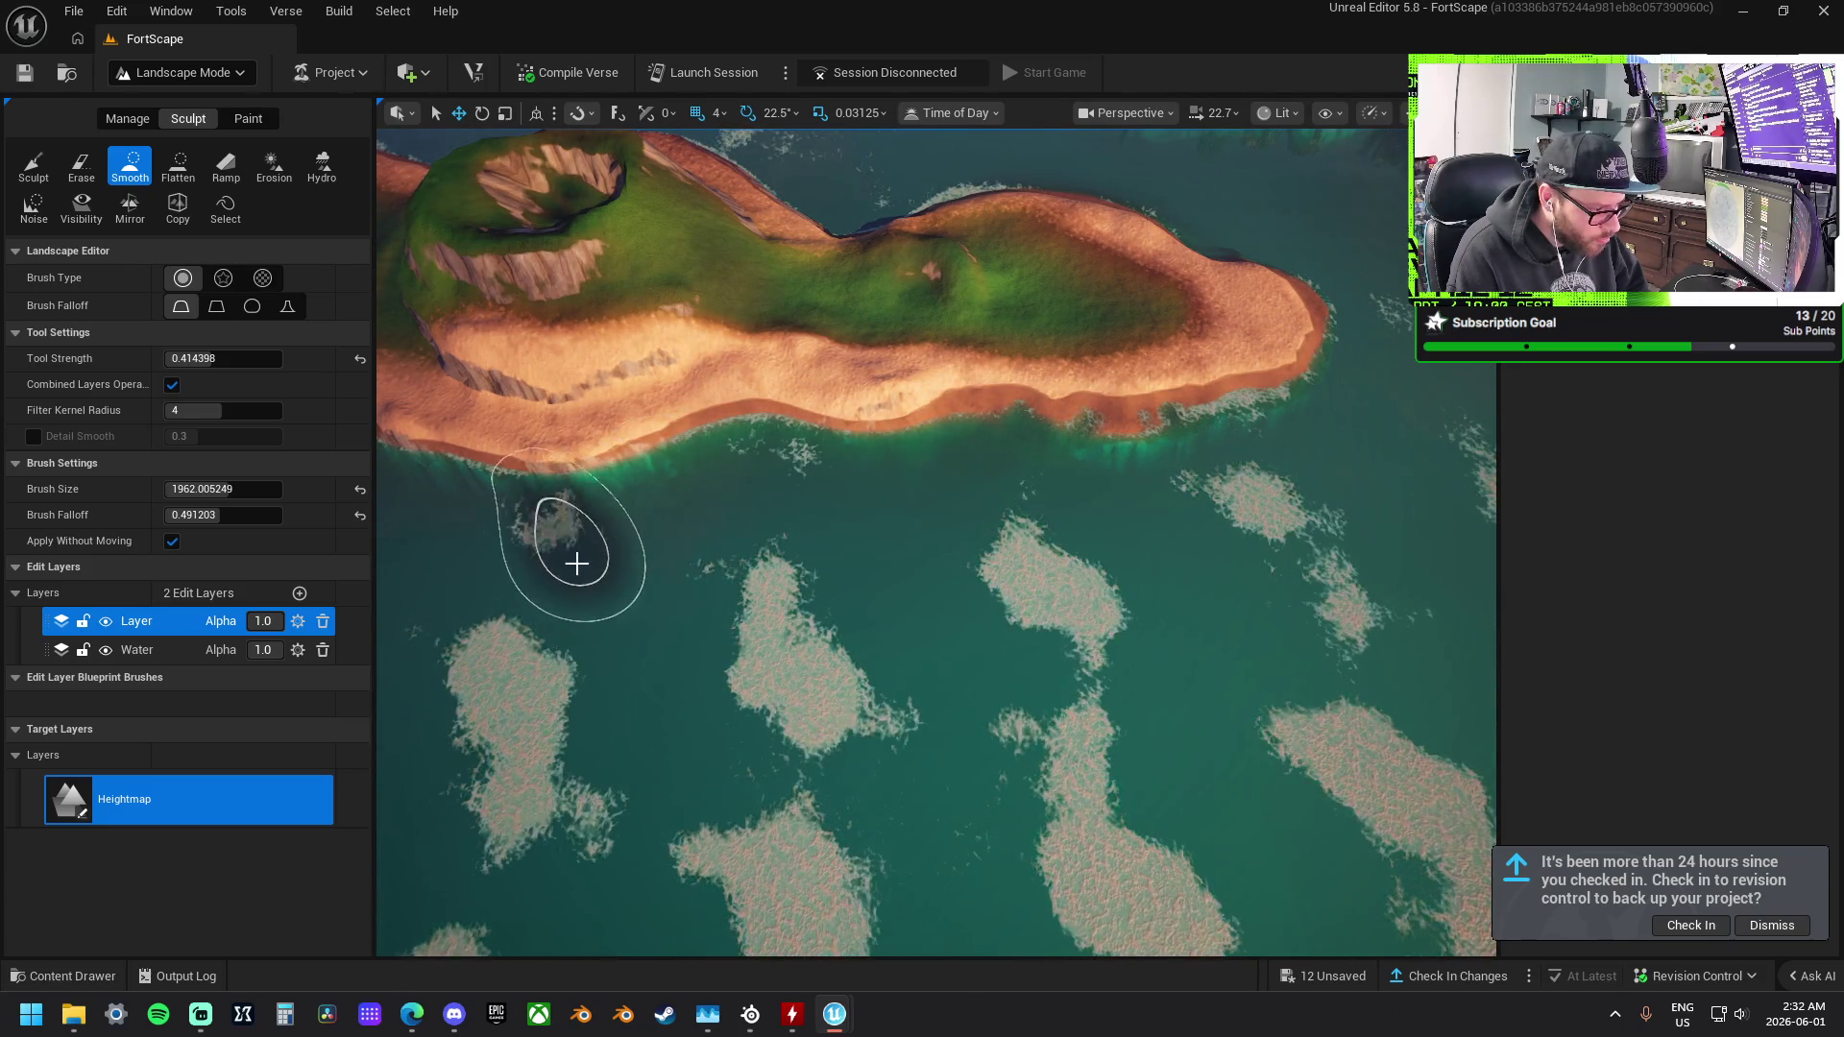
{"action": "key", "text": "Left"}
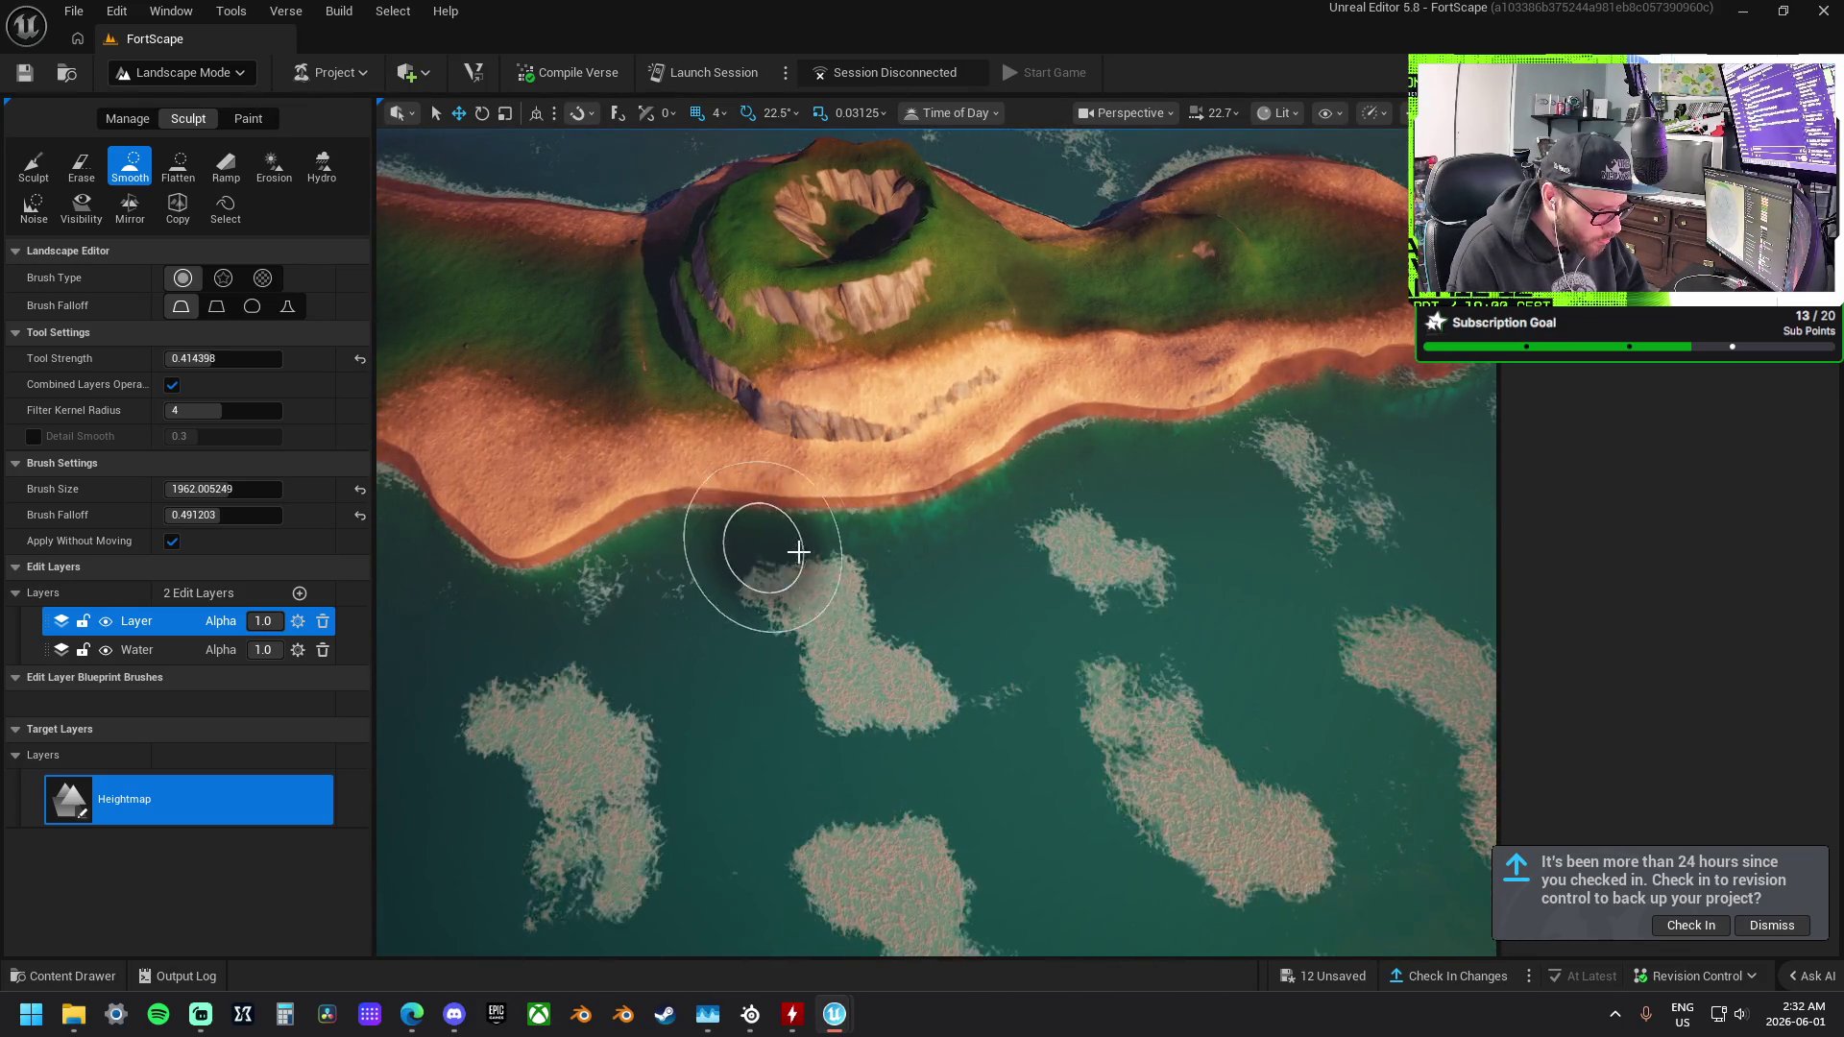
{"action": "key", "text": "Right"}
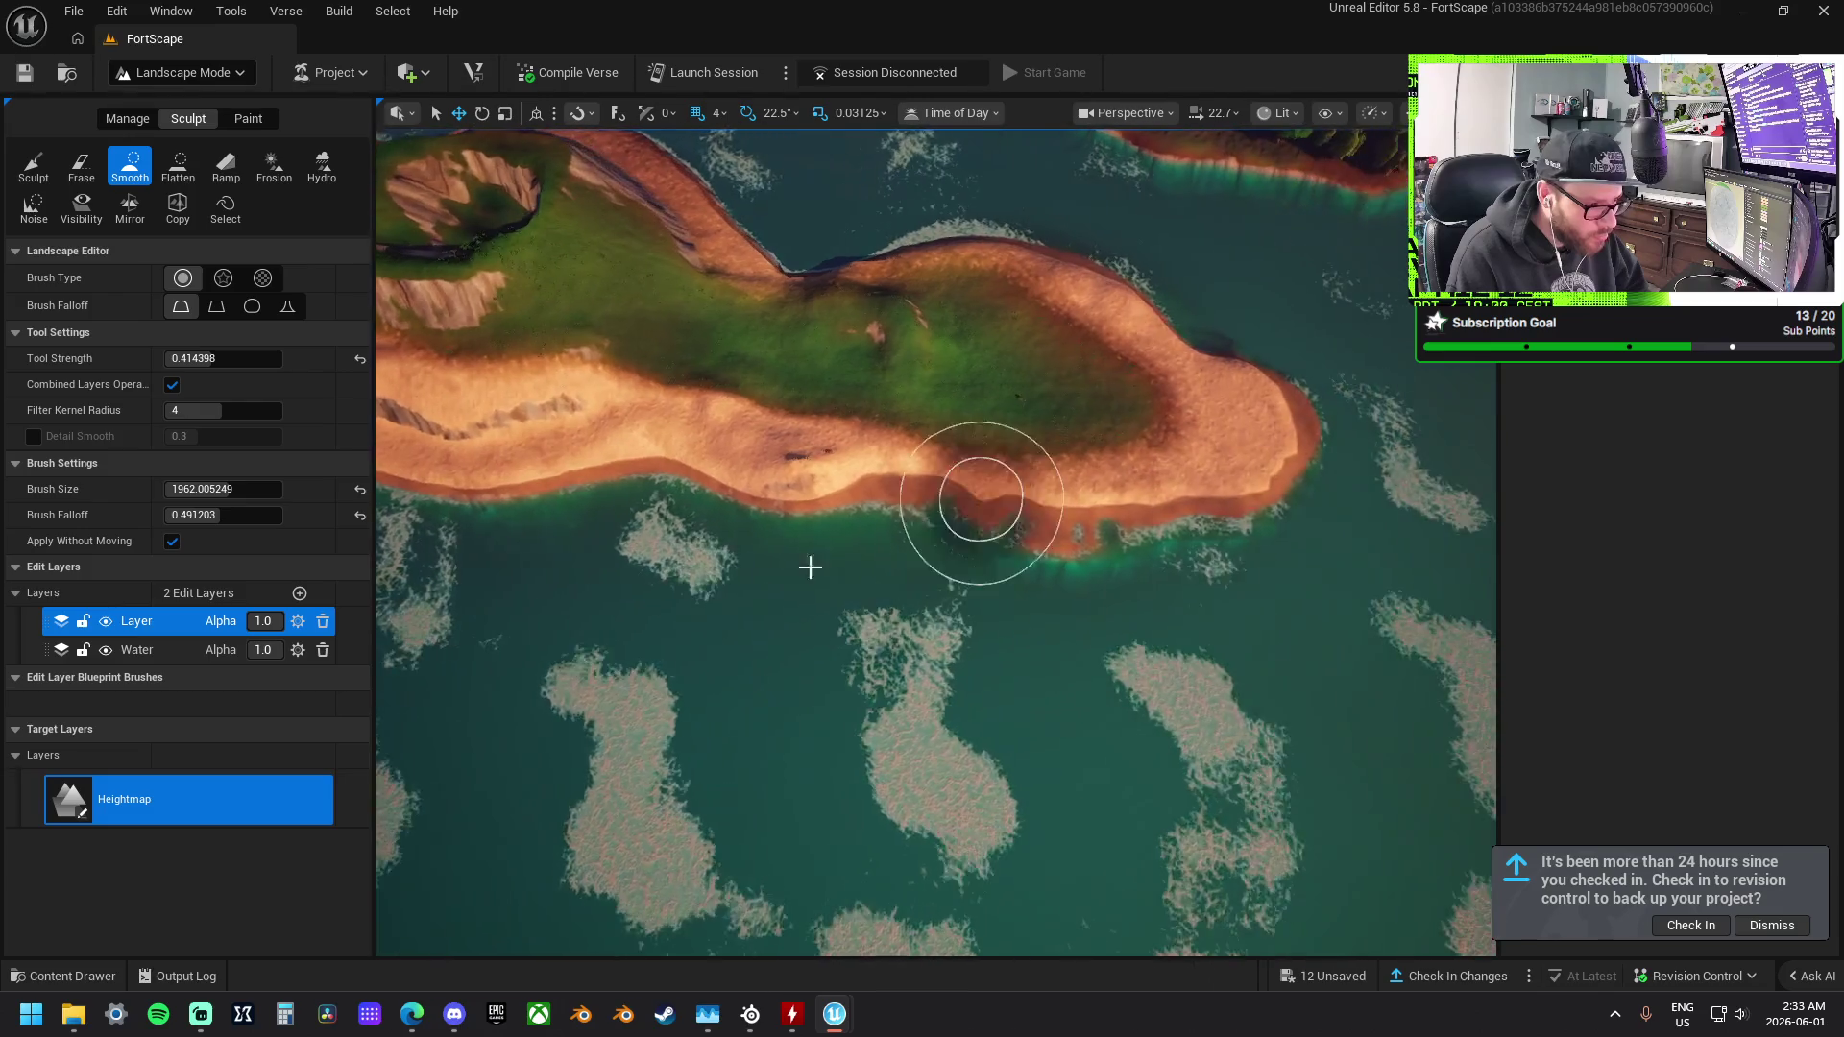
{"action": "left_click_drag", "start_coordinate": [1189, 562], "coordinate": [720, 515]}
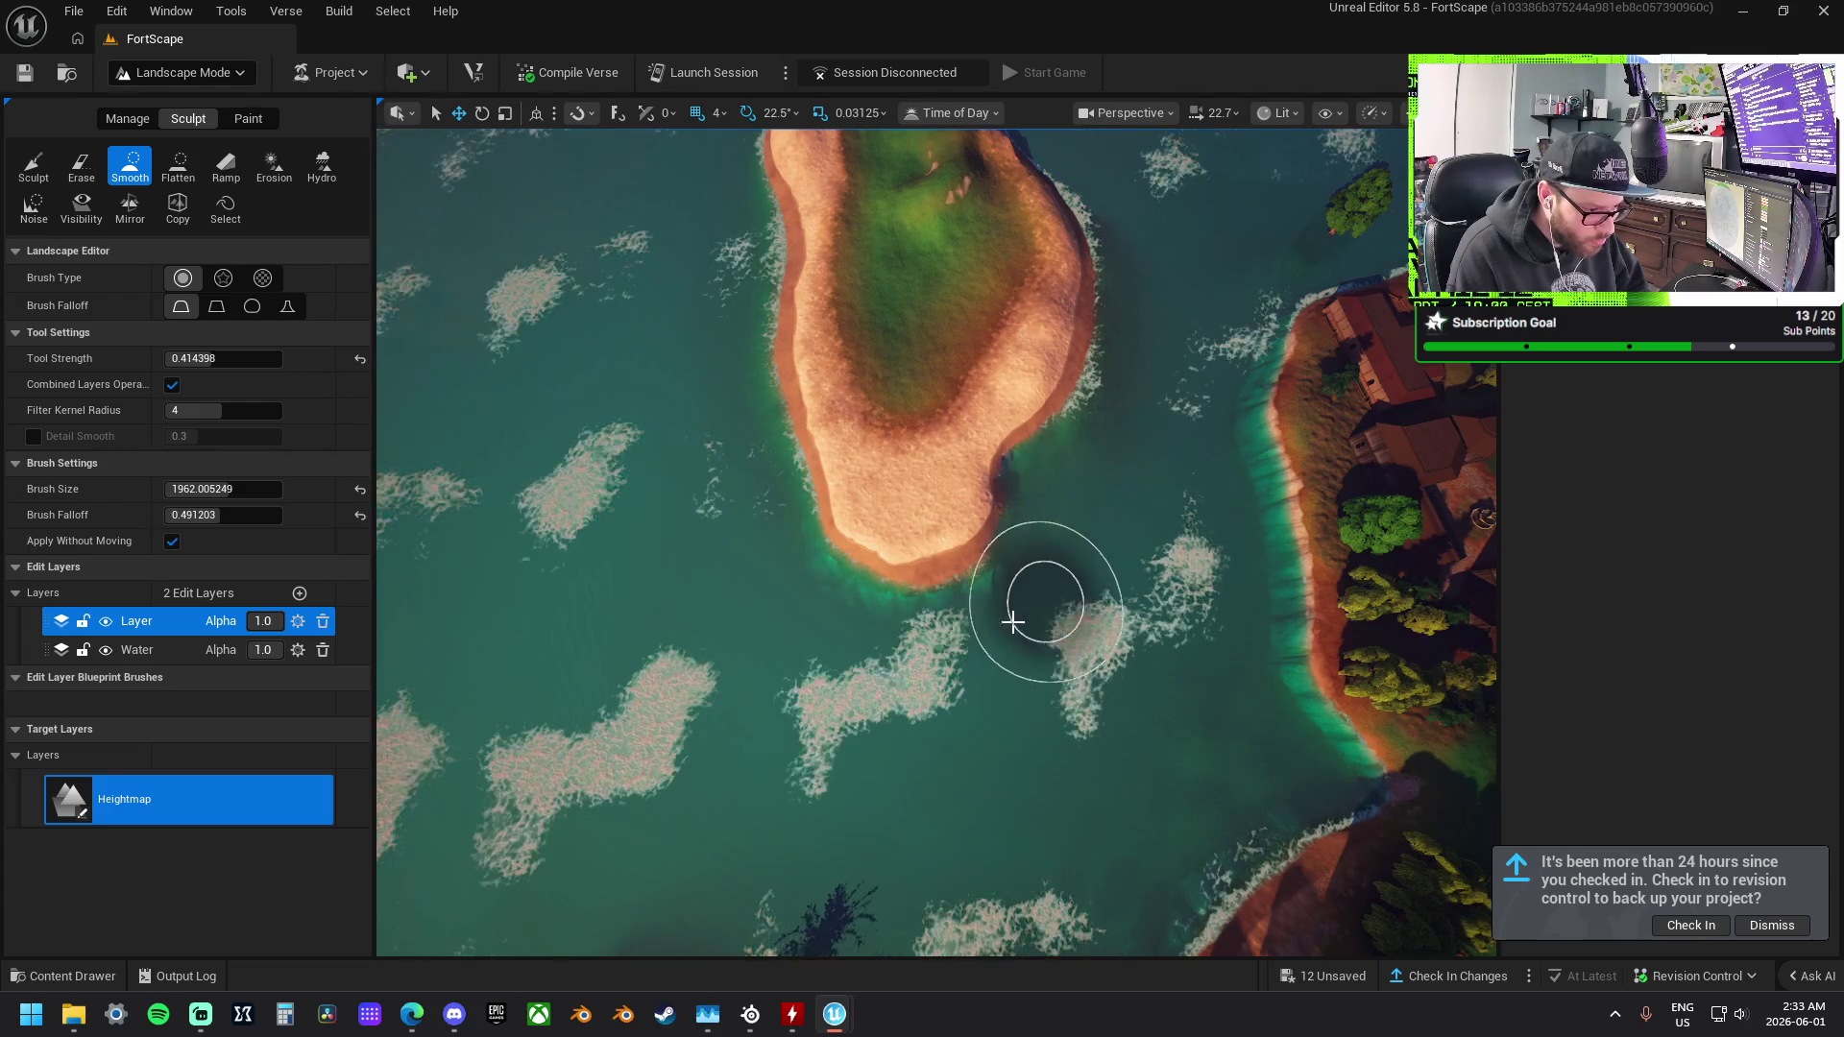
{"action": "left_click_drag", "start_coordinate": [1061, 506], "coordinate": [544, 423]}
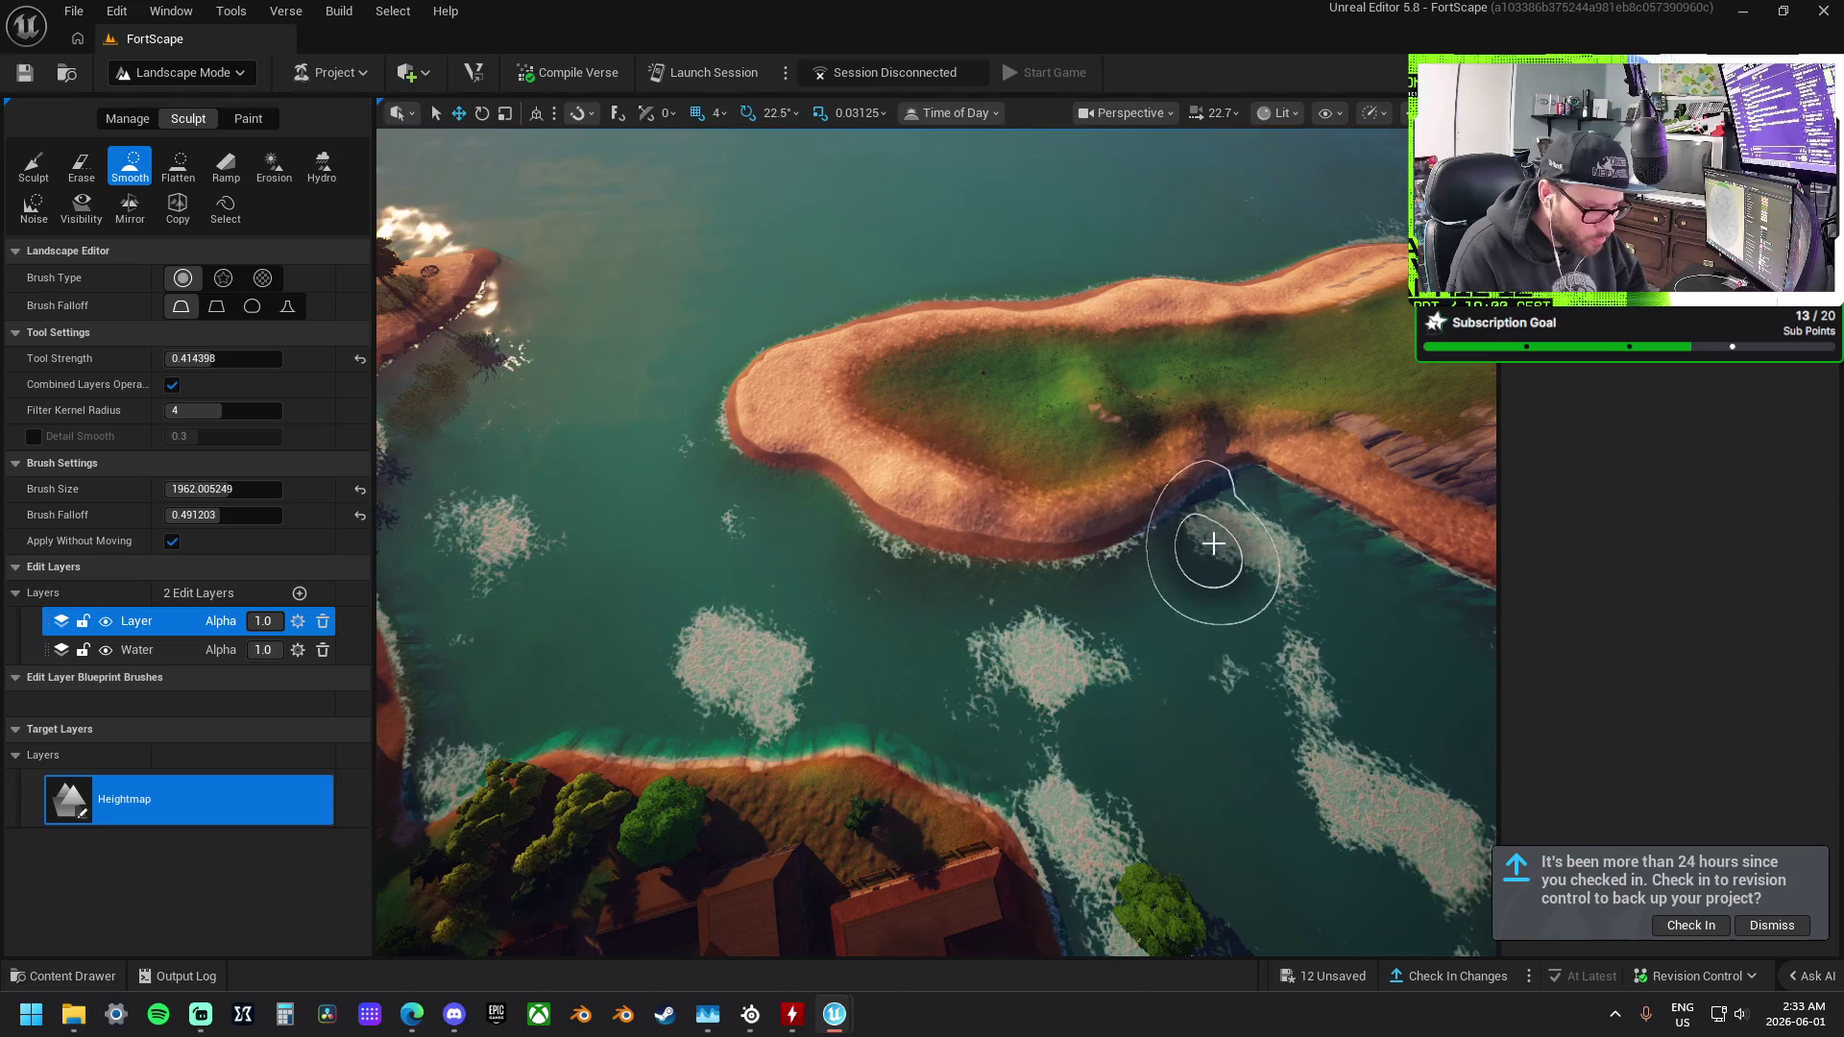
{"action": "left_click_drag", "start_coordinate": [1209, 528], "coordinate": [1158, 526]}
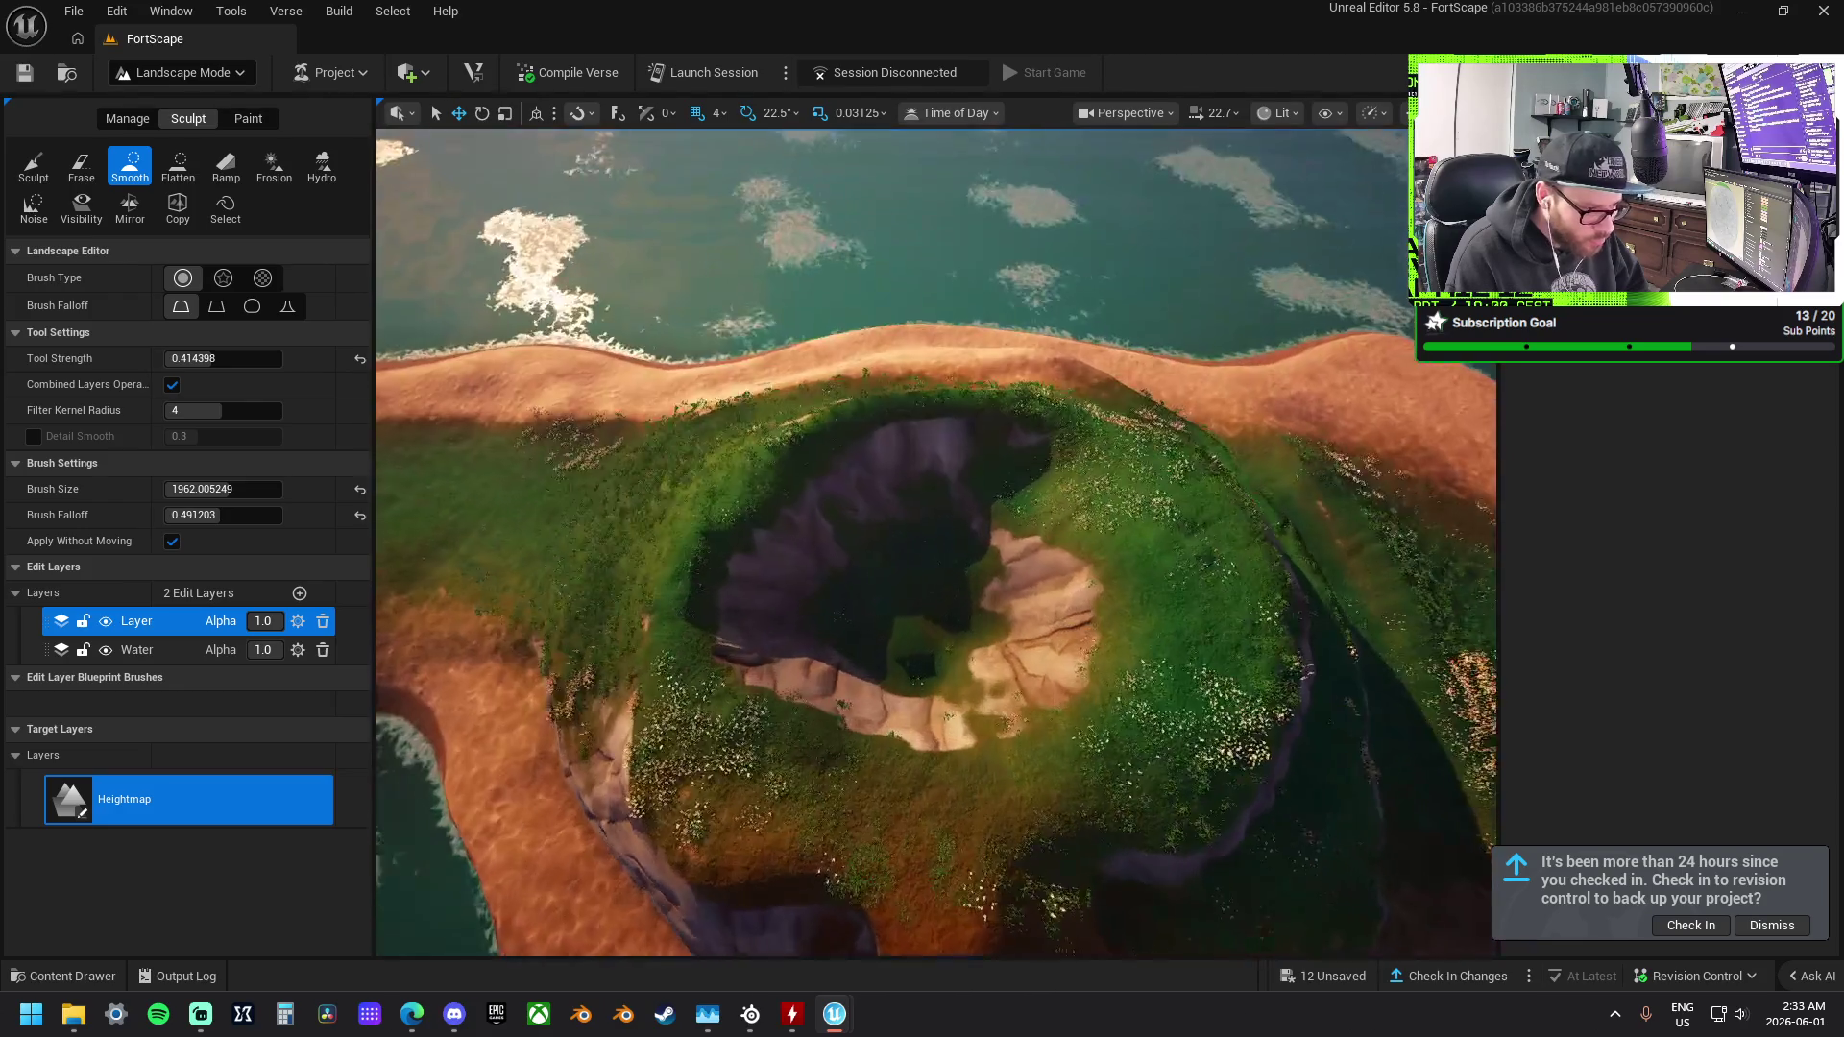
Smooth the grassy rim of the mound and the edge of its cliff terrace.
{"action": "mouse_move", "coordinate": [618, 473]}
{"action": "left_mouse_down"}
{"action": "mouse_move", "coordinate": [614, 565]}
{"action": "mouse_move", "coordinate": [905, 638]}
{"action": "mouse_move", "coordinate": [768, 333]}
{"action": "left_mouse_up"}
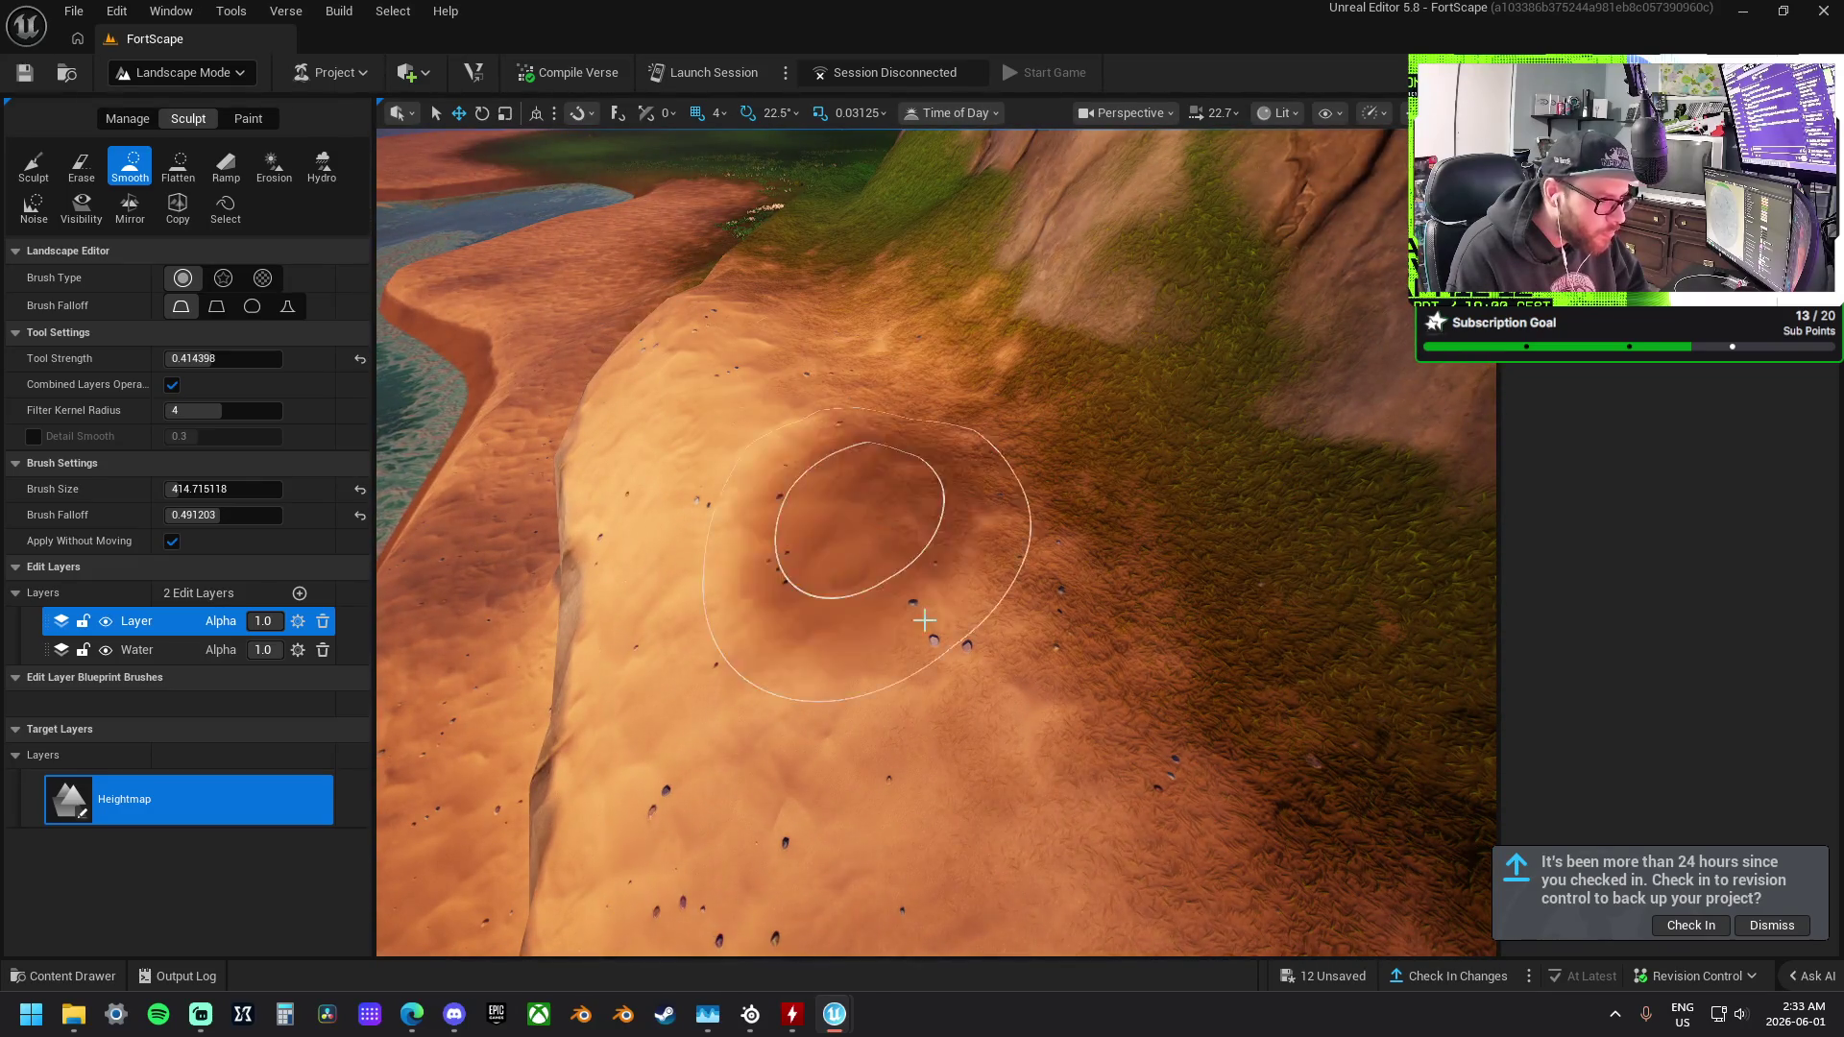
{"action": "left_click_drag", "start_coordinate": [1102, 729], "coordinate": [1229, 520]}
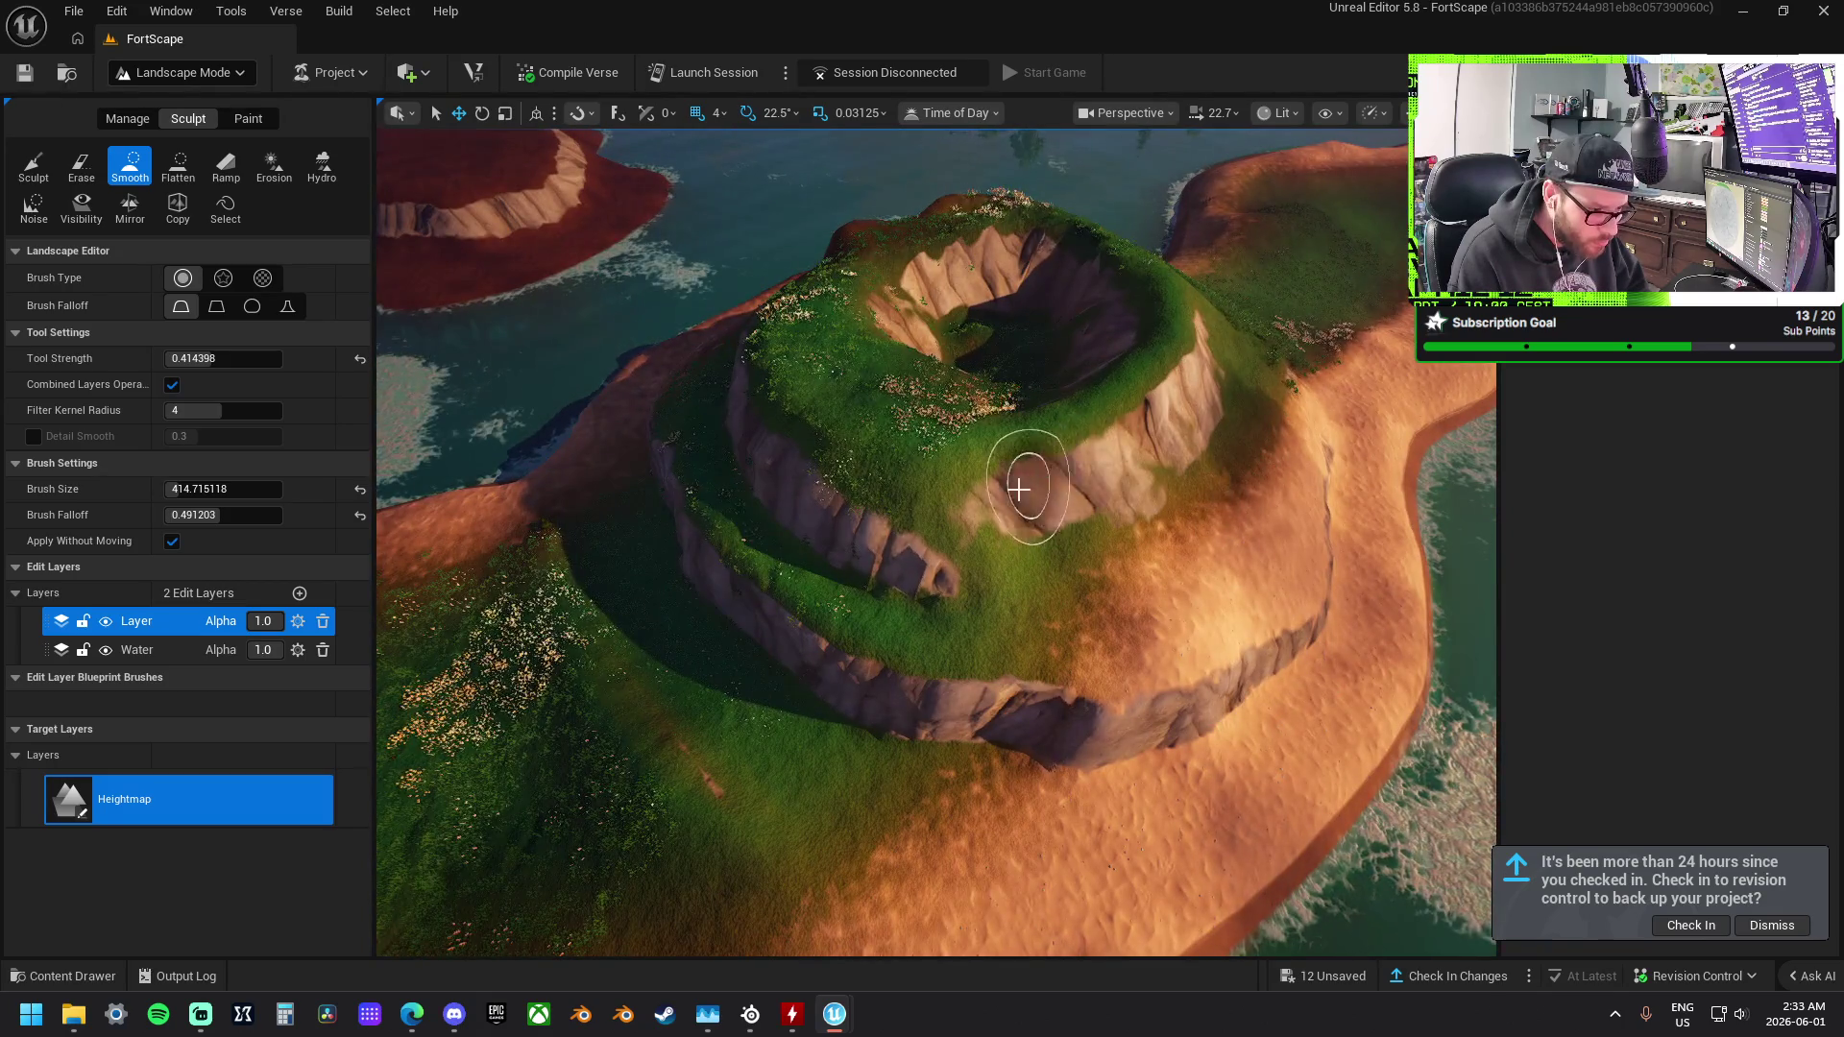
{"action": "left_click_drag", "start_coordinate": [1039, 447], "coordinate": [953, 438]}
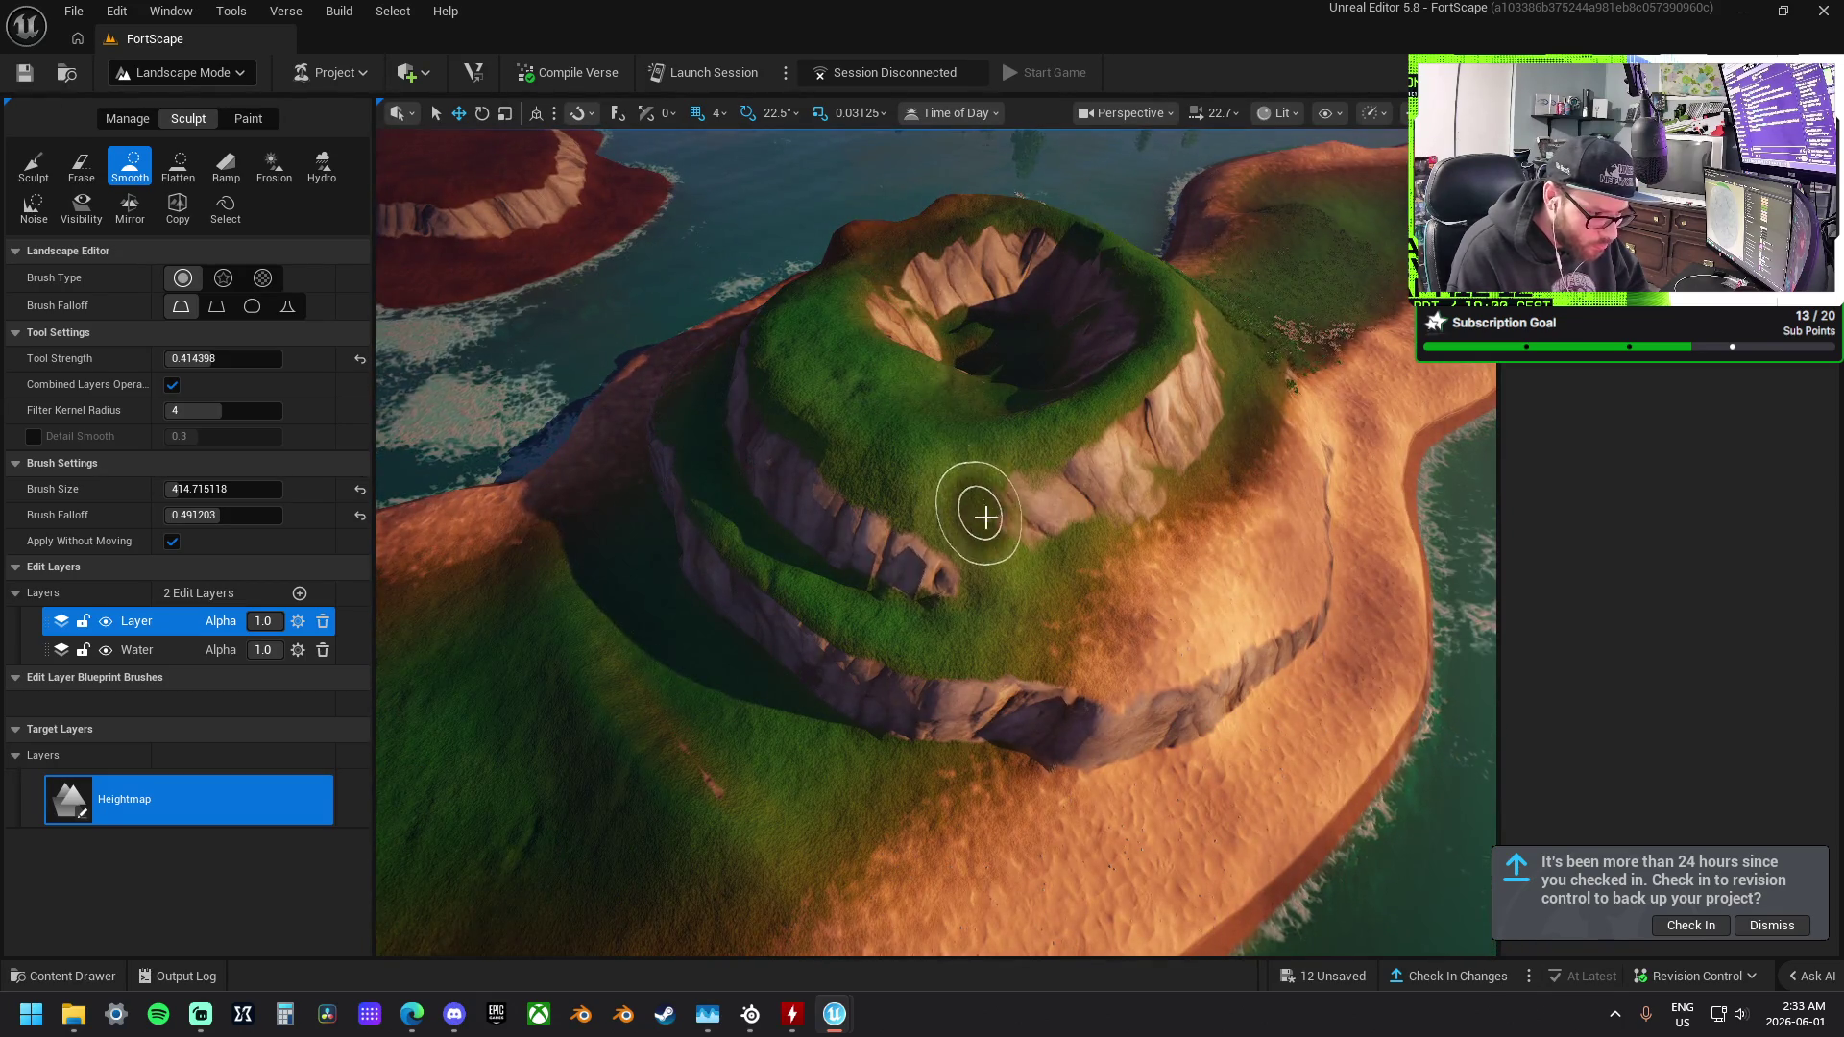
{"action": "left_click_drag", "start_coordinate": [1218, 494], "coordinate": [1217, 495]}
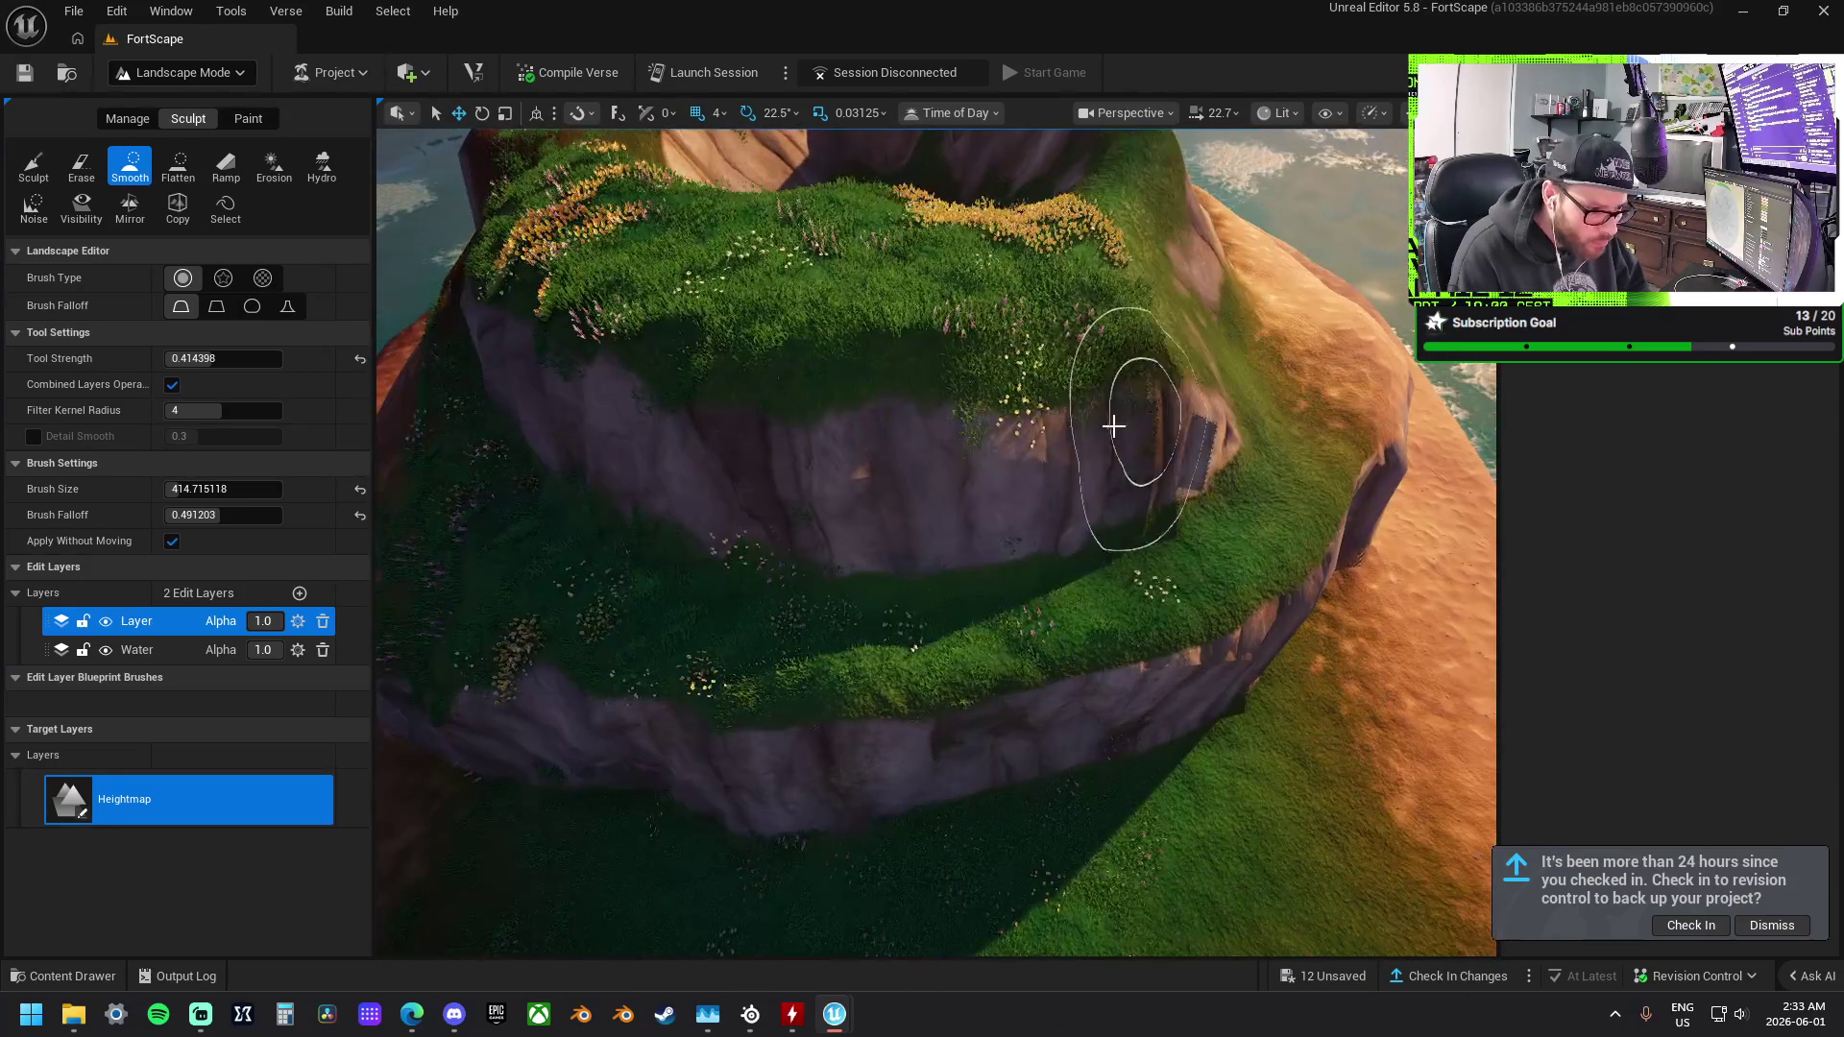
{"action": "left_click_drag", "start_coordinate": [1226, 420], "coordinate": [1221, 428]}
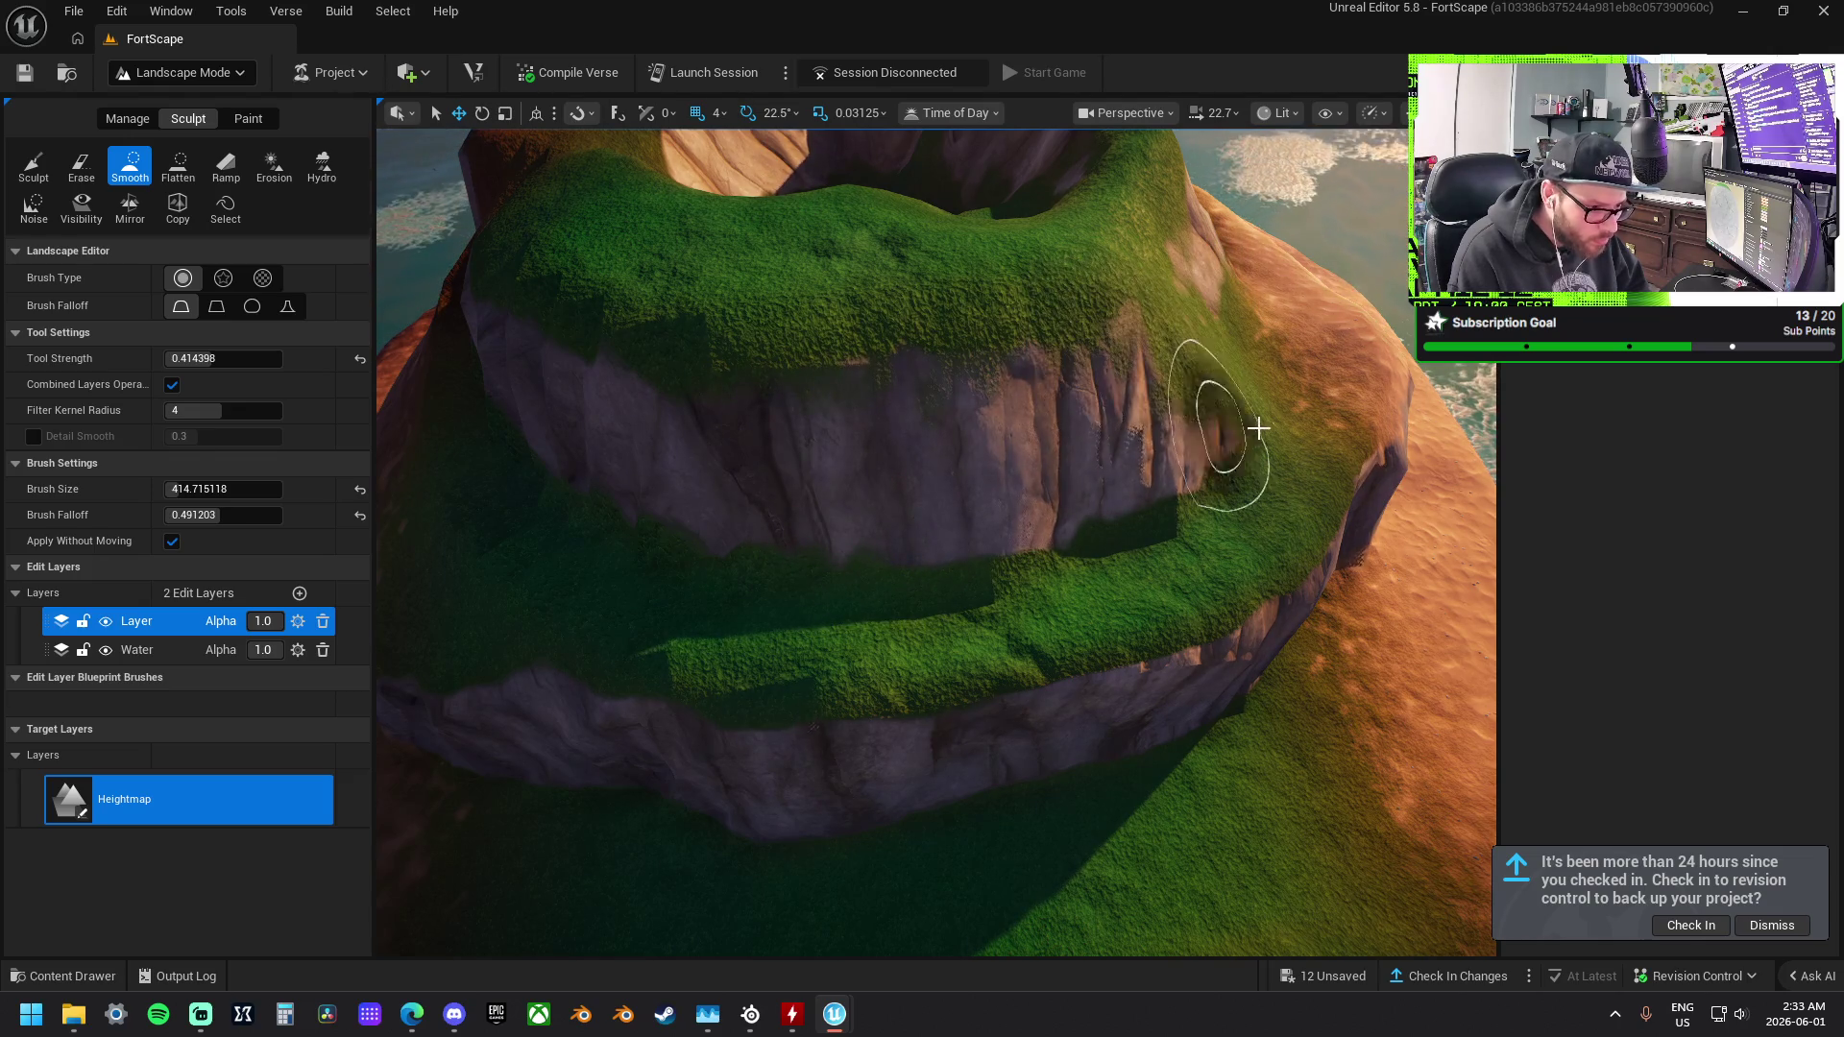
Smooth the rock band along the lower cliff edge into the slope.
{"action": "left_click_drag", "start_coordinate": [1097, 407], "coordinate": [1247, 399]}
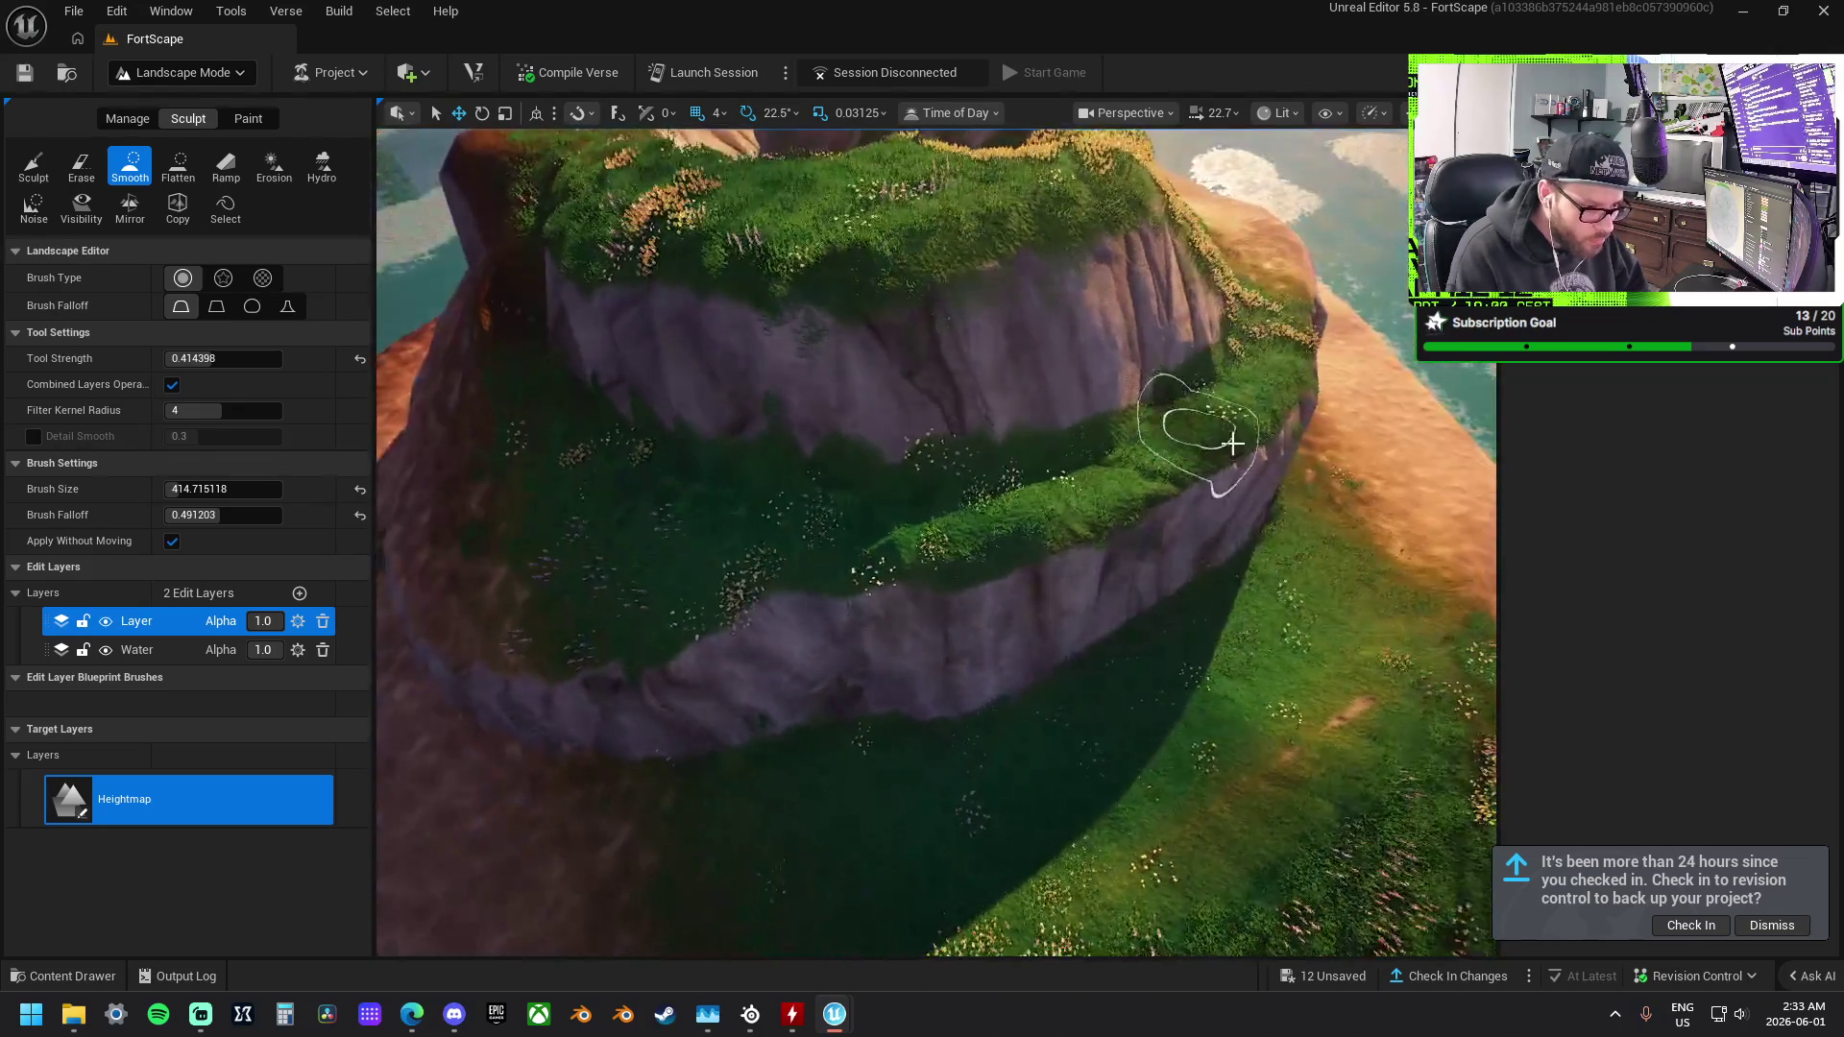
{"action": "left_click_drag", "start_coordinate": [1310, 298], "coordinate": [1181, 465]}
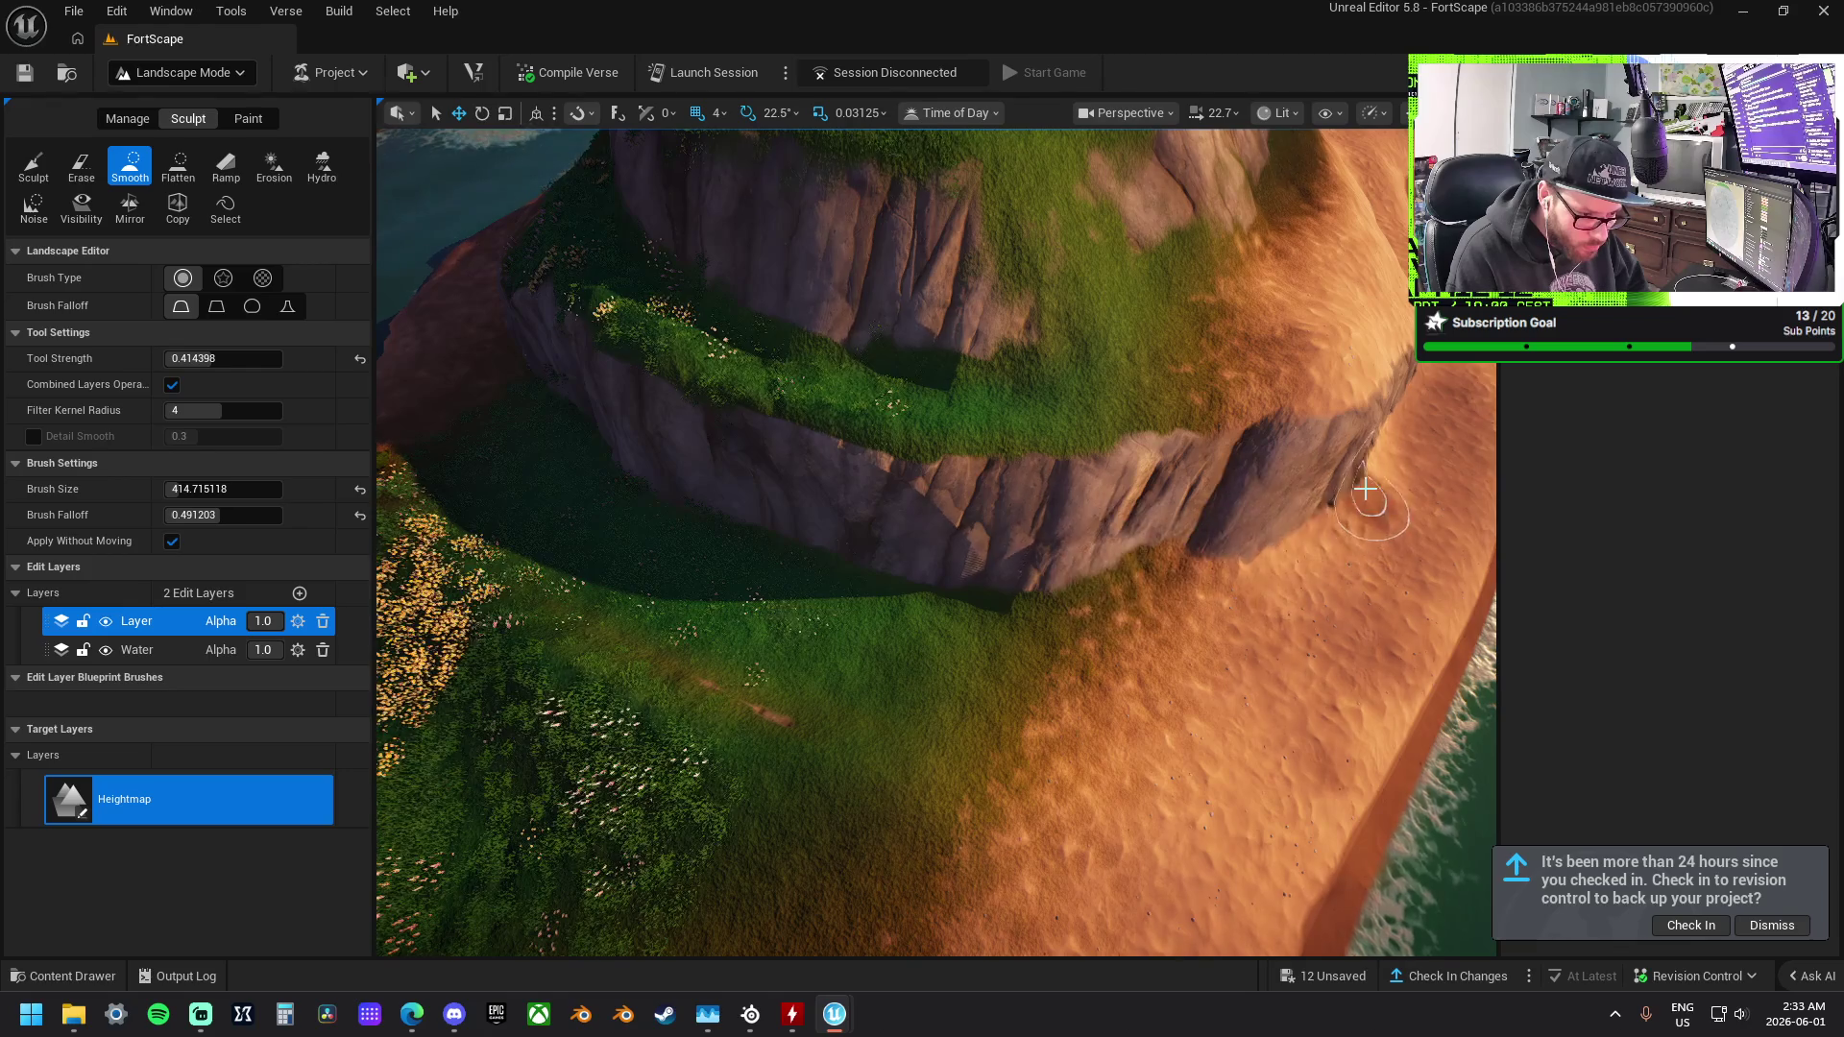
{"action": "left_click_drag", "start_coordinate": [889, 597], "coordinate": [1034, 582]}
{"action": "left_click_drag", "start_coordinate": [790, 650], "coordinate": [864, 576]}
{"action": "left_click_drag", "start_coordinate": [786, 708], "coordinate": [787, 708]}
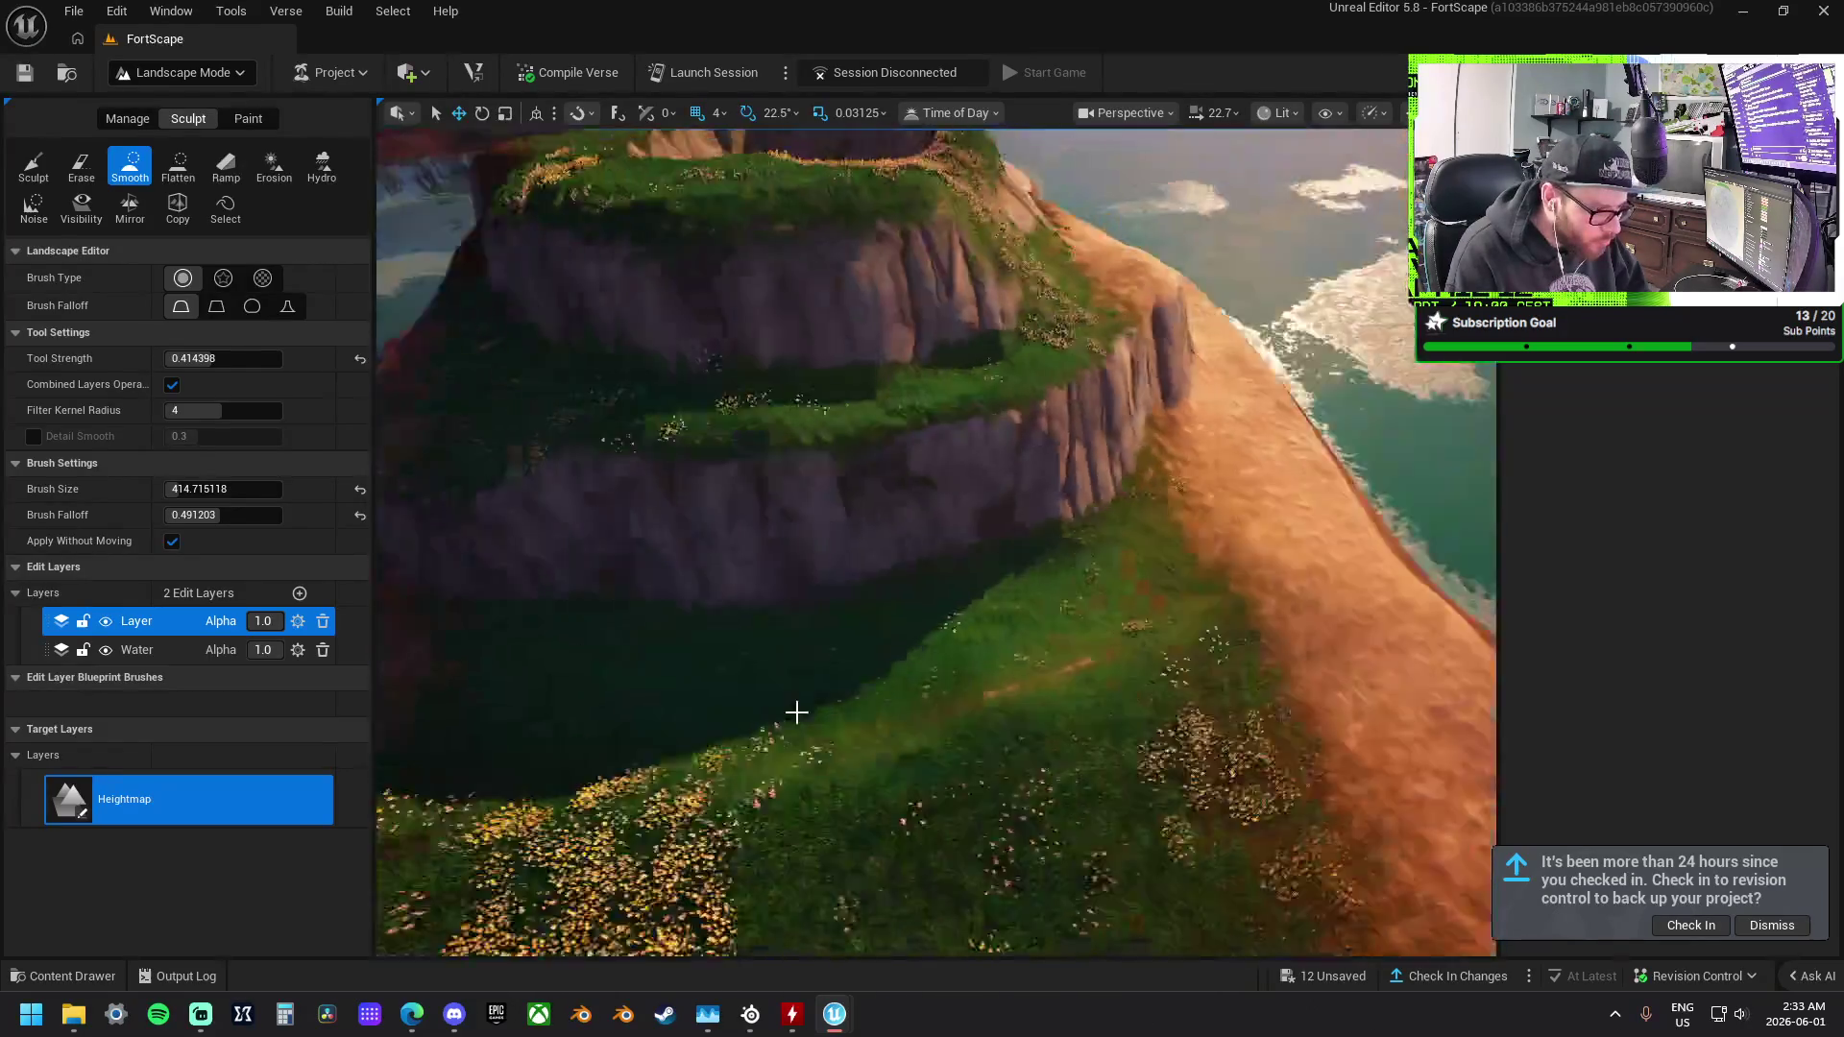
{"action": "left_click", "coordinate": [177, 165]}
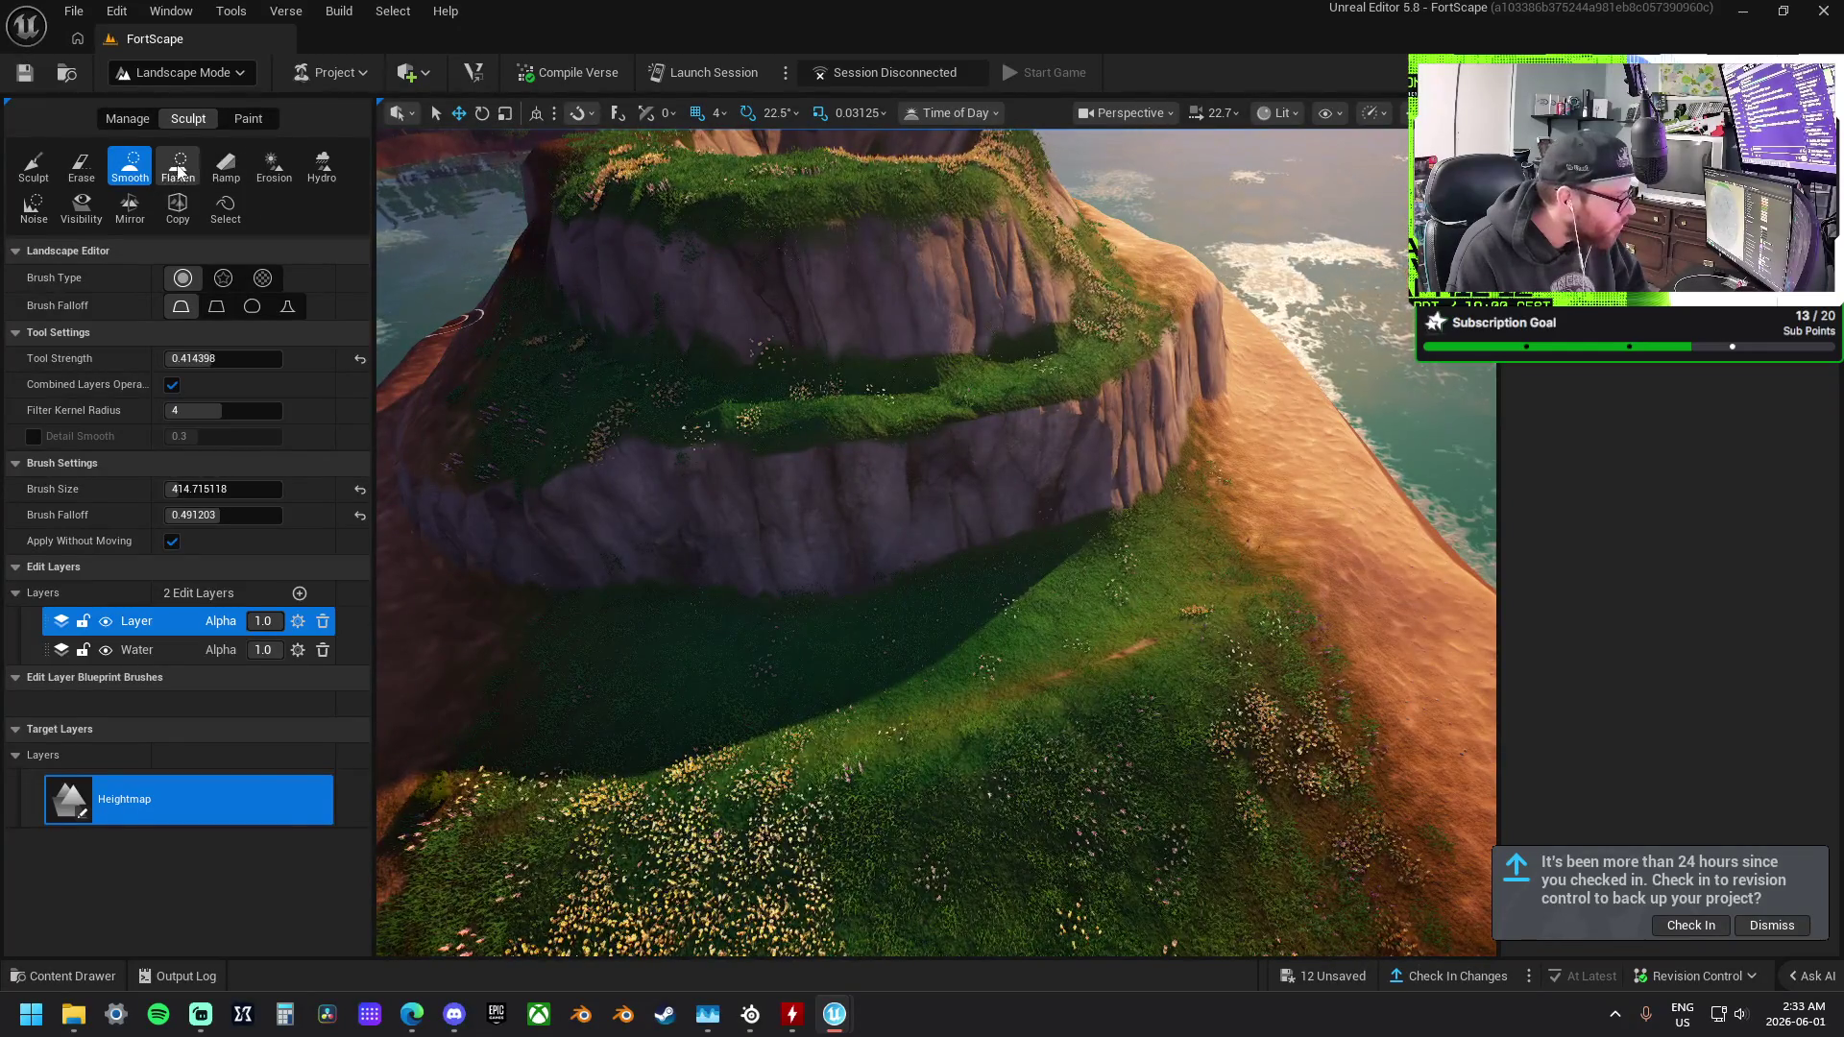
Flatten the slope beside the cliff, then smooth the clifftop rock band and dark hollows.
{"action": "mouse_move", "coordinate": [989, 671]}
{"action": "left_mouse_down"}
{"action": "mouse_move", "coordinate": [732, 692]}
{"action": "mouse_move", "coordinate": [1054, 630]}
{"action": "mouse_move", "coordinate": [1115, 682]}
{"action": "mouse_move", "coordinate": [1111, 605]}
{"action": "mouse_move", "coordinate": [997, 600]}
{"action": "left_mouse_up"}
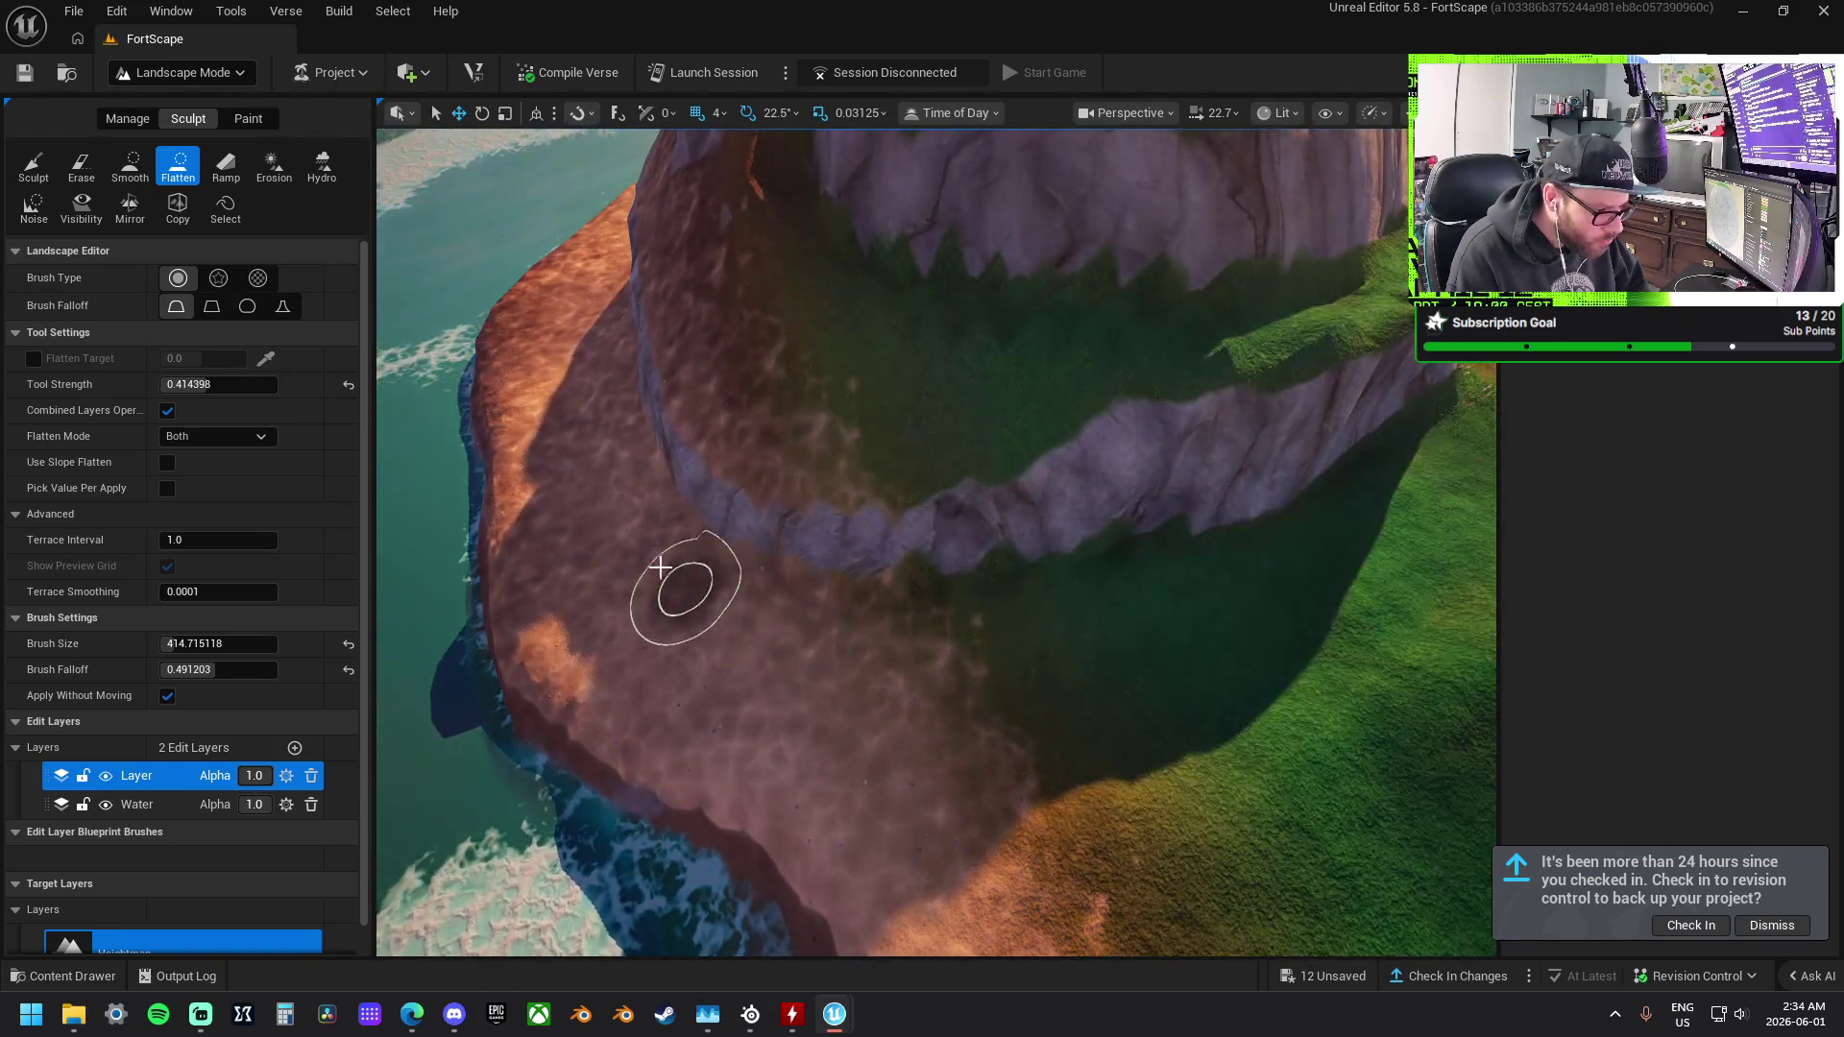
{"action": "key", "text": "ctrl+2"}
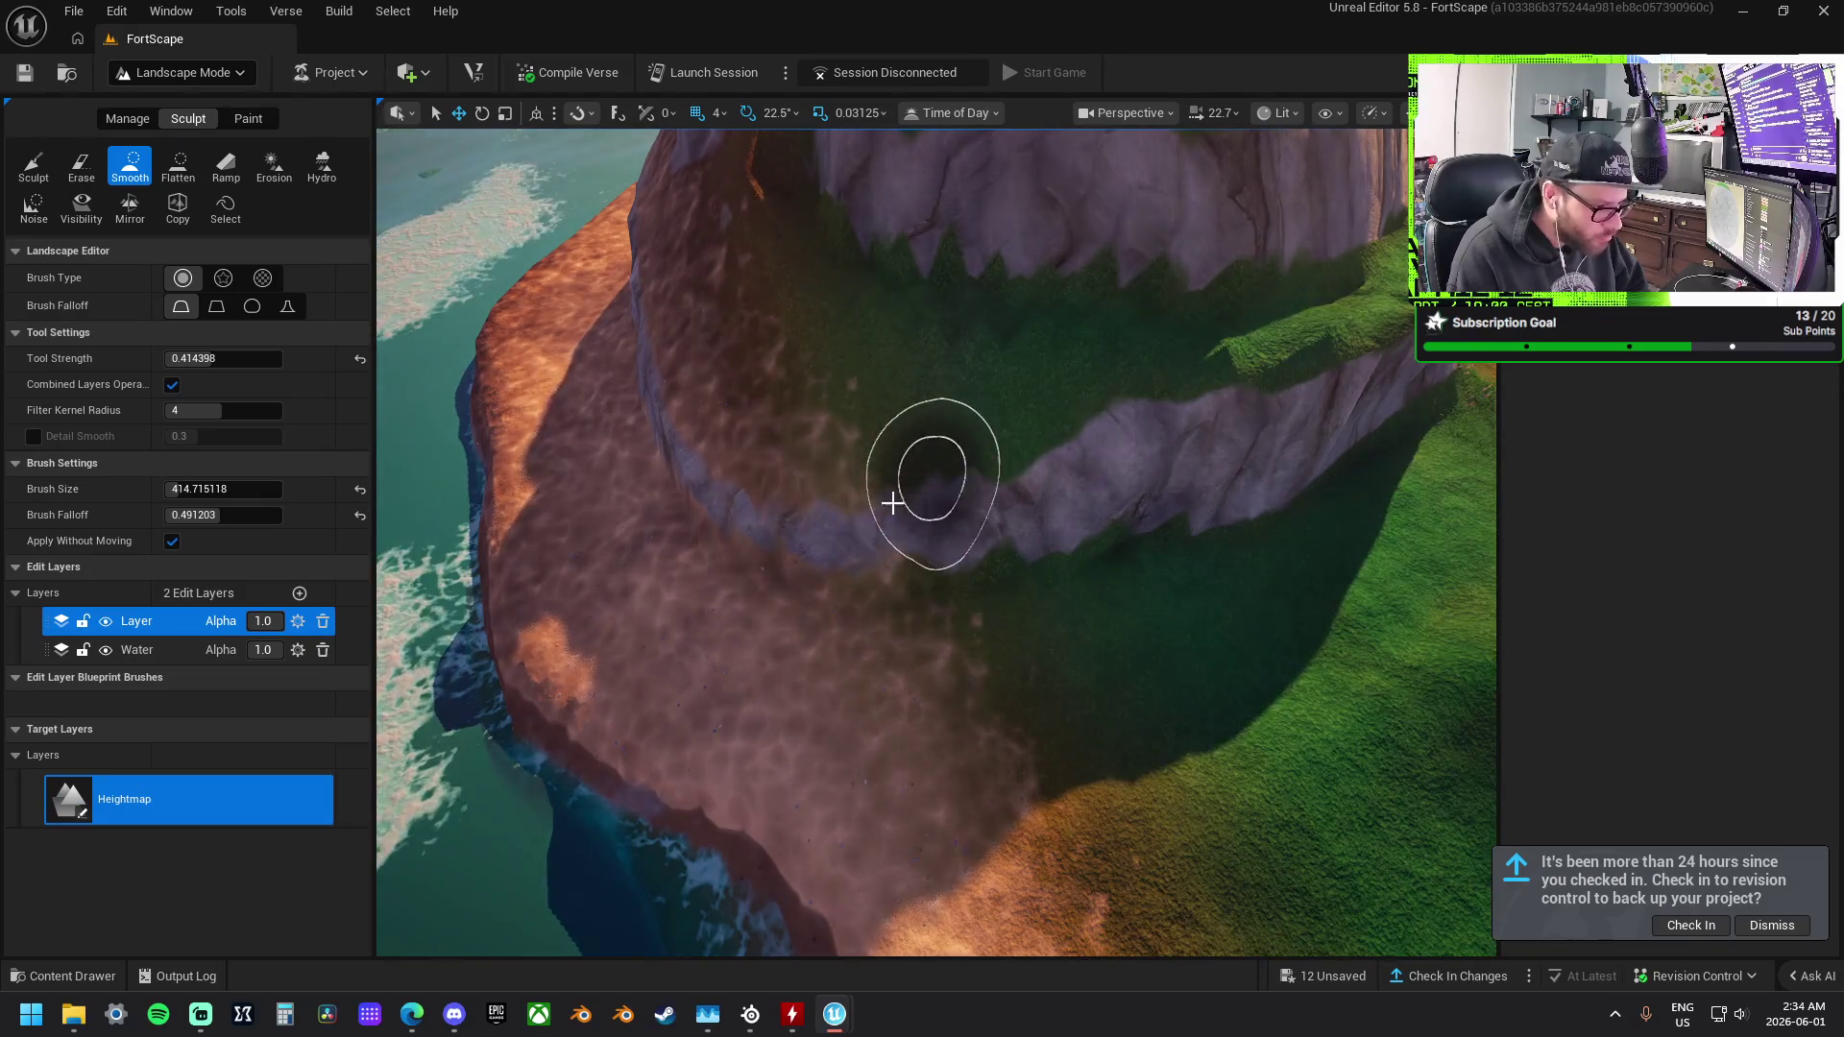
{"action": "mouse_move", "coordinate": [892, 535]}
{"action": "left_mouse_down"}
{"action": "mouse_move", "coordinate": [946, 522]}
{"action": "mouse_move", "coordinate": [1110, 382]}
{"action": "left_mouse_up"}
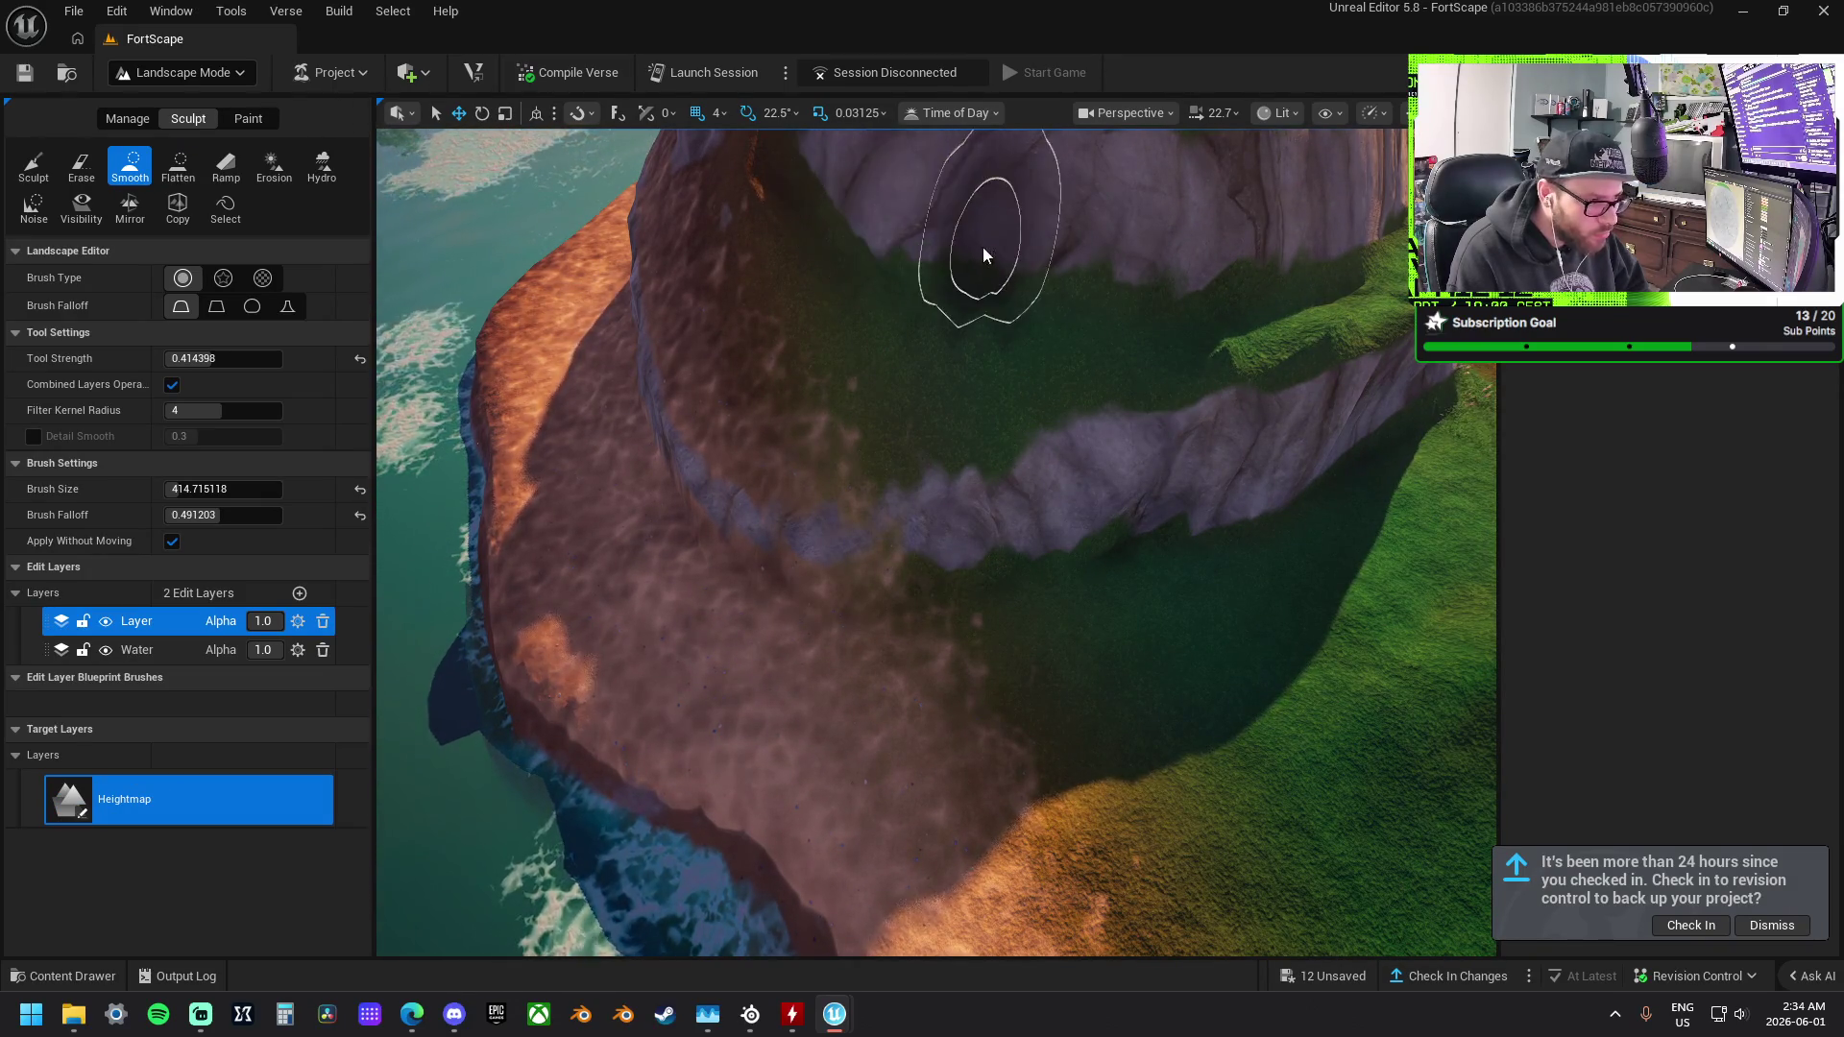
{"action": "scroll", "coordinate": [936, 541], "scroll_direction": "down", "scroll_amount": 5}
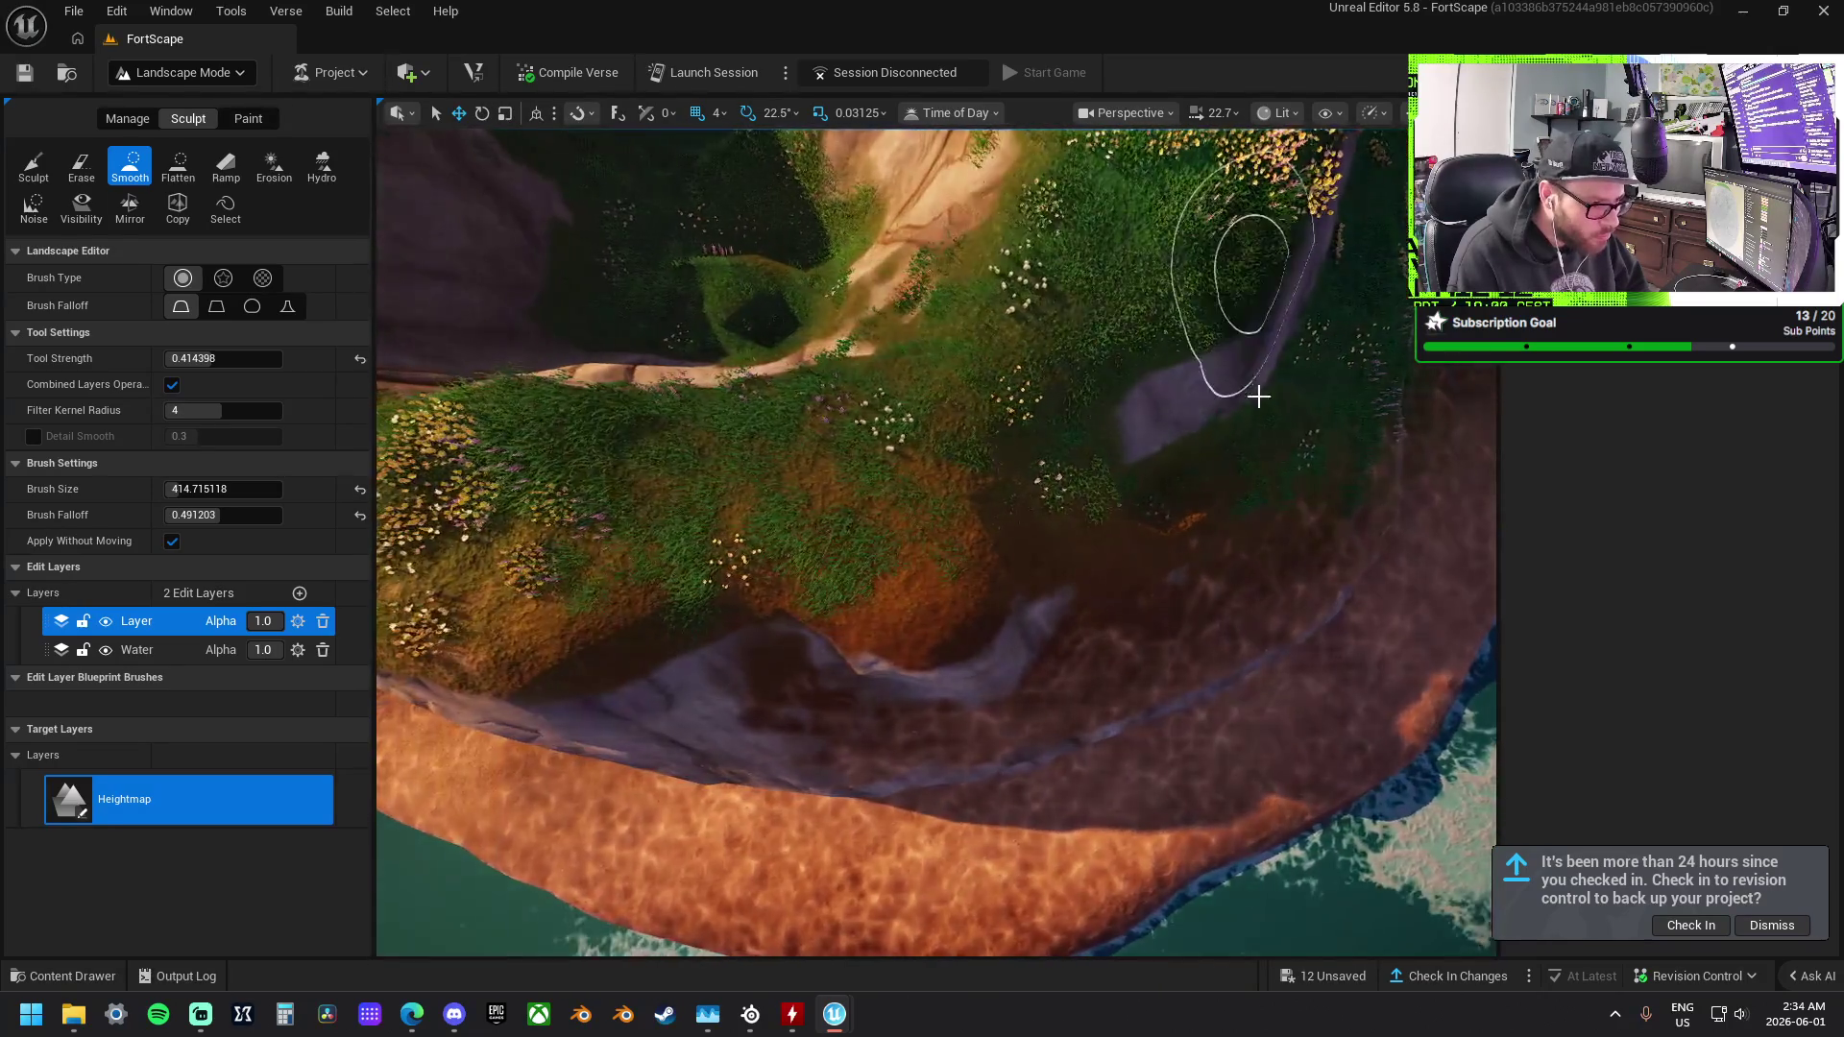
{"action": "left_click_drag", "start_coordinate": [1147, 366], "coordinate": [1132, 331]}
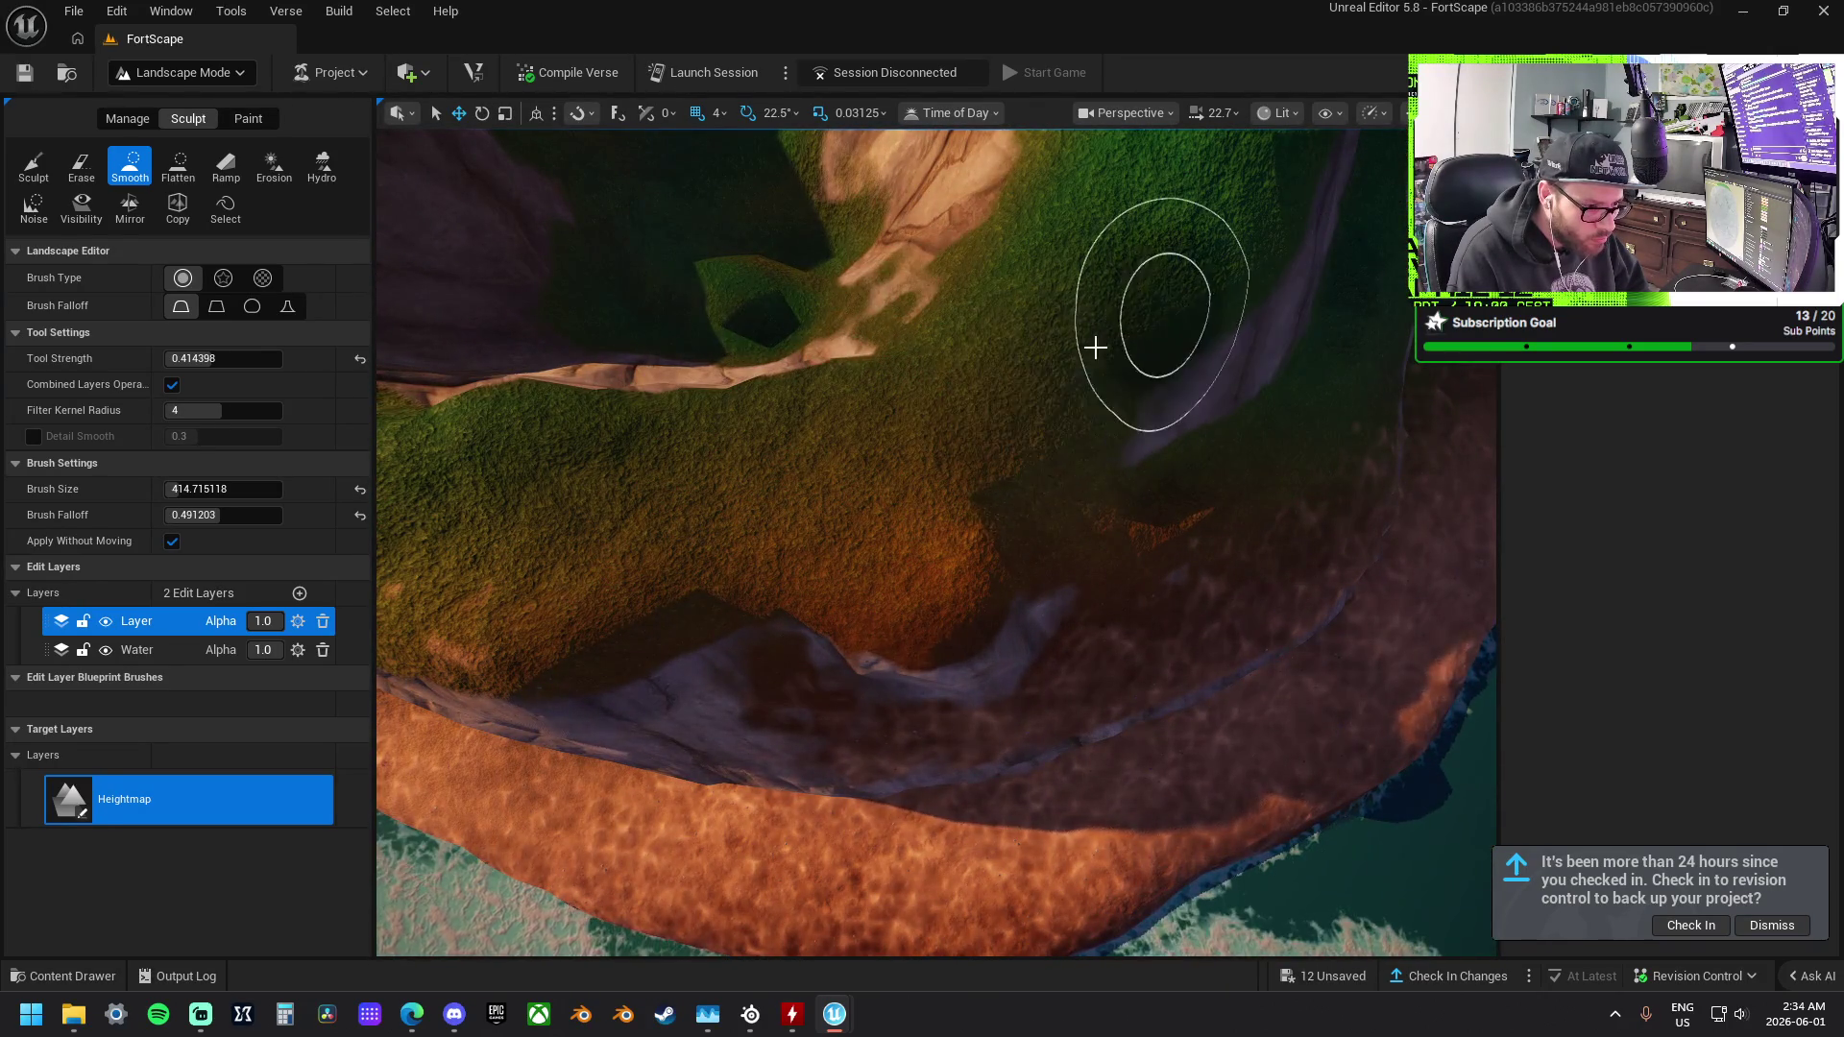
{"action": "left_click_drag", "start_coordinate": [933, 458], "coordinate": [1057, 394]}
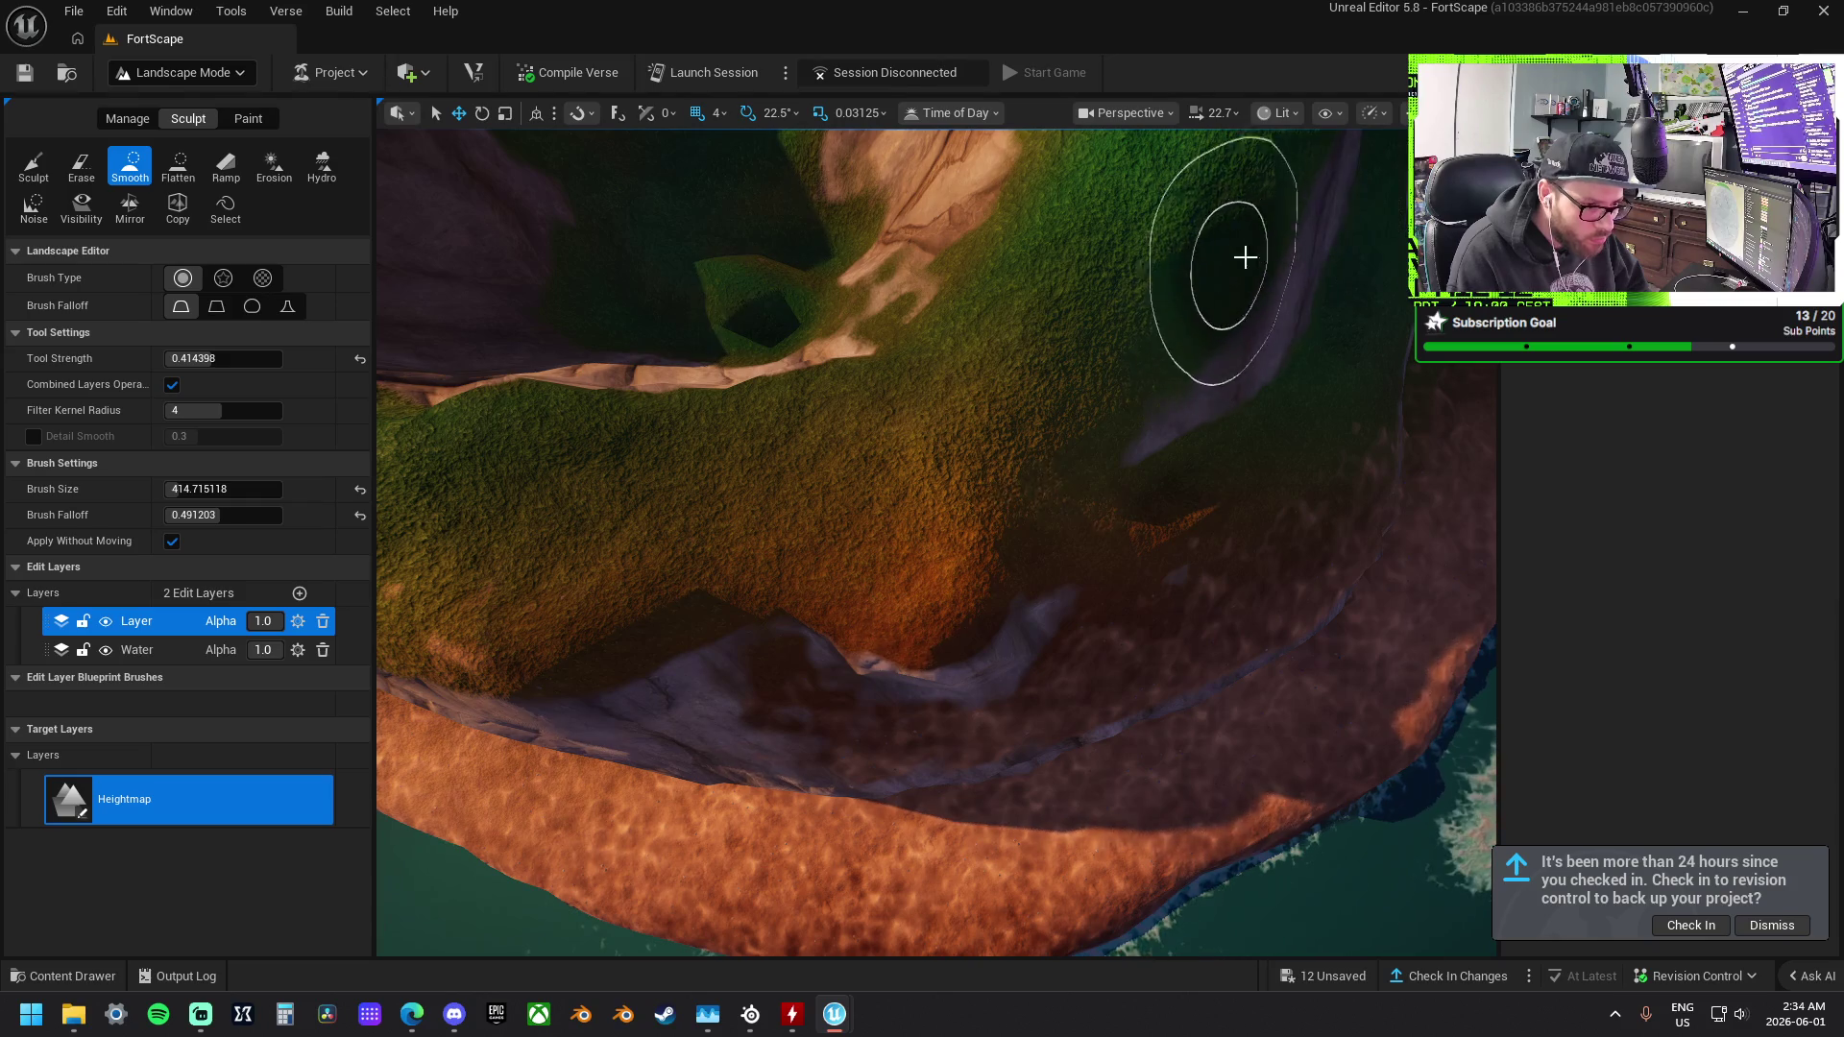
{"action": "mouse_move", "coordinate": [1187, 332]}
{"action": "left_mouse_down"}
{"action": "mouse_move", "coordinate": [1219, 206]}
{"action": "mouse_move", "coordinate": [1009, 432]}
{"action": "mouse_move", "coordinate": [1202, 445]}
{"action": "mouse_move", "coordinate": [1213, 516]}
{"action": "left_mouse_up"}
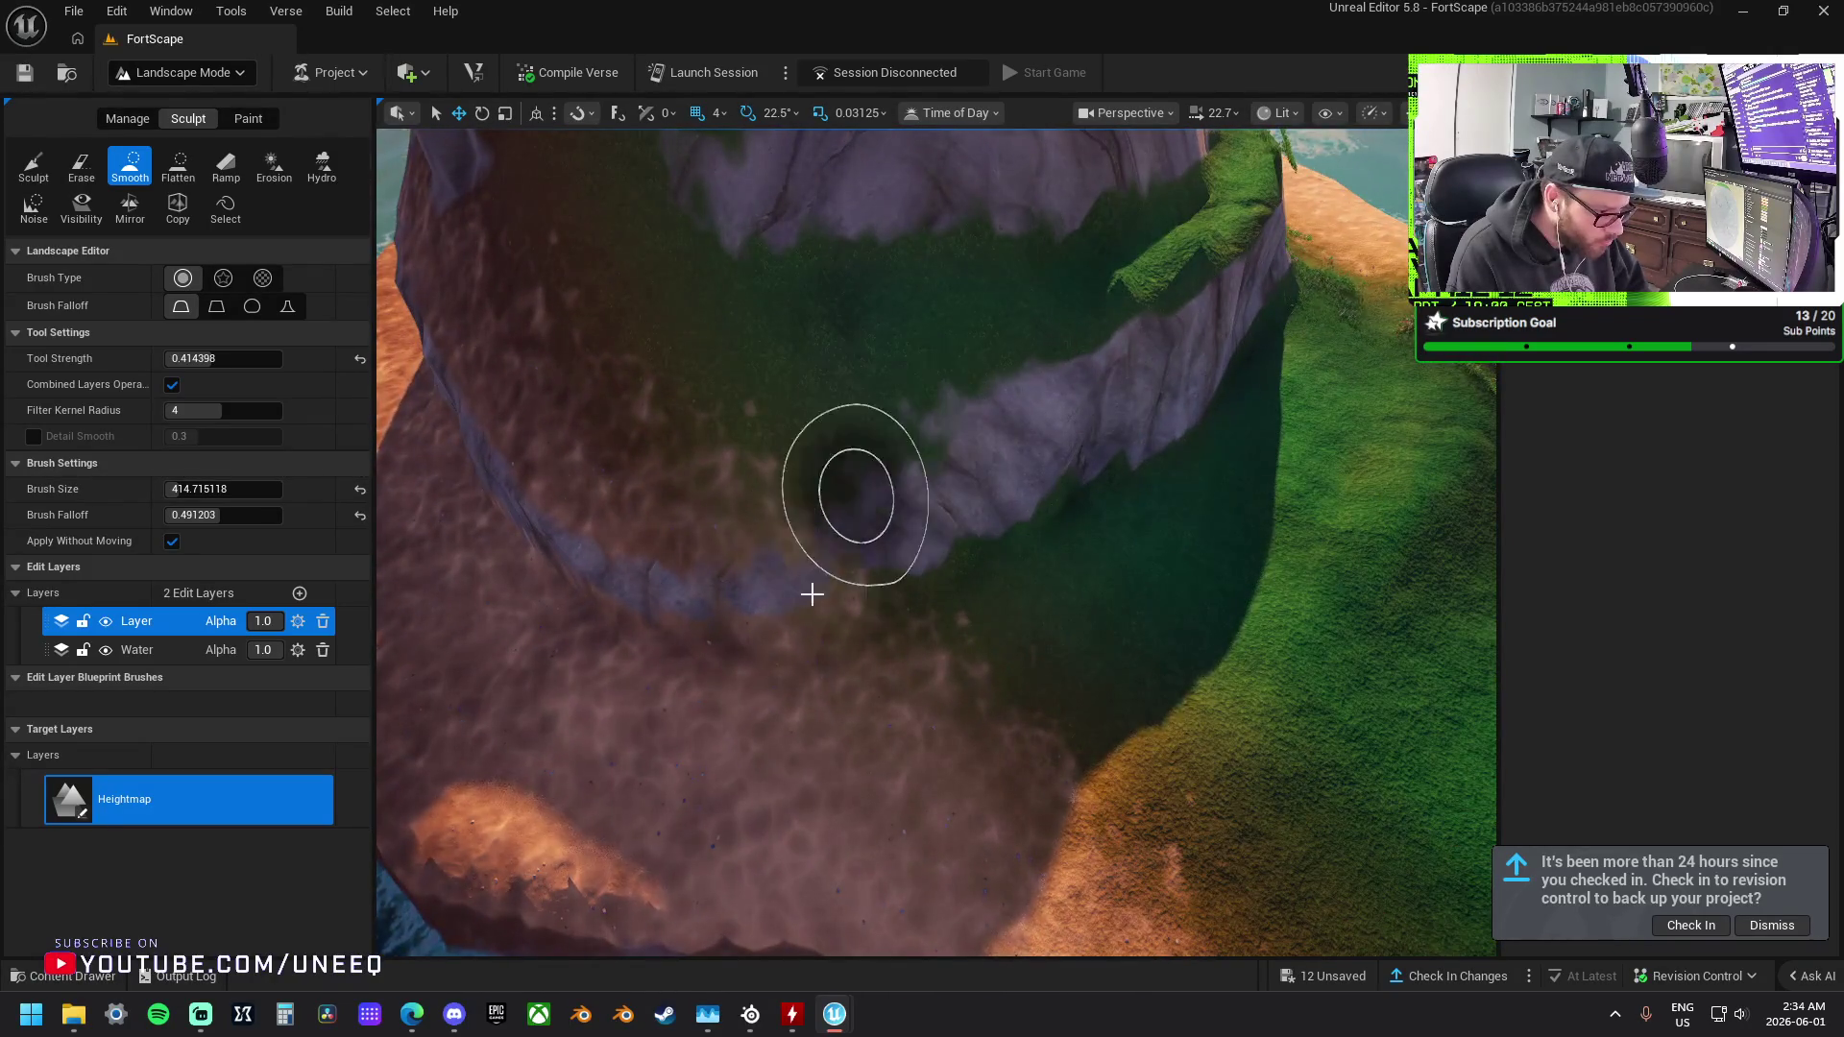
Smooth the blue rock streaks along the cliff and the shoreline by the orange ridge.
{"action": "mouse_move", "coordinate": [672, 577]}
{"action": "left_mouse_down"}
{"action": "mouse_move", "coordinate": [609, 540]}
{"action": "mouse_move", "coordinate": [634, 586]}
{"action": "mouse_move", "coordinate": [690, 603]}
{"action": "mouse_move", "coordinate": [574, 656]}
{"action": "mouse_move", "coordinate": [678, 527]}
{"action": "mouse_move", "coordinate": [811, 568]}
{"action": "left_mouse_up"}
{"action": "mouse_move", "coordinate": [891, 457]}
{"action": "left_mouse_down"}
{"action": "mouse_move", "coordinate": [869, 691]}
{"action": "mouse_move", "coordinate": [607, 605]}
{"action": "mouse_move", "coordinate": [585, 529]}
{"action": "mouse_move", "coordinate": [546, 569]}
{"action": "left_mouse_up"}
{"action": "scroll", "coordinate": [585, 525], "scroll_direction": "down", "scroll_amount": 5}
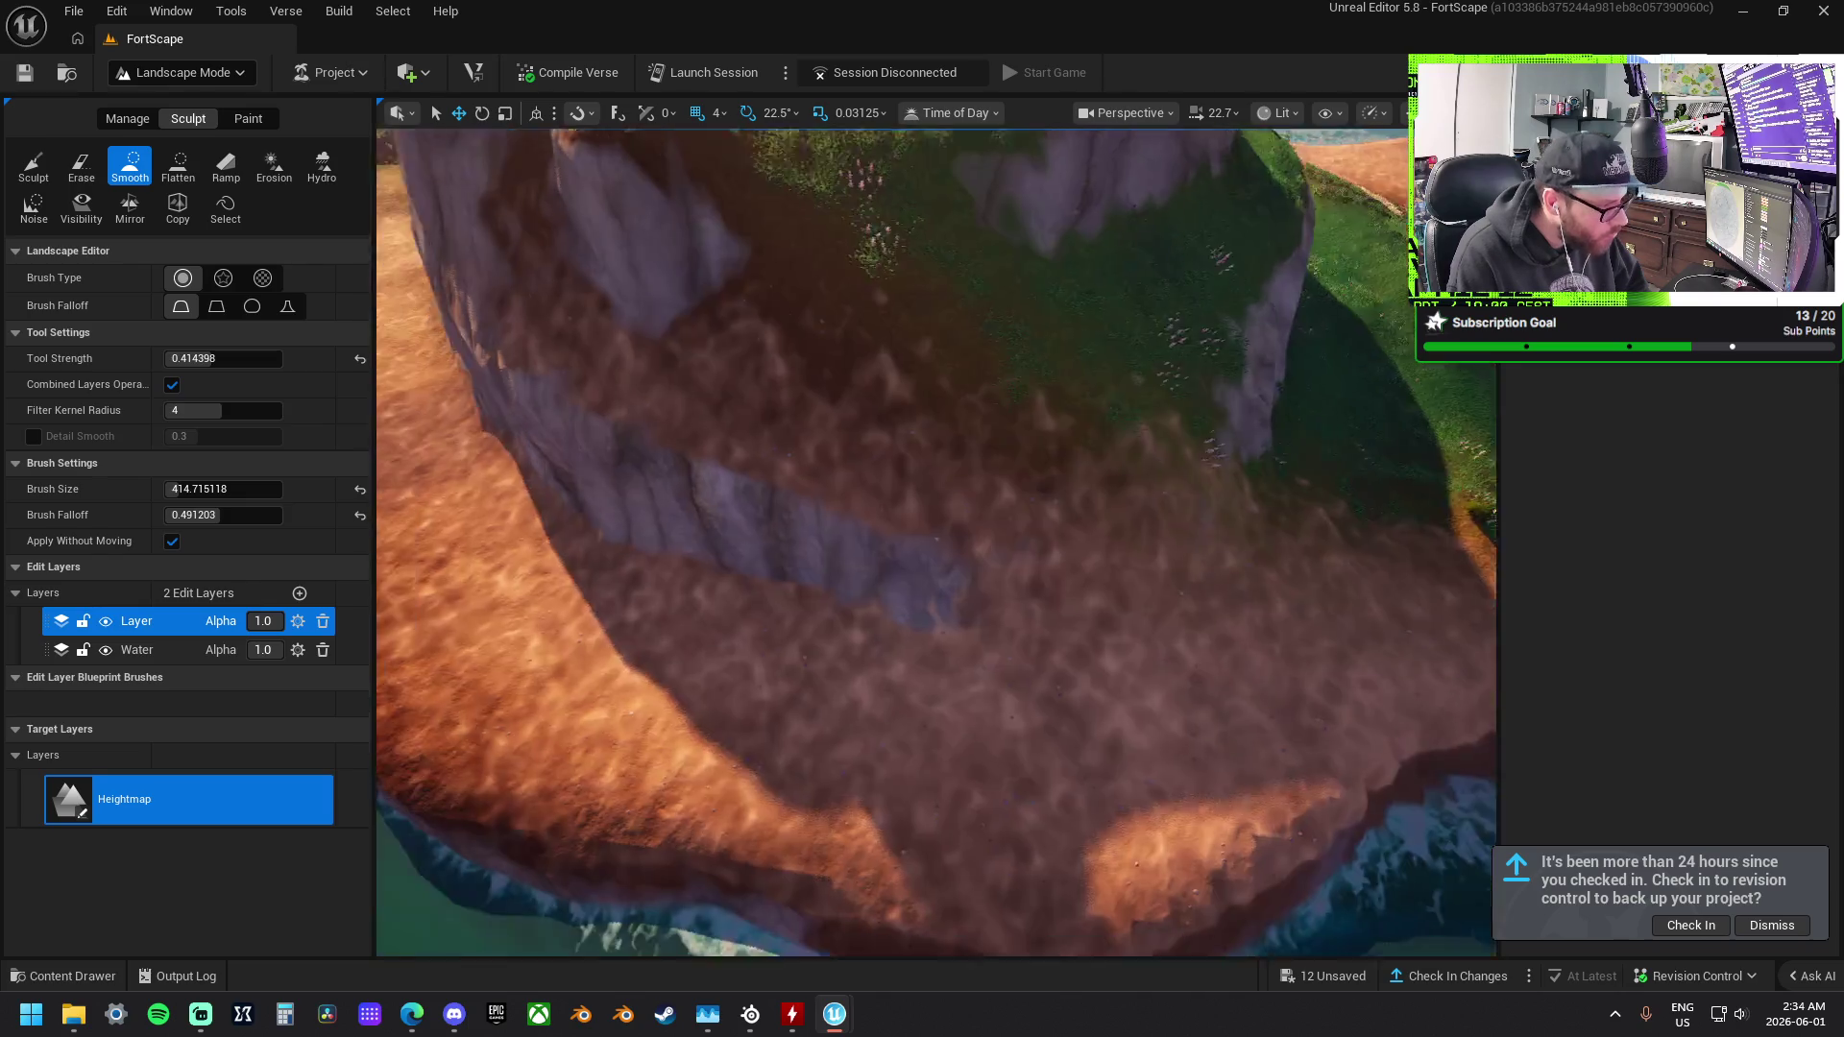
{"action": "scroll", "coordinate": [1010, 535], "scroll_direction": "up", "scroll_amount": 3}
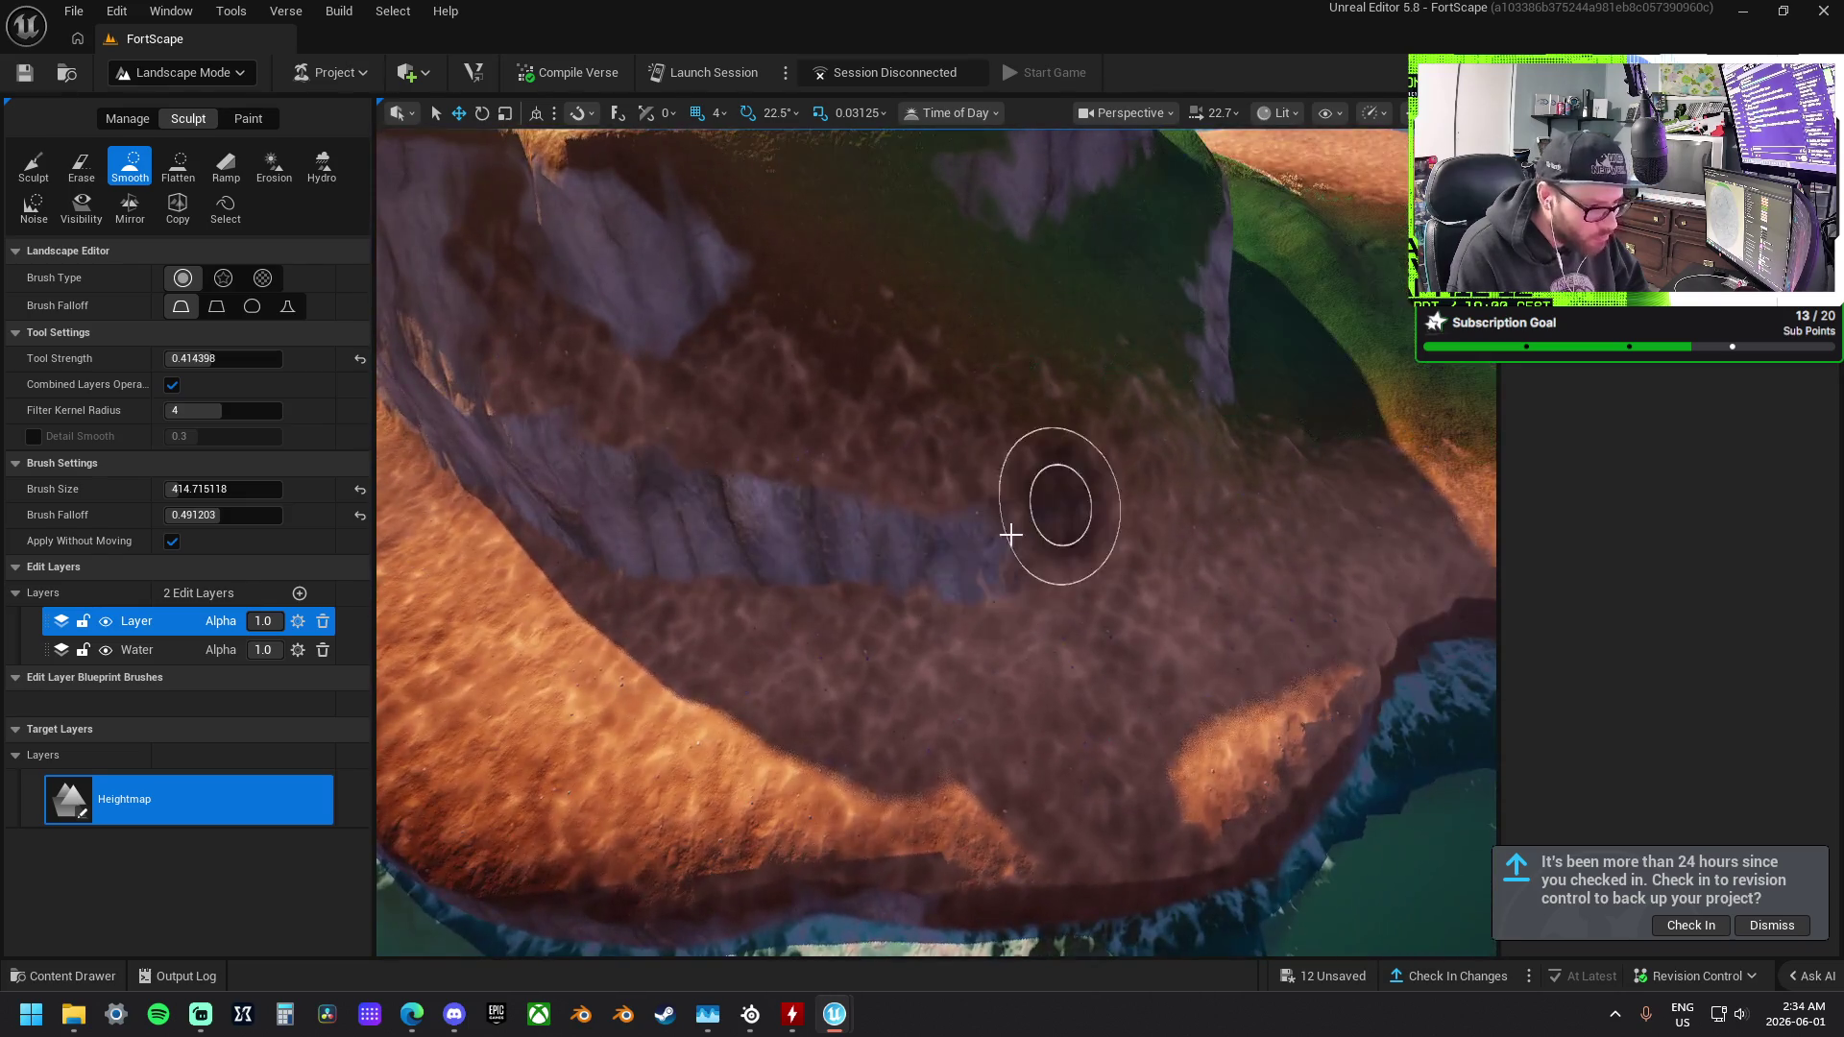
{"action": "mouse_move", "coordinate": [1011, 534]}
{"action": "left_mouse_down"}
{"action": "mouse_move", "coordinate": [502, 461]}
{"action": "mouse_move", "coordinate": [533, 408]}
{"action": "mouse_move", "coordinate": [1013, 510]}
{"action": "mouse_move", "coordinate": [609, 560]}
{"action": "mouse_move", "coordinate": [773, 625]}
{"action": "left_mouse_up"}
{"action": "scroll", "coordinate": [913, 567], "scroll_direction": "down", "scroll_amount": 3}
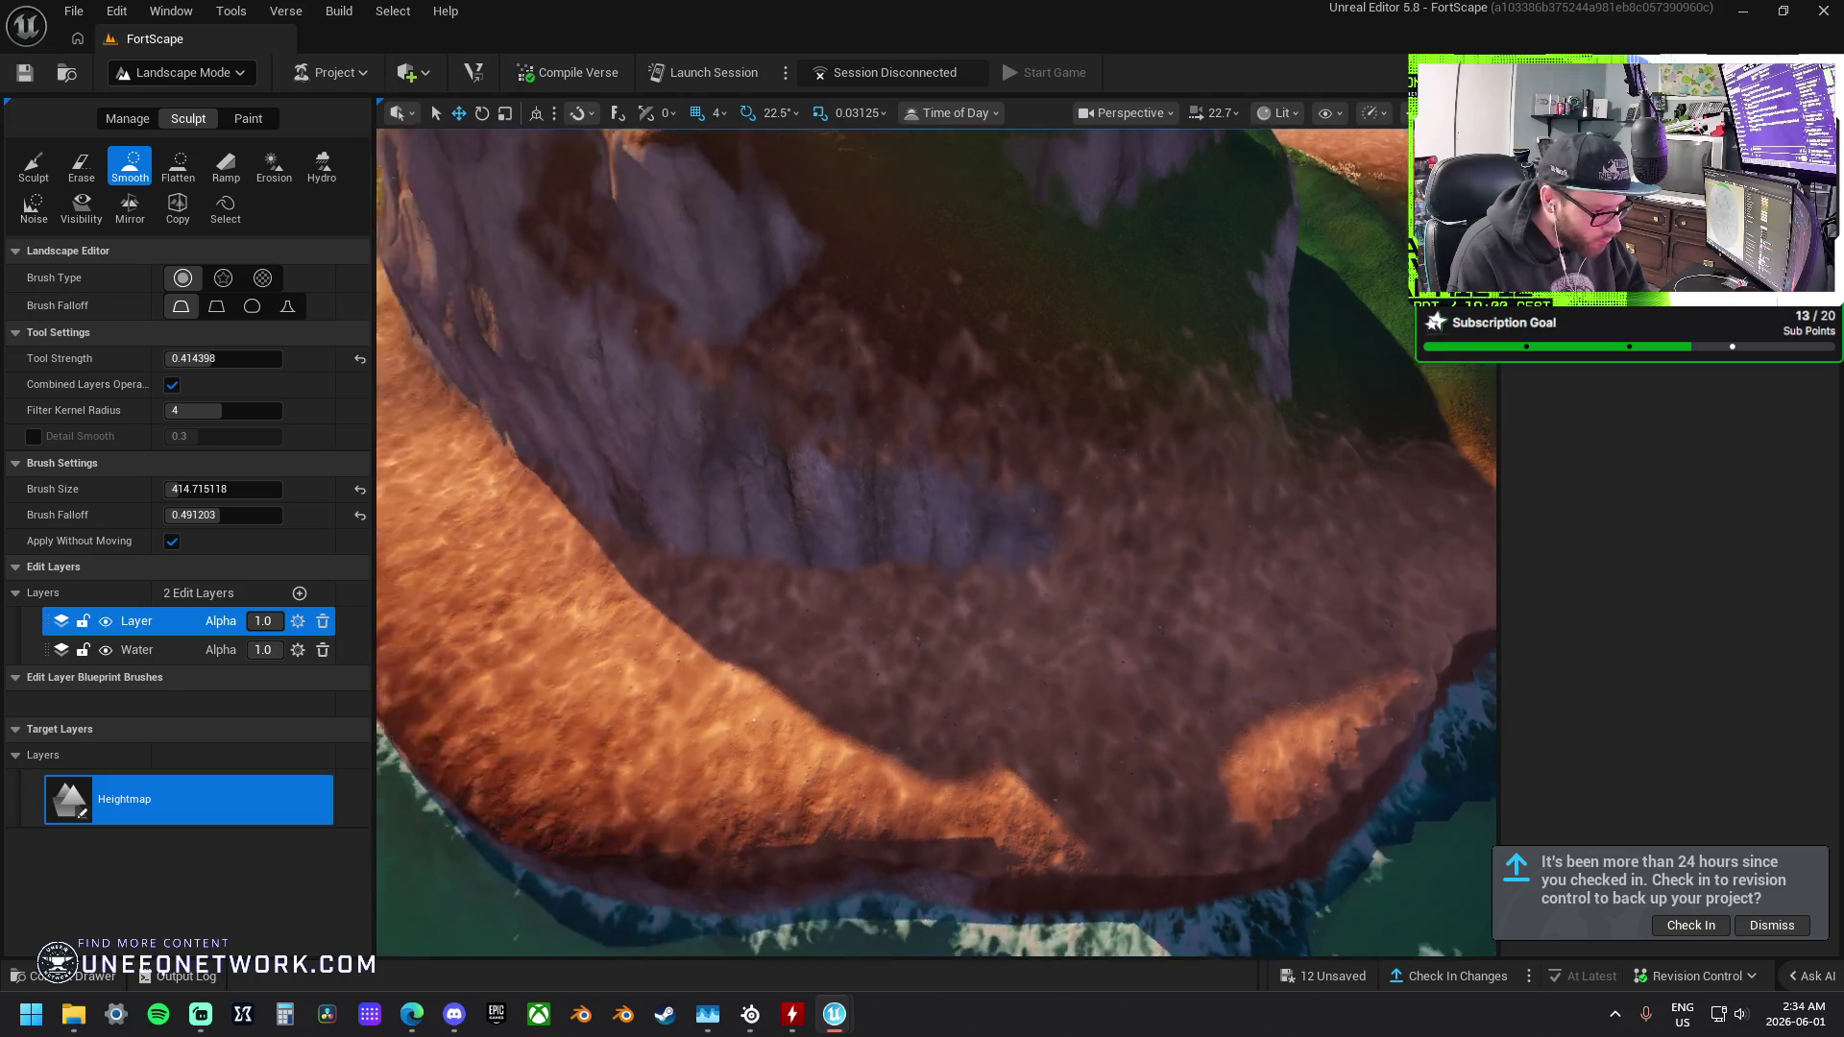
{"action": "mouse_move", "coordinate": [1202, 689]}
{"action": "left_mouse_down"}
{"action": "mouse_move", "coordinate": [1305, 642]}
{"action": "mouse_move", "coordinate": [1091, 762]}
{"action": "mouse_move", "coordinate": [961, 692]}
{"action": "left_mouse_up"}
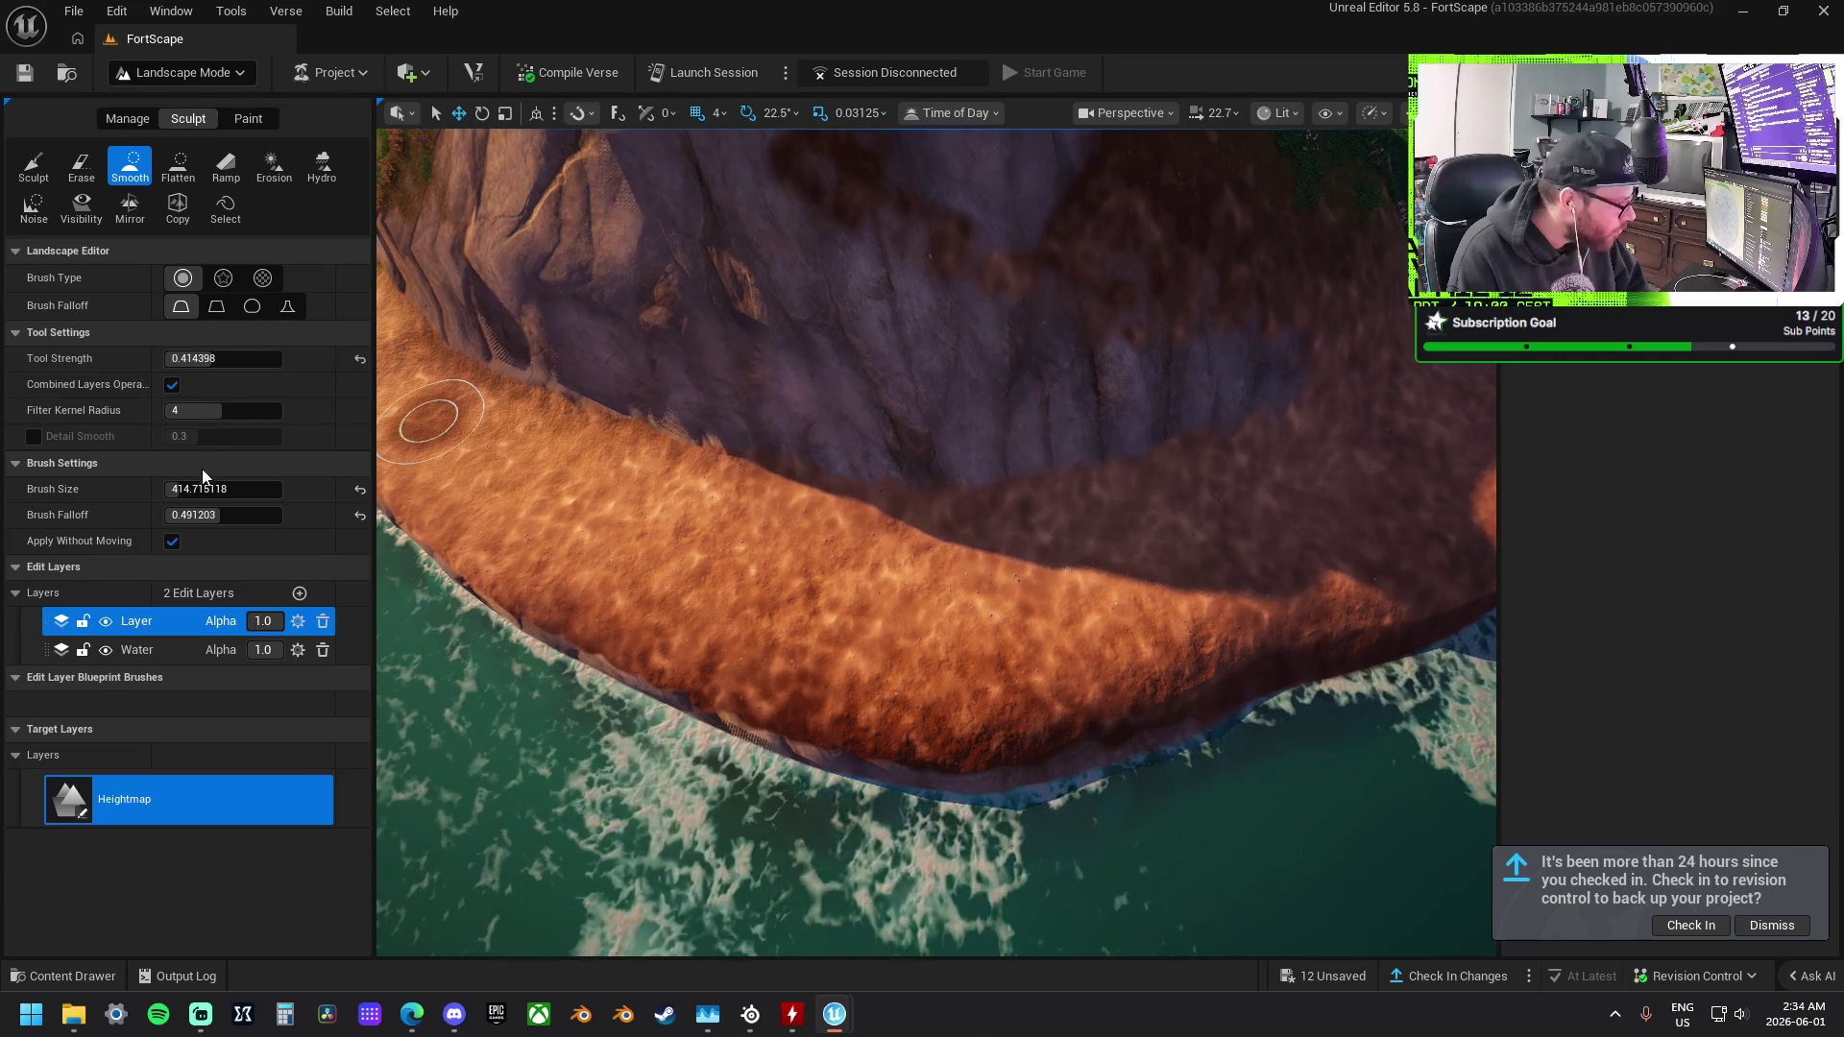
Set the Smooth brush size to 823.48 and smooth the shoreline and shallow seabed.
{"action": "left_click_drag", "start_coordinate": [223, 489], "coordinate": [252, 489]}
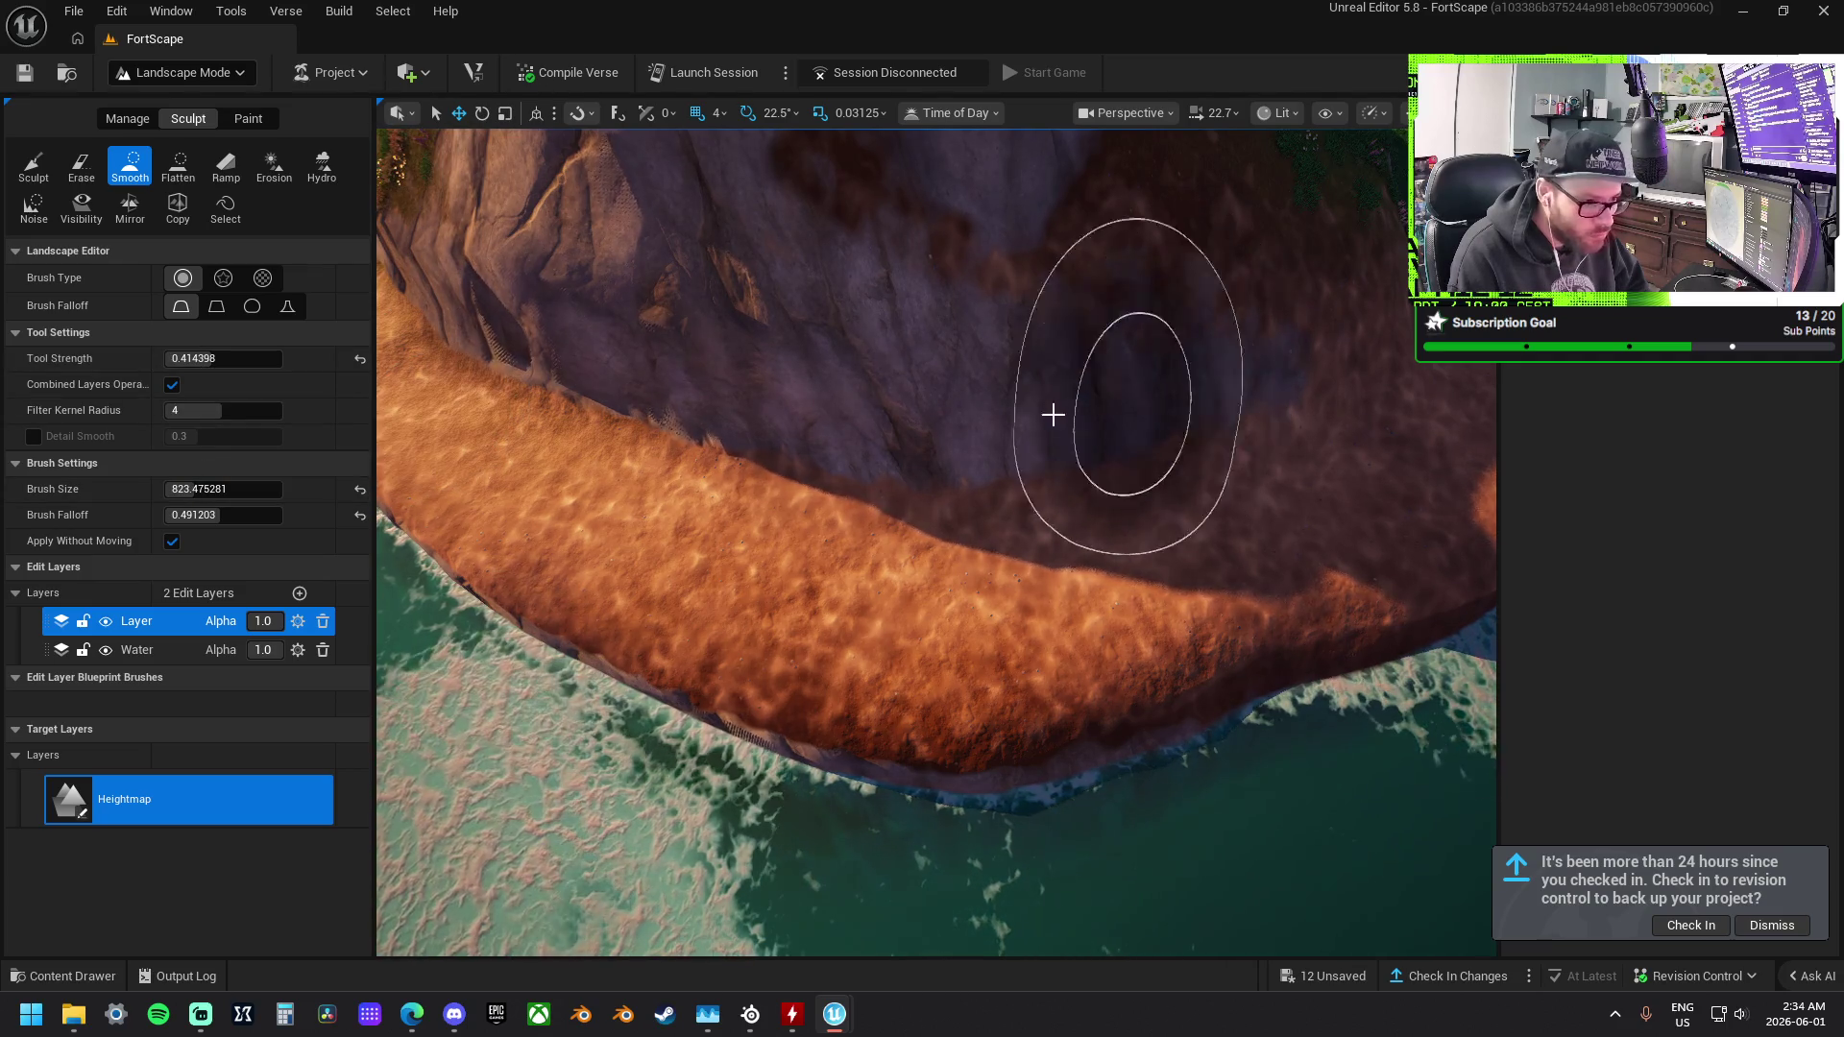
{"action": "mouse_move", "coordinate": [1243, 672]}
{"action": "left_mouse_down"}
{"action": "mouse_move", "coordinate": [877, 721]}
{"action": "mouse_move", "coordinate": [576, 615]}
{"action": "mouse_move", "coordinate": [960, 669]}
{"action": "left_mouse_up"}
{"action": "scroll", "coordinate": [961, 669], "scroll_direction": "down", "scroll_amount": 3}
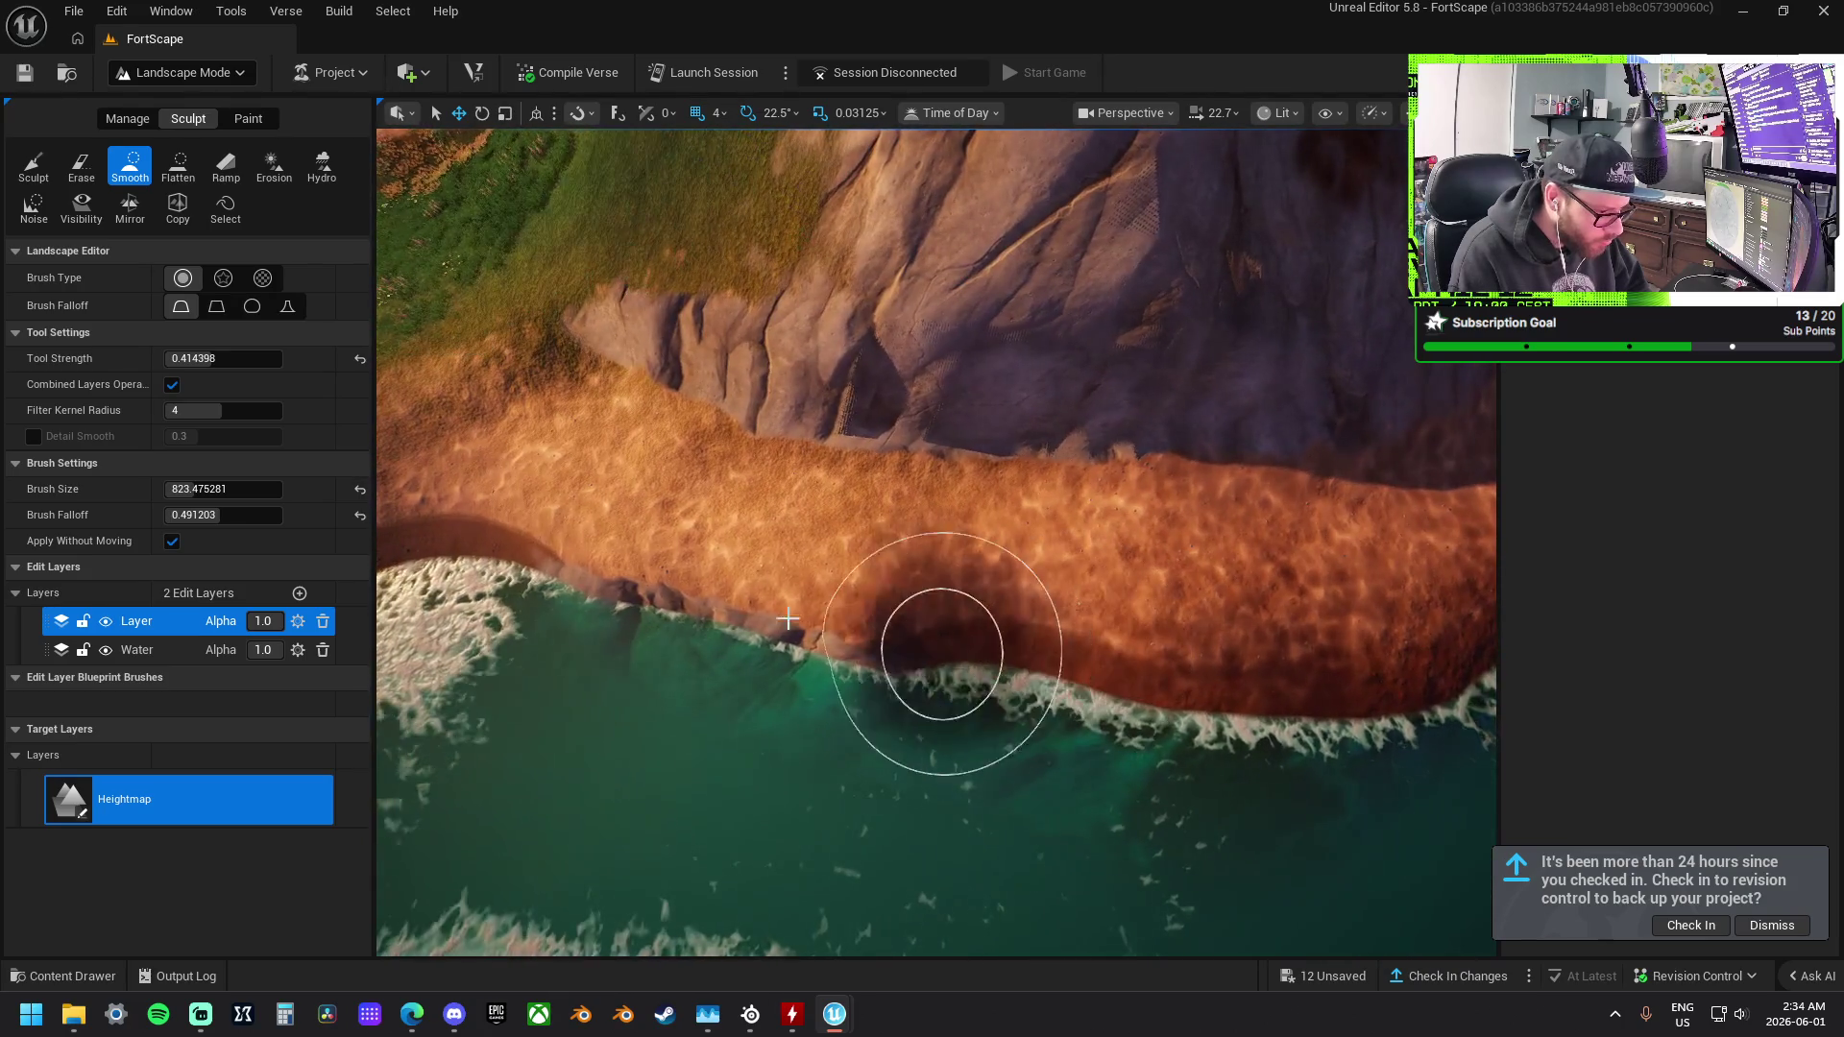
{"action": "scroll", "coordinate": [1162, 570], "scroll_direction": "down", "scroll_amount": 5}
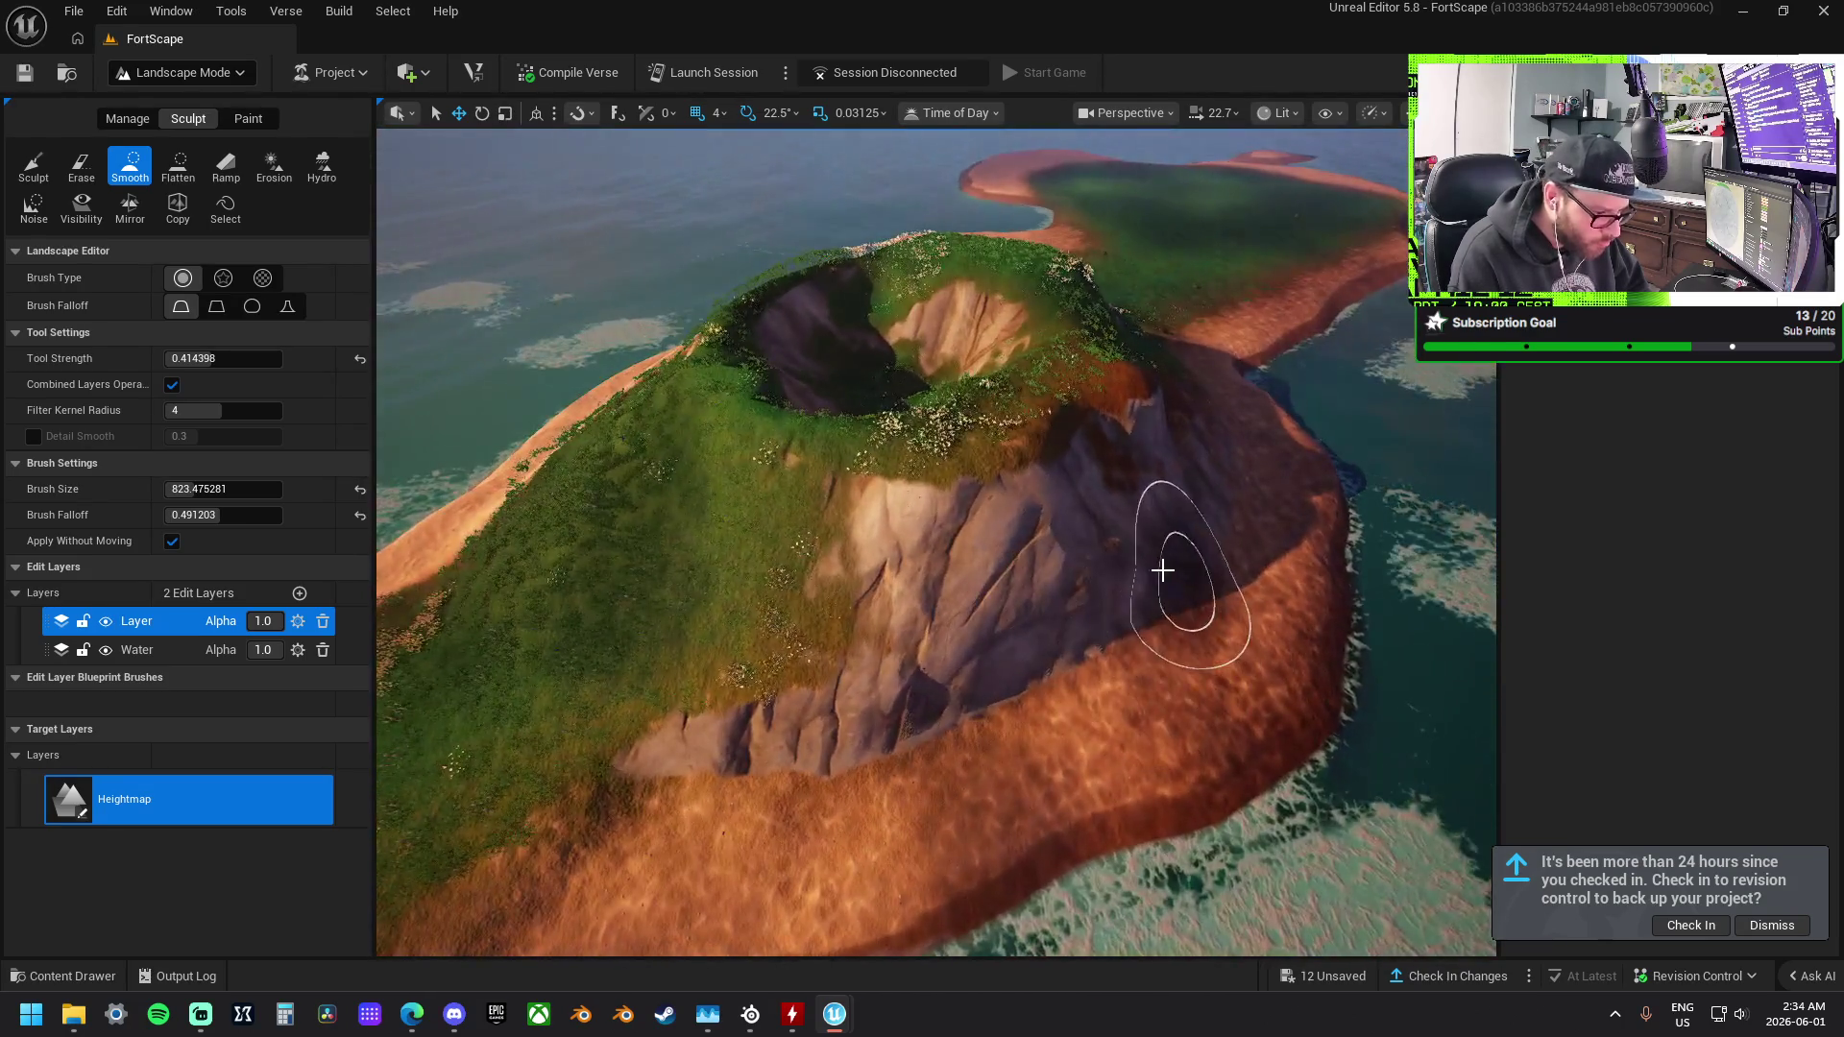
Smooth the volcano's rock face, its dark hollow and the upper cliff.
{"action": "mouse_move", "coordinate": [1162, 570]}
{"action": "left_mouse_down"}
{"action": "mouse_move", "coordinate": [931, 647]}
{"action": "mouse_move", "coordinate": [1041, 576]}
{"action": "mouse_move", "coordinate": [691, 708]}
{"action": "mouse_move", "coordinate": [547, 519]}
{"action": "left_mouse_up"}
{"action": "scroll", "coordinate": [602, 581], "scroll_direction": "up", "scroll_amount": 5}
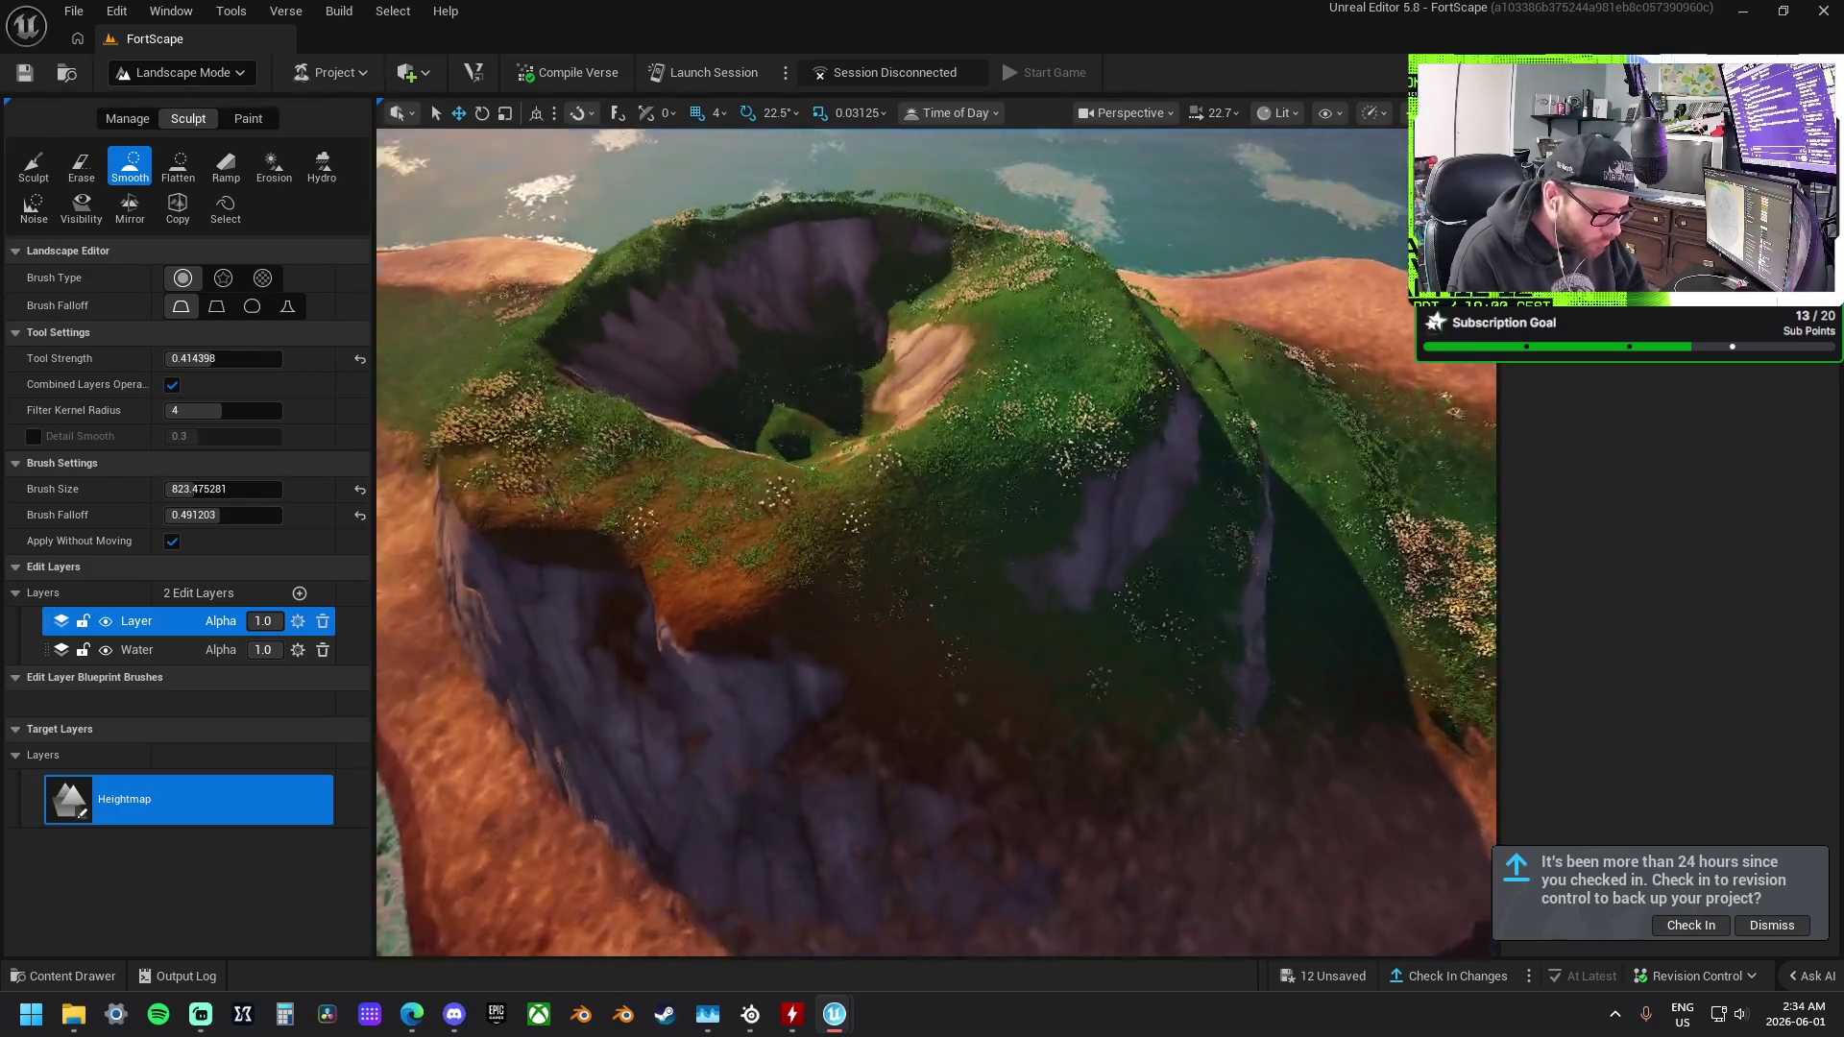
{"action": "mouse_move", "coordinate": [602, 581]}
{"action": "left_mouse_down"}
{"action": "mouse_move", "coordinate": [659, 576]}
{"action": "mouse_move", "coordinate": [716, 638]}
{"action": "mouse_move", "coordinate": [561, 497]}
{"action": "left_mouse_up"}
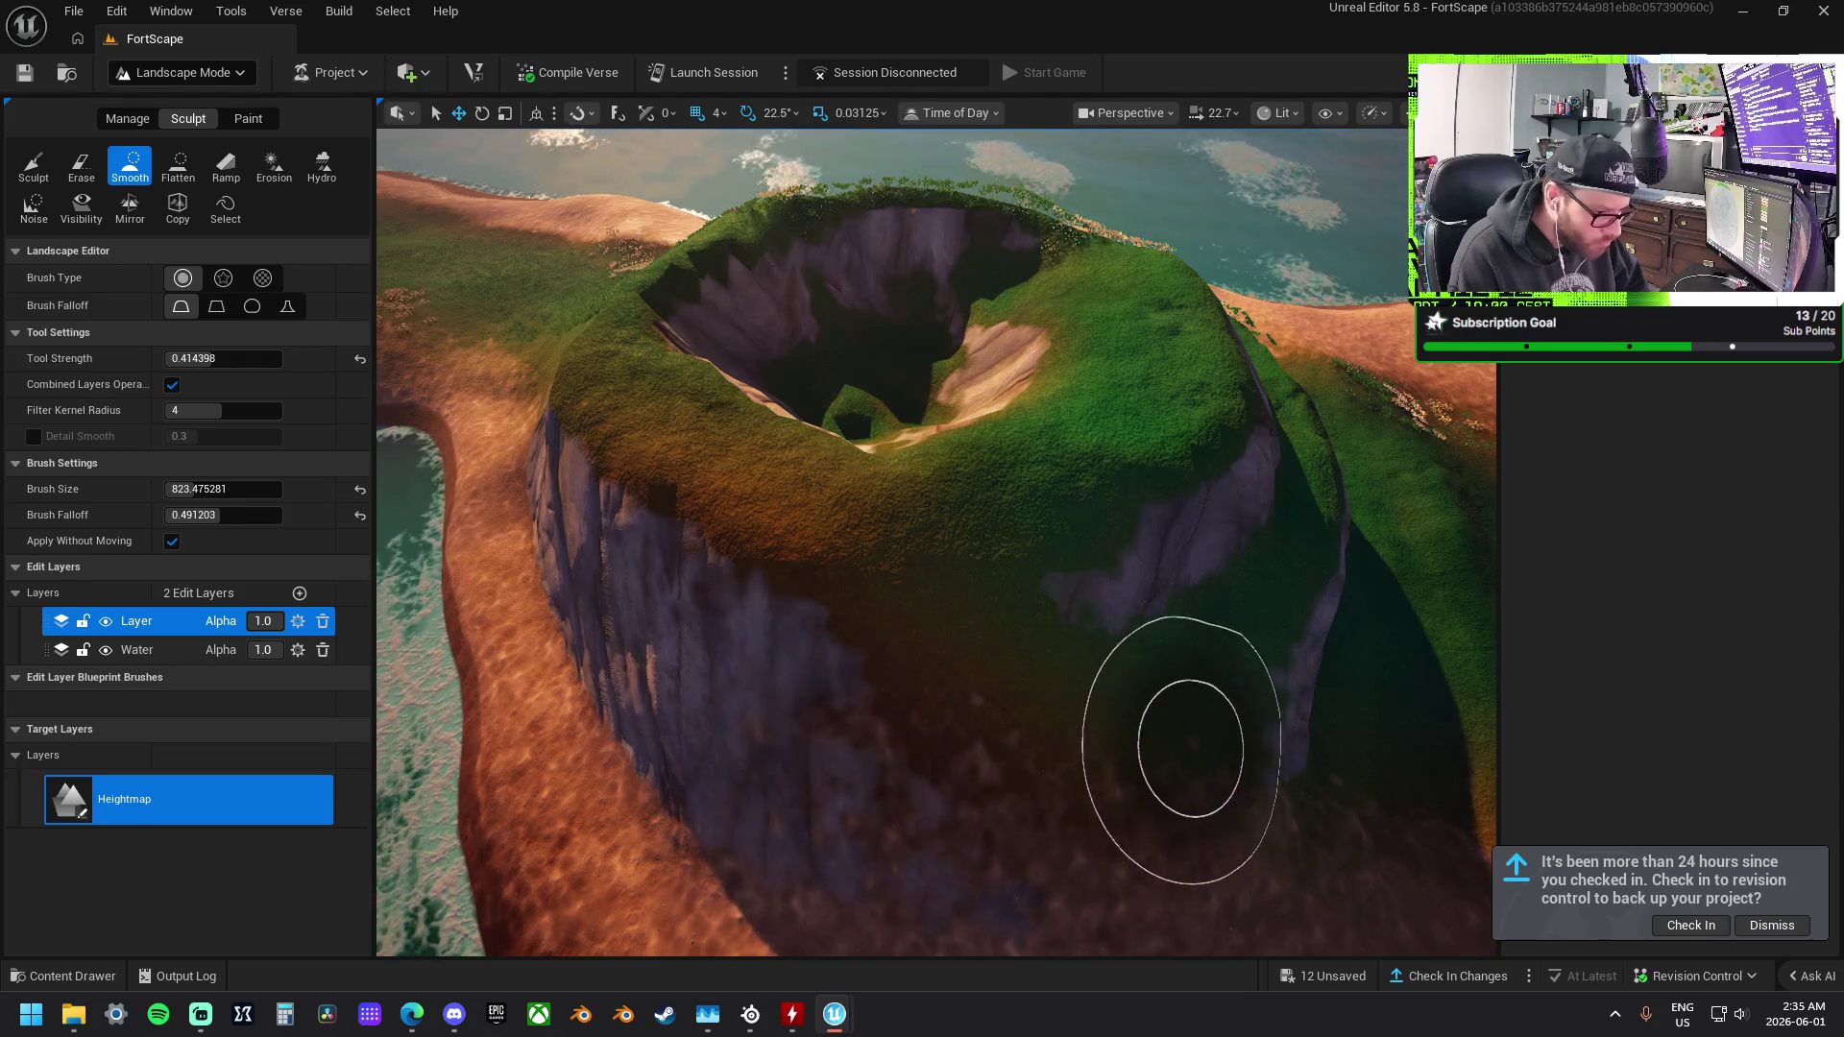
{"action": "scroll", "coordinate": [1142, 749], "scroll_direction": "up", "scroll_amount": 3}
{"action": "left_click_drag", "start_coordinate": [752, 544], "coordinate": [753, 403]}
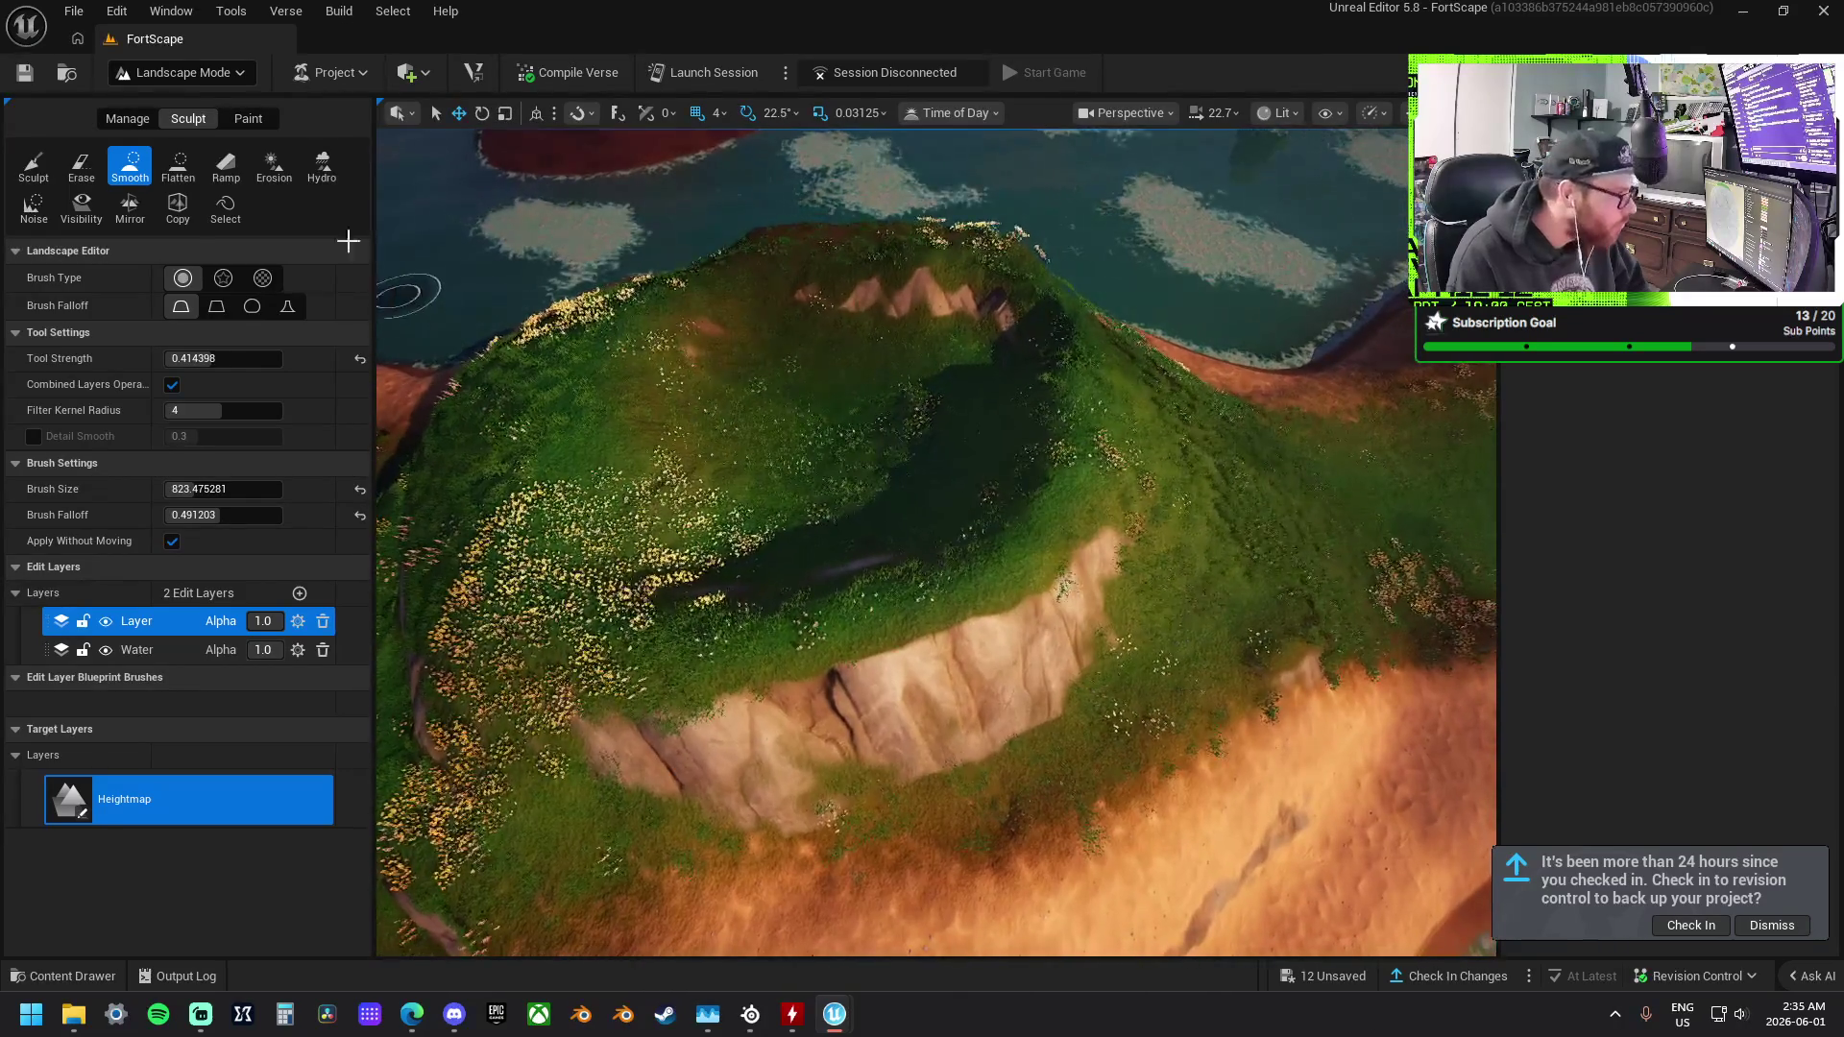
{"action": "left_click", "coordinate": [247, 121]}
Paint the crater hill's slopes red-brown with Layer2, then pick Layer3 and then Layer4 as the paint layer.
{"action": "scroll", "coordinate": [192, 630], "scroll_direction": "down", "scroll_amount": 3}
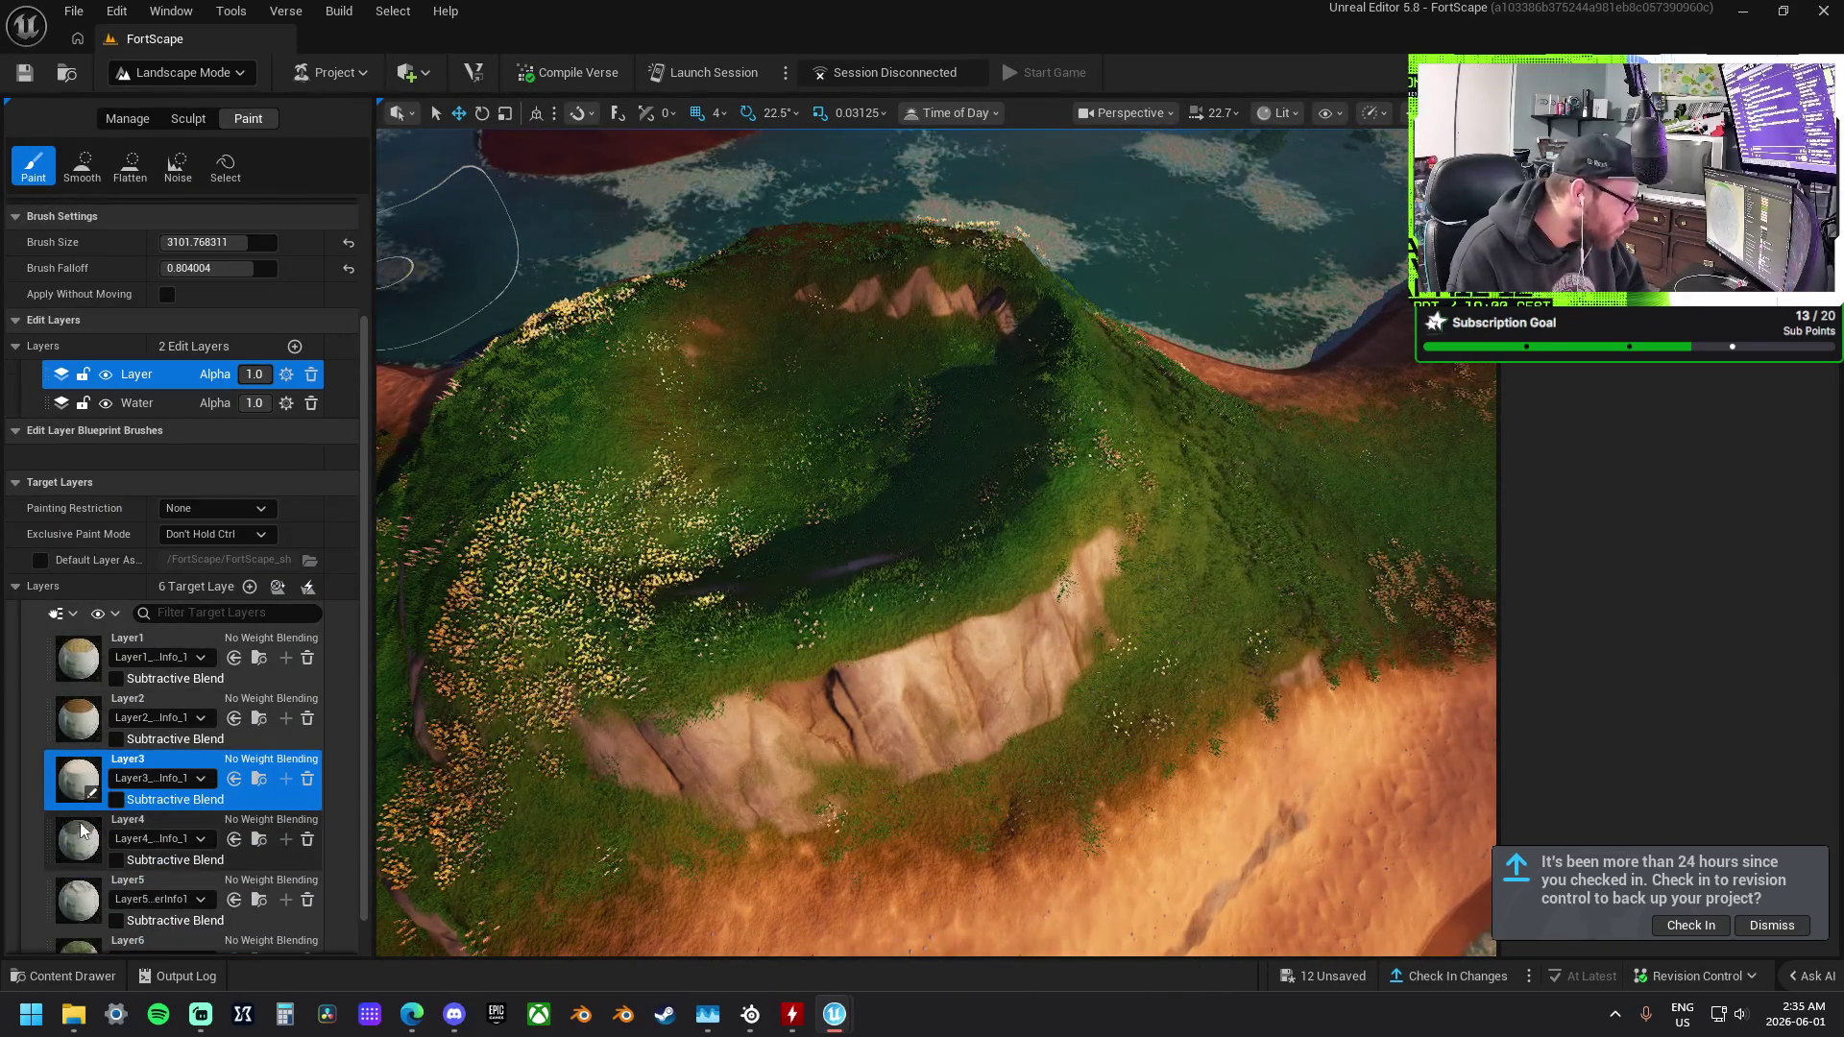
{"action": "left_click", "coordinate": [79, 712]}
{"action": "left_click_drag", "start_coordinate": [741, 419], "coordinate": [785, 428]}
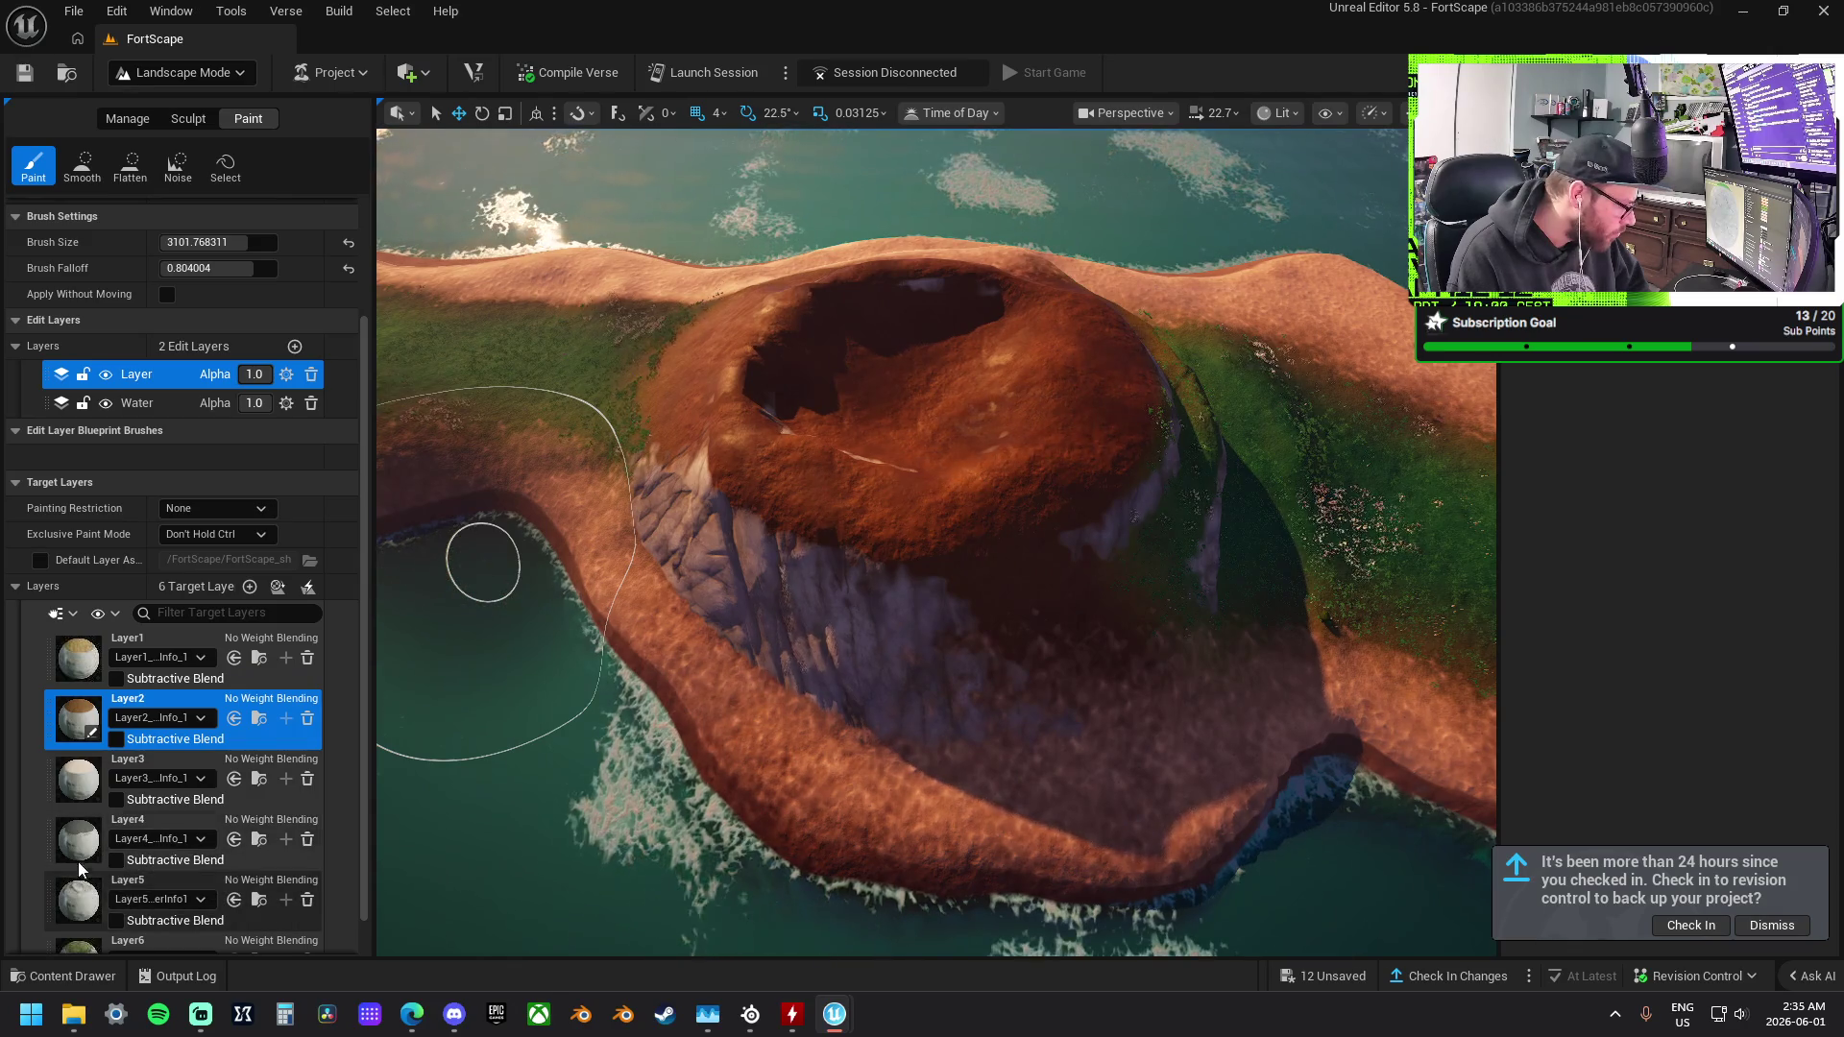
{"action": "left_click", "coordinate": [77, 779]}
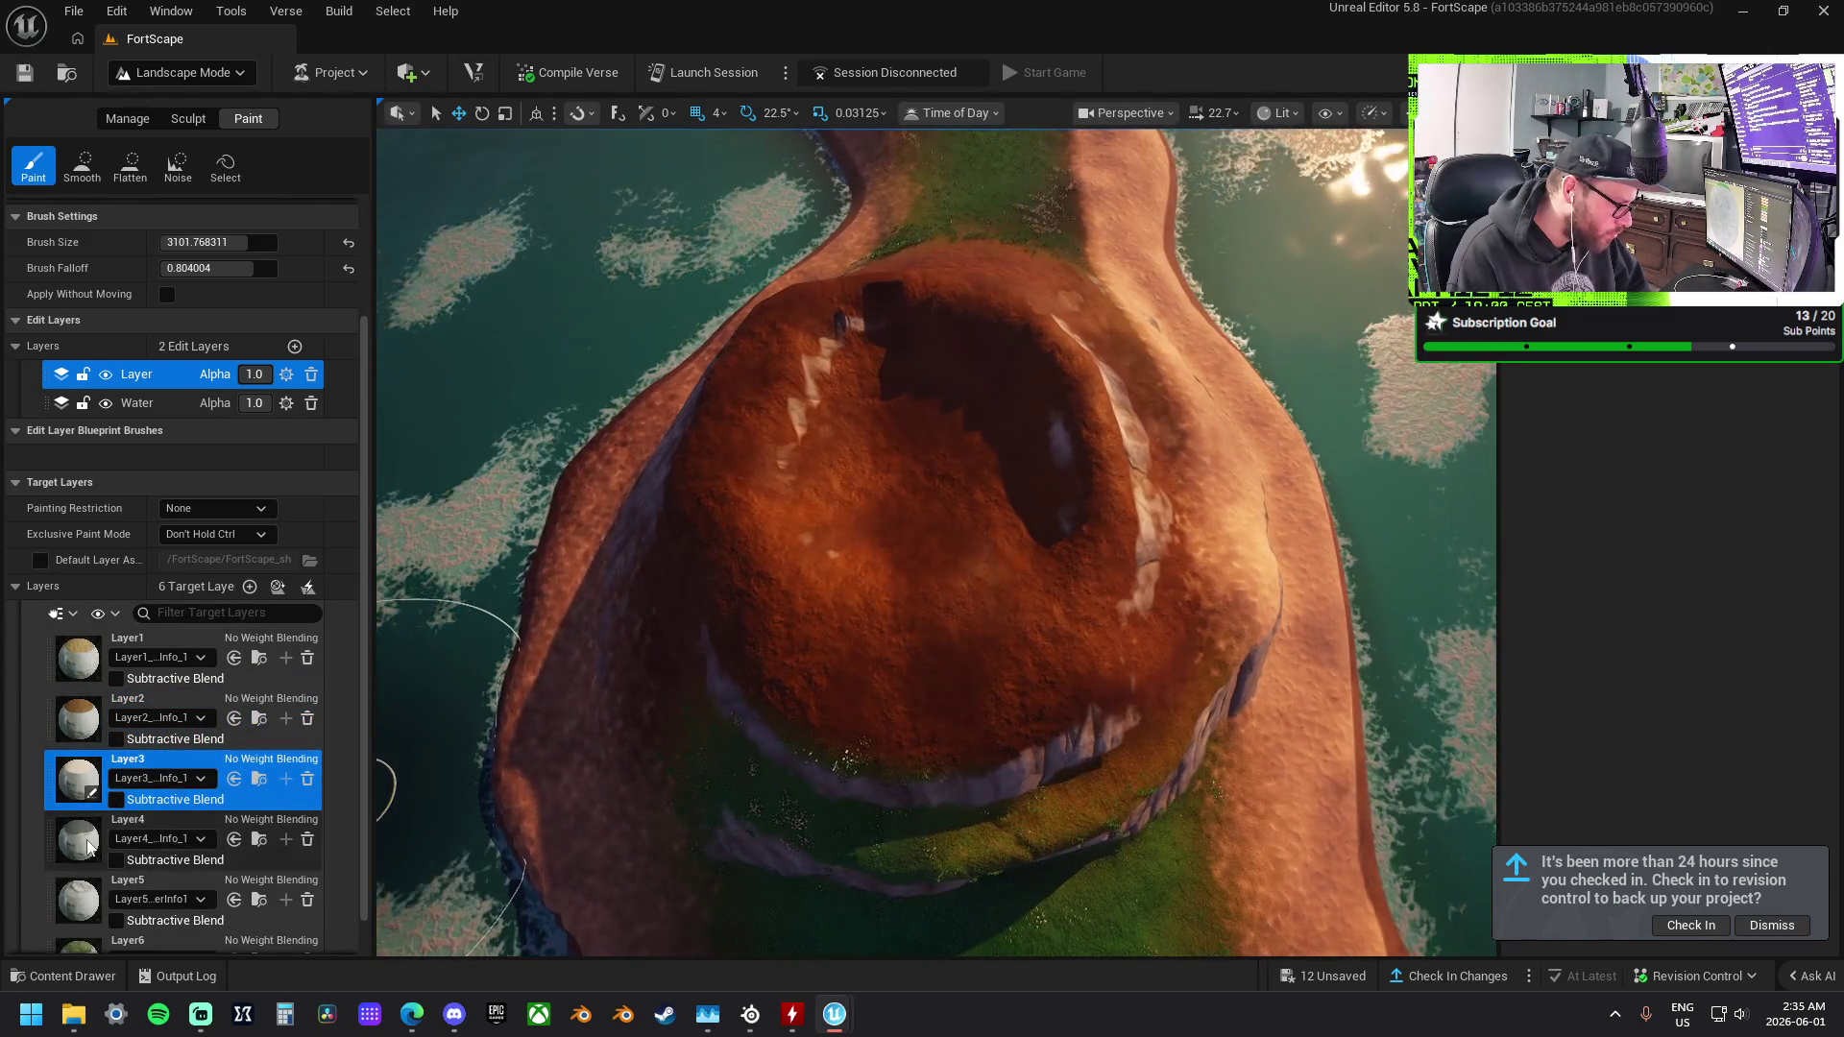
{"action": "left_click", "coordinate": [77, 839]}
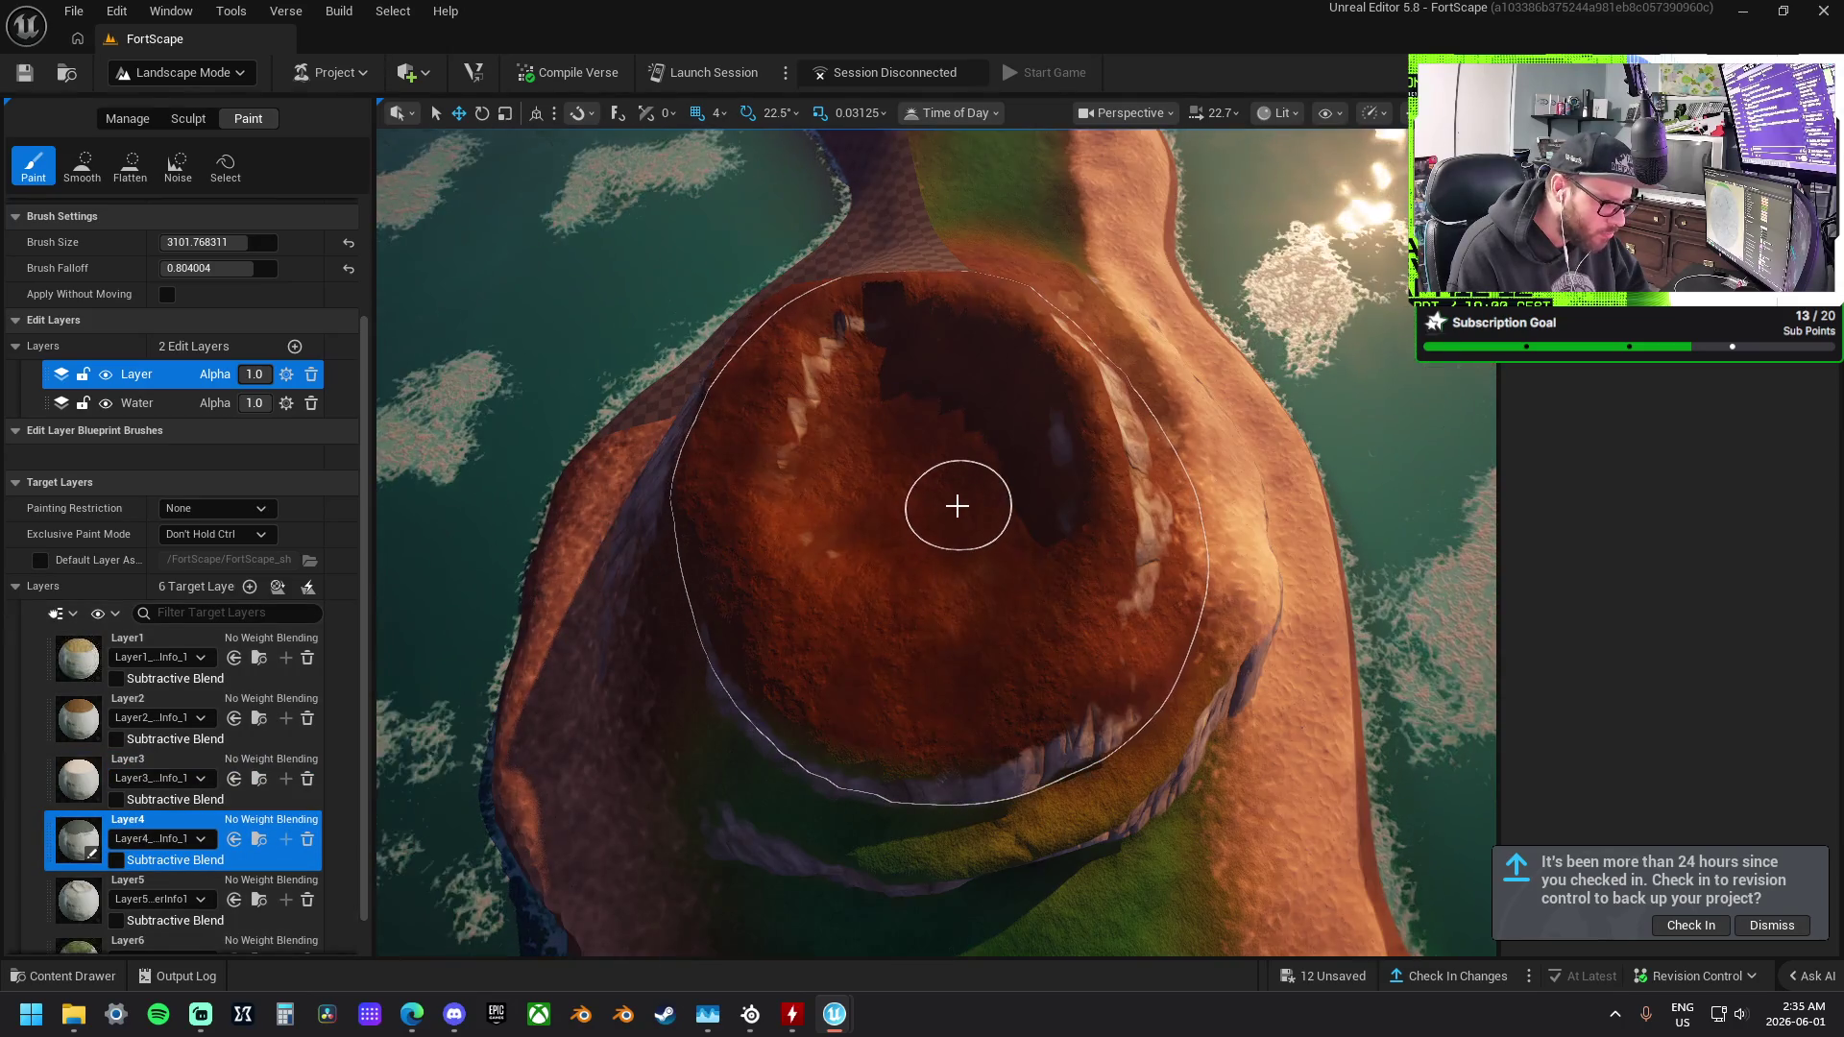
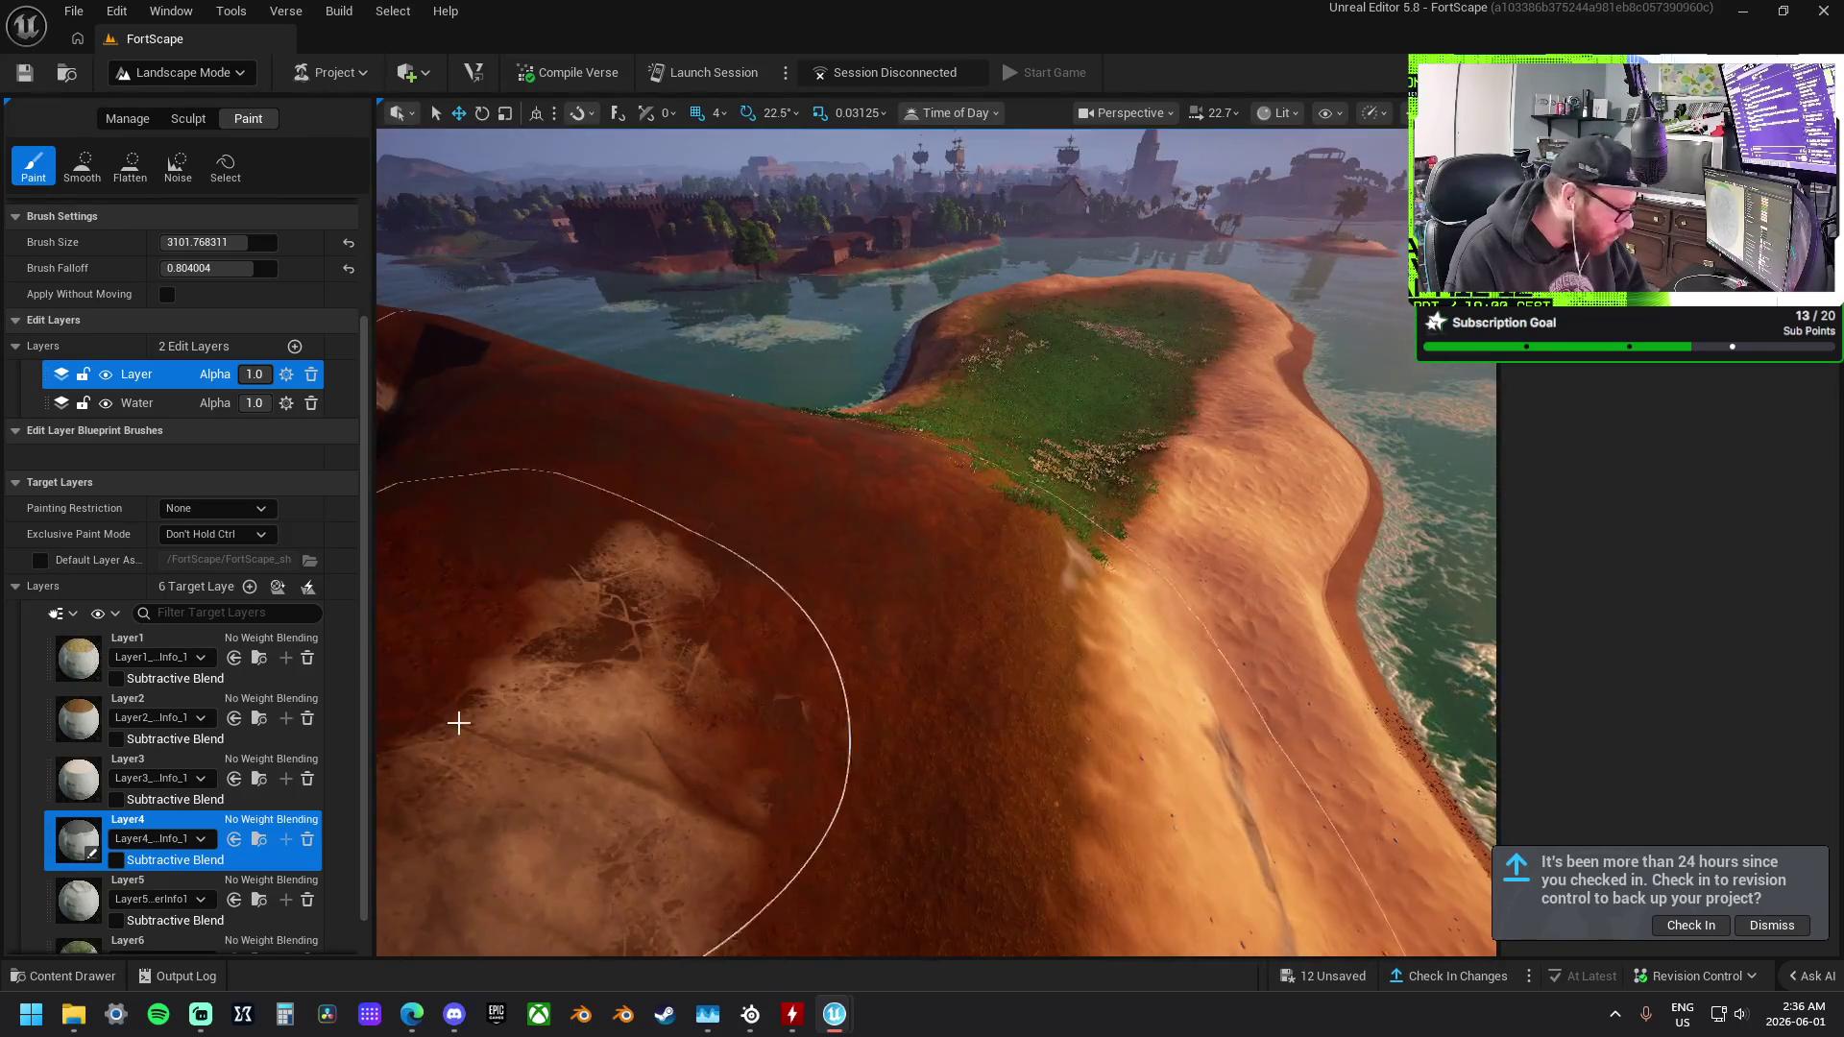
Make Layer6 the active paint layer and fly the camera over the crater hill's cliffs.
{"action": "left_click", "coordinate": [144, 943]}
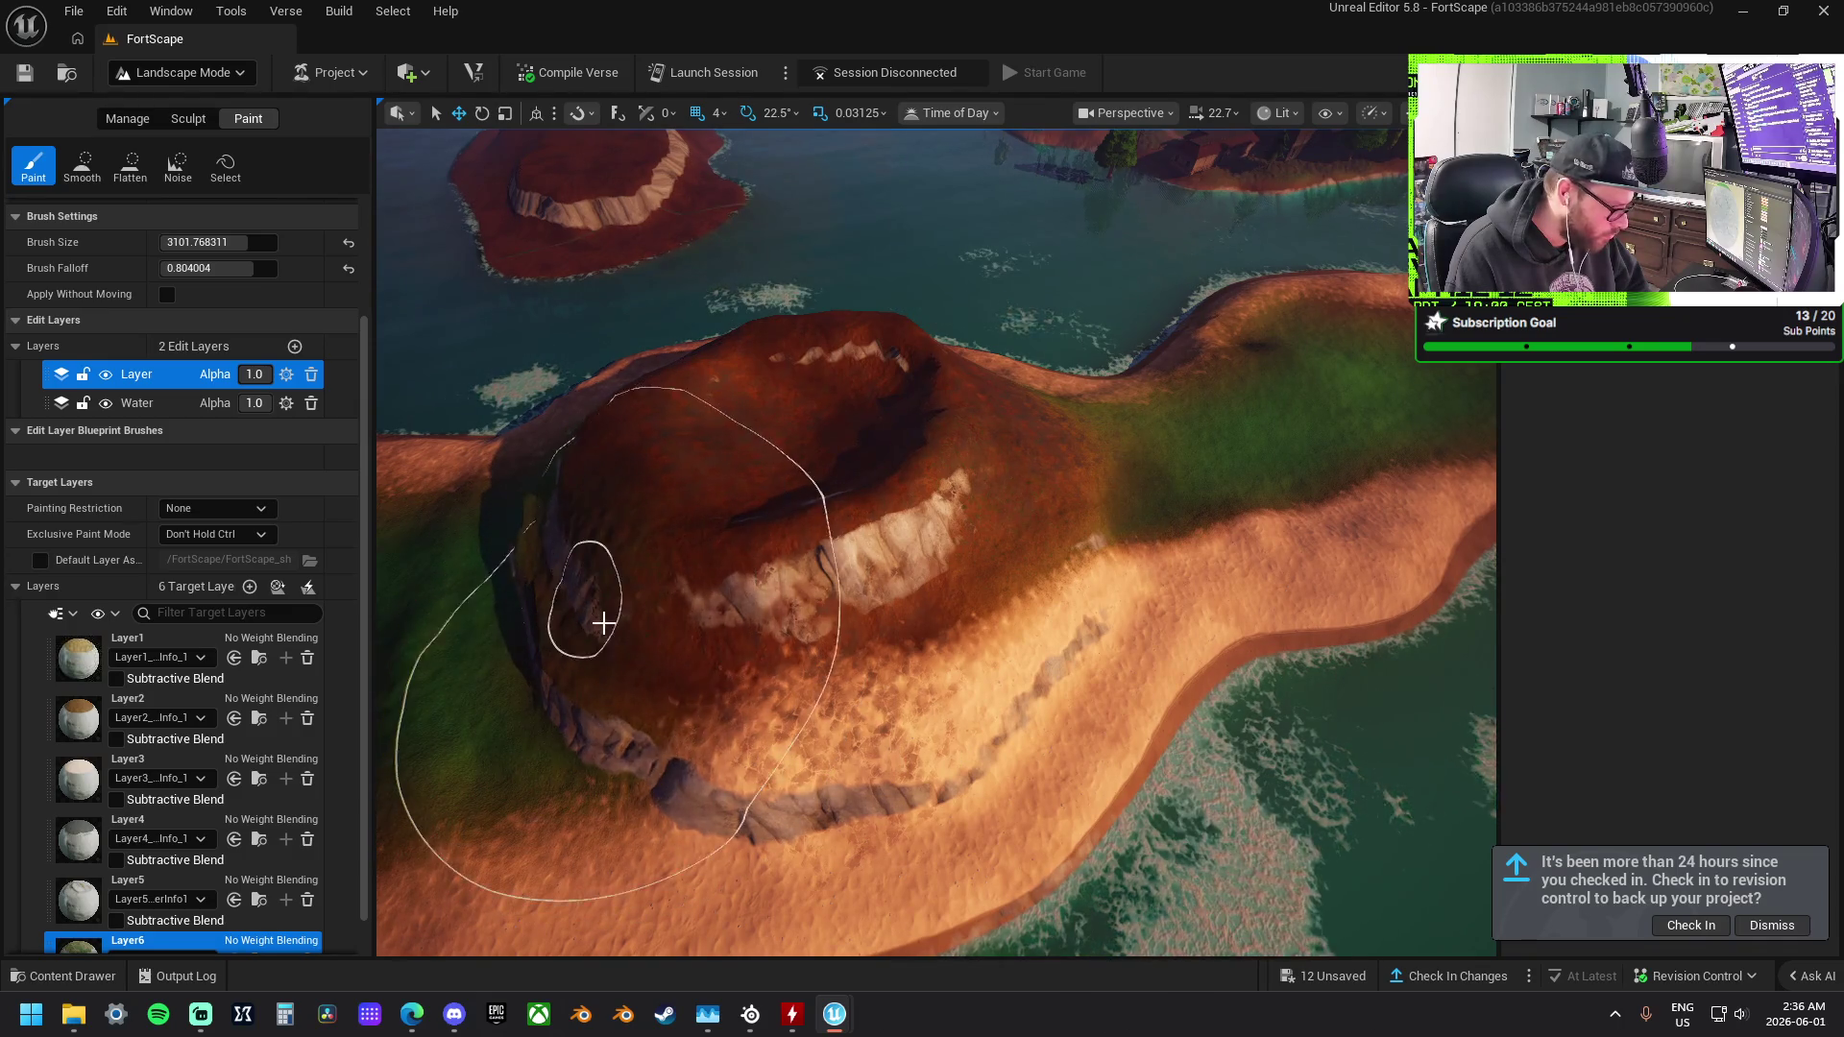
{"action": "mouse_move", "coordinate": [899, 746]}
{"action": "left_mouse_down"}
{"action": "mouse_move", "coordinate": [922, 729]}
{"action": "mouse_move", "coordinate": [967, 761]}
{"action": "left_mouse_up"}
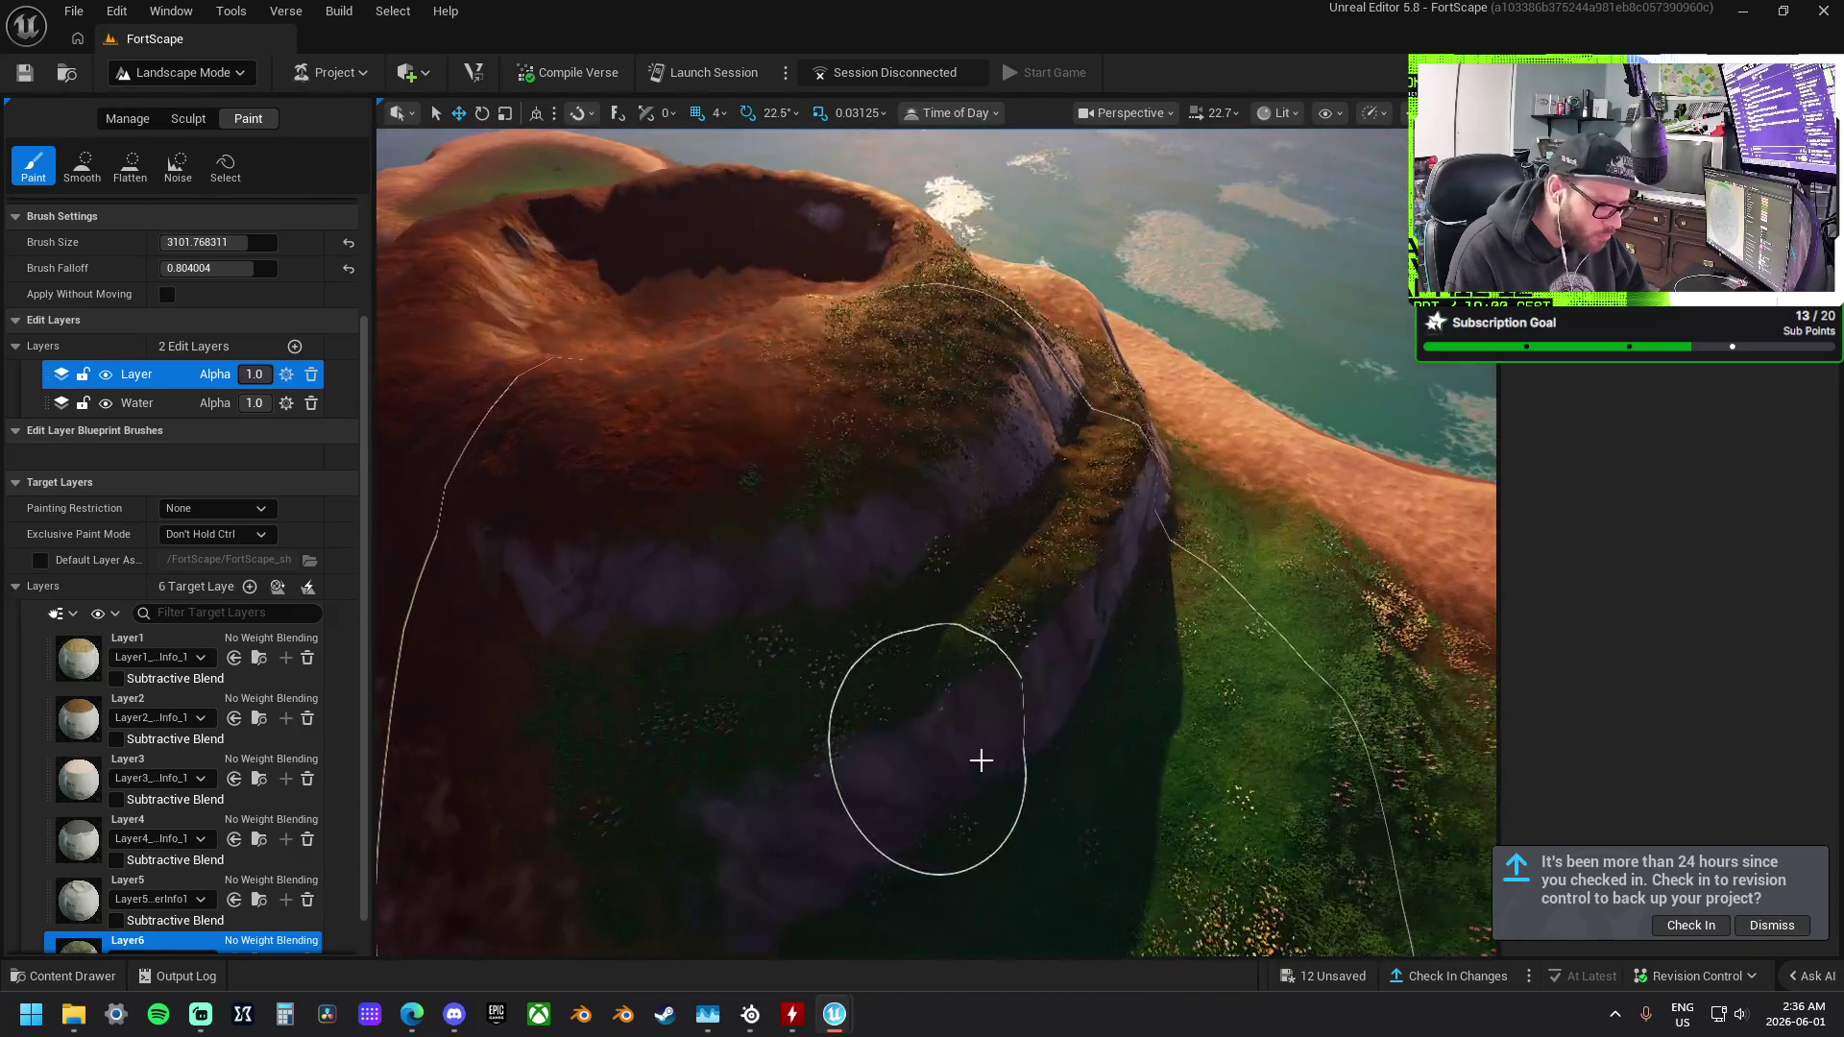
{"action": "scroll", "coordinate": [1177, 741], "scroll_direction": "down", "scroll_amount": 10}
{"action": "scroll", "coordinate": [916, 706], "scroll_direction": "up", "scroll_amount": 4}
{"action": "mouse_move", "coordinate": [626, 527]}
{"action": "left_mouse_down"}
{"action": "mouse_move", "coordinate": [625, 595]}
{"action": "mouse_move", "coordinate": [614, 422]}
{"action": "mouse_move", "coordinate": [615, 557]}
{"action": "left_mouse_up"}
{"action": "left_click", "coordinate": [188, 118]}
With the Flatten tool, level the crater floor, its right slope and the upper rim.
{"action": "left_click", "coordinate": [178, 165]}
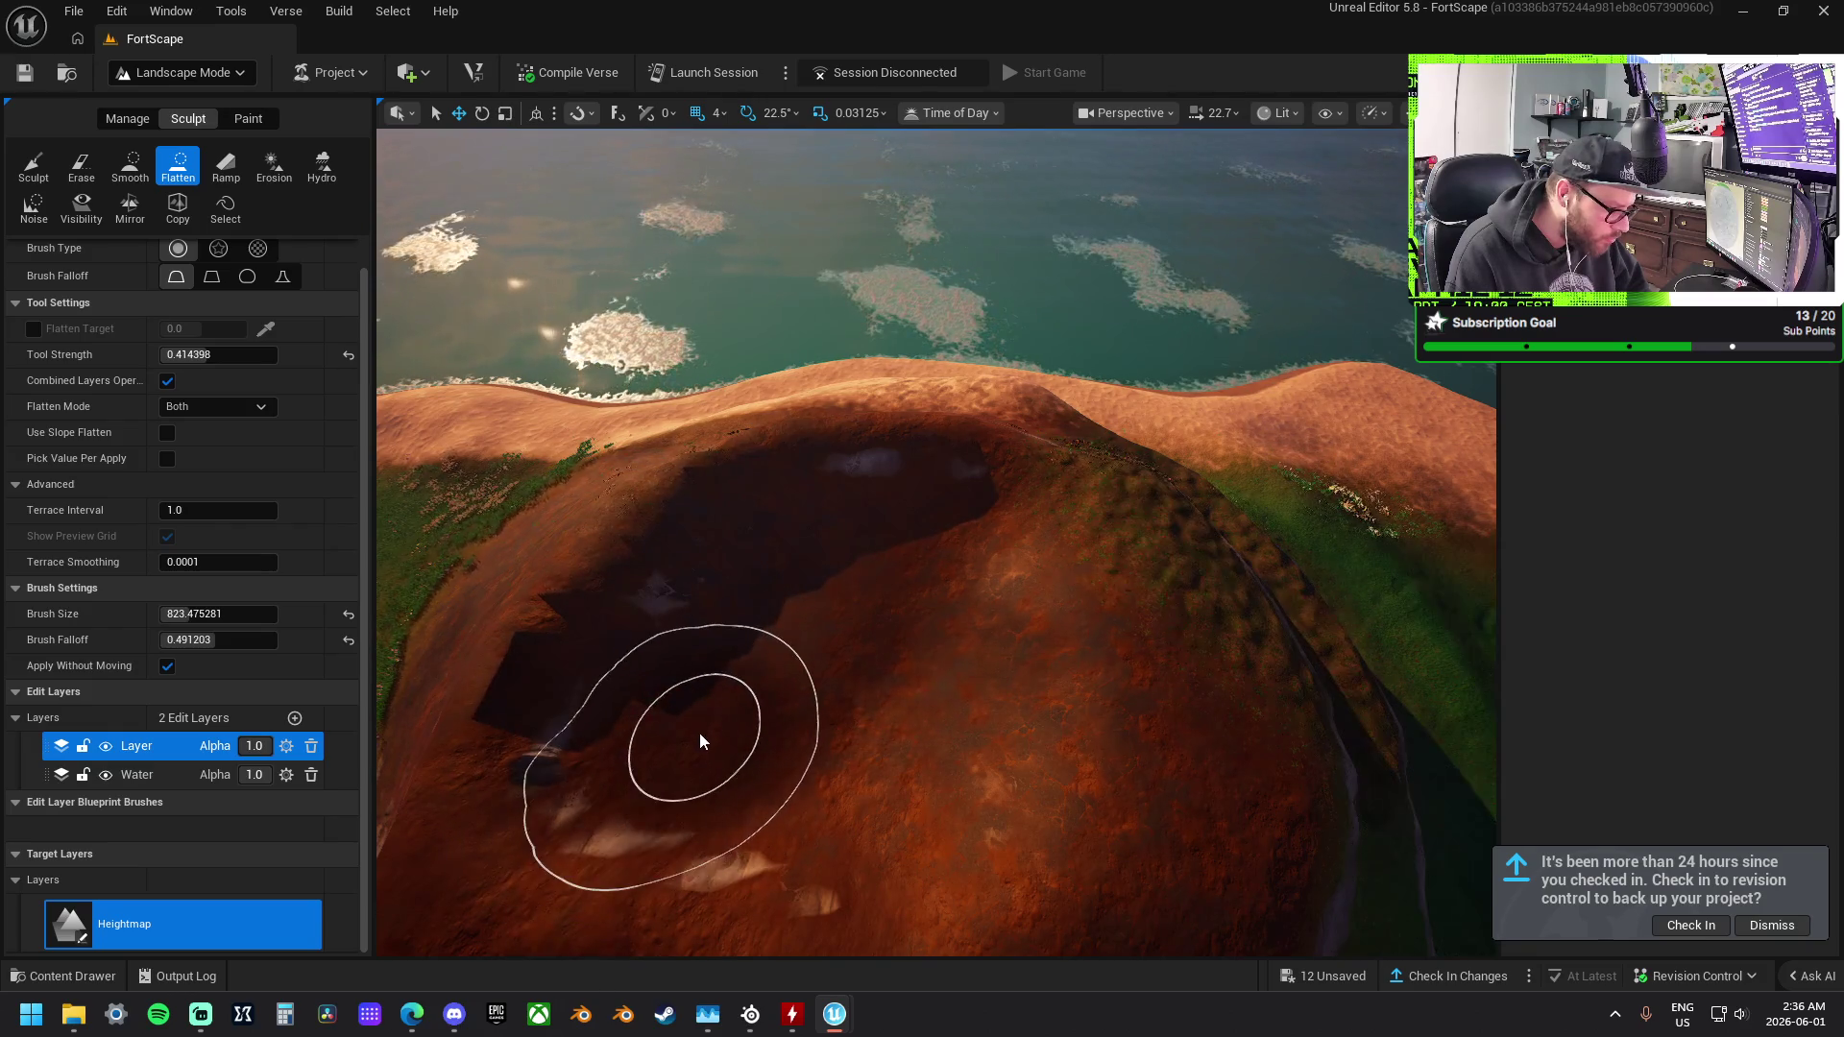
{"action": "mouse_move", "coordinate": [832, 718]}
{"action": "left_mouse_down"}
{"action": "mouse_move", "coordinate": [922, 590]}
{"action": "mouse_move", "coordinate": [987, 592]}
{"action": "mouse_move", "coordinate": [875, 768]}
{"action": "mouse_move", "coordinate": [967, 637]}
{"action": "mouse_move", "coordinate": [884, 552]}
{"action": "mouse_move", "coordinate": [810, 563]}
{"action": "mouse_move", "coordinate": [666, 679]}
{"action": "mouse_move", "coordinate": [729, 761]}
{"action": "mouse_move", "coordinate": [884, 753]}
{"action": "mouse_move", "coordinate": [942, 655]}
{"action": "left_mouse_up"}
{"action": "mouse_move", "coordinate": [926, 576]}
{"action": "left_mouse_down"}
{"action": "mouse_move", "coordinate": [938, 461]}
{"action": "mouse_move", "coordinate": [889, 617]}
{"action": "mouse_move", "coordinate": [1079, 782]}
{"action": "mouse_move", "coordinate": [576, 461]}
{"action": "mouse_move", "coordinate": [535, 497]}
{"action": "mouse_move", "coordinate": [803, 658]}
{"action": "left_mouse_up"}
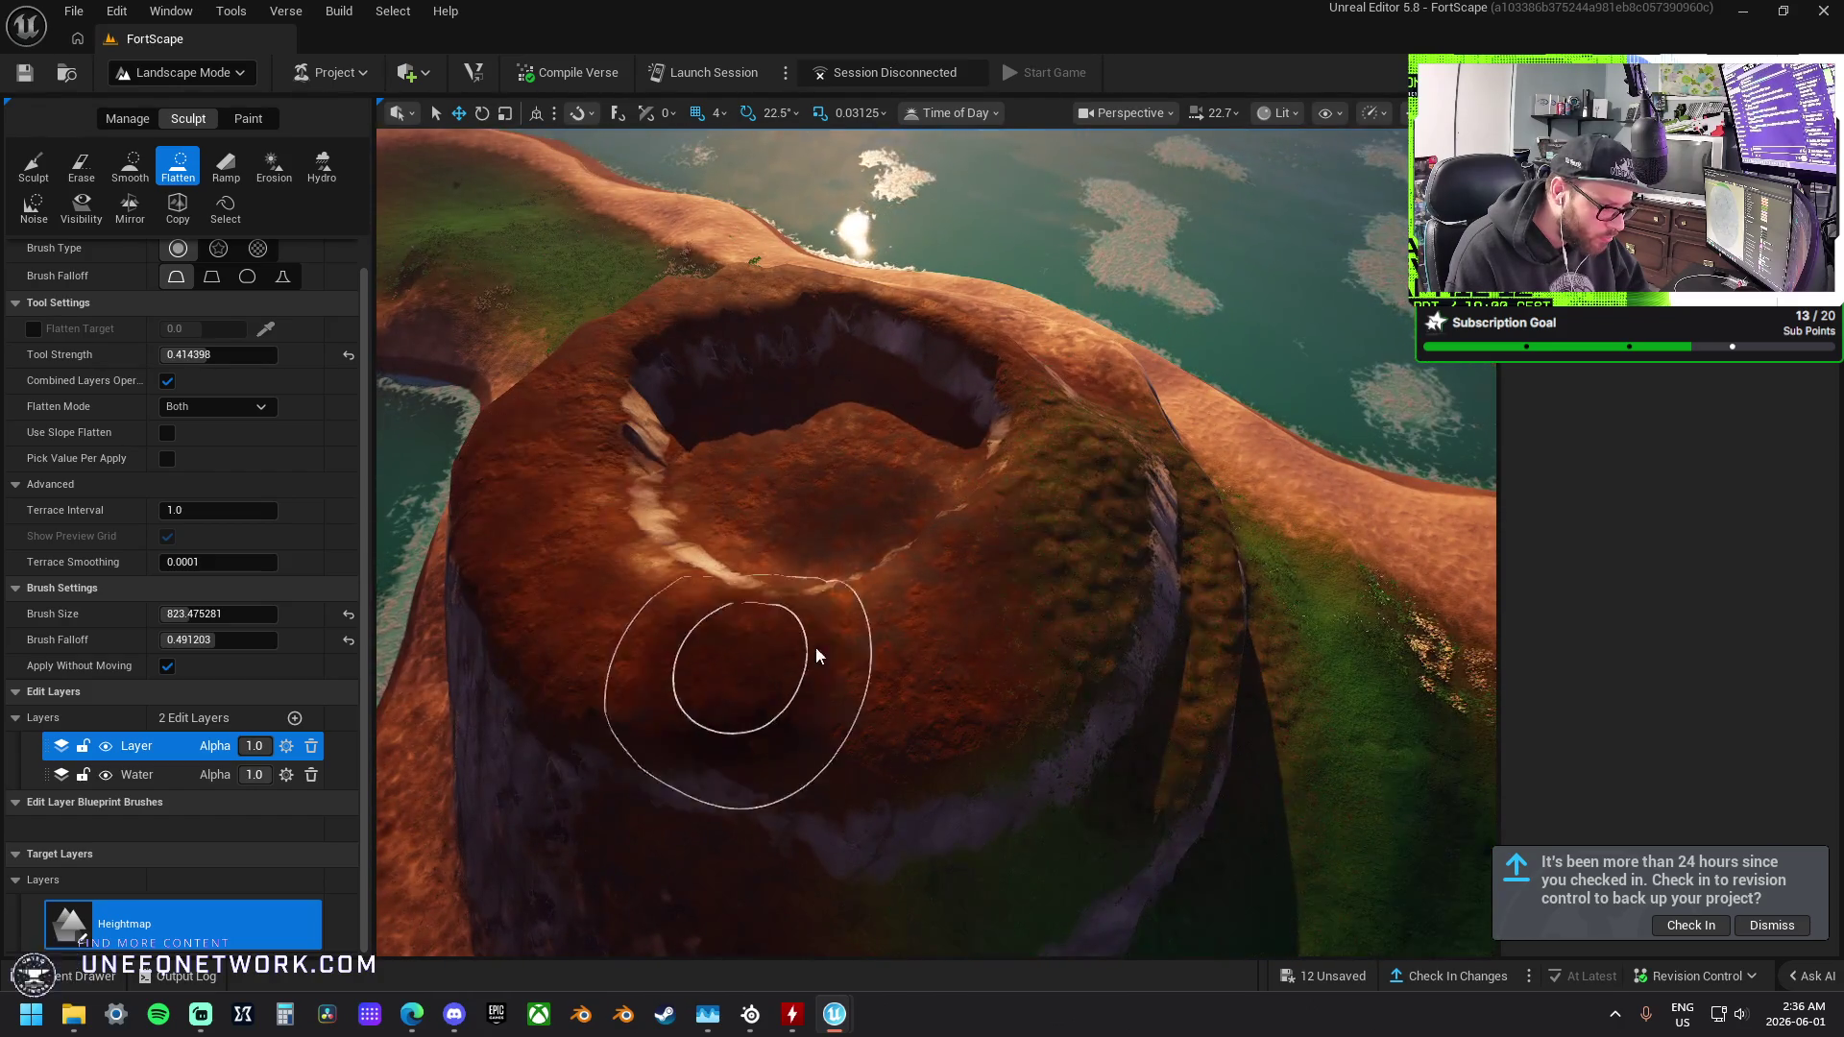
{"action": "left_click_drag", "start_coordinate": [922, 538], "coordinate": [959, 506]}
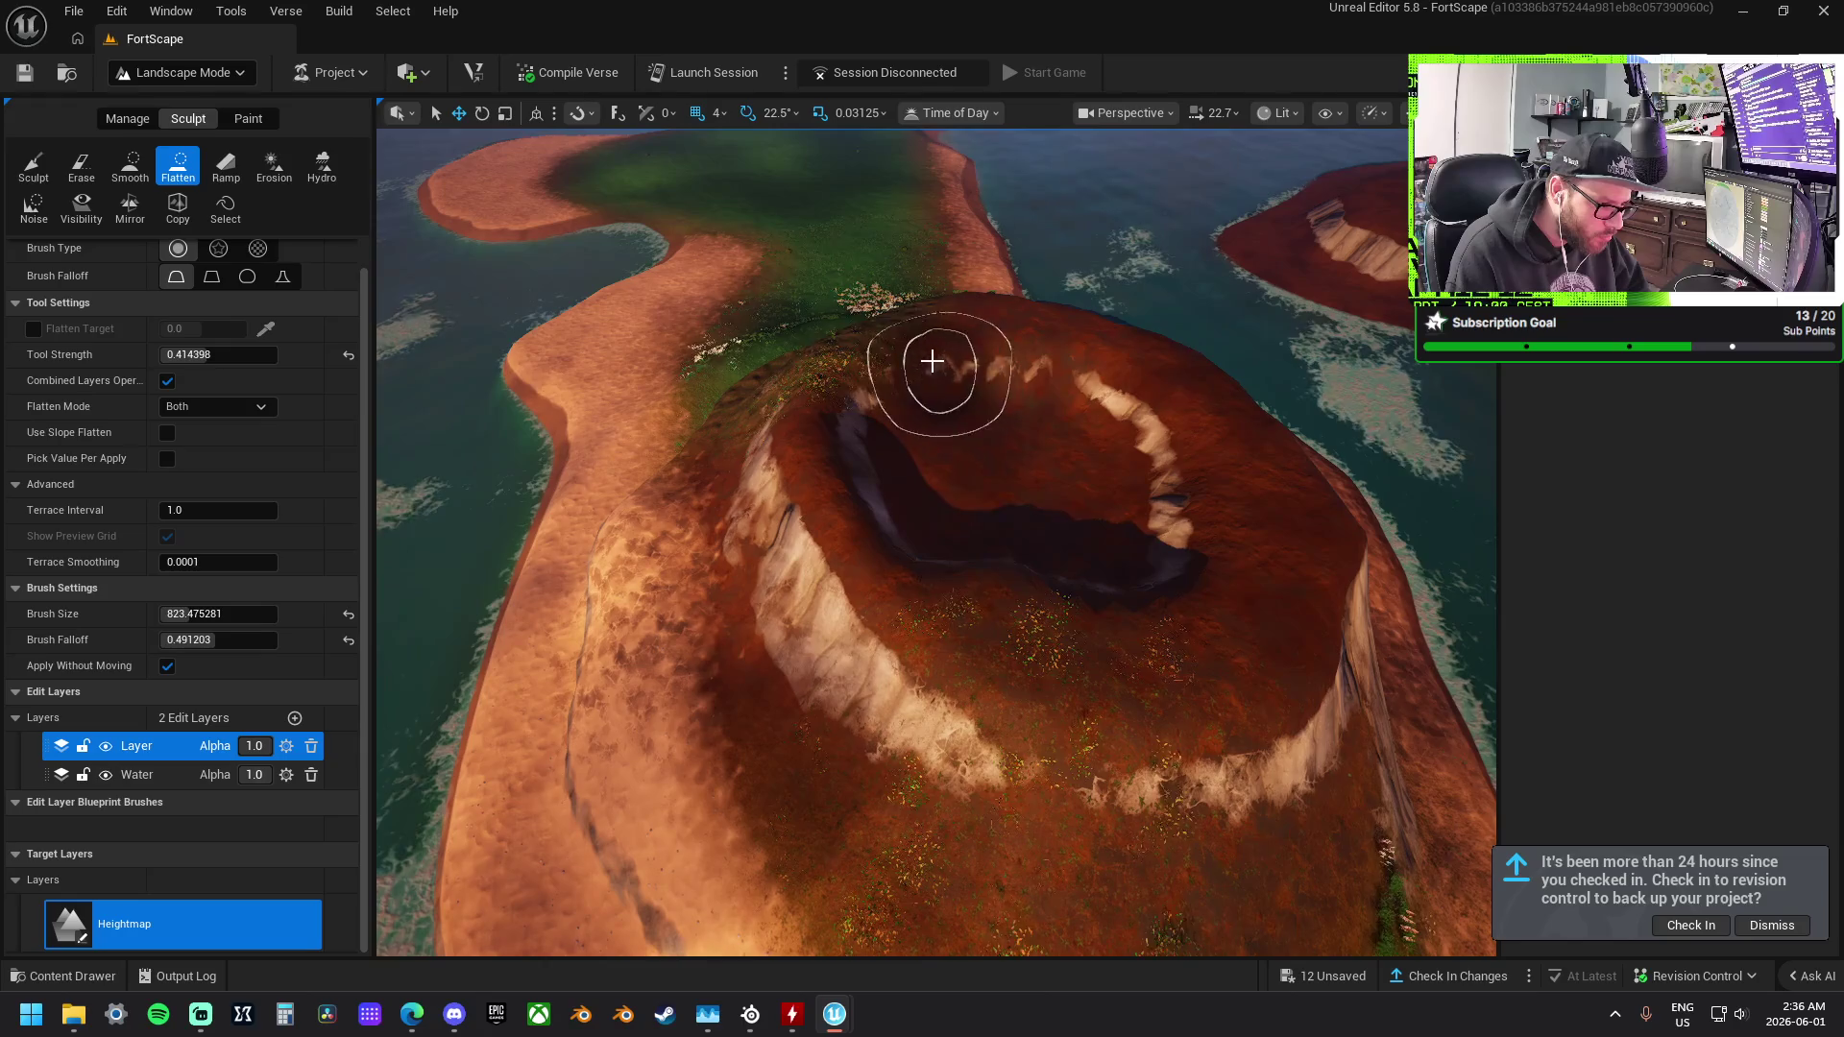
{"action": "mouse_move", "coordinate": [874, 374]}
{"action": "left_mouse_down"}
{"action": "mouse_move", "coordinate": [988, 461]}
{"action": "mouse_move", "coordinate": [948, 433]}
{"action": "mouse_move", "coordinate": [1017, 403]}
{"action": "mouse_move", "coordinate": [1107, 497]}
{"action": "mouse_move", "coordinate": [1029, 541]}
{"action": "mouse_move", "coordinate": [1062, 565]}
{"action": "mouse_move", "coordinate": [1114, 487]}
{"action": "mouse_move", "coordinate": [1148, 491]}
{"action": "mouse_move", "coordinate": [1075, 574]}
{"action": "mouse_move", "coordinate": [1018, 538]}
{"action": "mouse_move", "coordinate": [1075, 615]}
{"action": "left_mouse_up"}
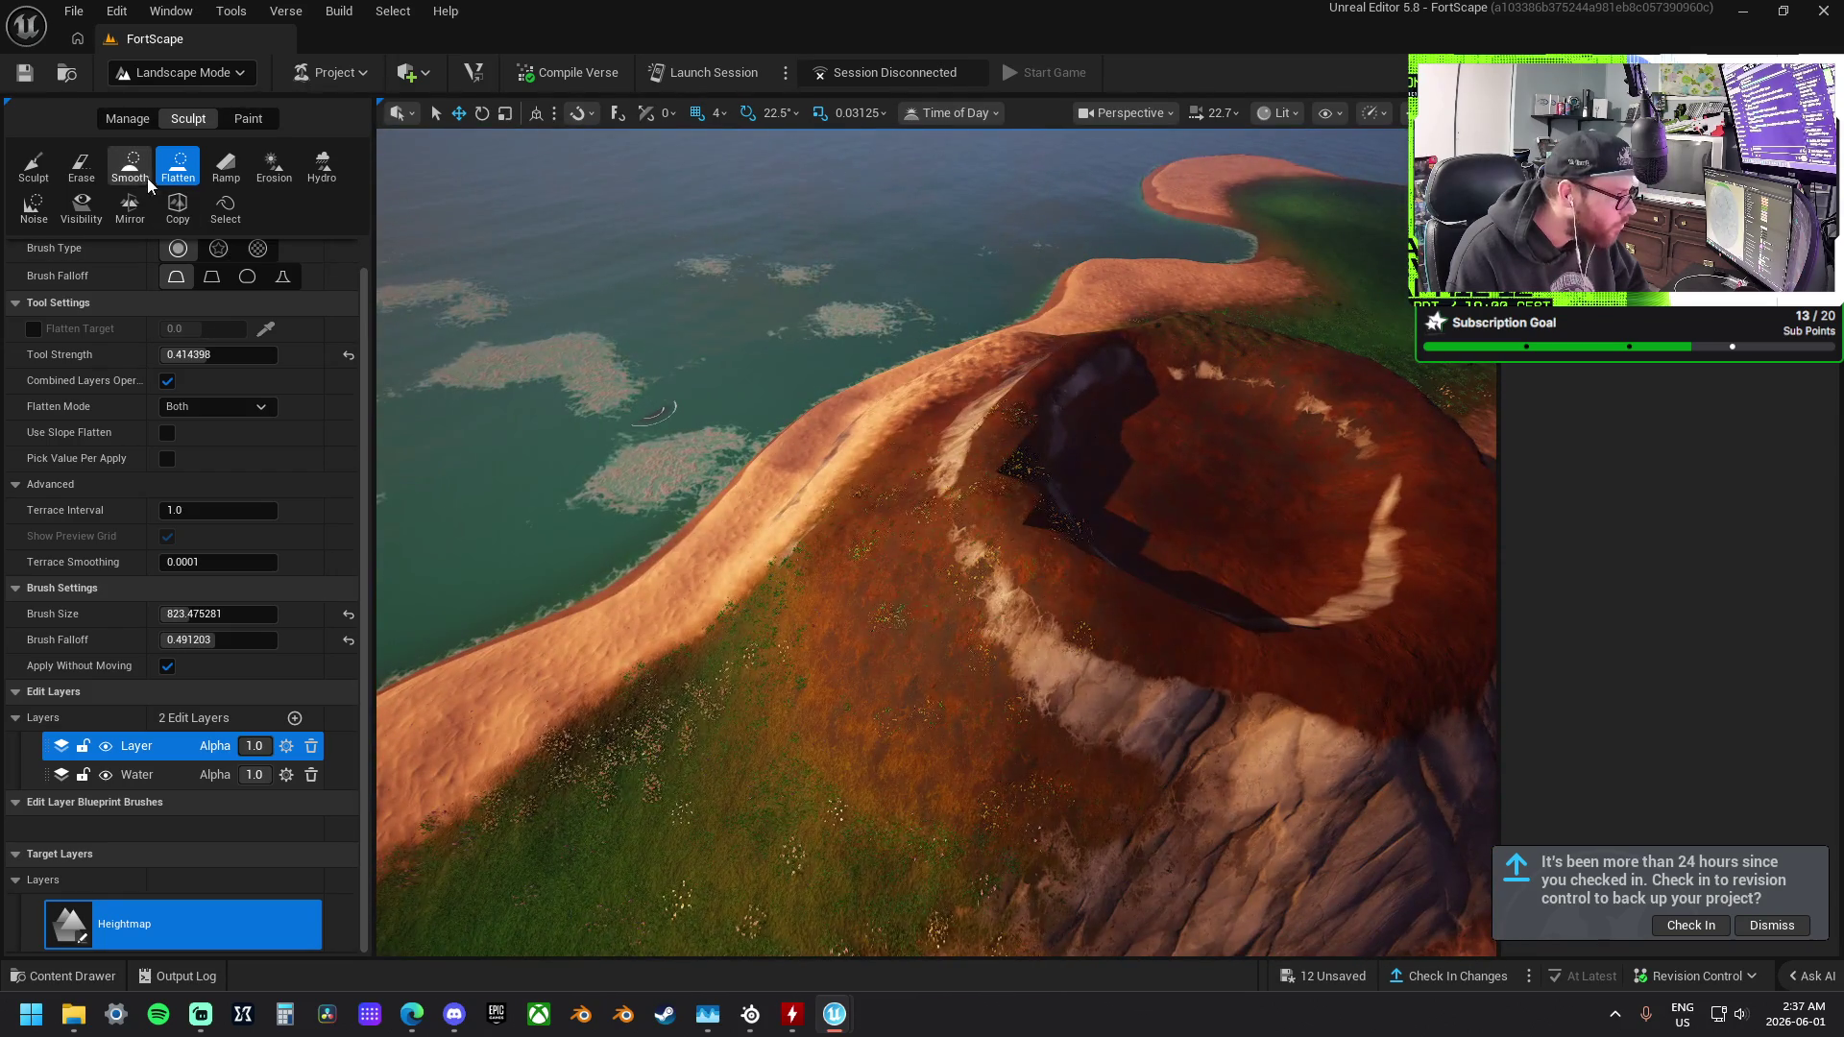
Smooth the crater's left slope with the Smooth sculpt tool.
{"action": "left_click", "coordinate": [144, 173]}
{"action": "mouse_move", "coordinate": [940, 697]}
{"action": "left_mouse_down"}
{"action": "mouse_move", "coordinate": [1058, 700]}
{"action": "mouse_move", "coordinate": [971, 527]}
{"action": "left_mouse_up"}
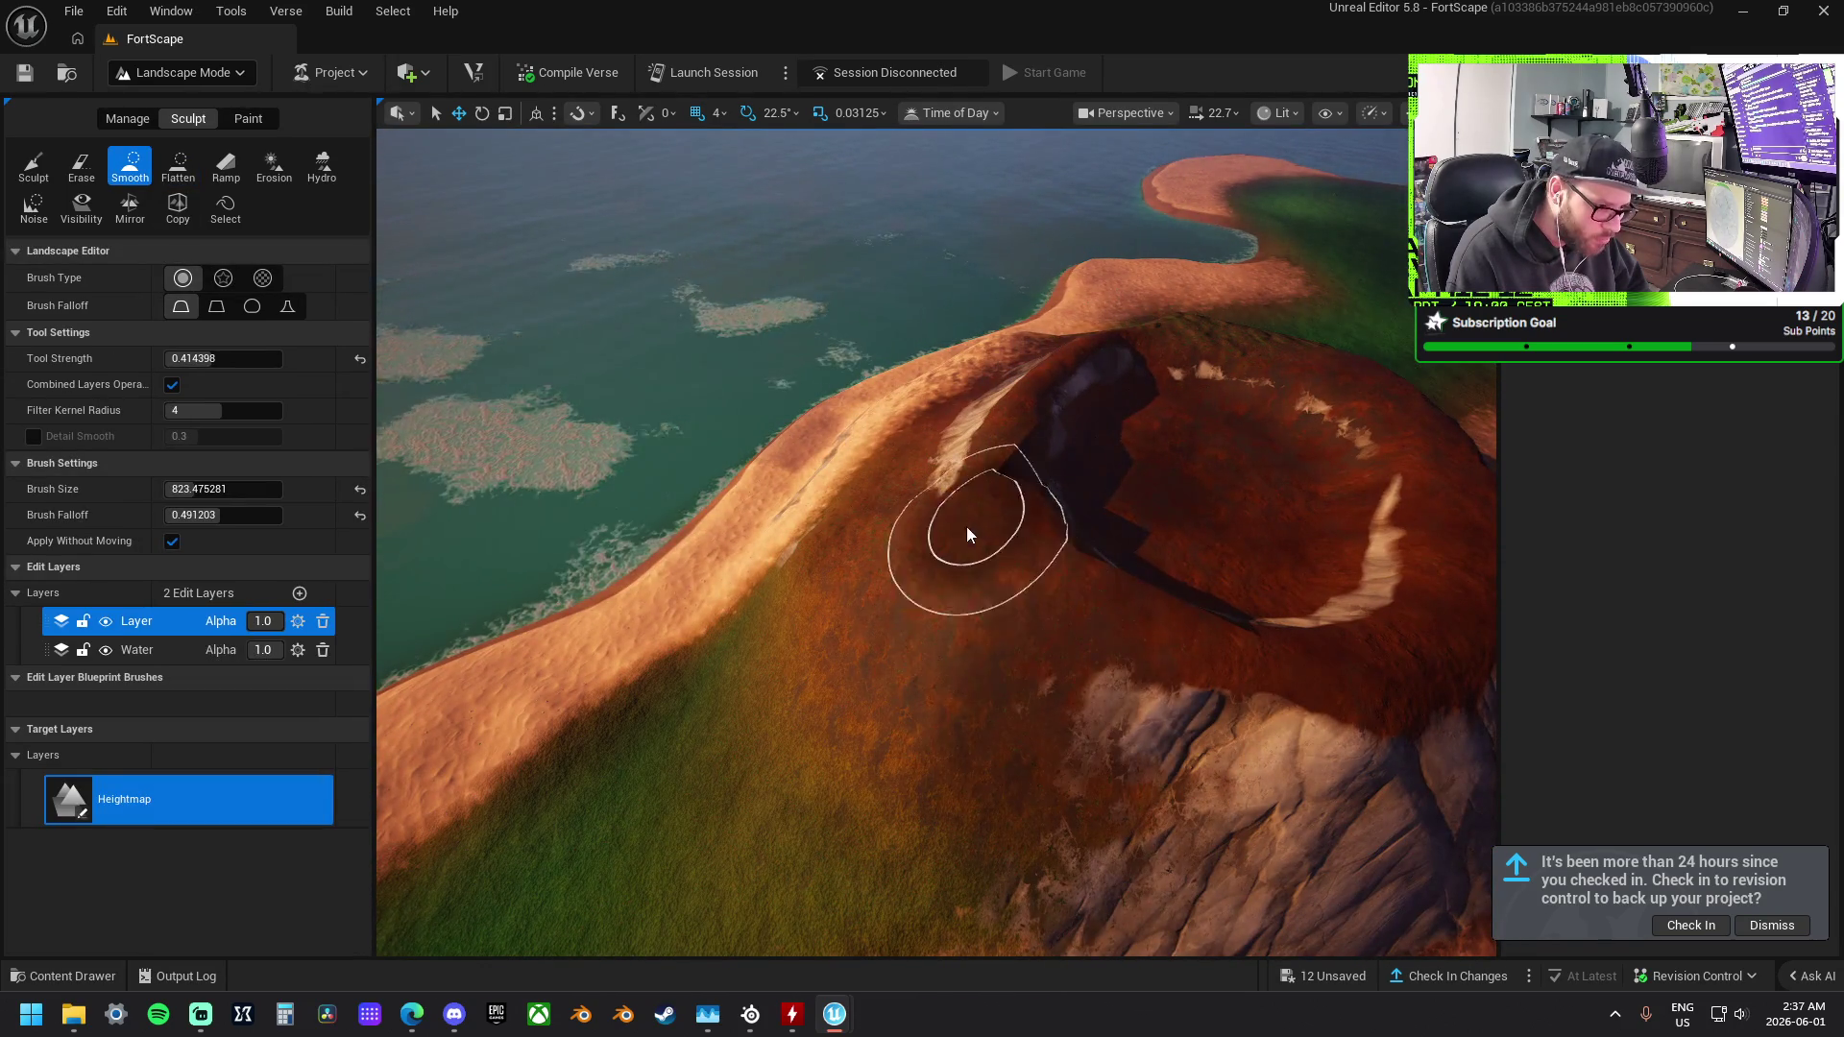
{"action": "scroll", "coordinate": [971, 527], "scroll_direction": "up", "scroll_amount": 3}
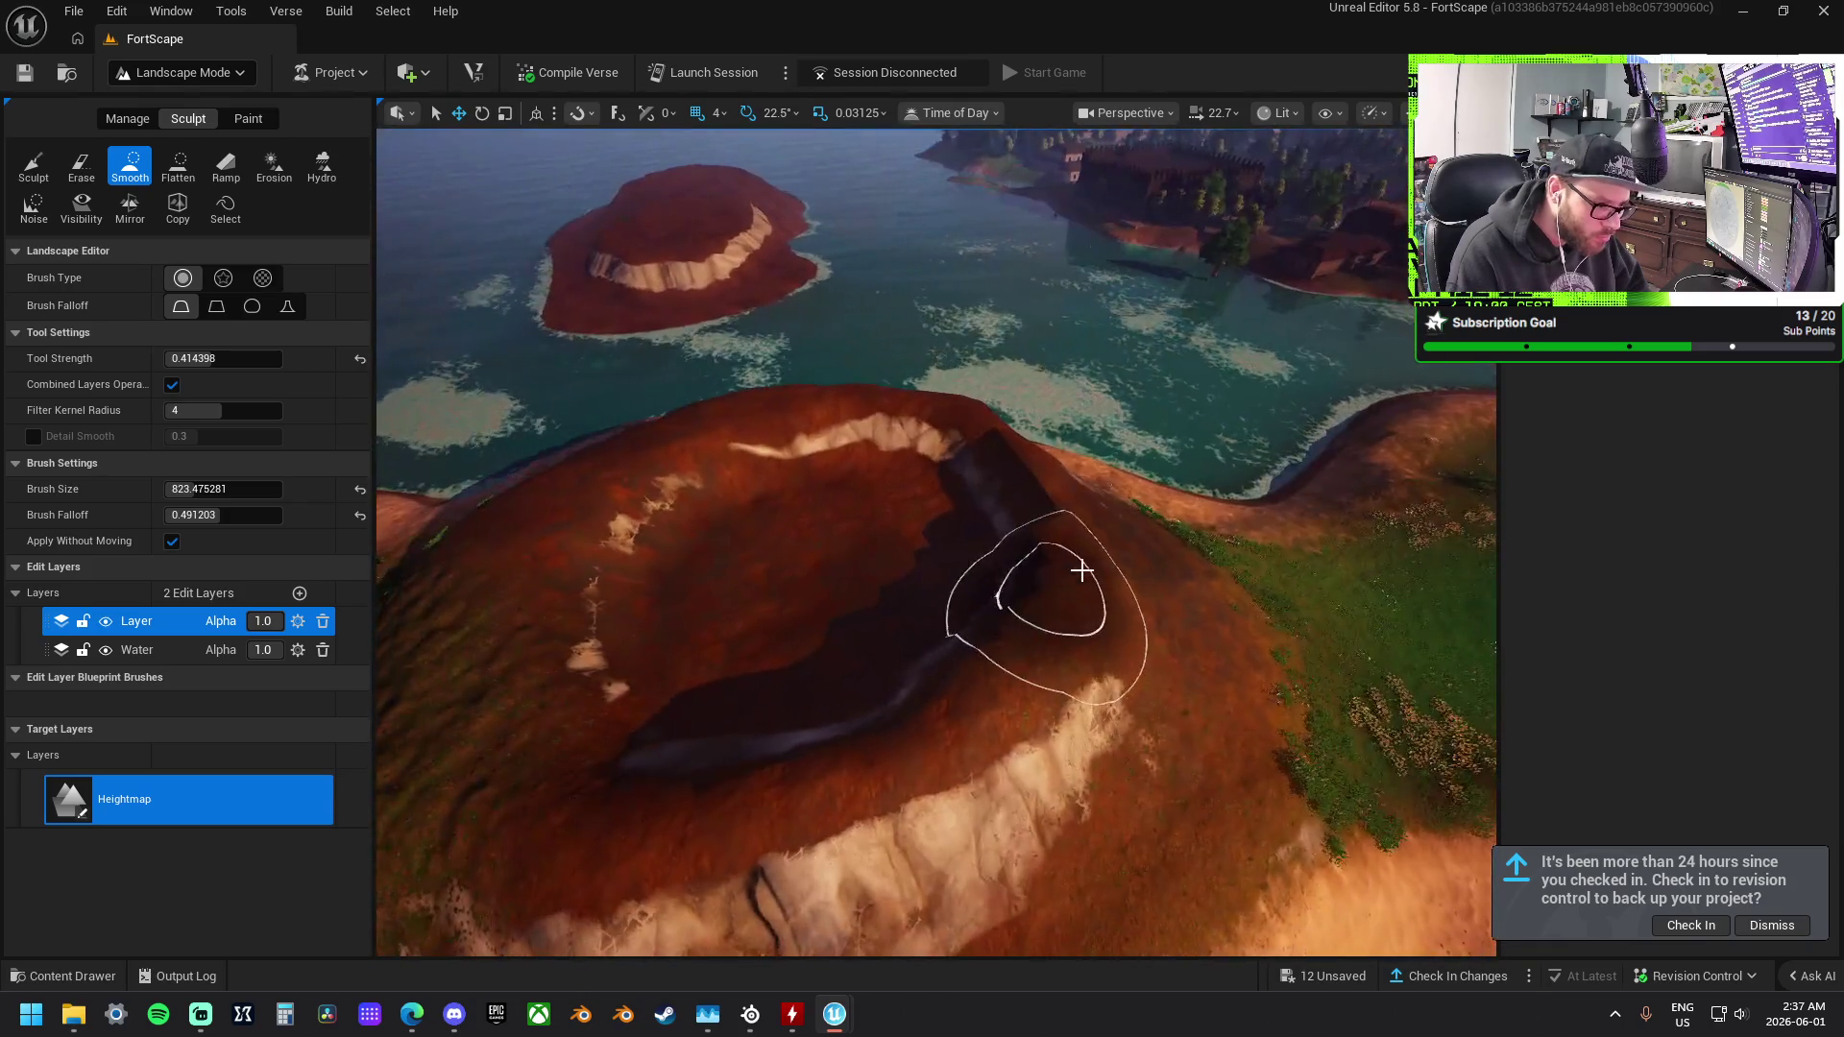
{"action": "mouse_move", "coordinate": [1062, 573]}
{"action": "left_mouse_down"}
{"action": "mouse_move", "coordinate": [959, 556]}
{"action": "mouse_move", "coordinate": [901, 570]}
{"action": "mouse_move", "coordinate": [1028, 486]}
{"action": "mouse_move", "coordinate": [877, 469]}
{"action": "mouse_move", "coordinate": [896, 488]}
{"action": "mouse_move", "coordinate": [753, 502]}
{"action": "mouse_move", "coordinate": [794, 733]}
{"action": "mouse_move", "coordinate": [1000, 753]}
{"action": "mouse_move", "coordinate": [1040, 575]}
{"action": "mouse_move", "coordinate": [983, 493]}
{"action": "mouse_move", "coordinate": [791, 547]}
{"action": "mouse_move", "coordinate": [755, 581]}
{"action": "mouse_move", "coordinate": [931, 810]}
{"action": "mouse_move", "coordinate": [733, 762]}
{"action": "left_mouse_up"}
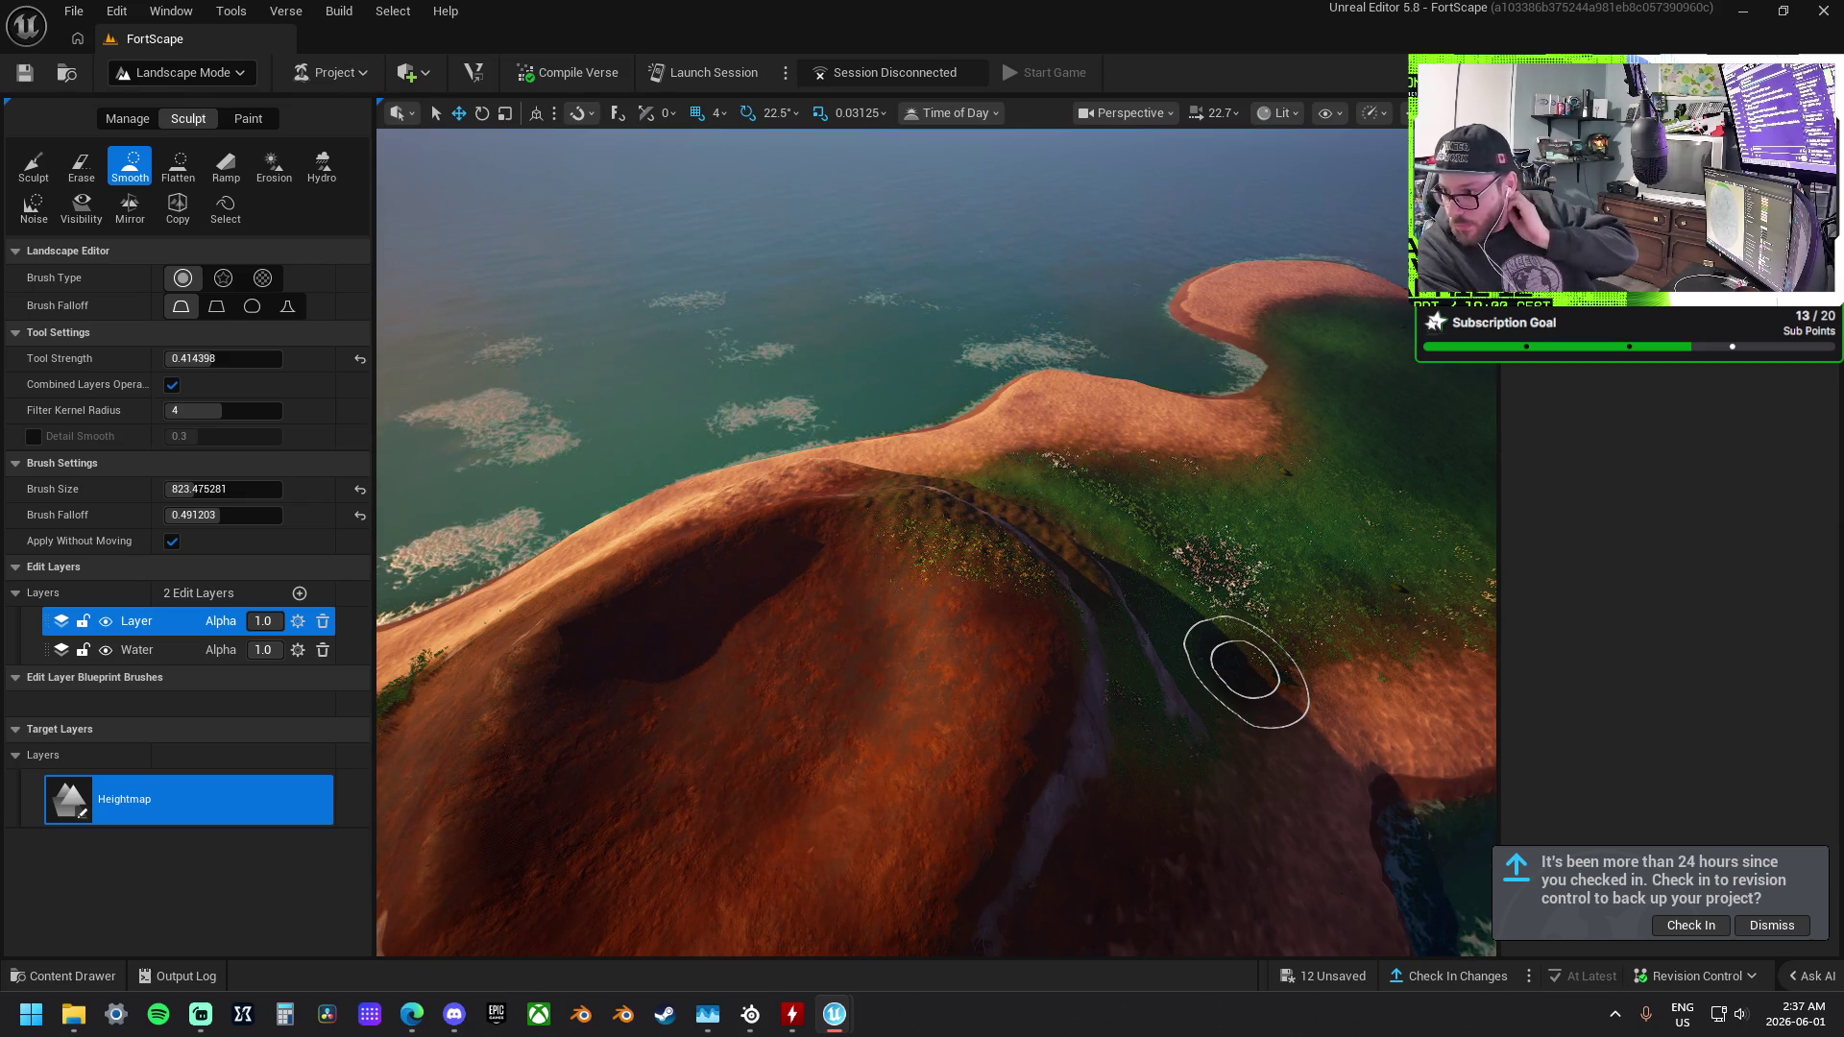
Place two Lava CliffRock assets on the hill: a tall spire and a smaller slab.
{"action": "mouse_move", "coordinate": [1280, 531]}
{"action": "left_mouse_down"}
{"action": "mouse_move", "coordinate": [827, 633]}
{"action": "mouse_move", "coordinate": [988, 518]}
{"action": "mouse_move", "coordinate": [984, 539]}
{"action": "left_mouse_up"}
{"action": "mouse_move", "coordinate": [1091, 663]}
{"action": "left_mouse_down"}
{"action": "mouse_move", "coordinate": [1008, 543]}
{"action": "mouse_move", "coordinate": [864, 548]}
{"action": "mouse_move", "coordinate": [1066, 522]}
{"action": "left_mouse_up"}
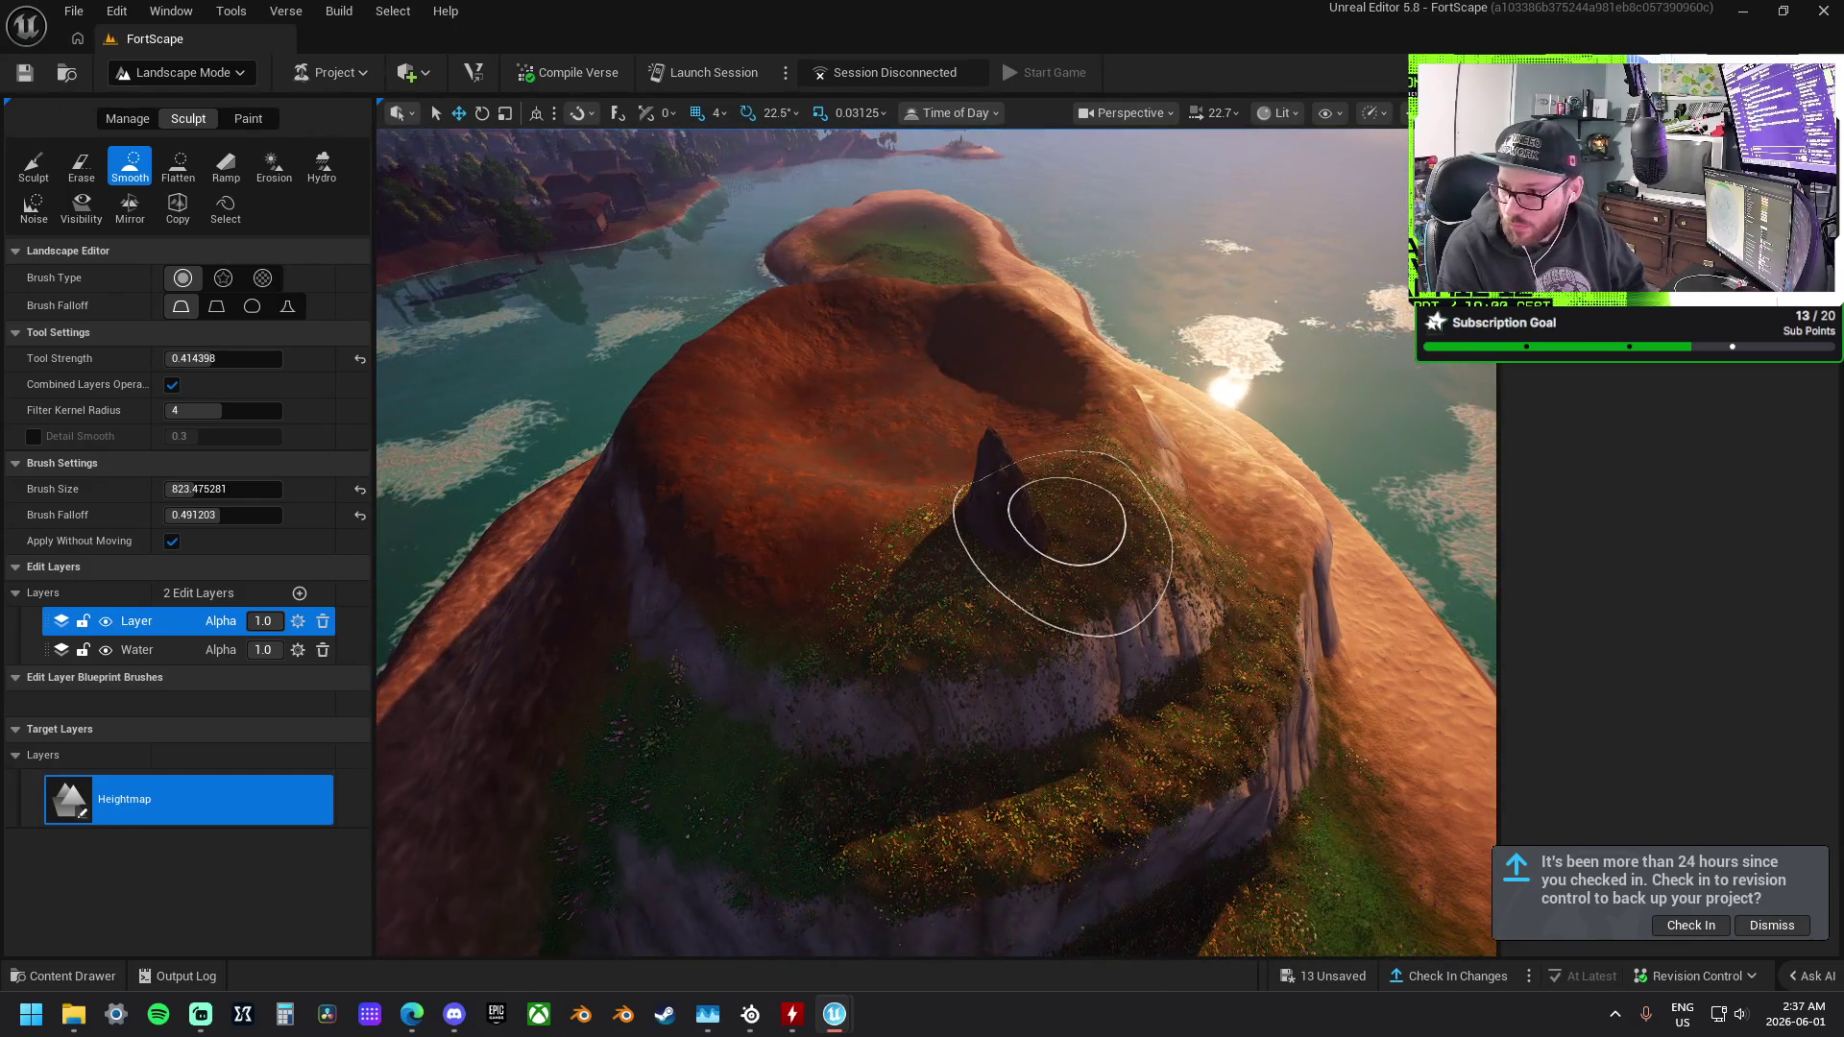
{"action": "mouse_move", "coordinate": [1842, 404]}
{"action": "left_mouse_down"}
{"action": "mouse_move", "coordinate": [1465, 384]}
{"action": "mouse_move", "coordinate": [858, 482]}
{"action": "mouse_move", "coordinate": [941, 411]}
{"action": "mouse_move", "coordinate": [912, 432]}
{"action": "left_mouse_up"}
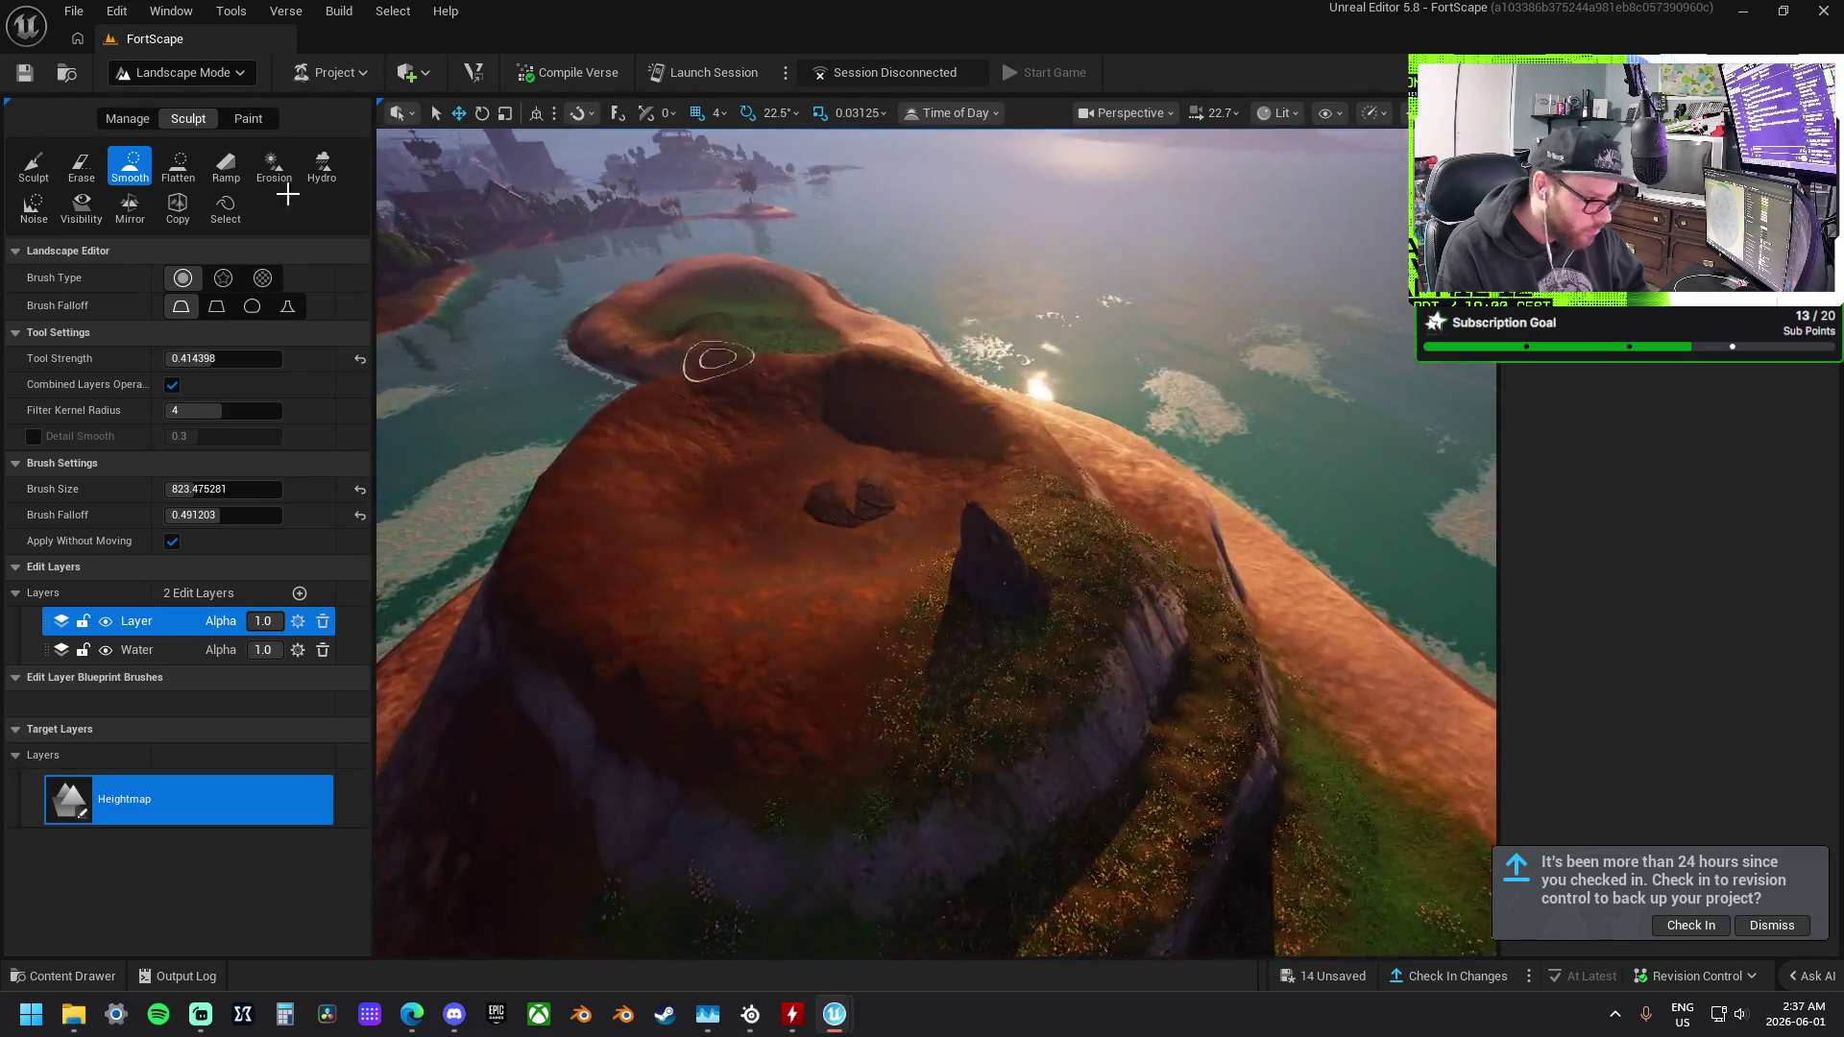
In Selection Mode, delete both lava cliff rocks and frame the view on the fort wall.
{"action": "left_click", "coordinate": [183, 72]}
{"action": "left_click", "coordinate": [169, 96]}
{"action": "left_click", "coordinate": [580, 501]}
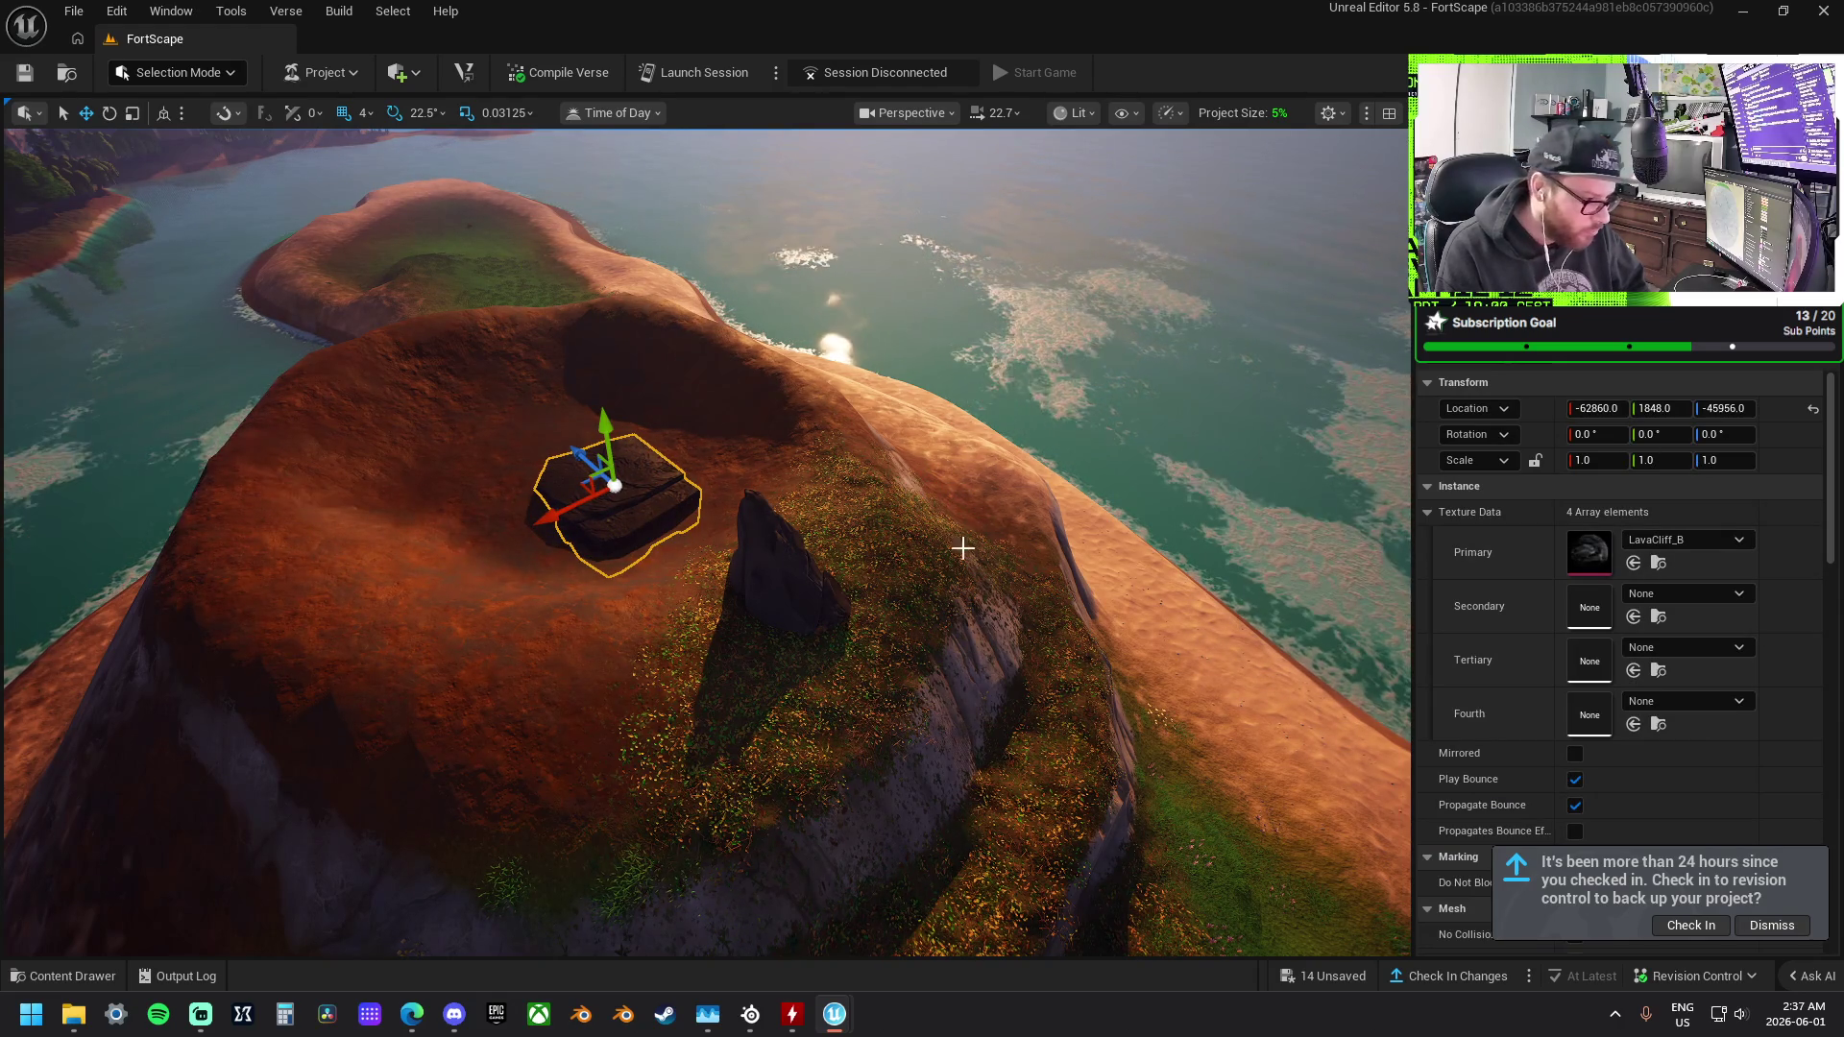
{"action": "left_click", "coordinate": [773, 552], "text": "ctrl"}
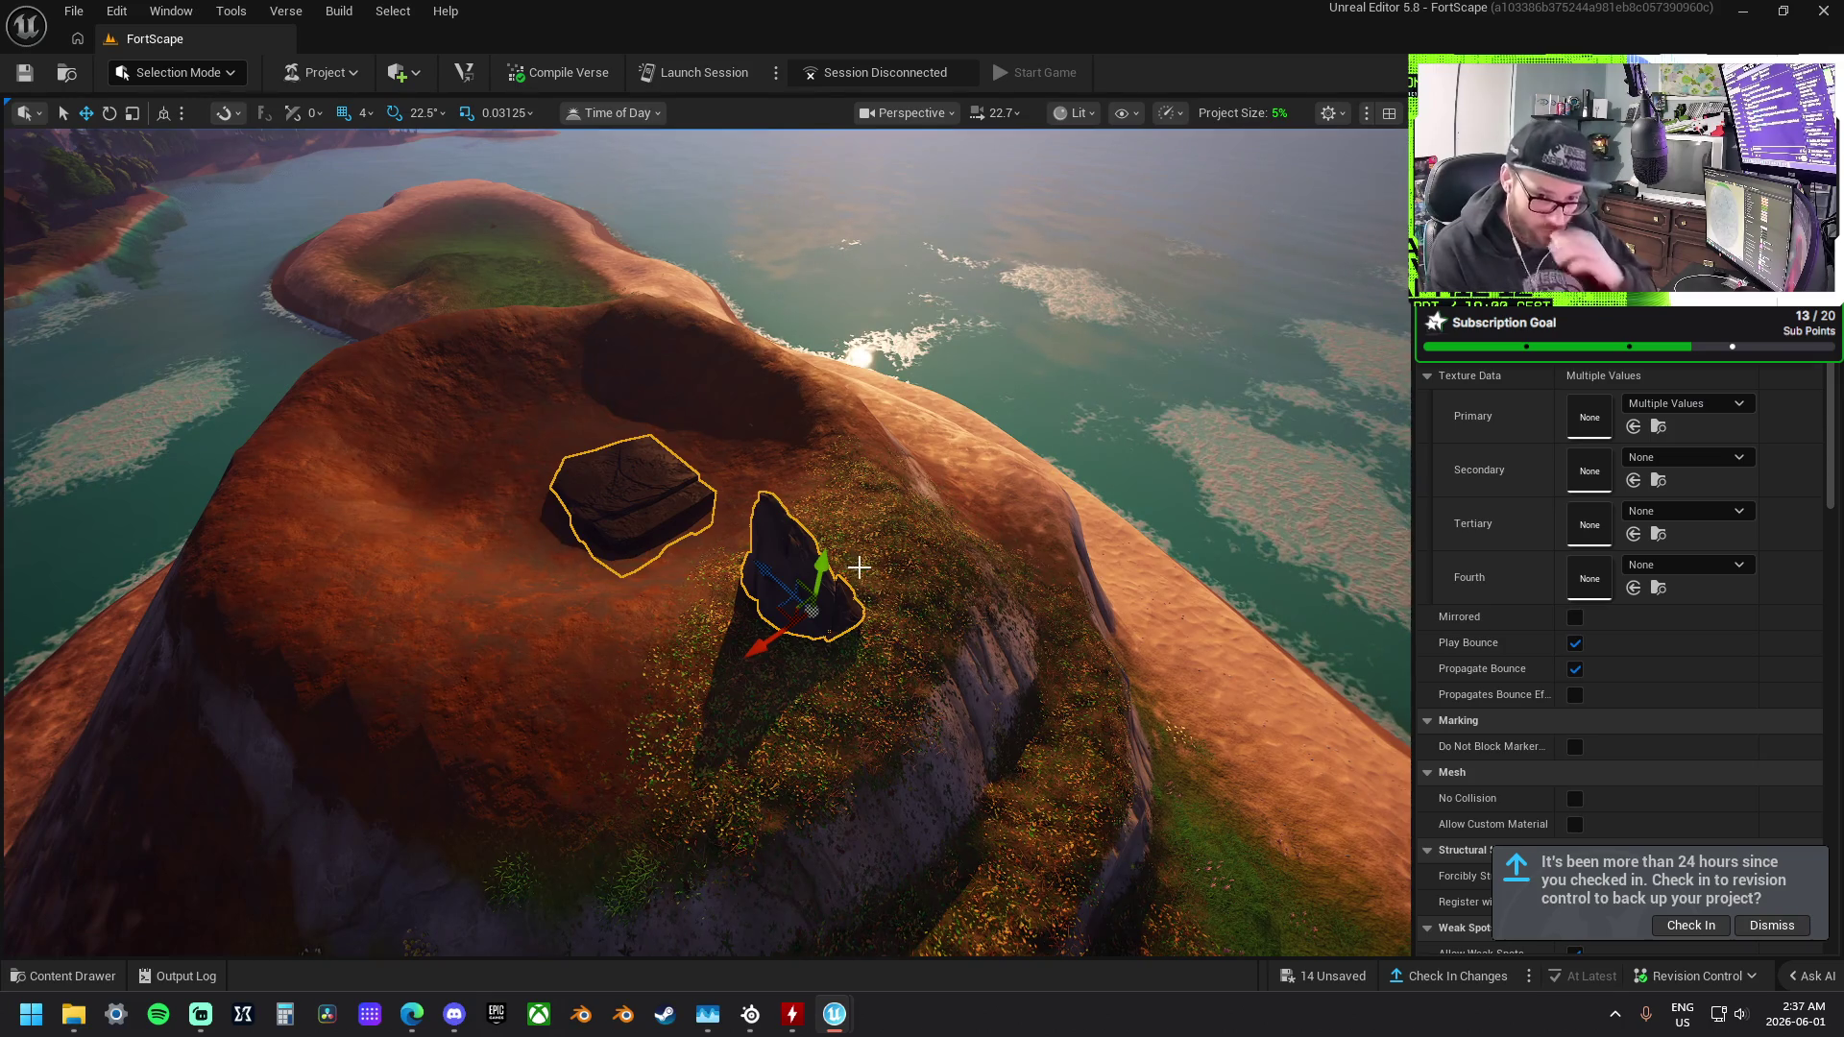
{"action": "key", "text": "Delete"}
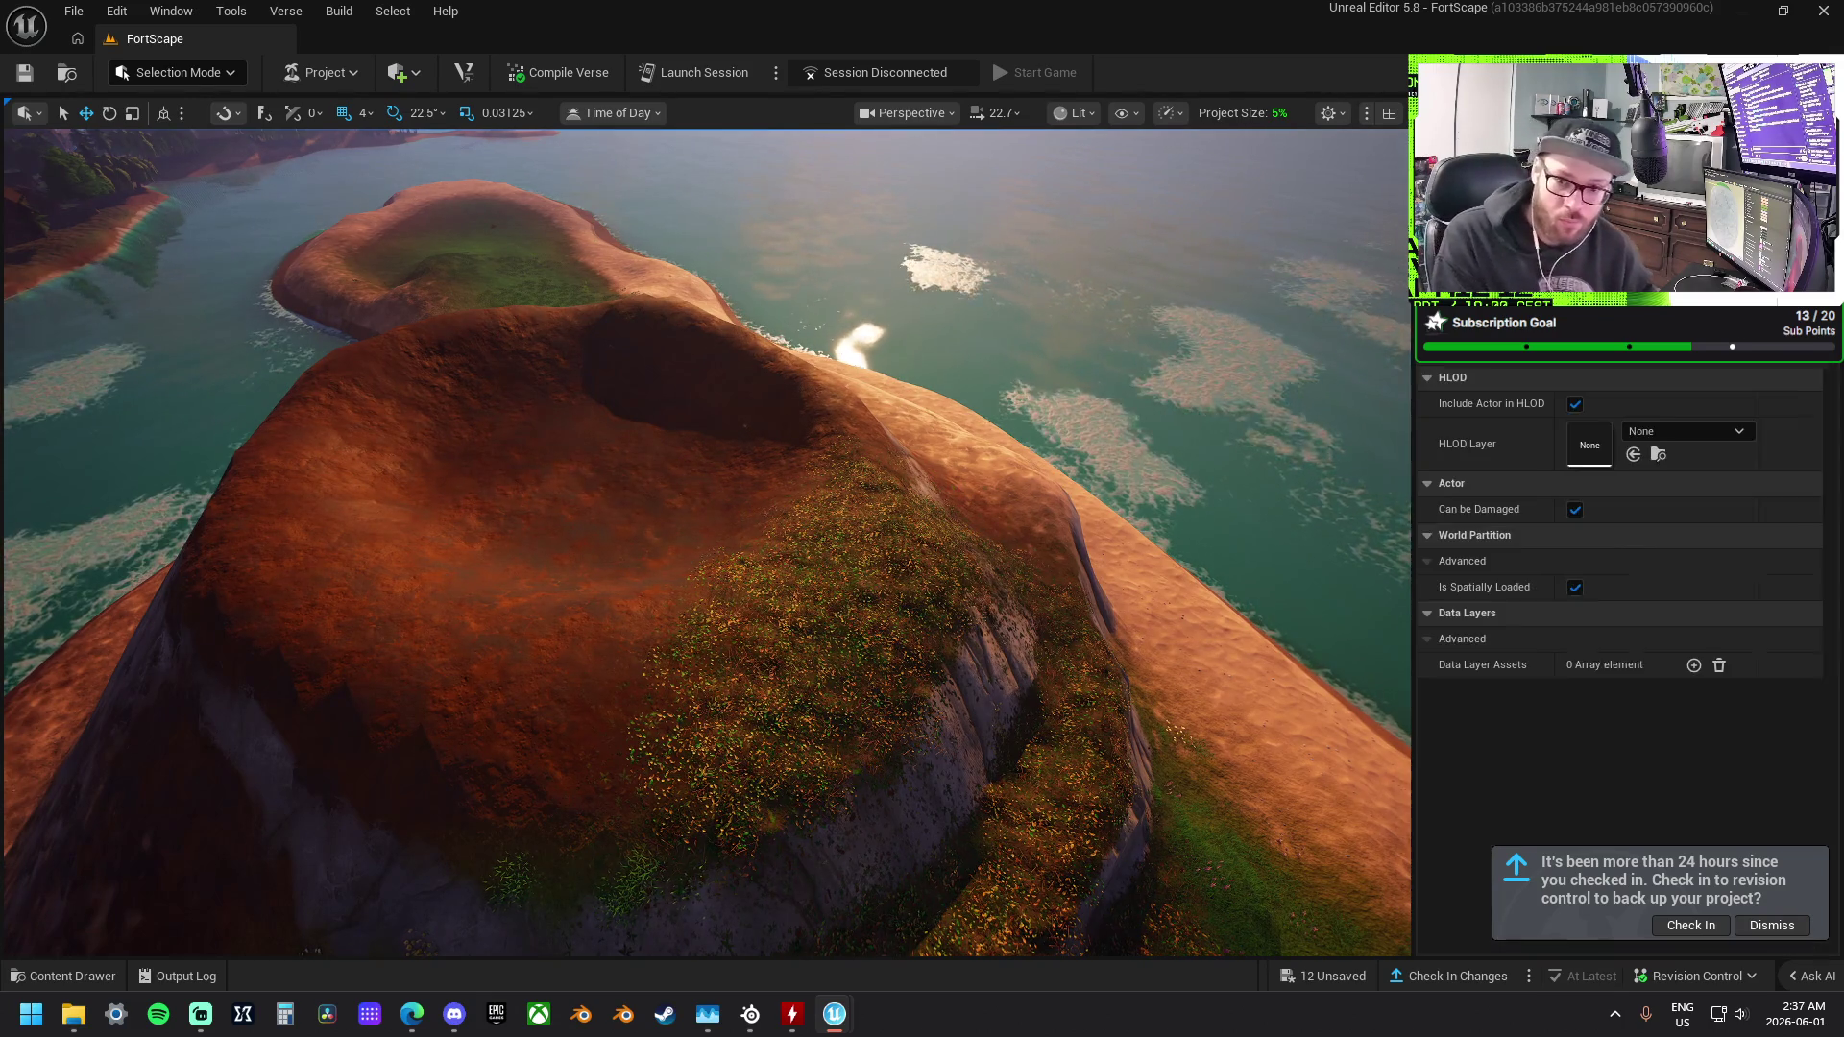
{"action": "key", "text": "f"}
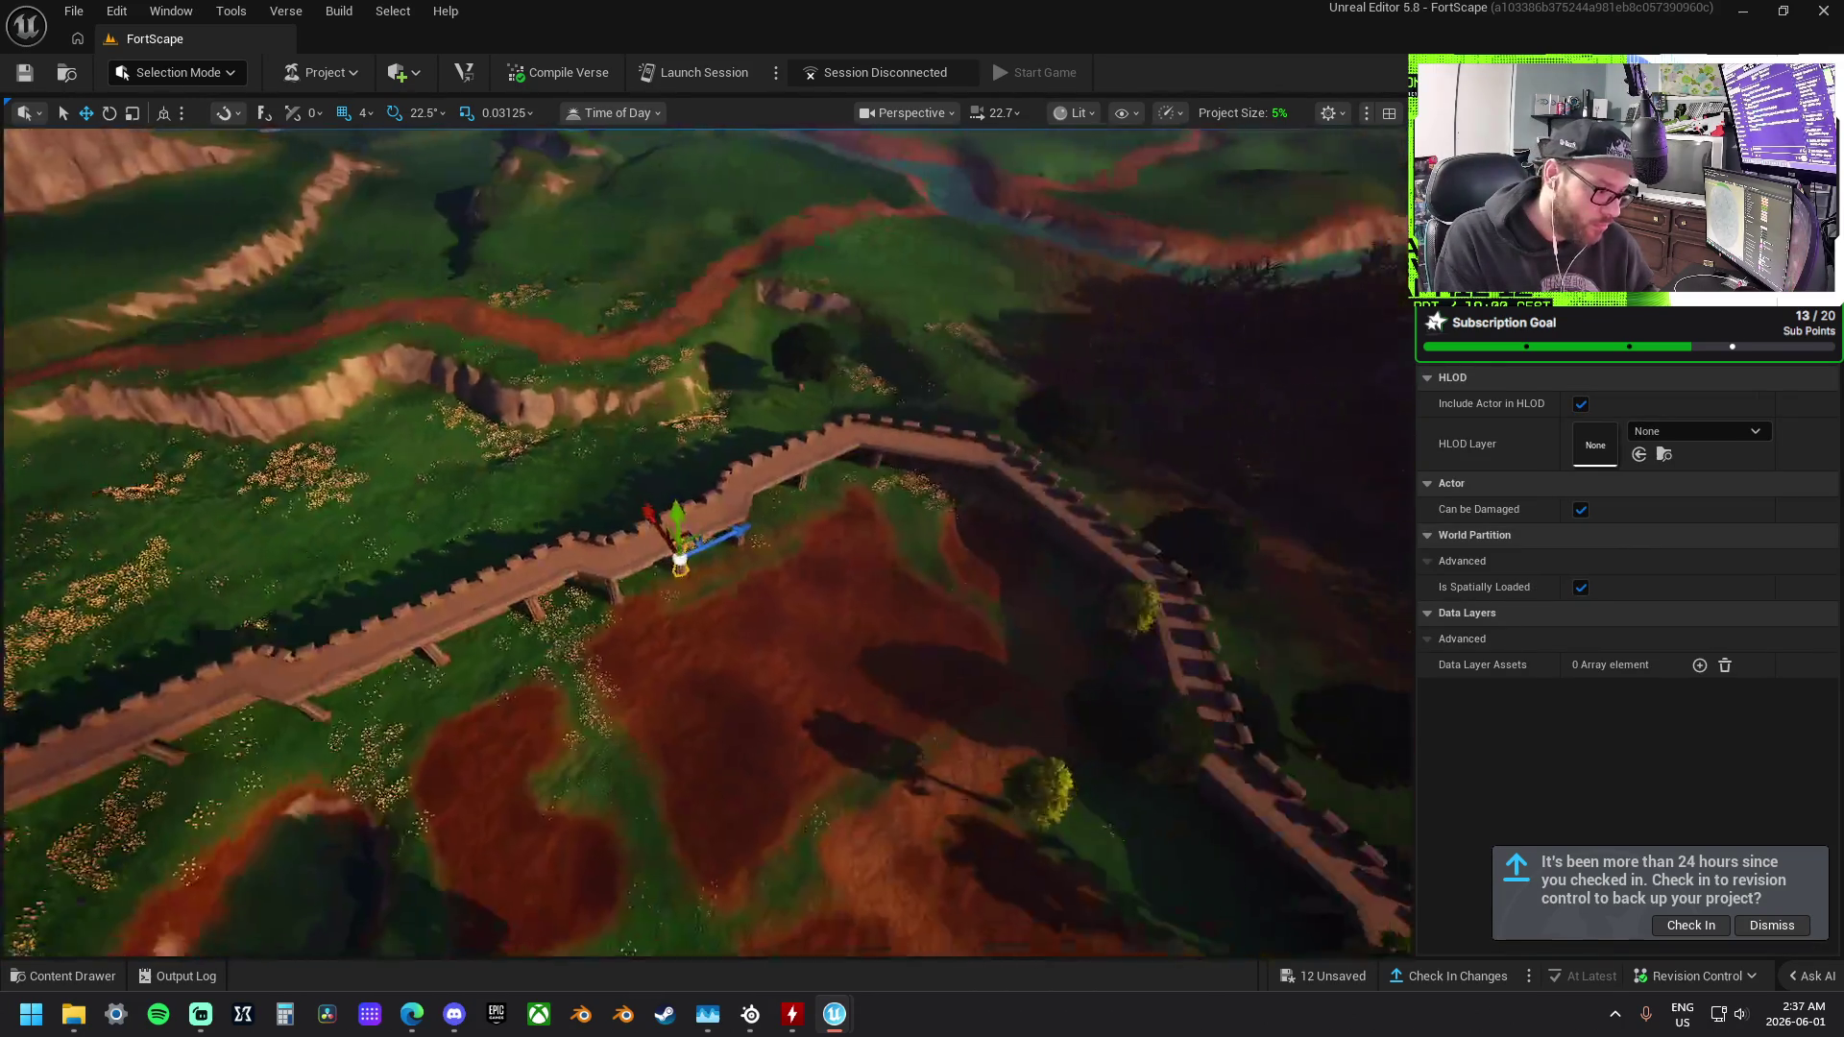
{"action": "left_click_drag", "start_coordinate": [1289, 461], "coordinate": [1288, 461]}
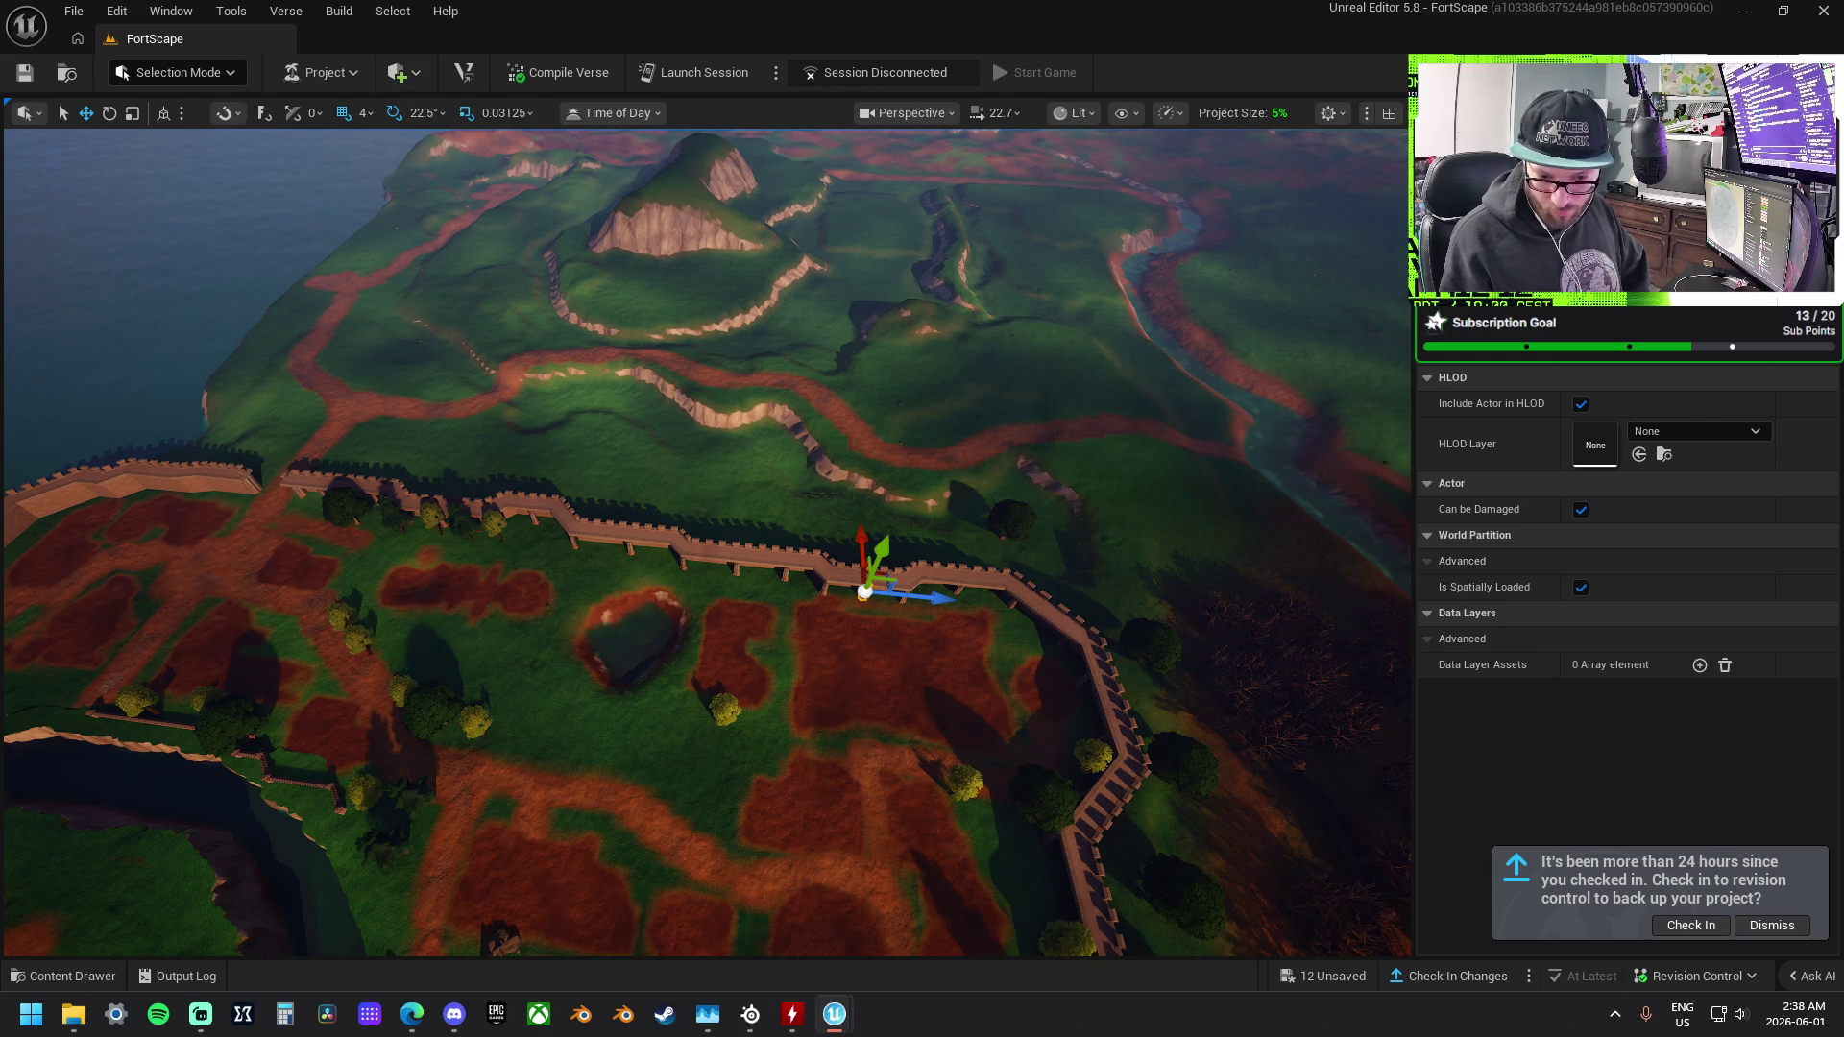
{"action": "key", "text": "ctrl+z"}
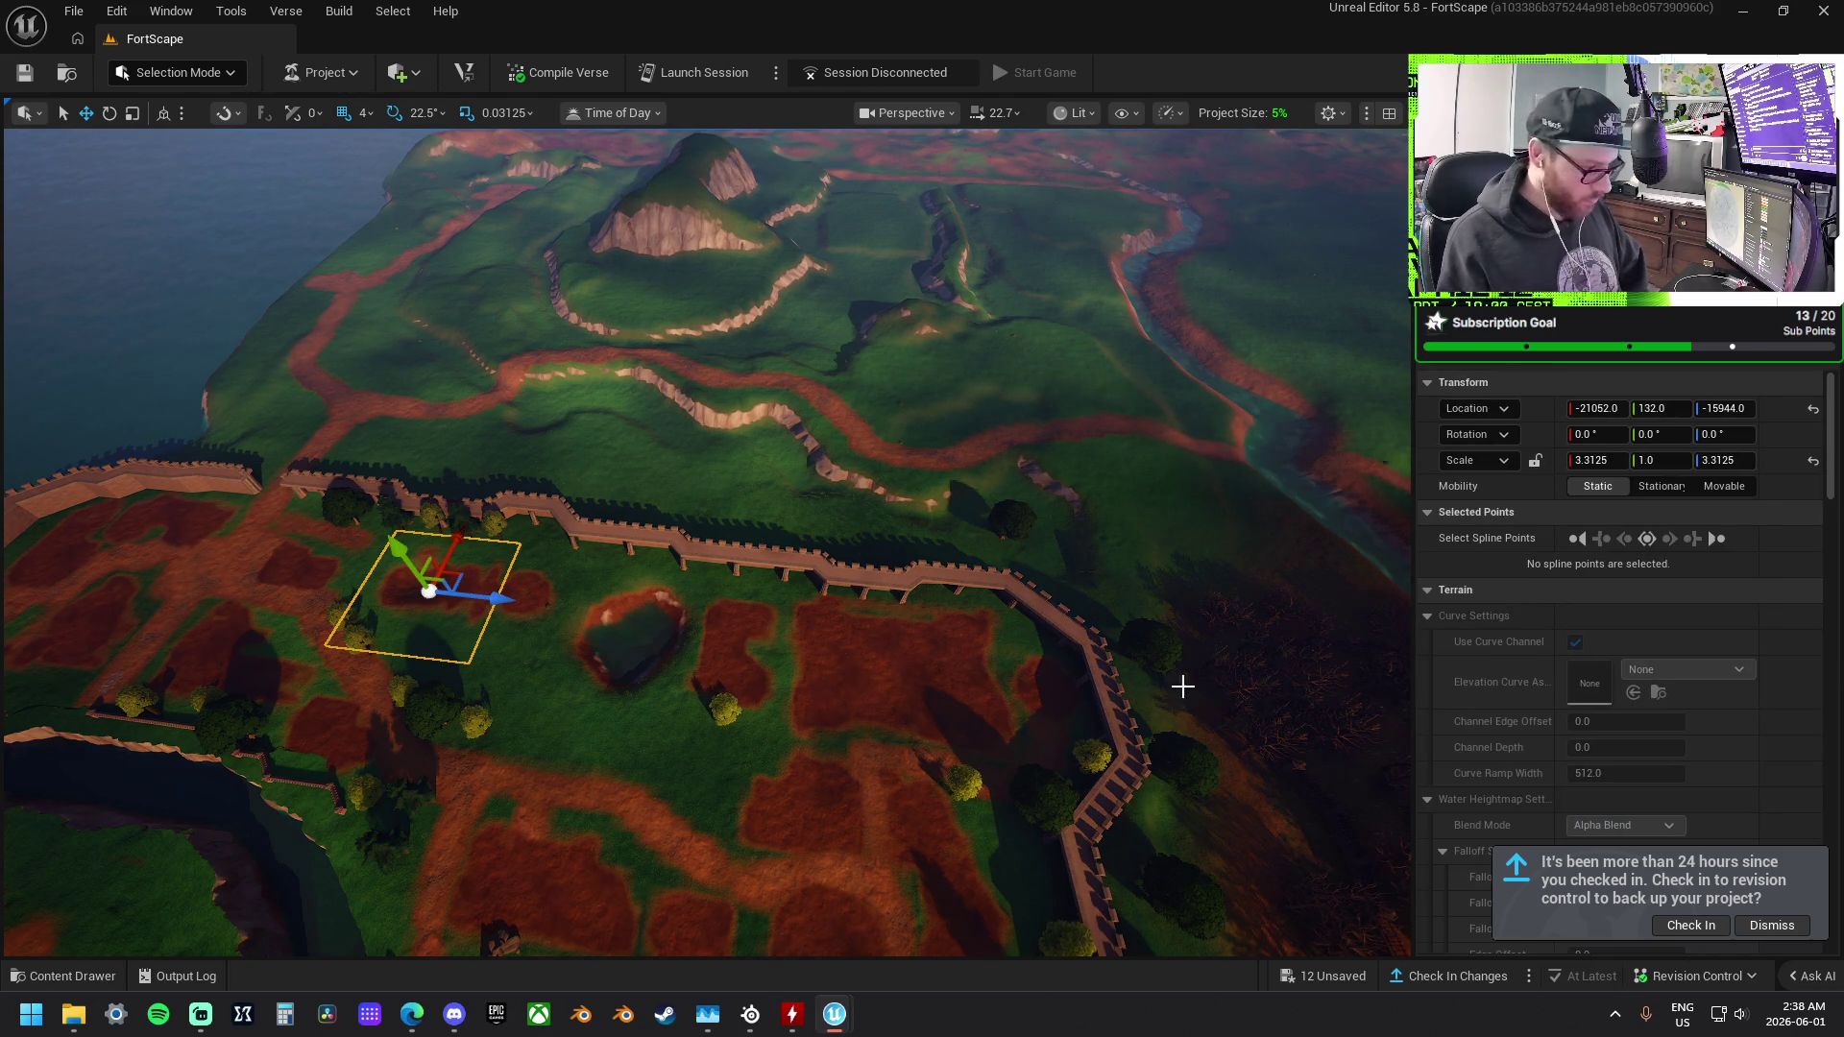
{"action": "key", "text": "ctrl+z"}
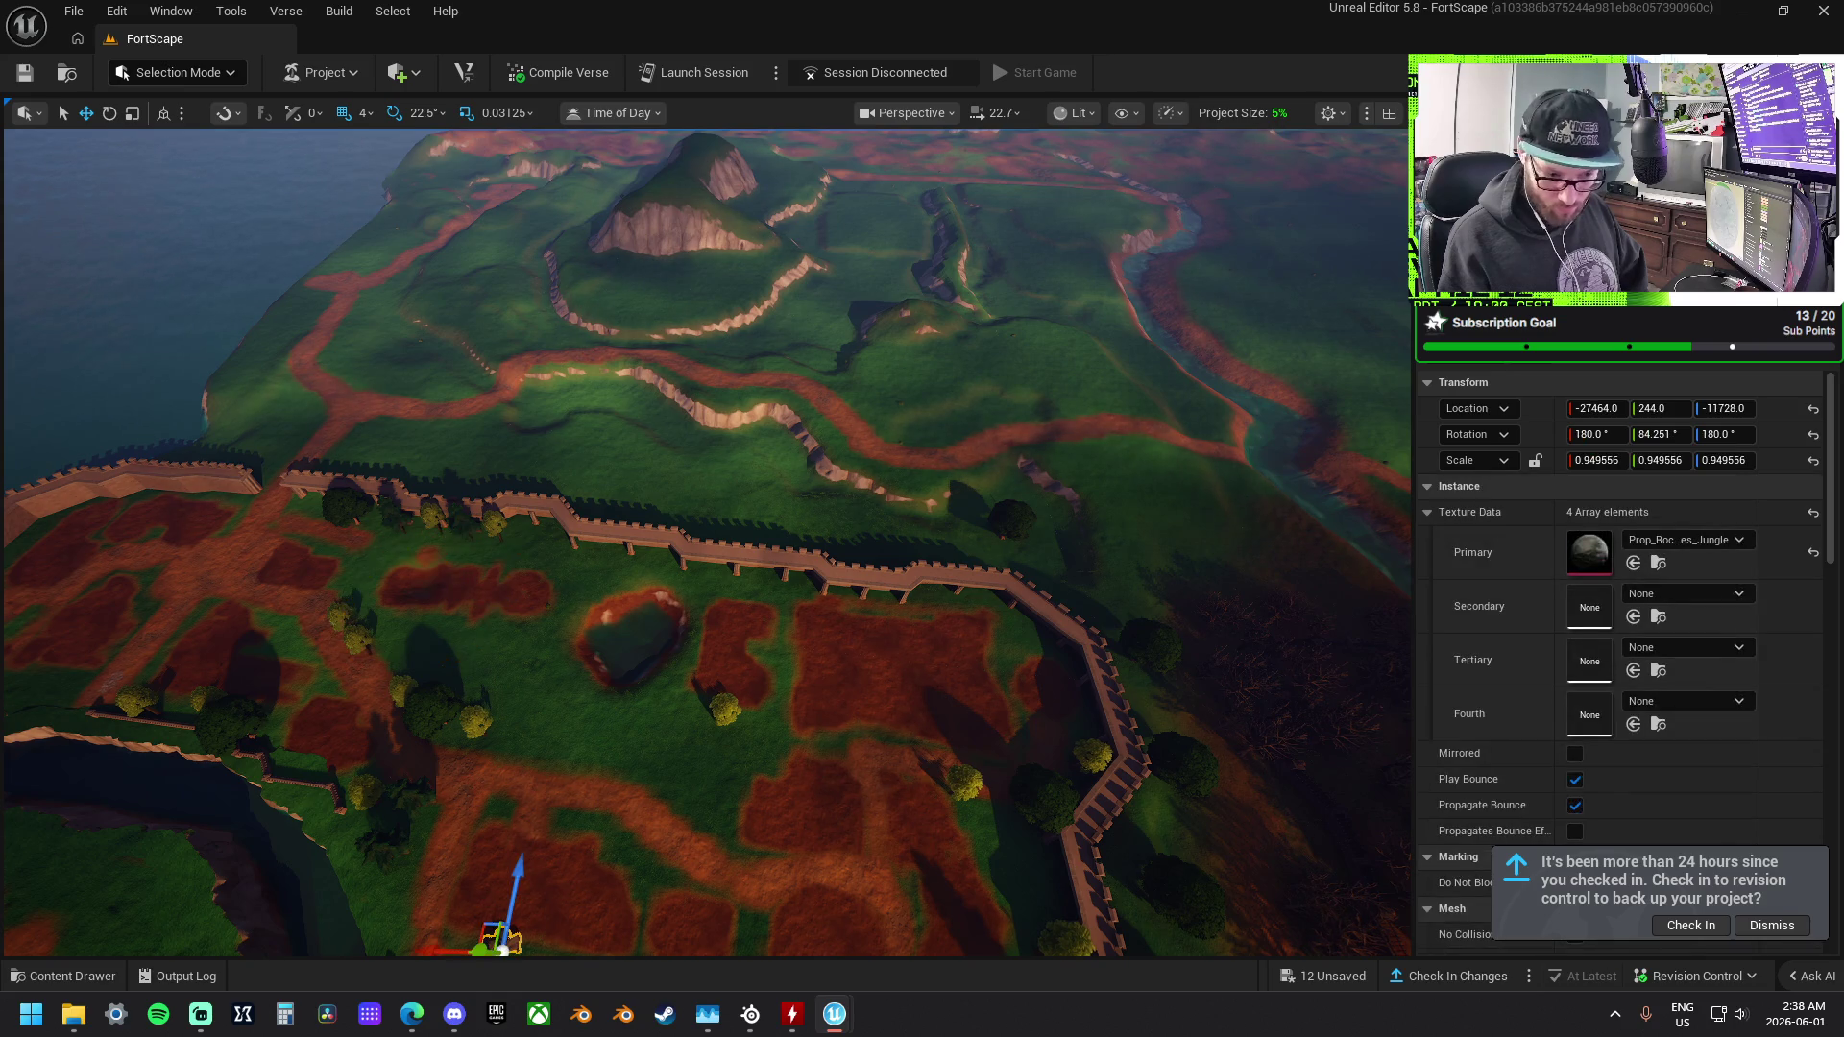
{"action": "key", "text": "ctrl+z"}
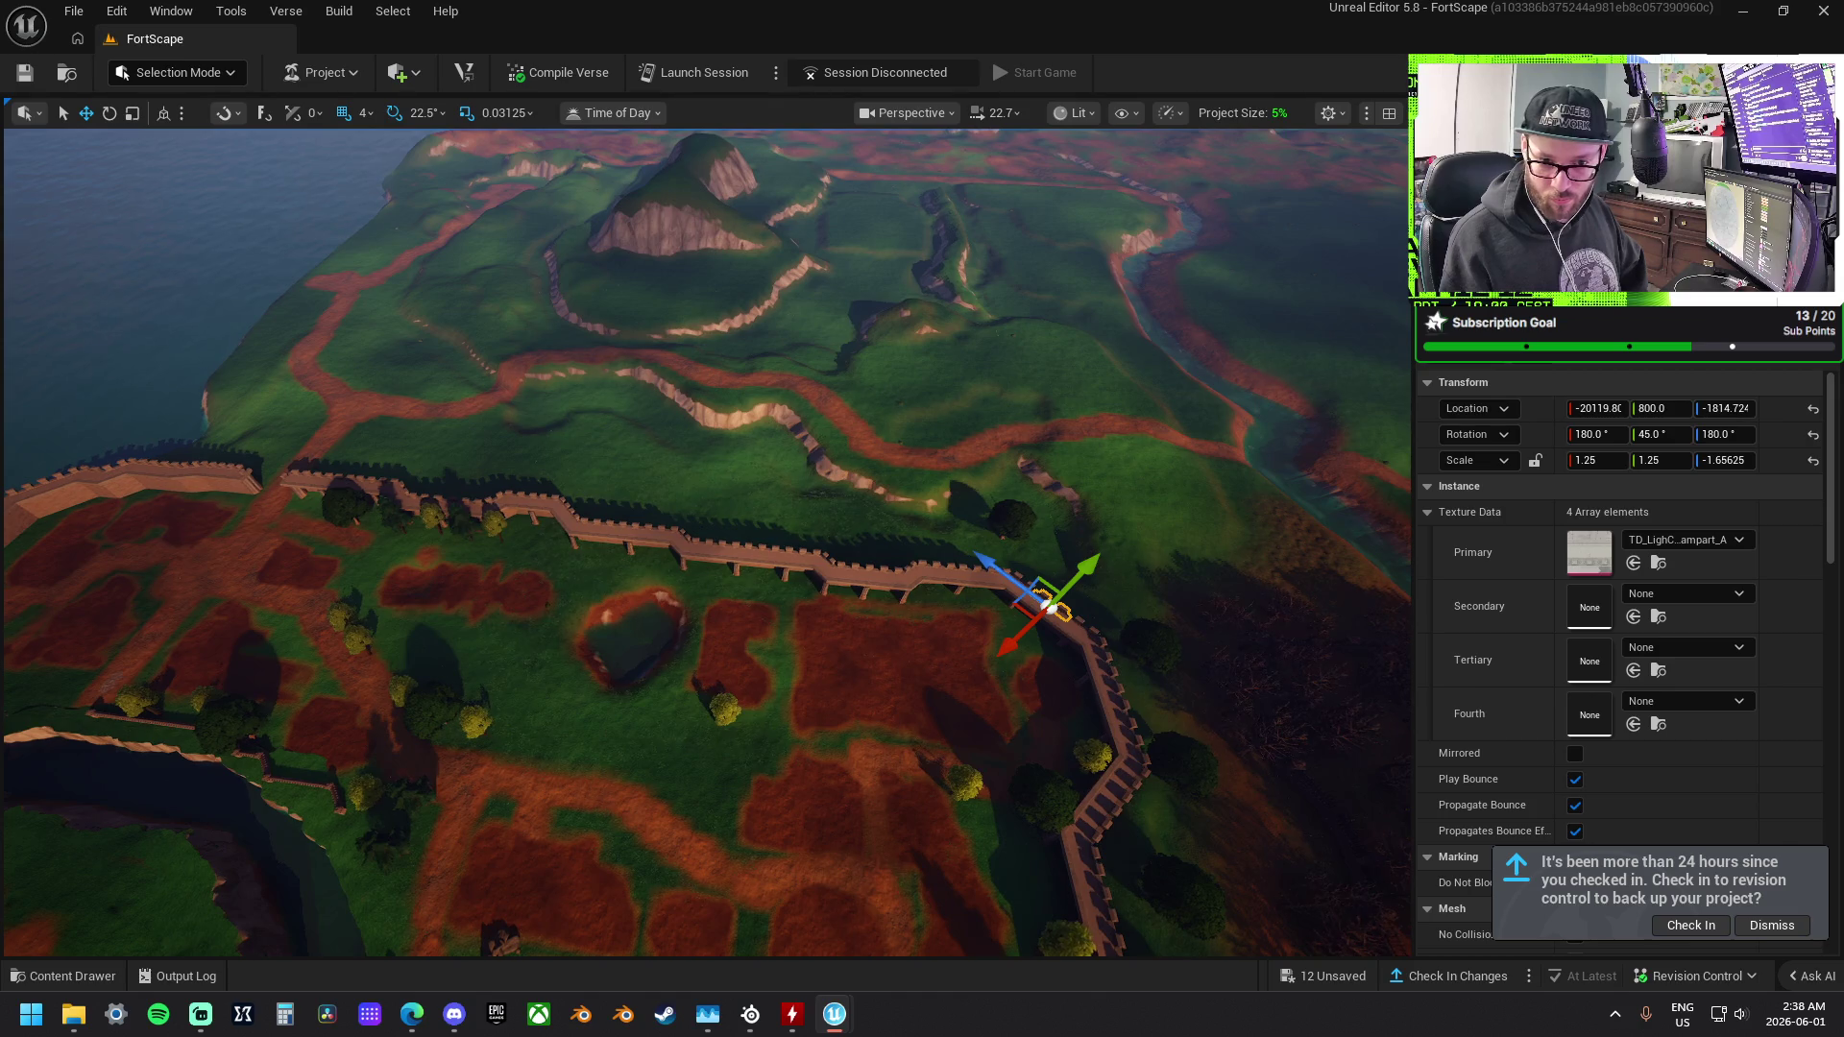
{"action": "left_click", "coordinate": [961, 567]}
{"action": "key", "text": "f"}
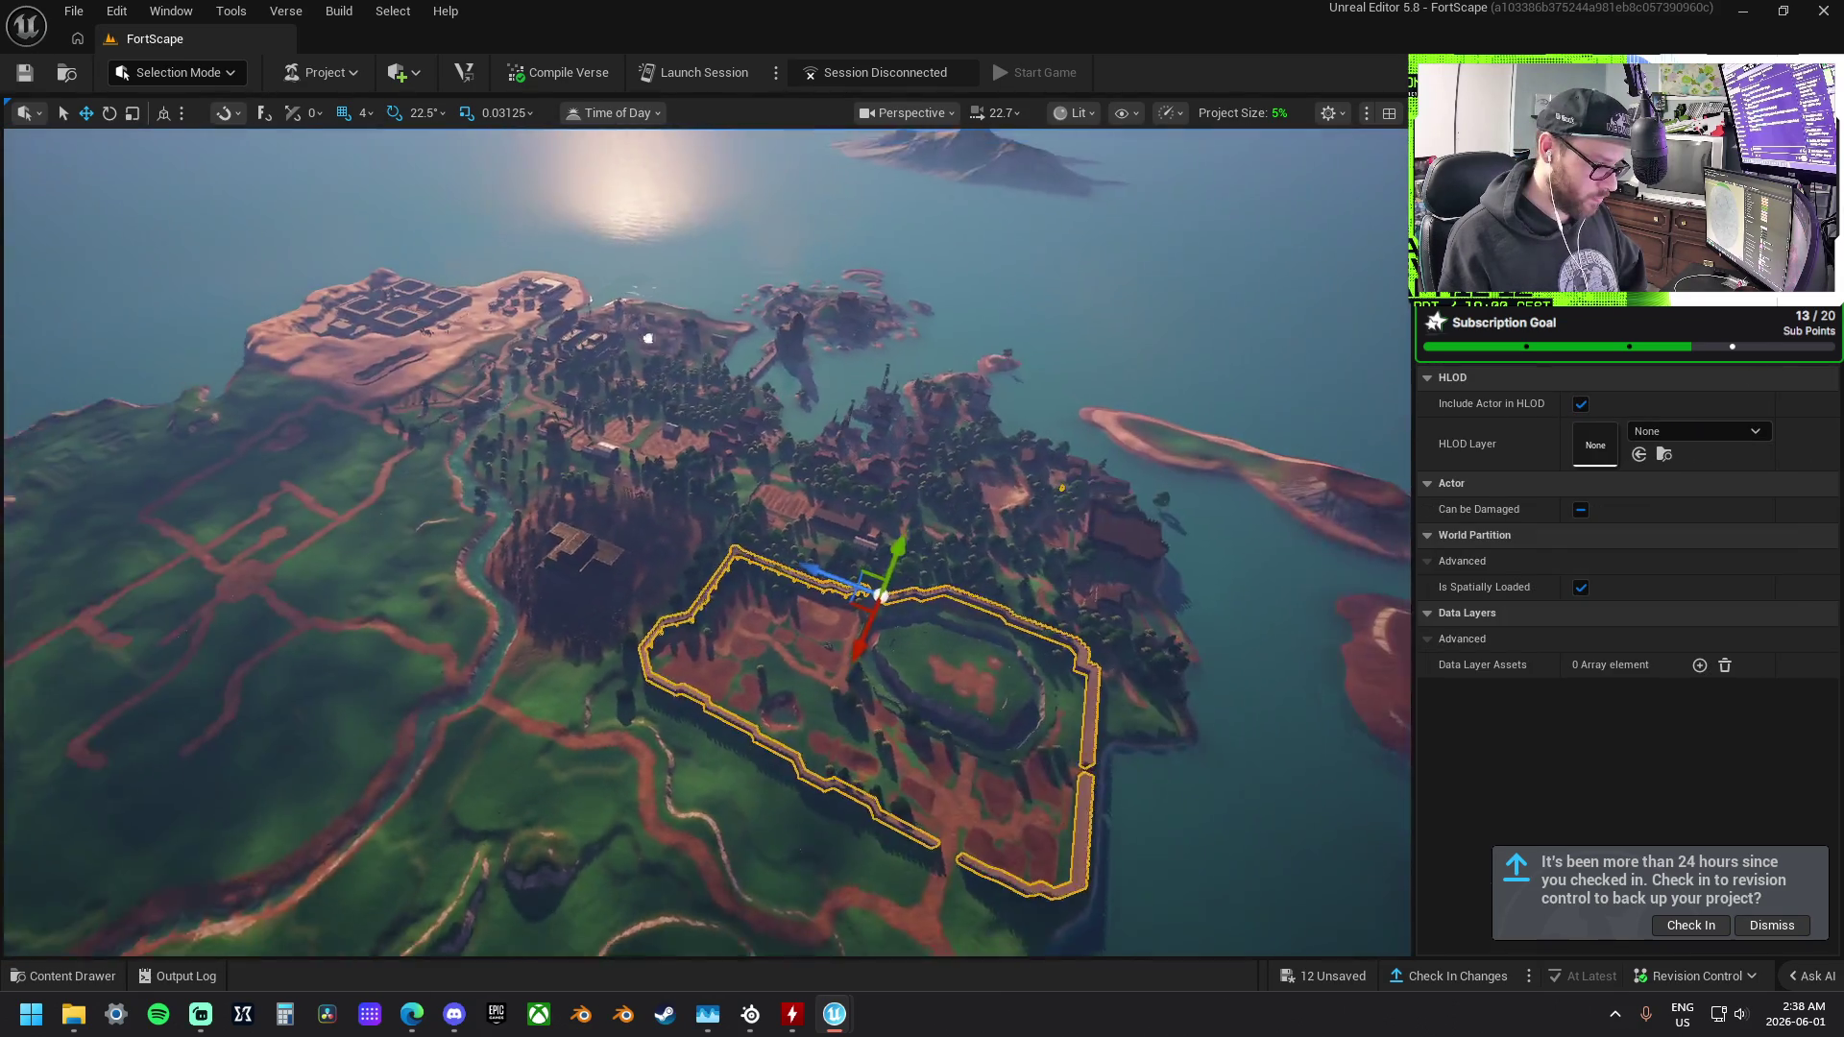
{"action": "key", "text": "f"}
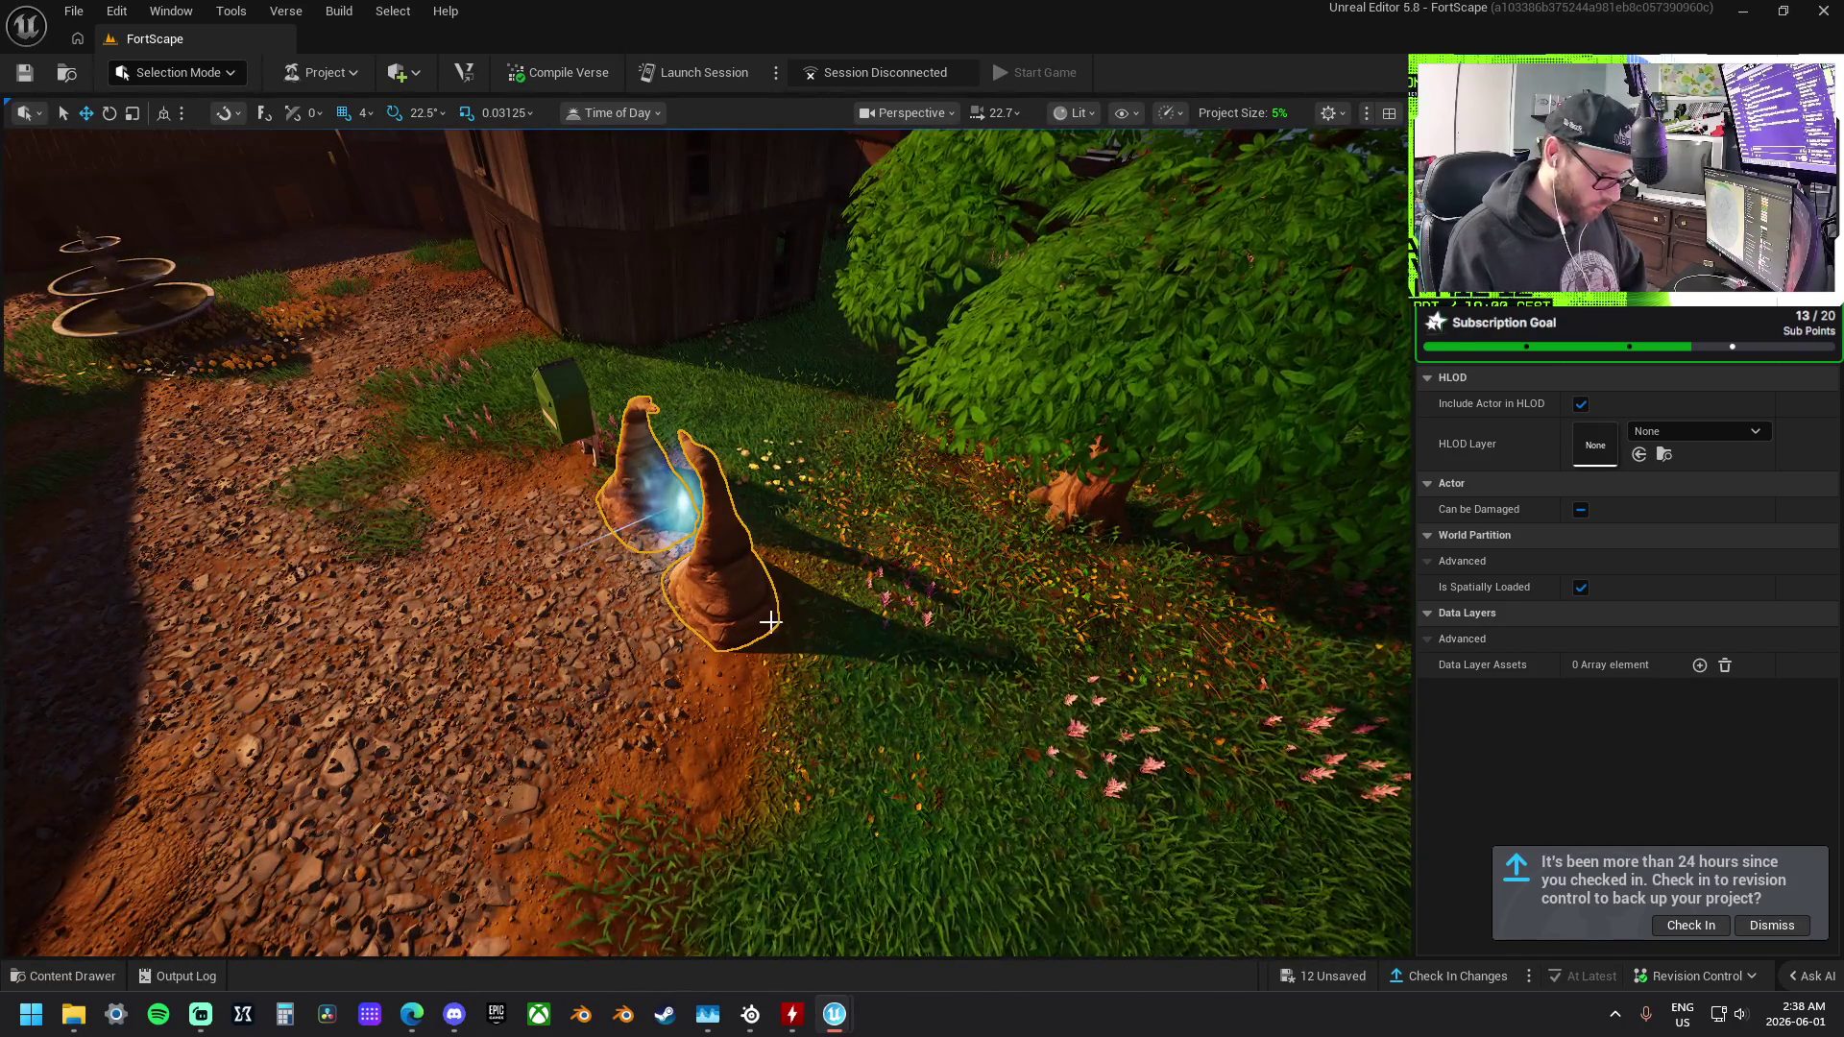
{"action": "left_click", "coordinate": [769, 621]}
{"action": "key", "text": "ctrl+z"}
{"action": "key", "text": "f"}
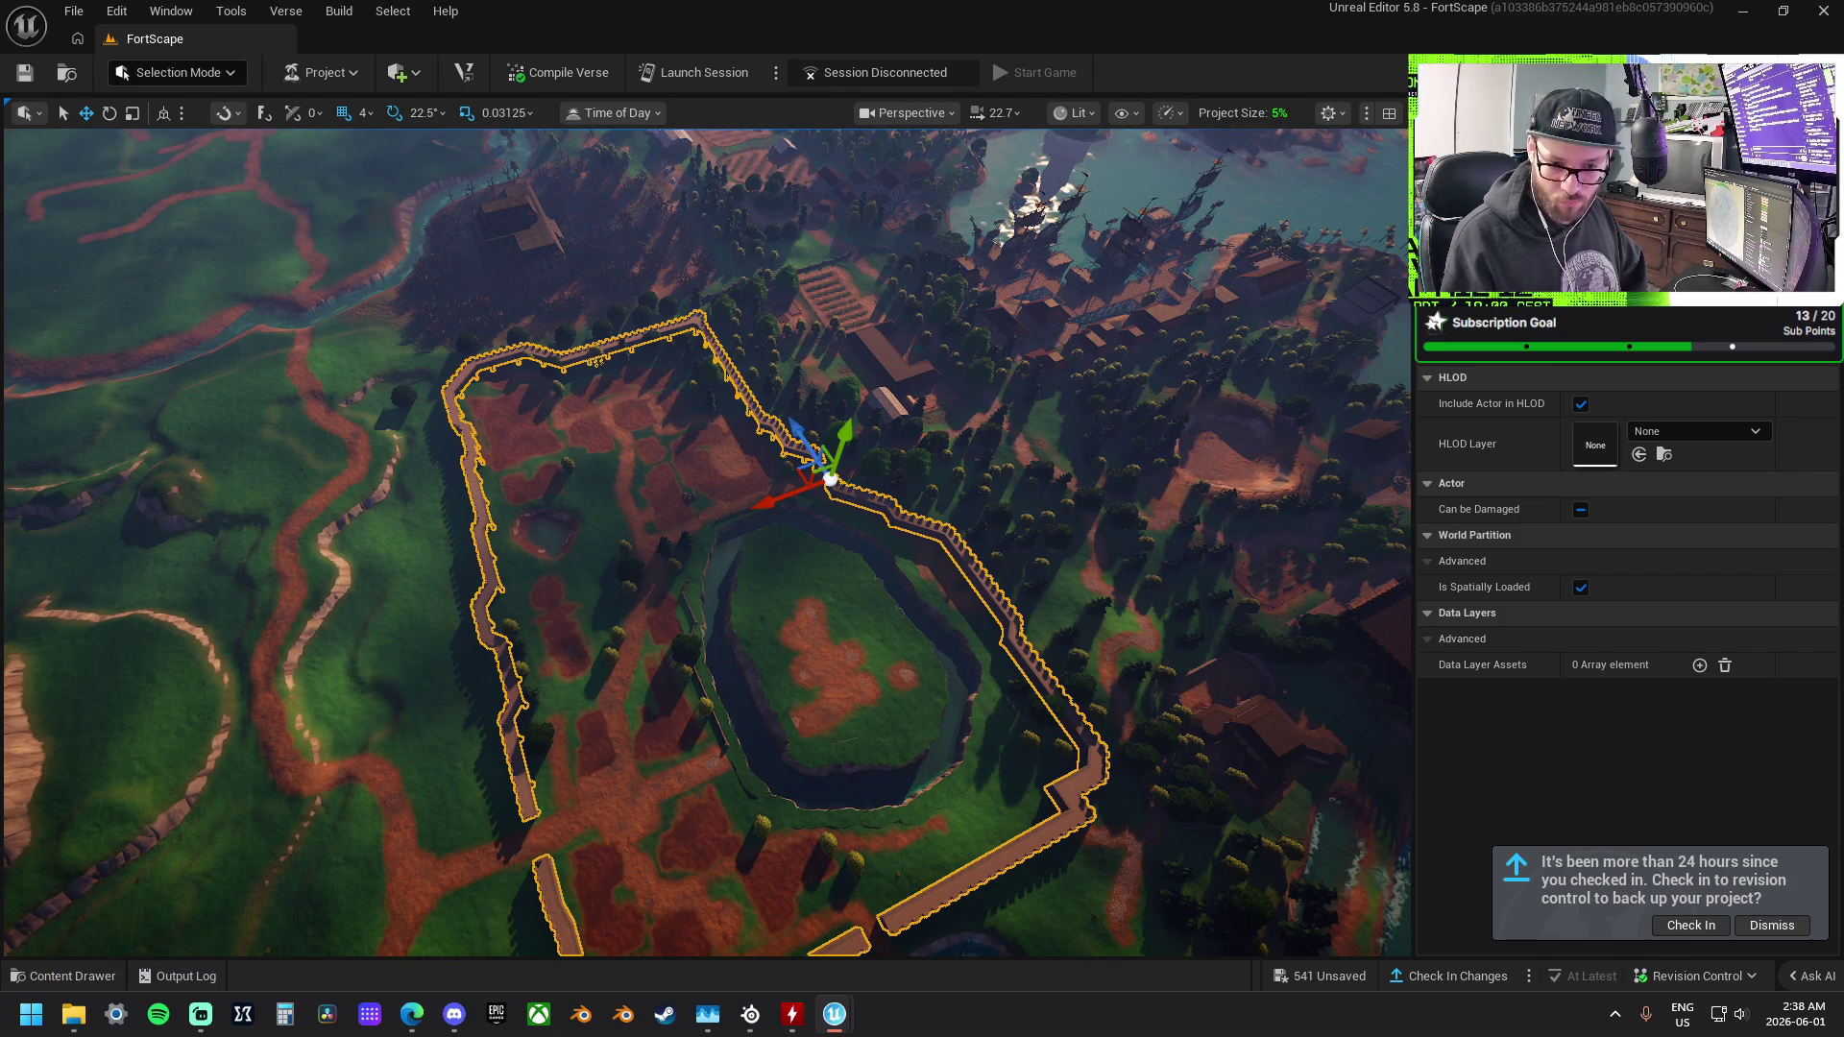
{"action": "key", "text": "Escape"}
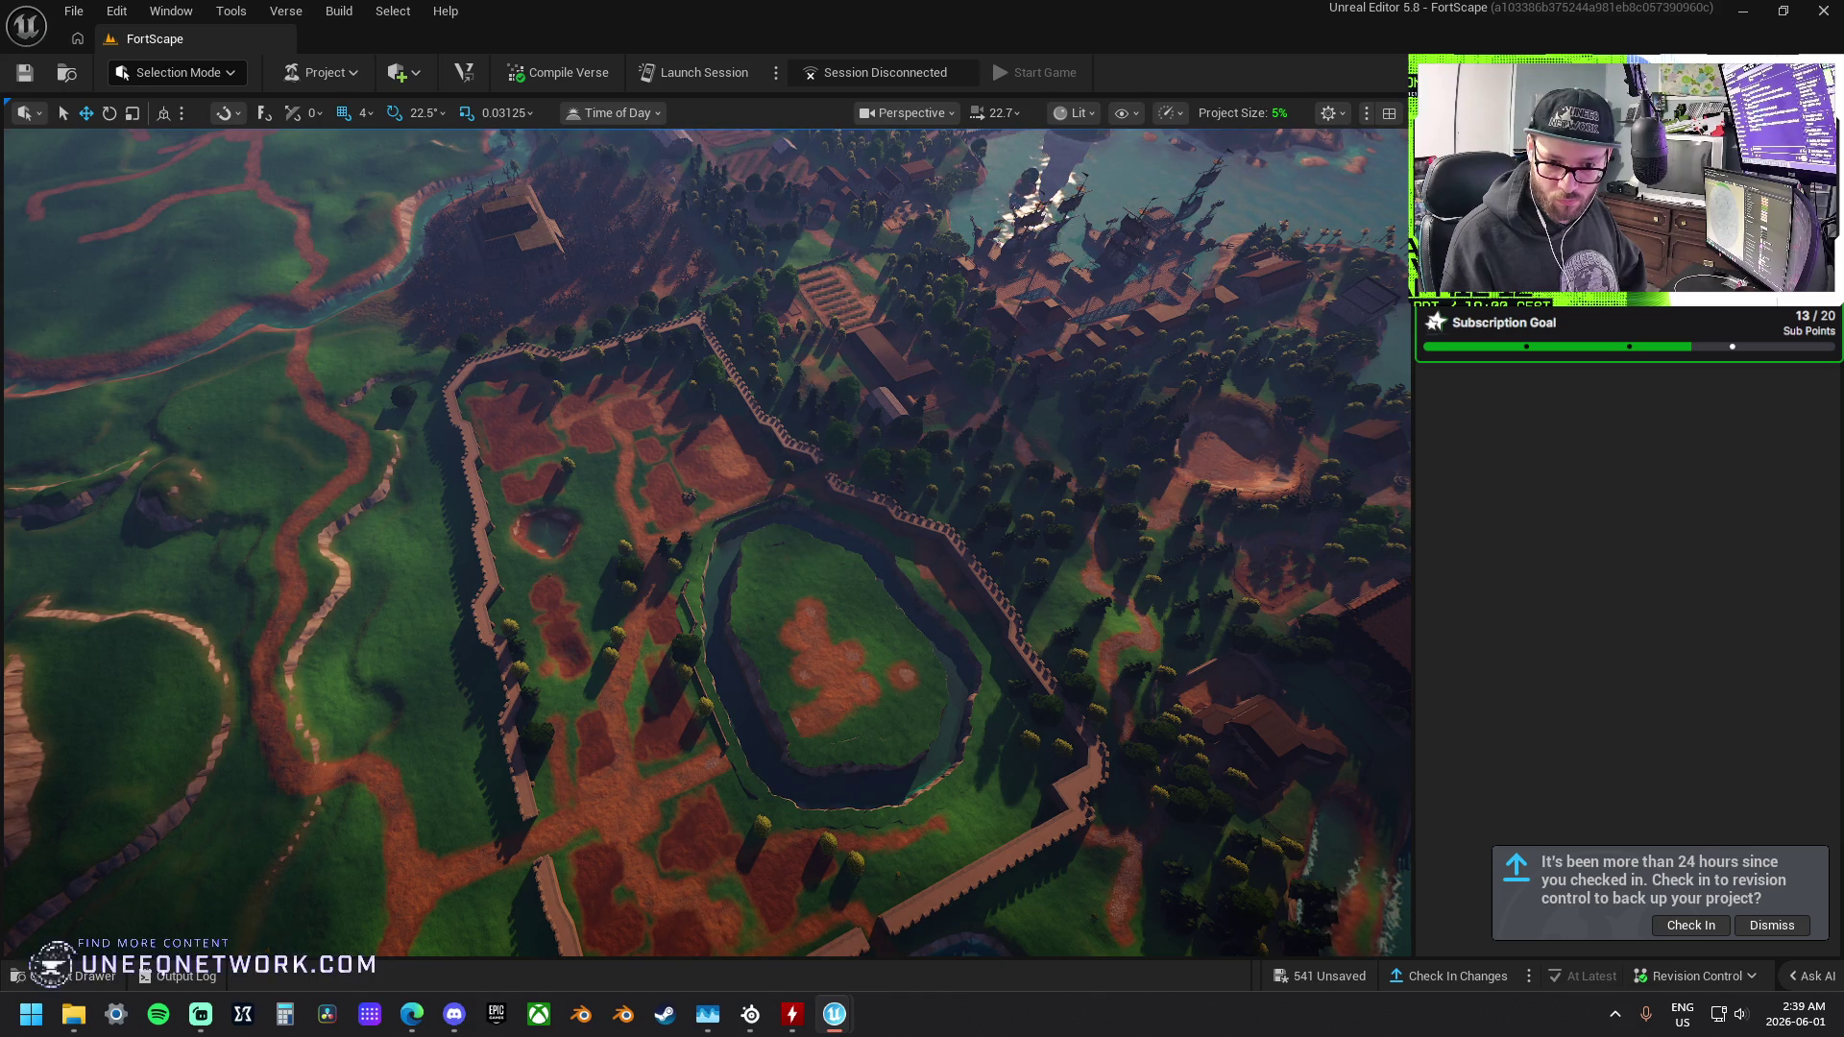
{"action": "left_click", "coordinate": [779, 498]}
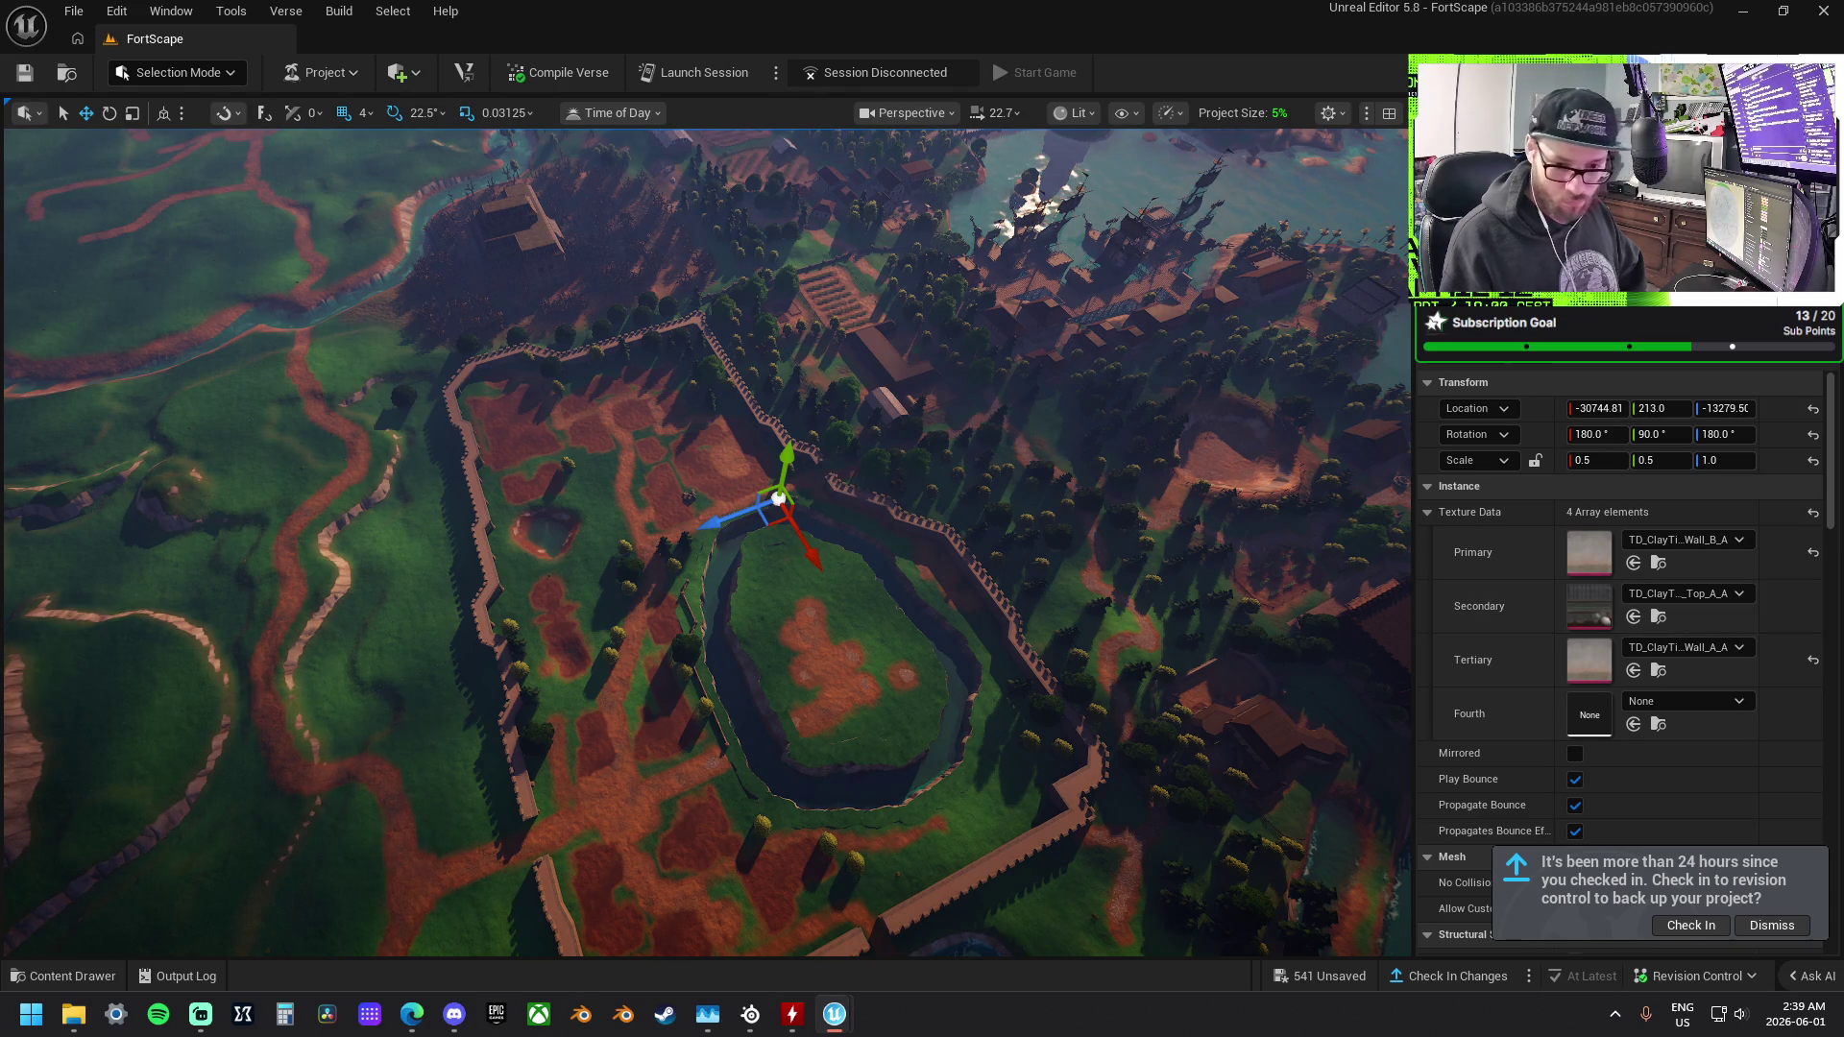
{"action": "scroll", "coordinate": [1090, 566], "scroll_direction": "up", "scroll_amount": 3}
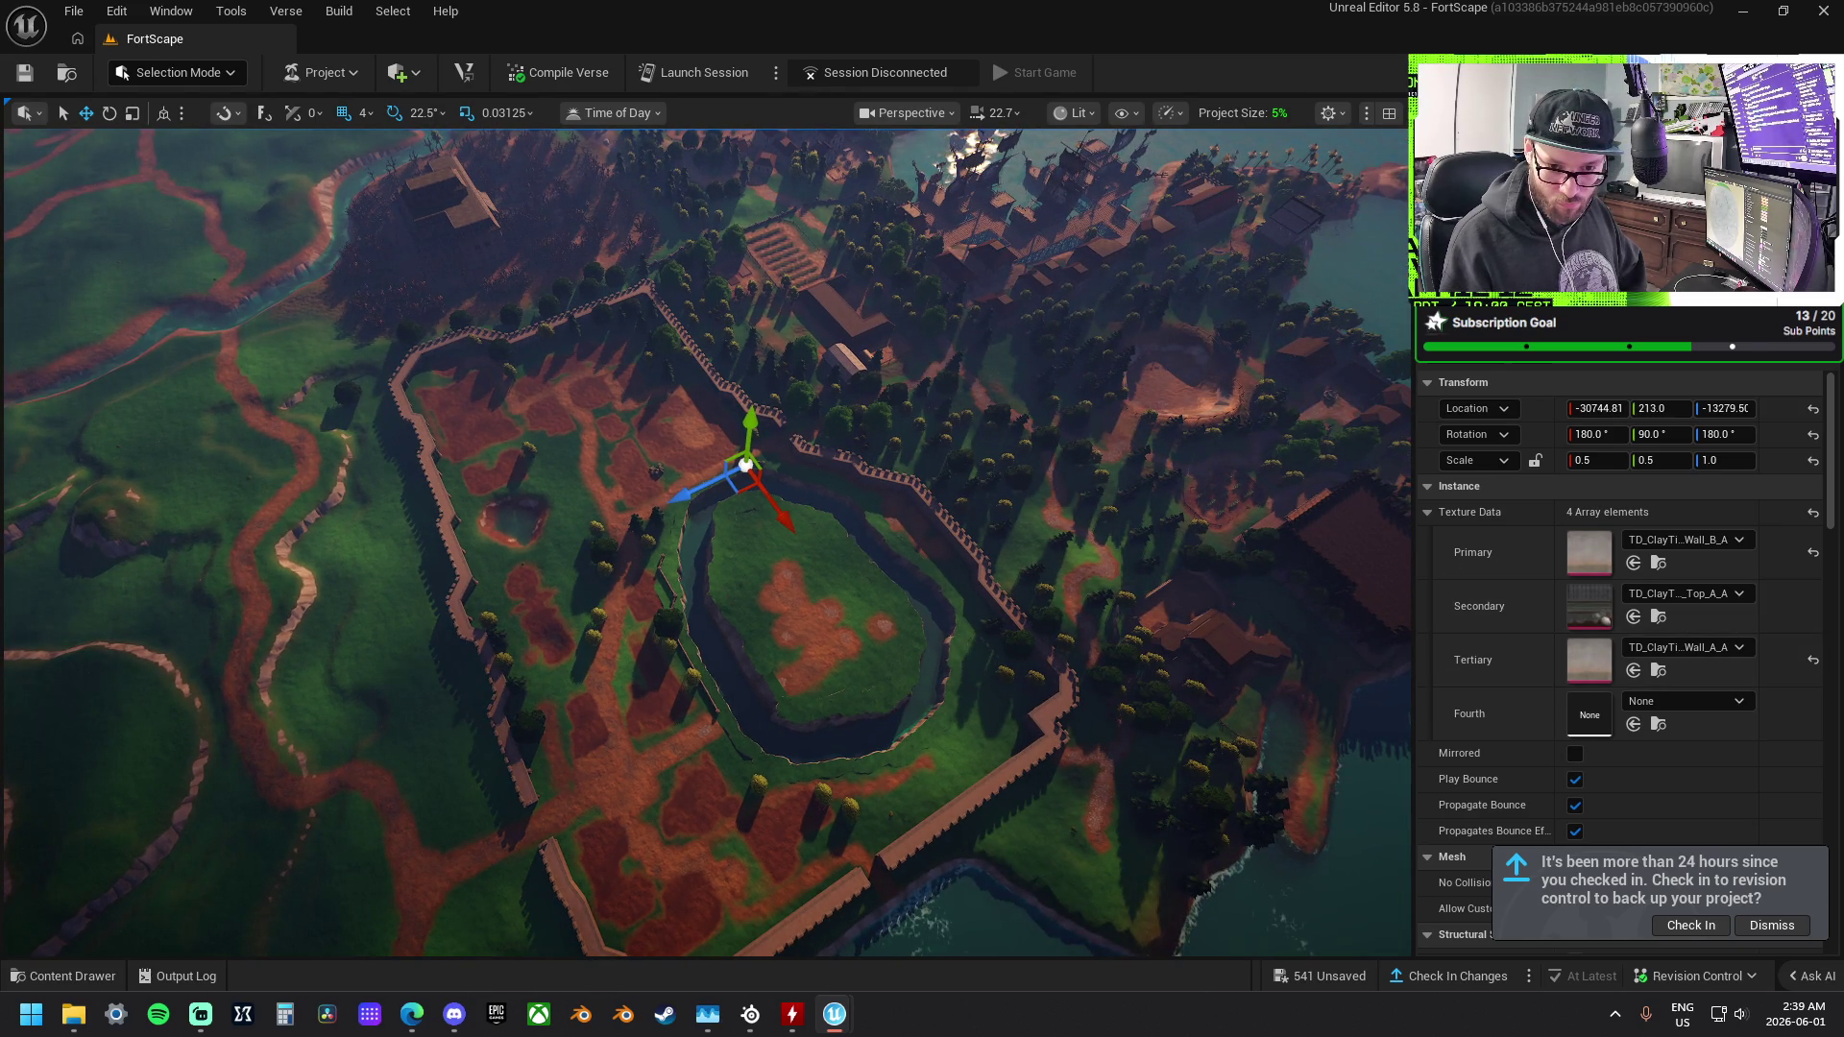
{"action": "left_click", "coordinate": [684, 615]}
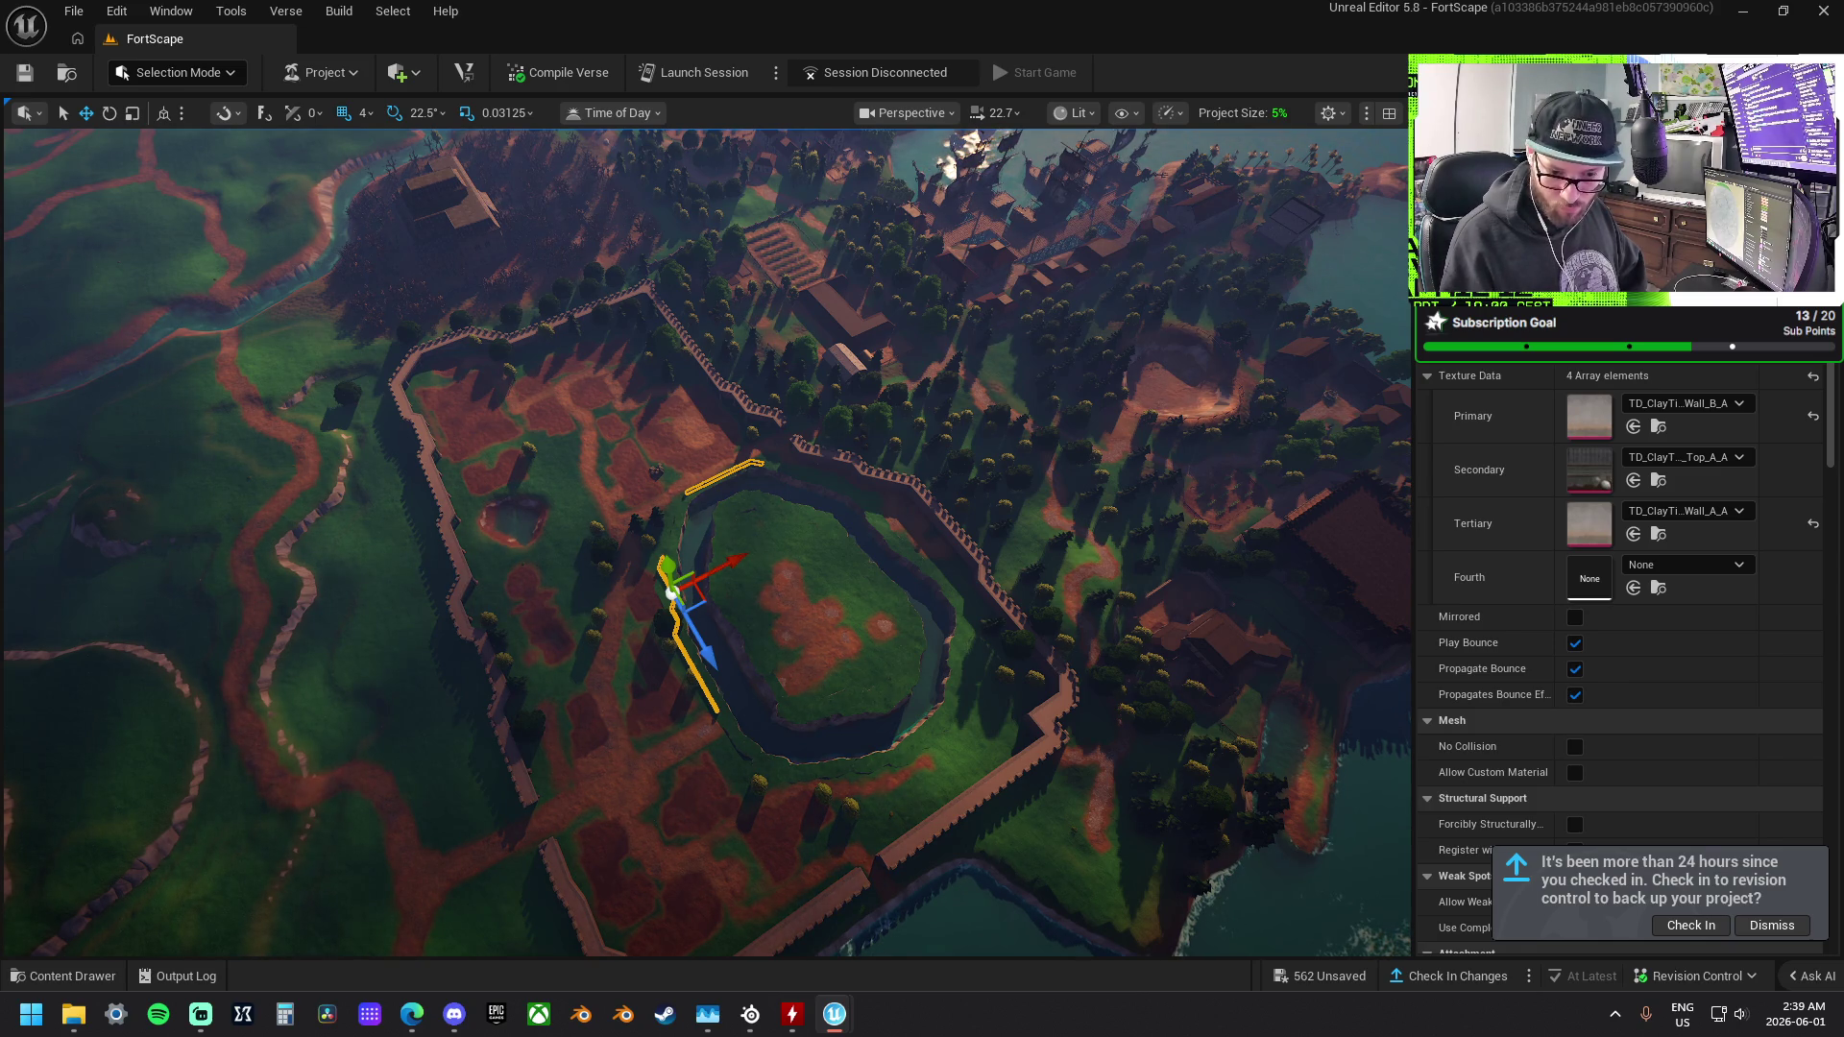
{"action": "key", "text": "Escape"}
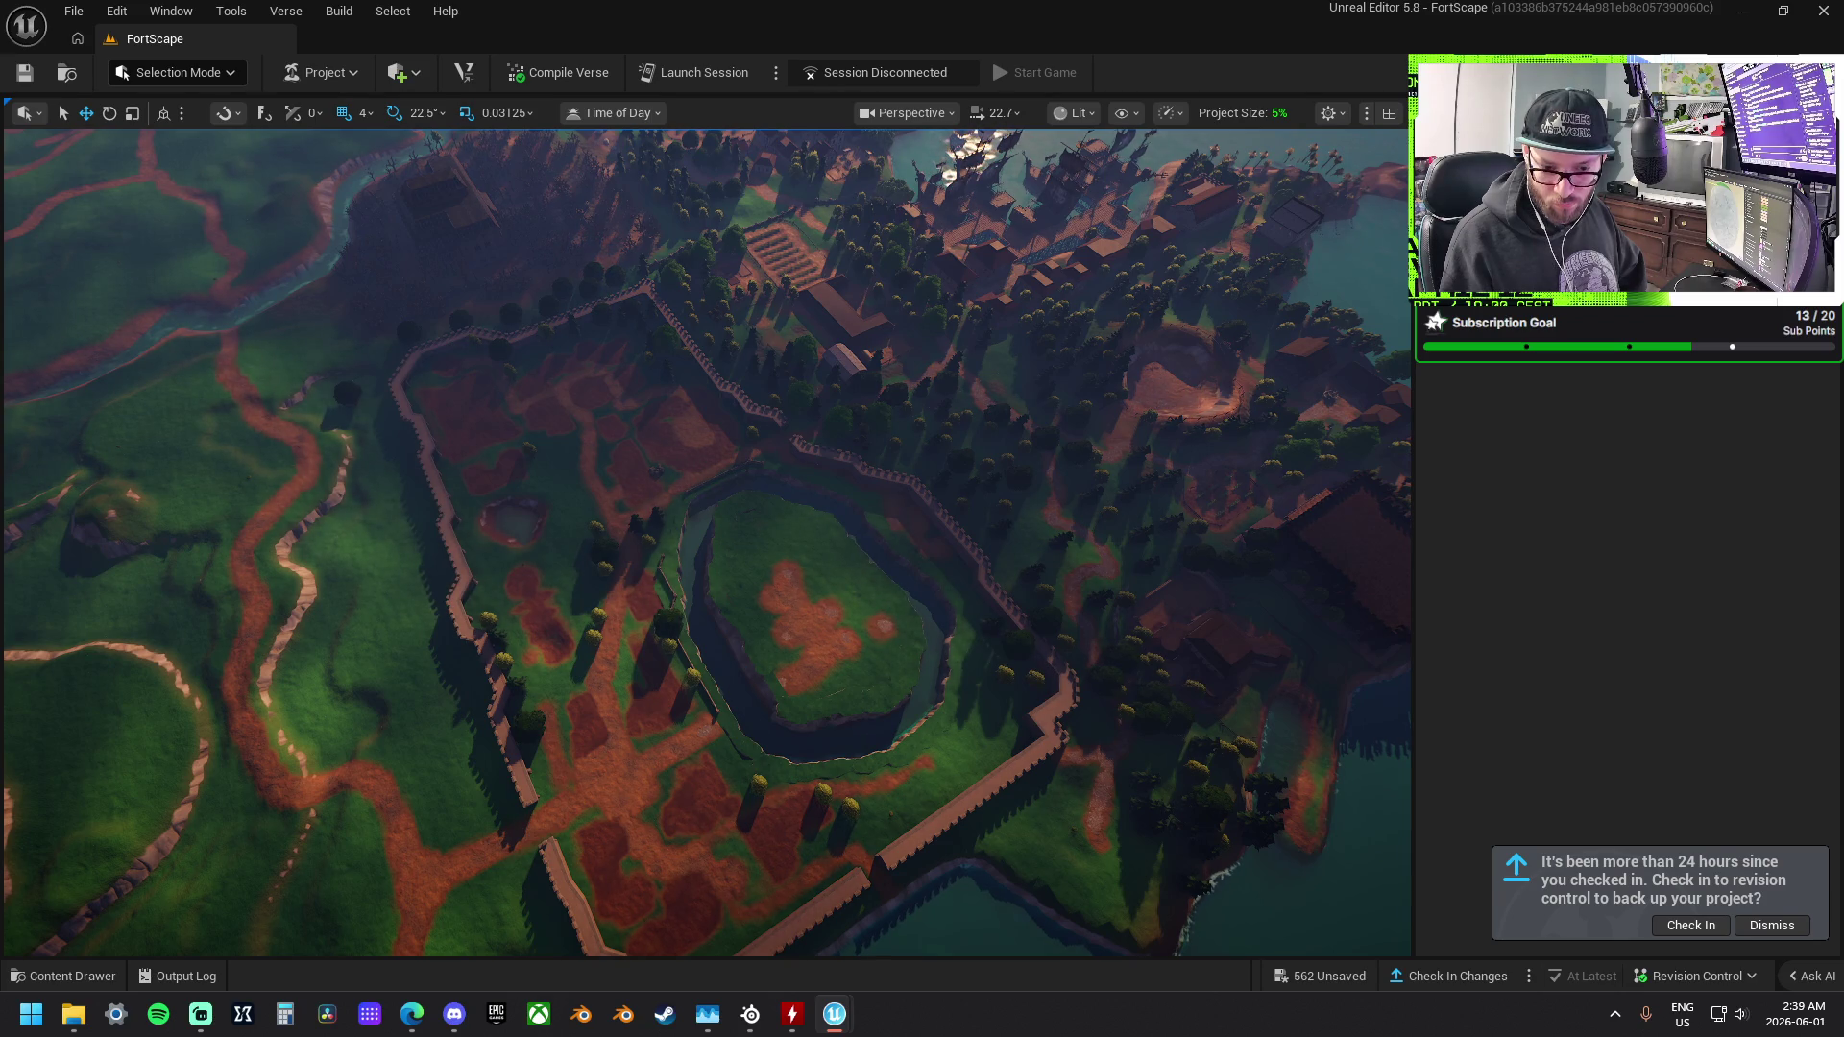
Select the cylinder mesh (scale 1.1875 × 0.75 × 1.78125) at the fort's edge and focus on it.
{"action": "left_click", "coordinate": [512, 518]}
{"action": "left_click", "coordinate": [553, 634], "text": "ctrl"}
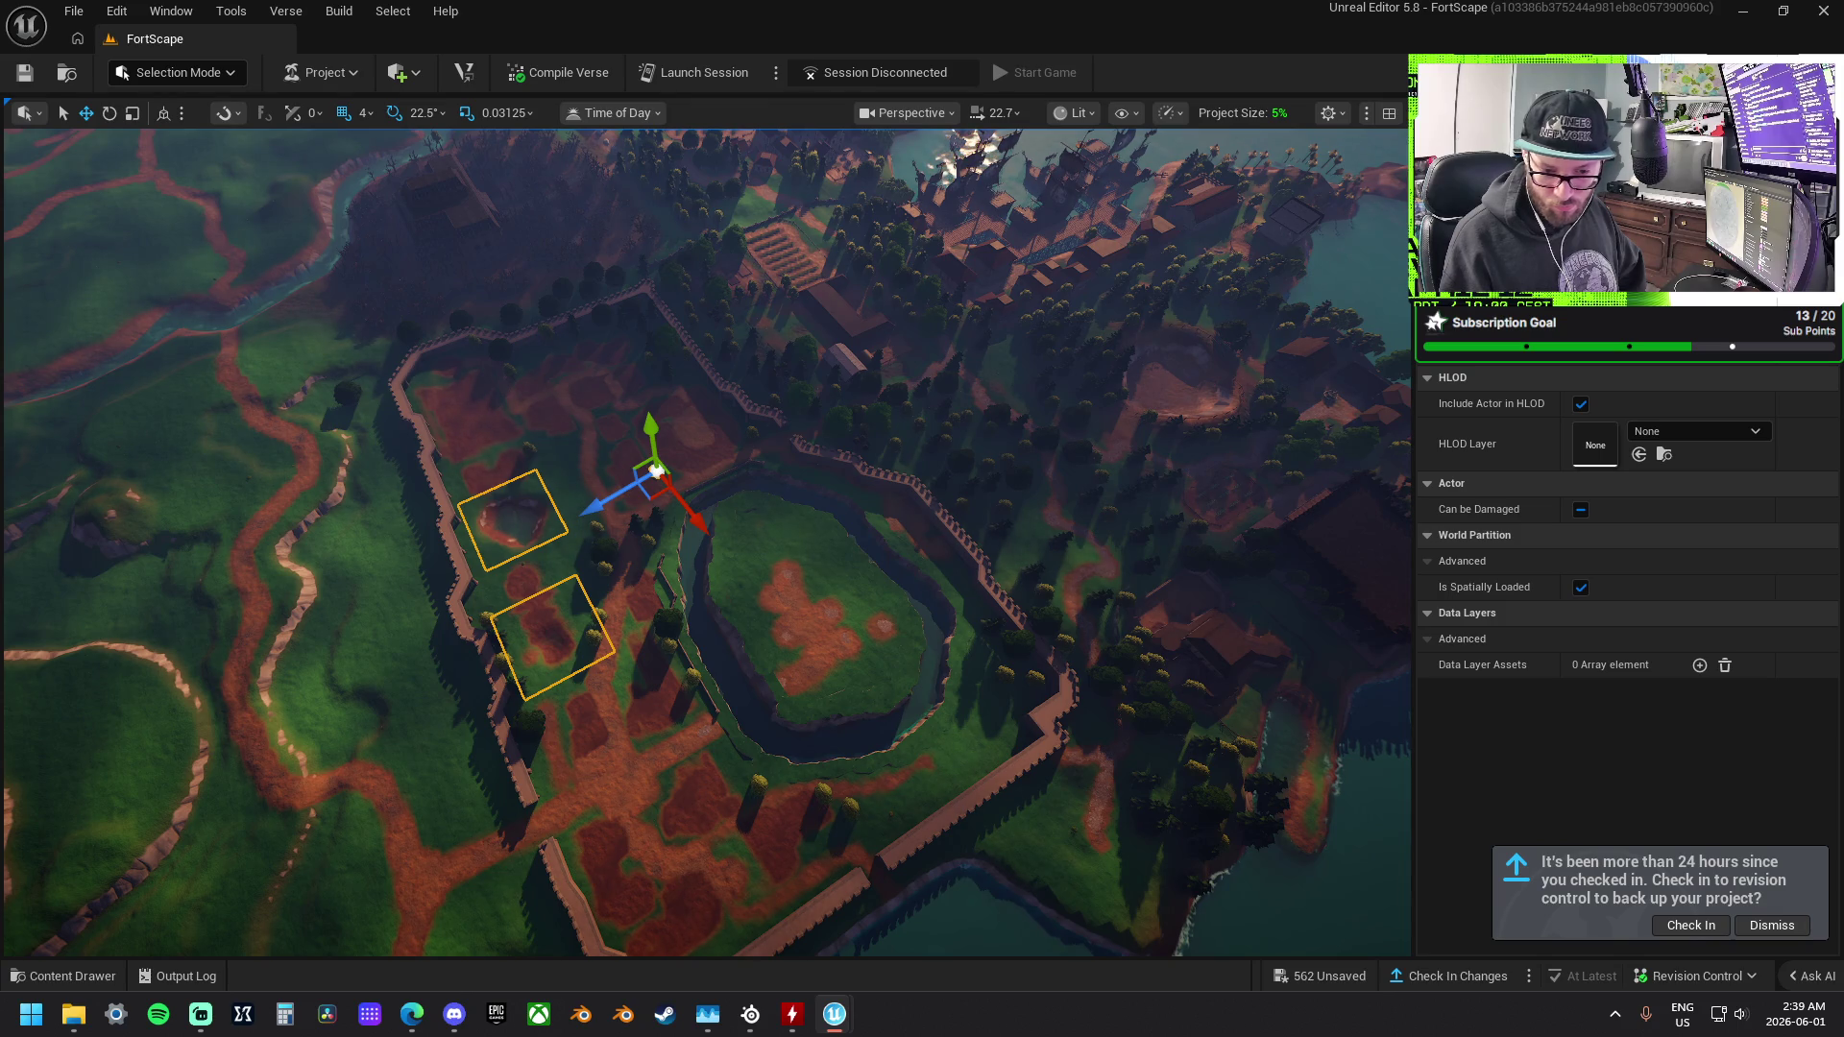
{"action": "key", "text": "ctrl+z"}
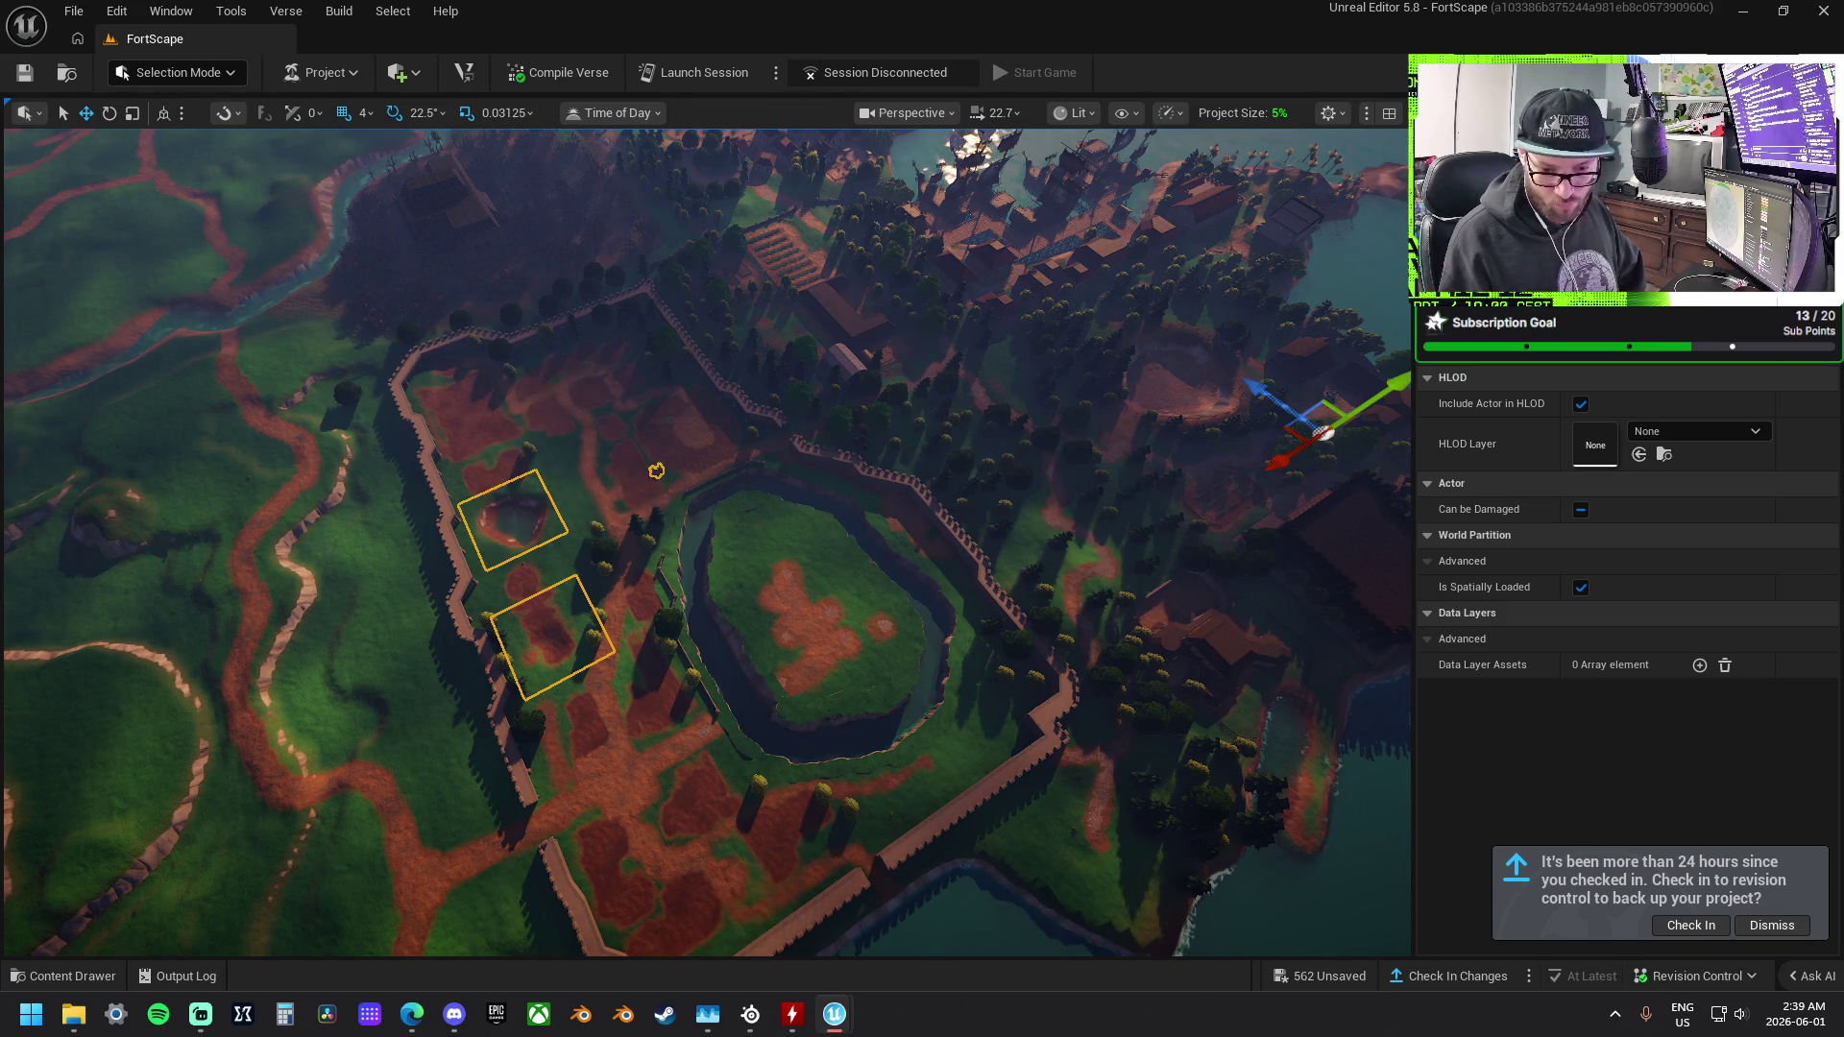
{"action": "key", "text": "ctrl+y"}
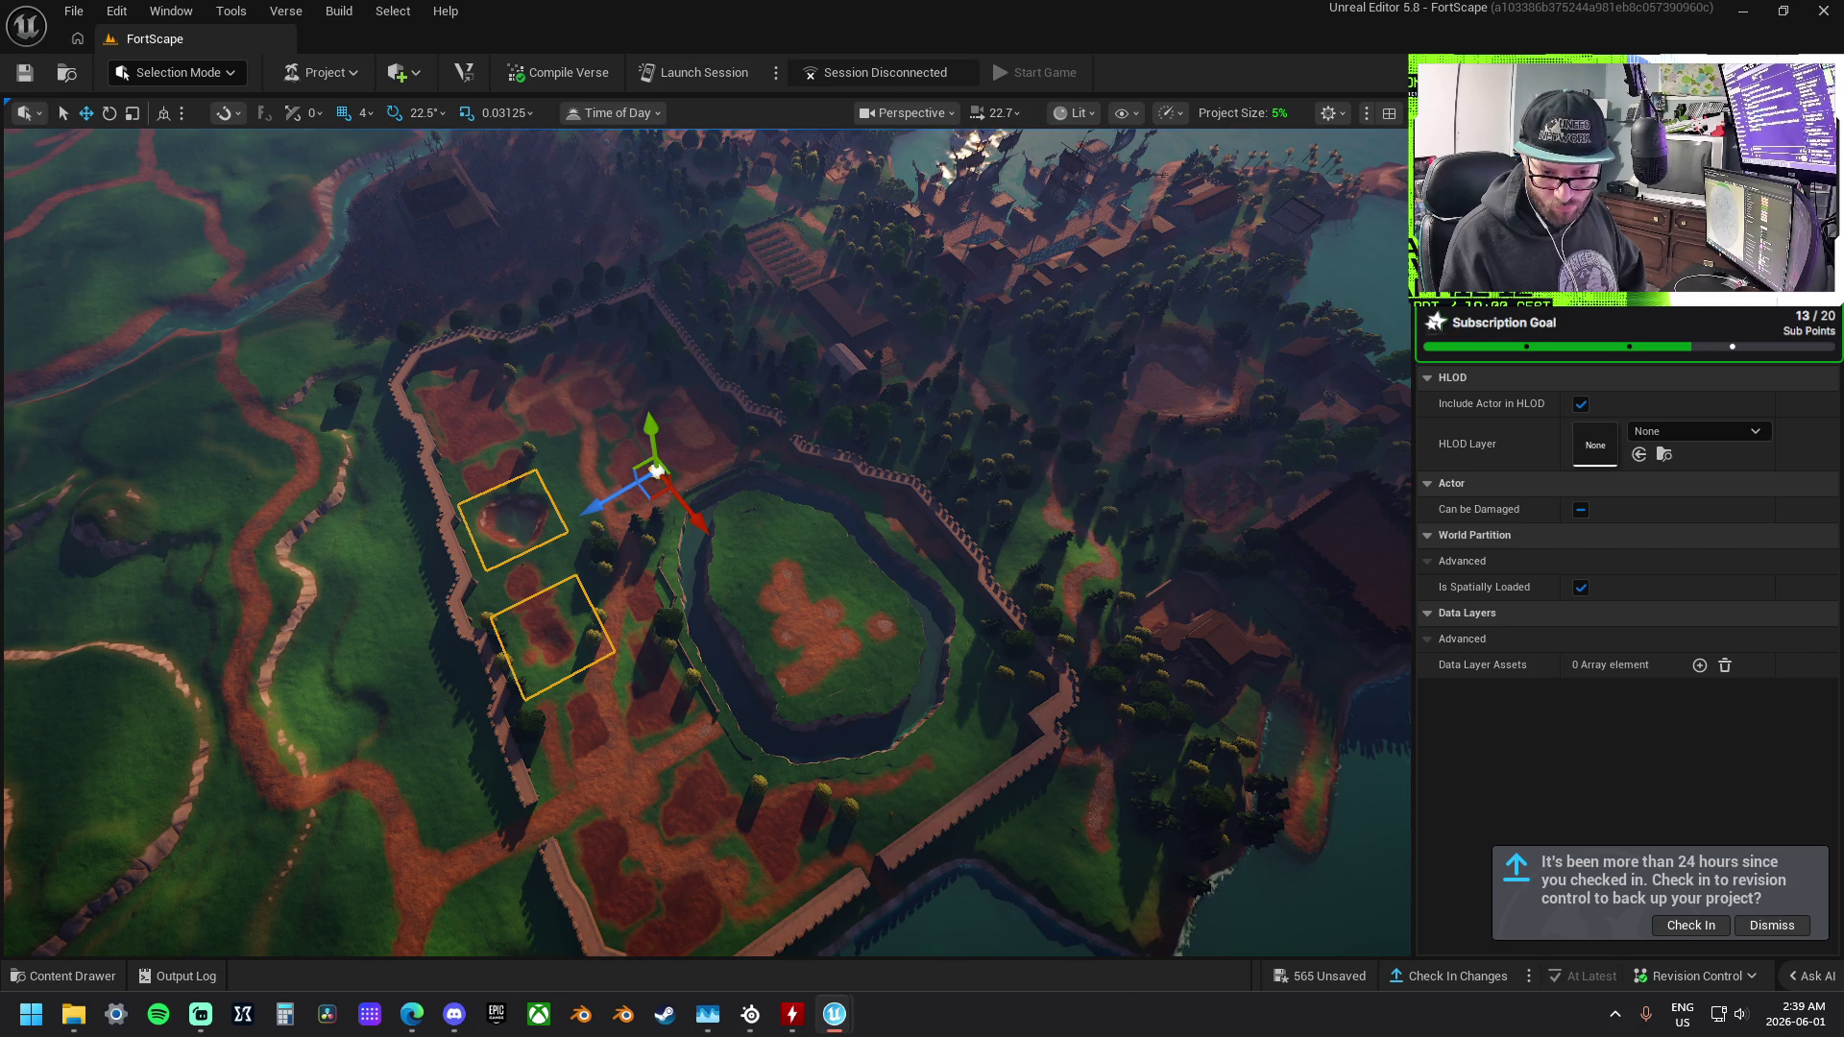
{"action": "key", "text": "ctrl+z"}
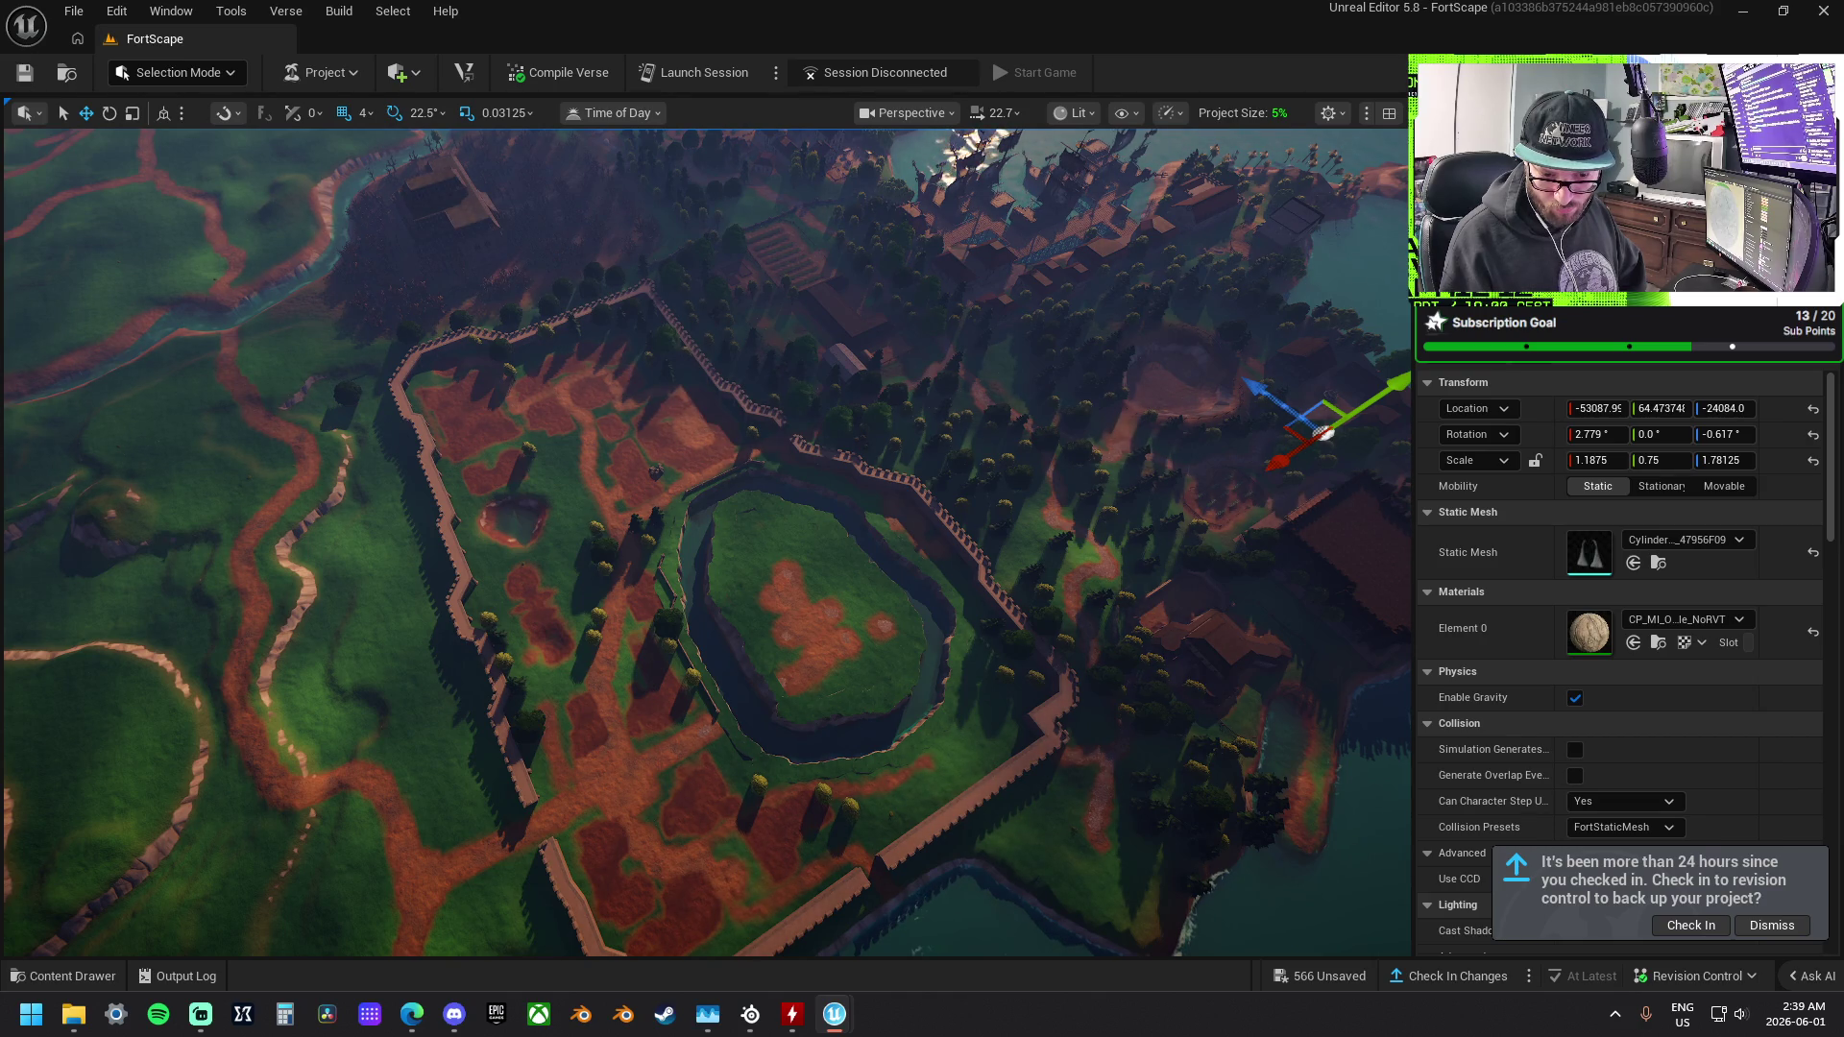
{"action": "key", "text": "w"}
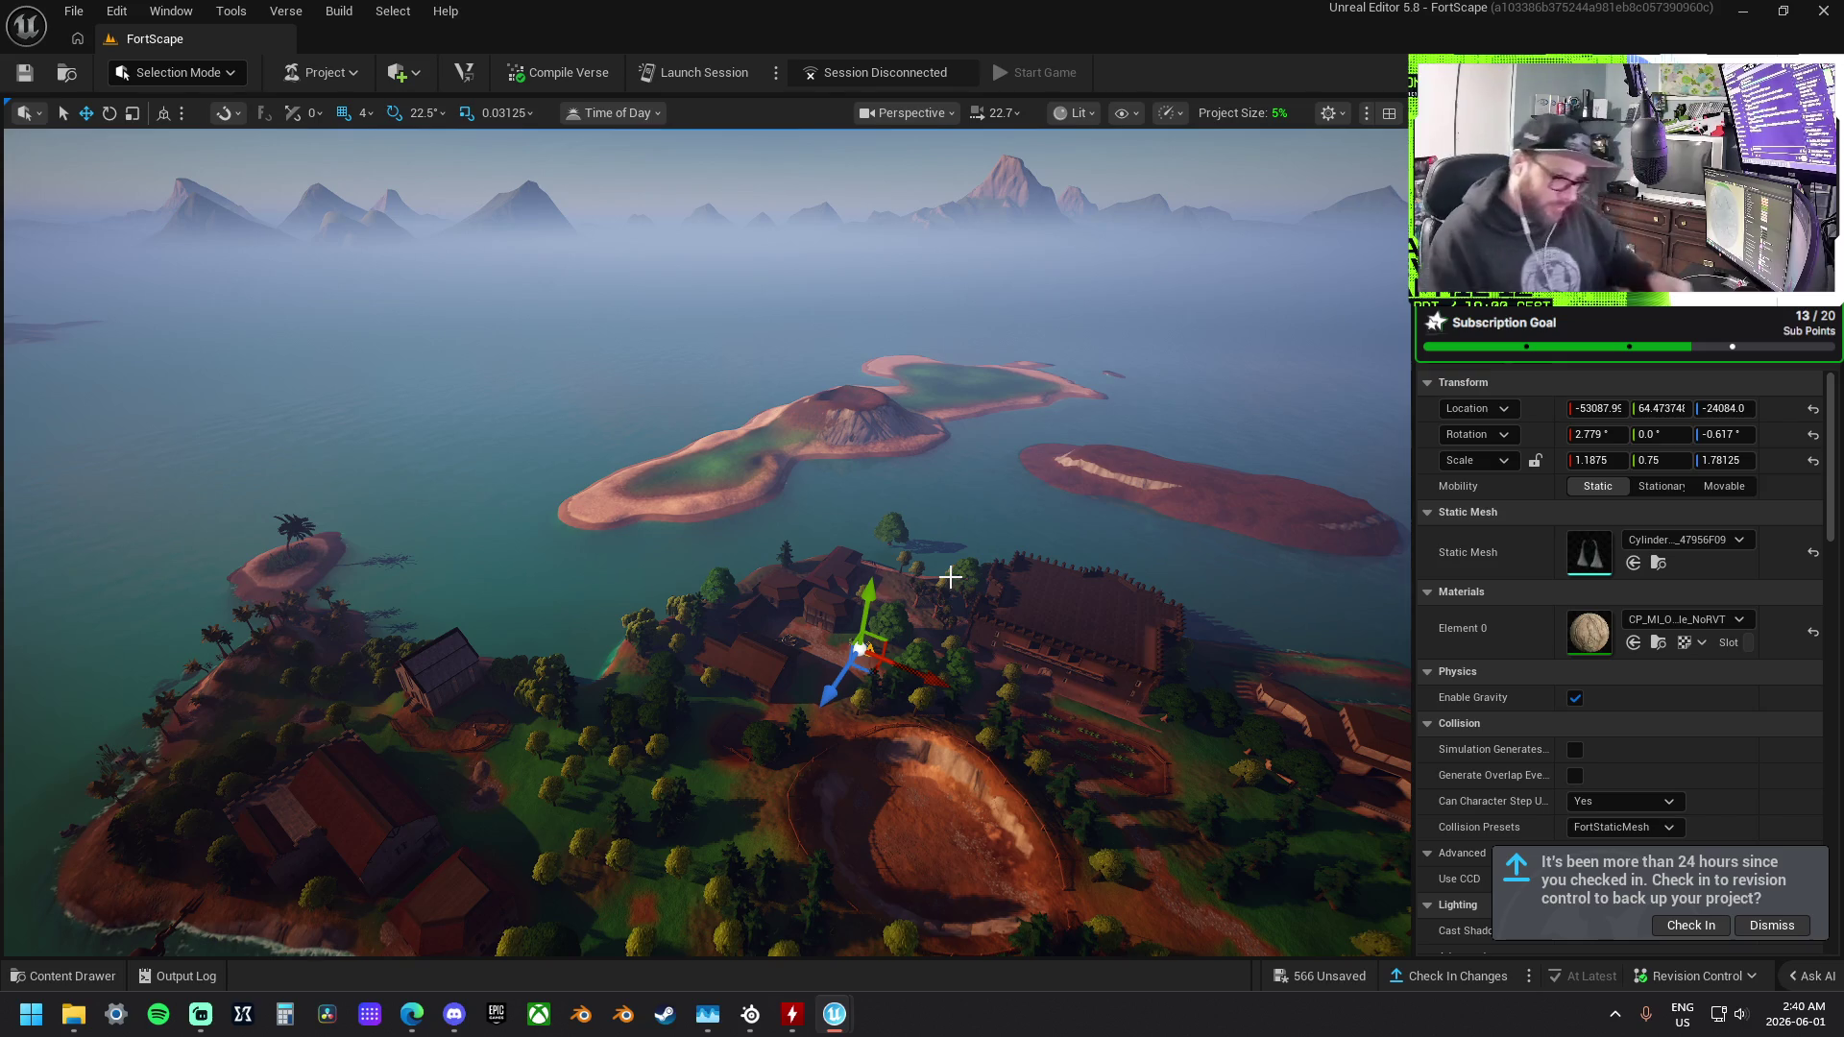
Orbit around the crater island, then save everything listed under '566 Unsaved'.
{"action": "mouse_move", "coordinate": [871, 597]}
{"action": "left_mouse_down"}
{"action": "mouse_move", "coordinate": [970, 562]}
{"action": "mouse_move", "coordinate": [845, 538]}
{"action": "mouse_move", "coordinate": [759, 494]}
{"action": "mouse_move", "coordinate": [692, 519]}
{"action": "left_mouse_up"}
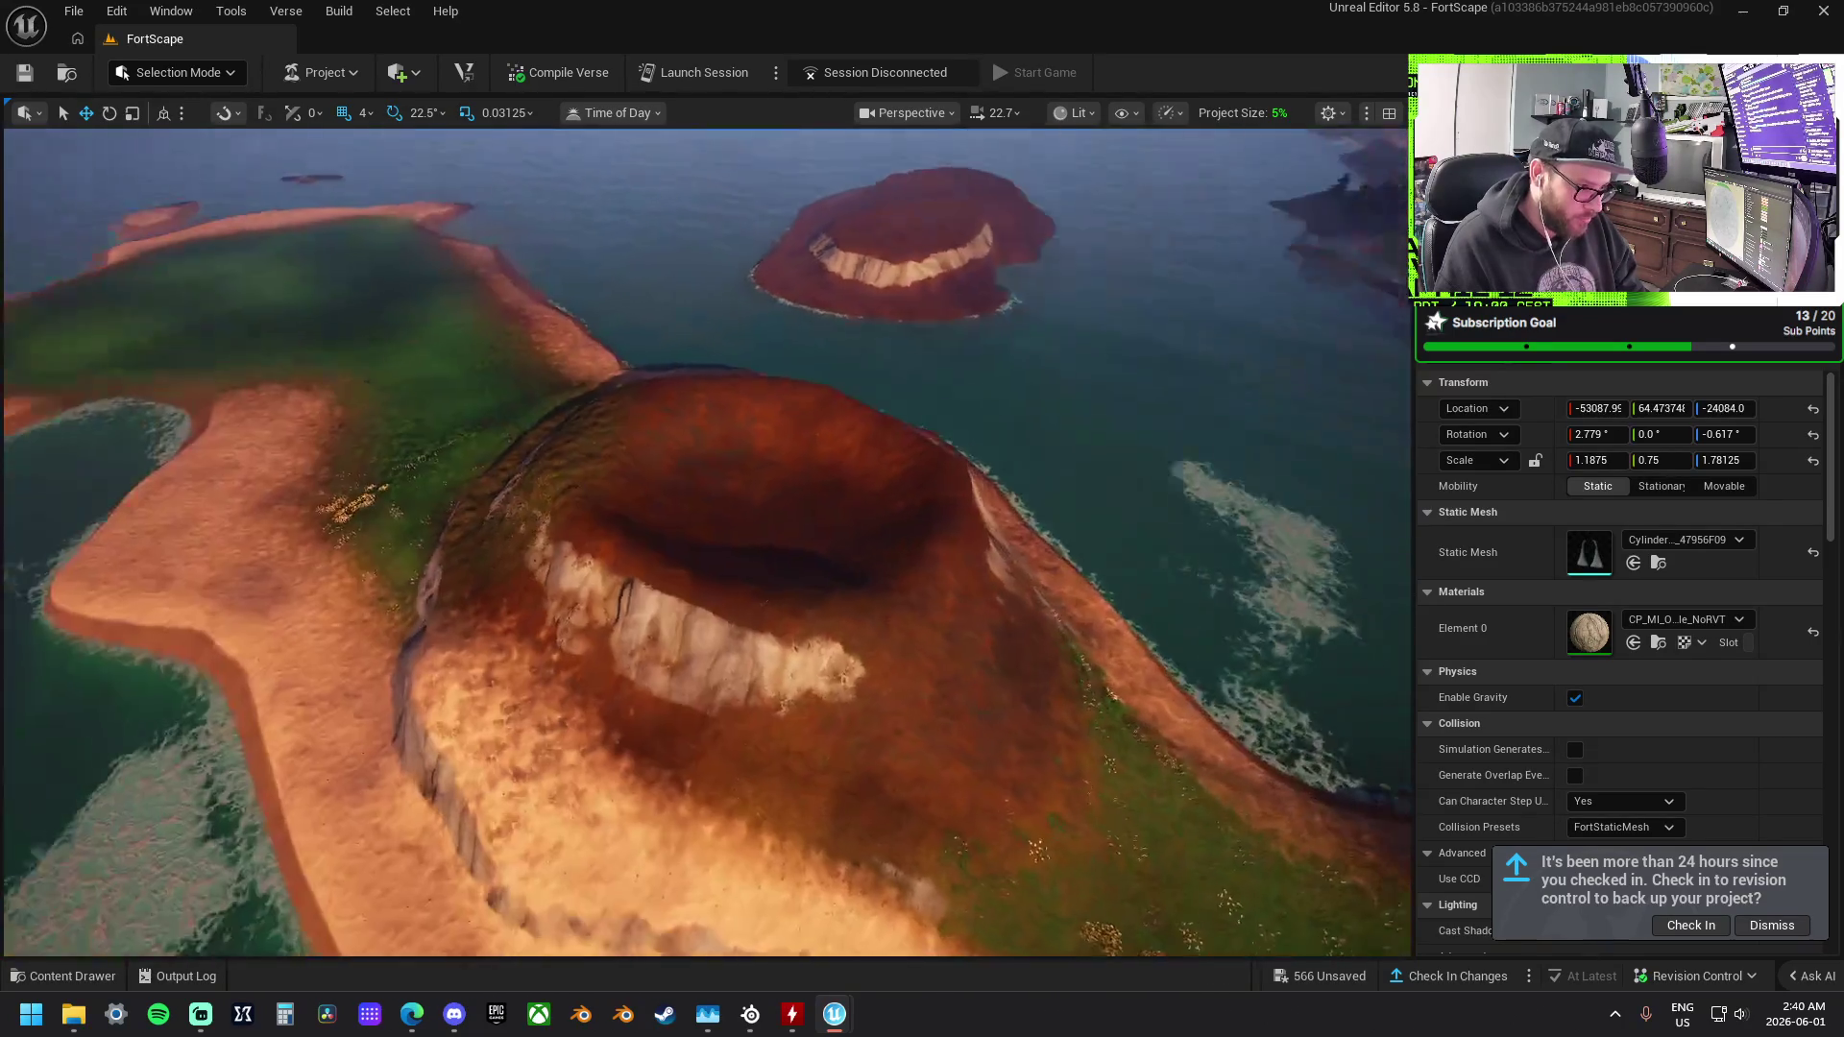
{"action": "left_click_drag", "start_coordinate": [758, 575], "coordinate": [752, 572]}
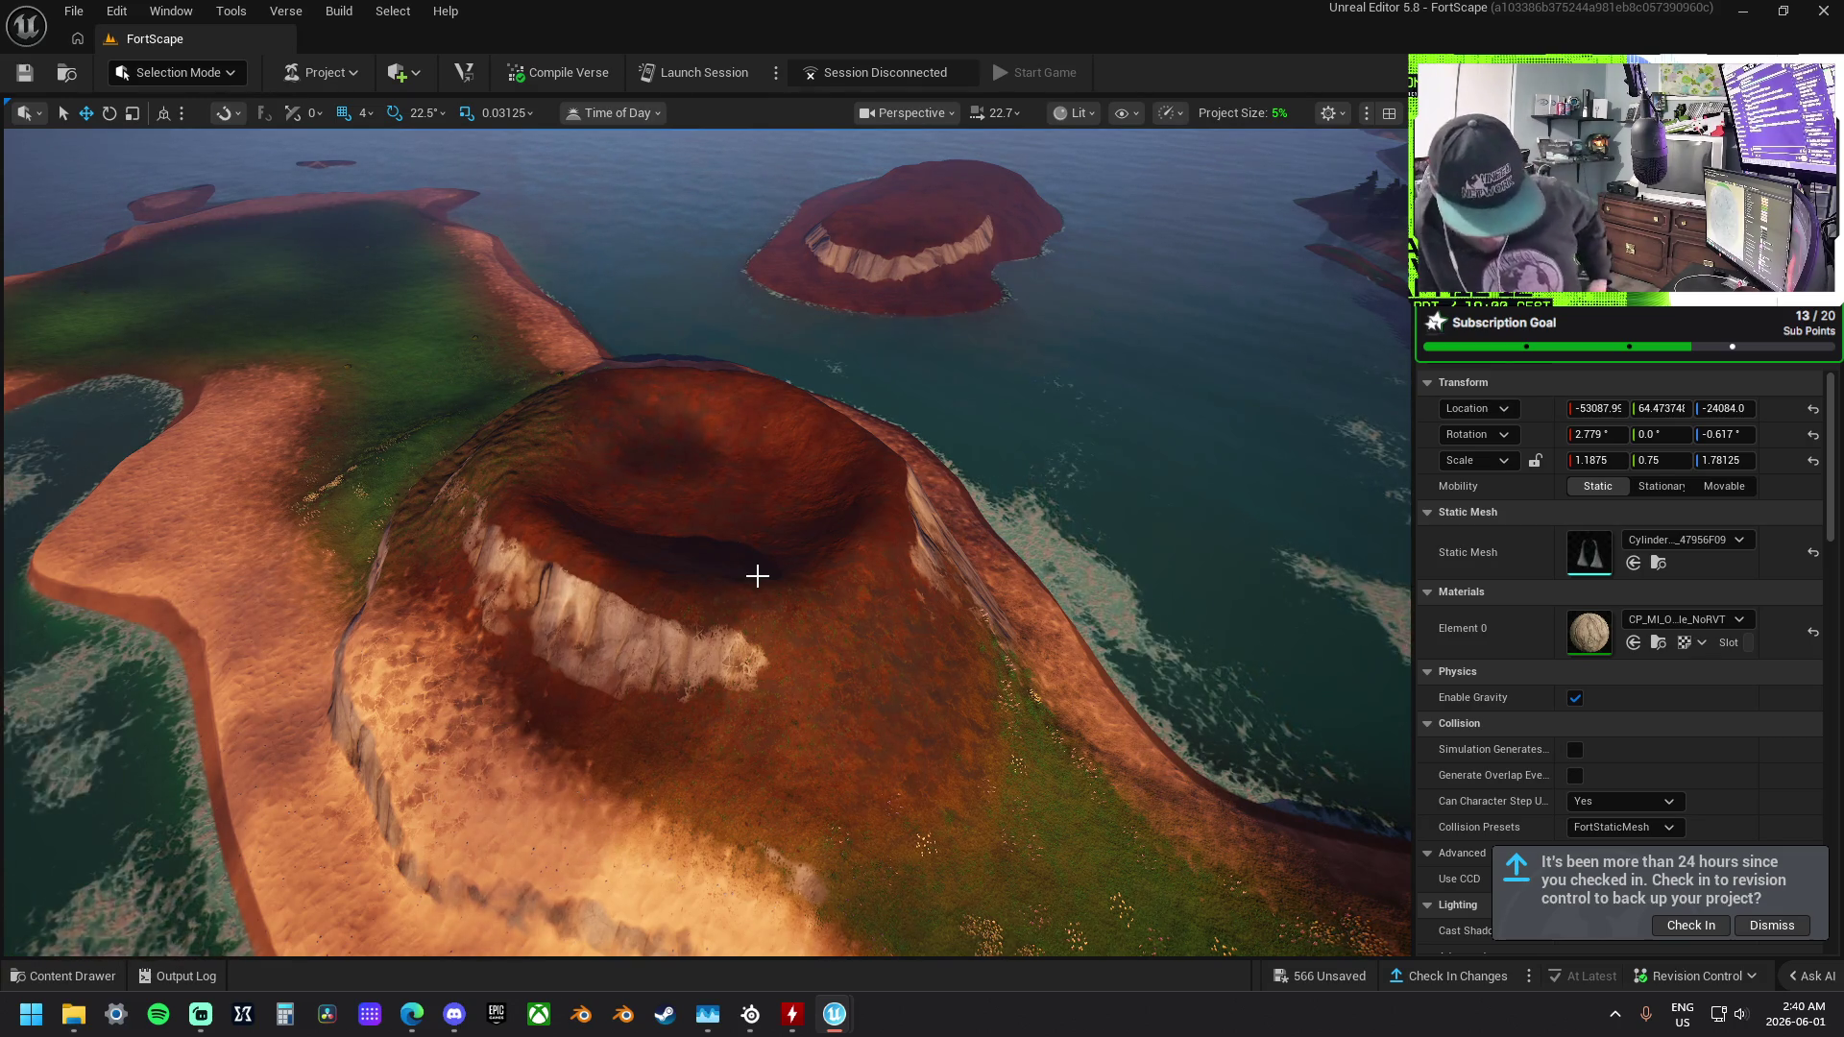
{"action": "left_click", "coordinate": [1340, 979]}
{"action": "left_click", "coordinate": [1066, 722]}
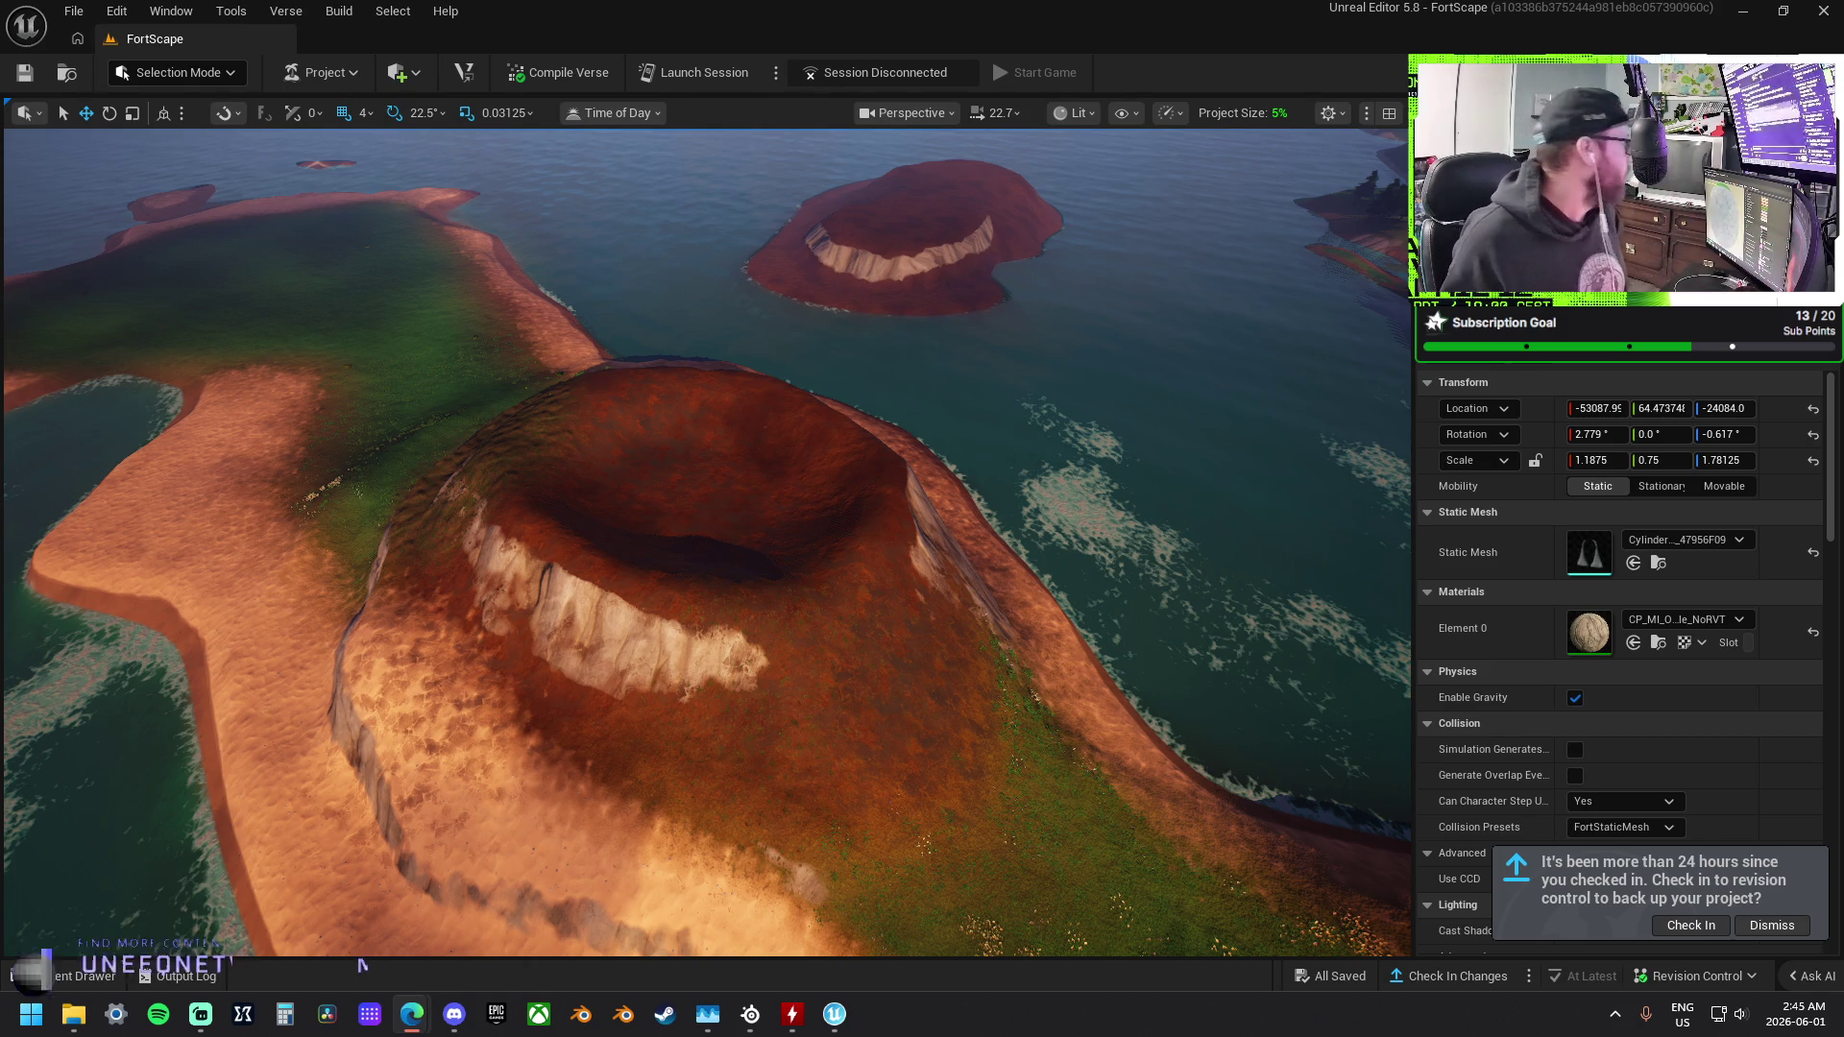
Switch focus to another open application.
{"action": "key", "text": "alt+Tab"}
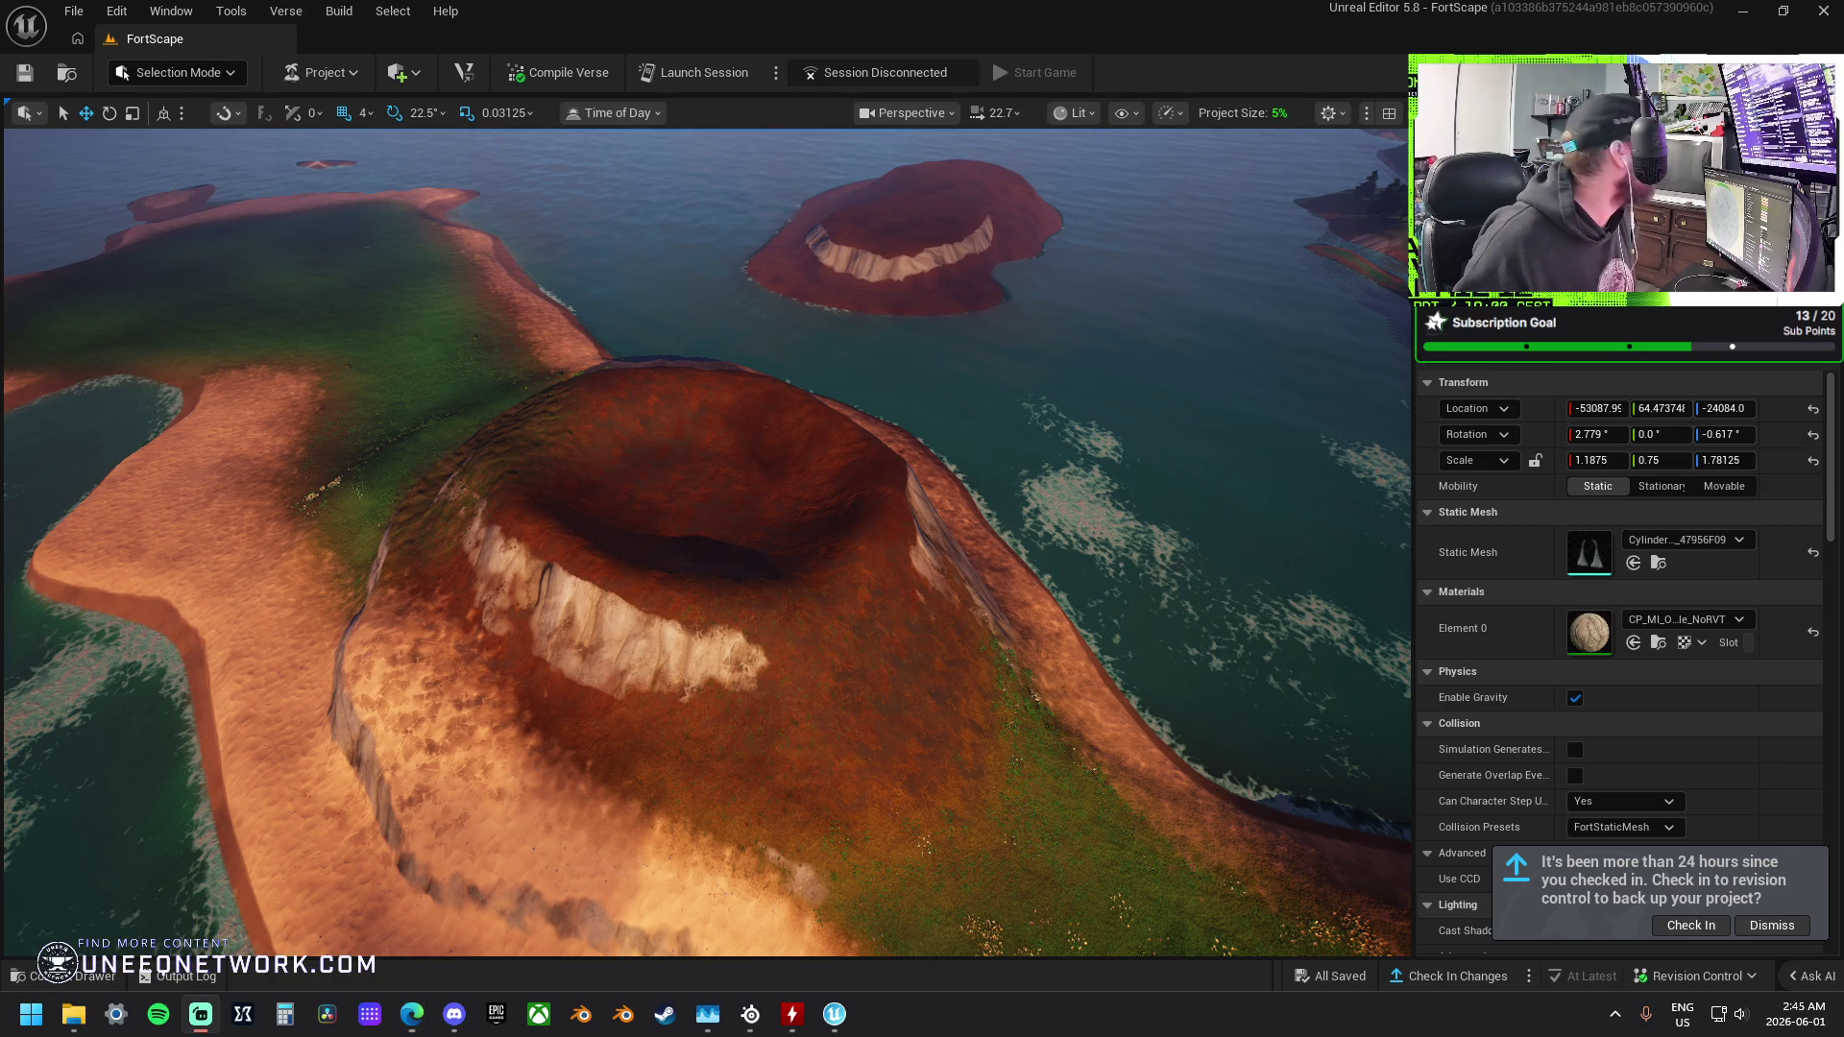
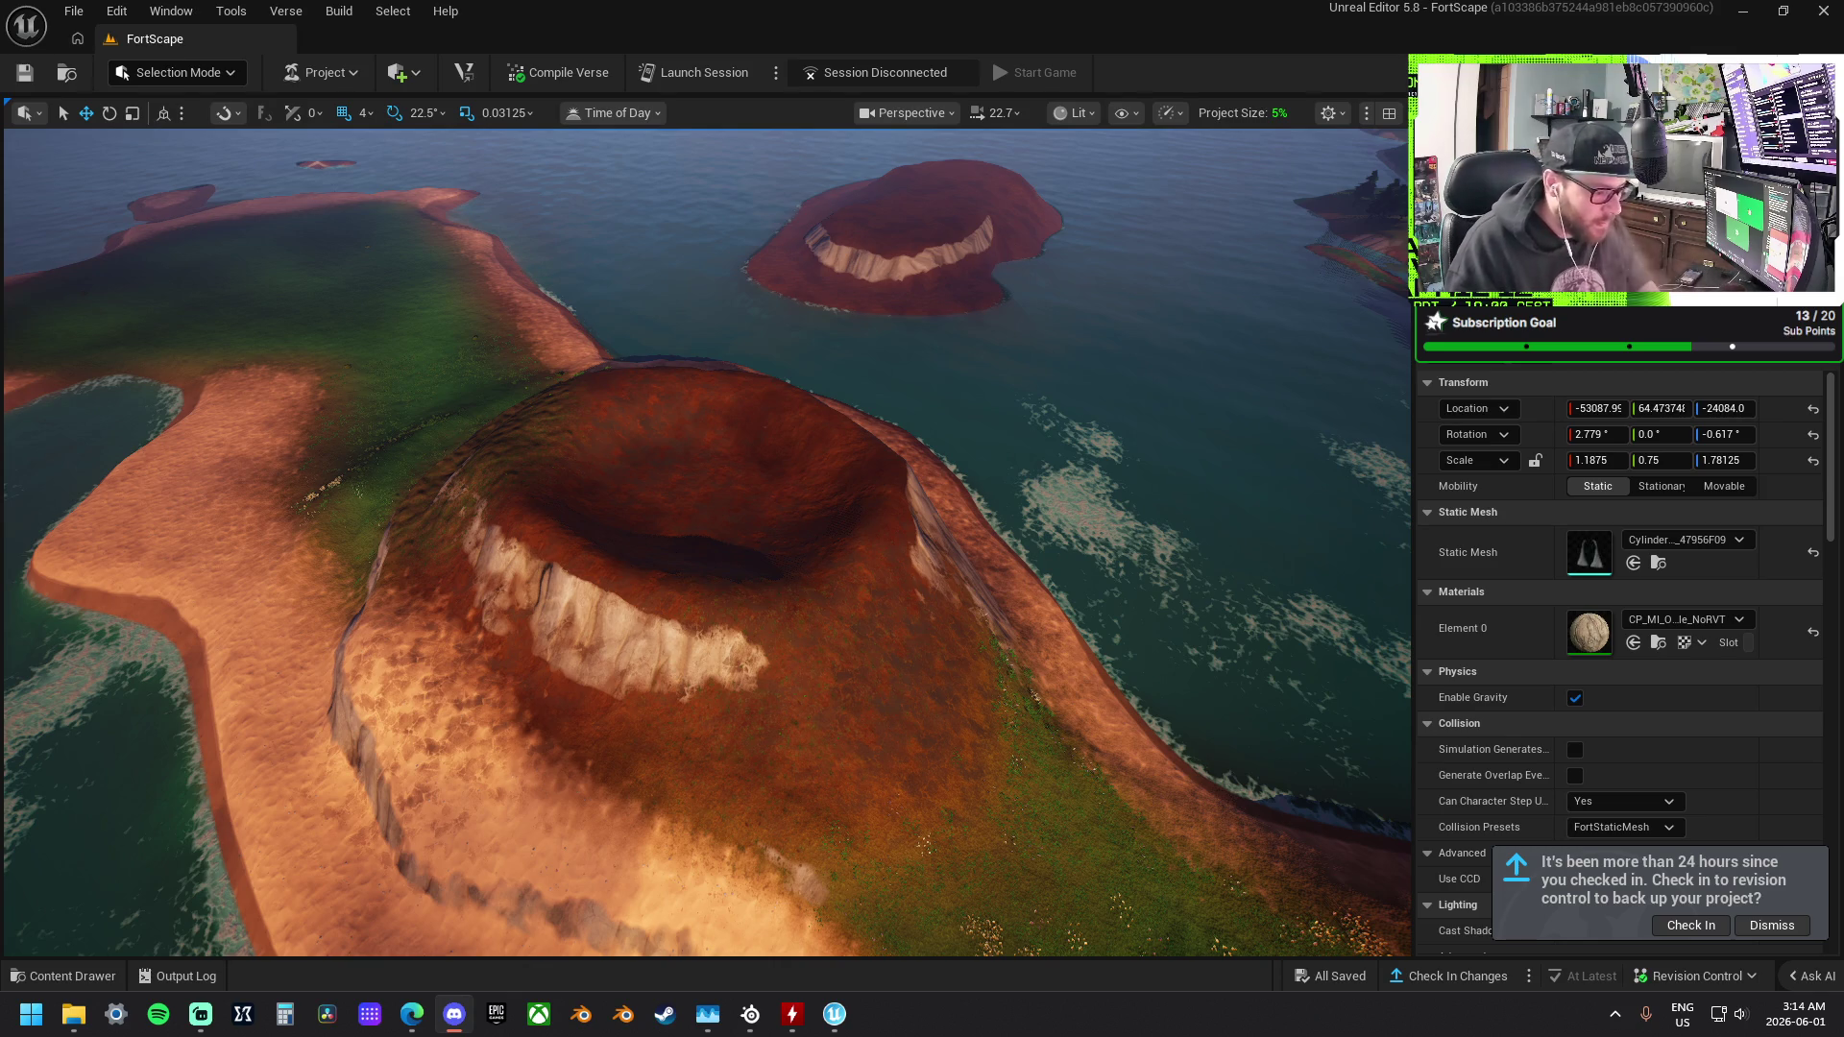
In Selection Mode, select the existing FortScape island landscape and frame it in view.
{"action": "left_click_drag", "start_coordinate": [869, 581], "coordinate": [869, 581]}
{"action": "left_click", "coordinate": [180, 73]}
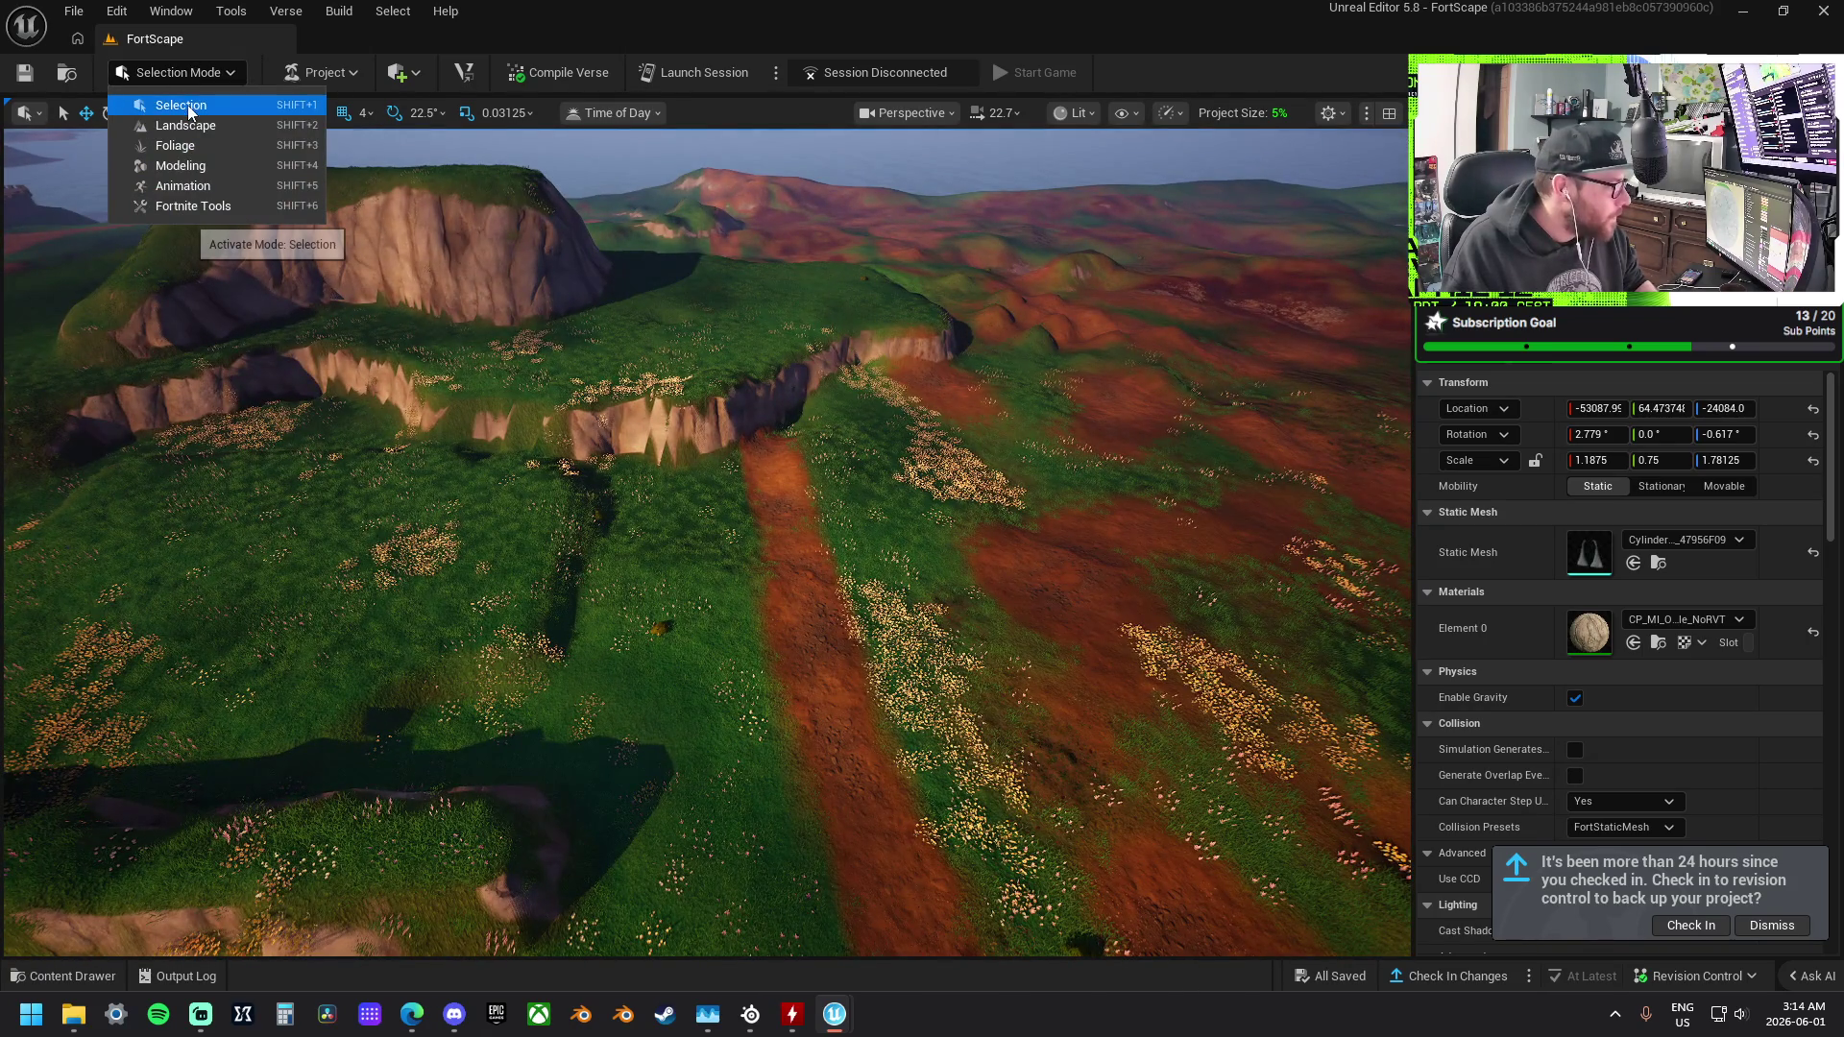
{"action": "left_click", "coordinate": [187, 105]}
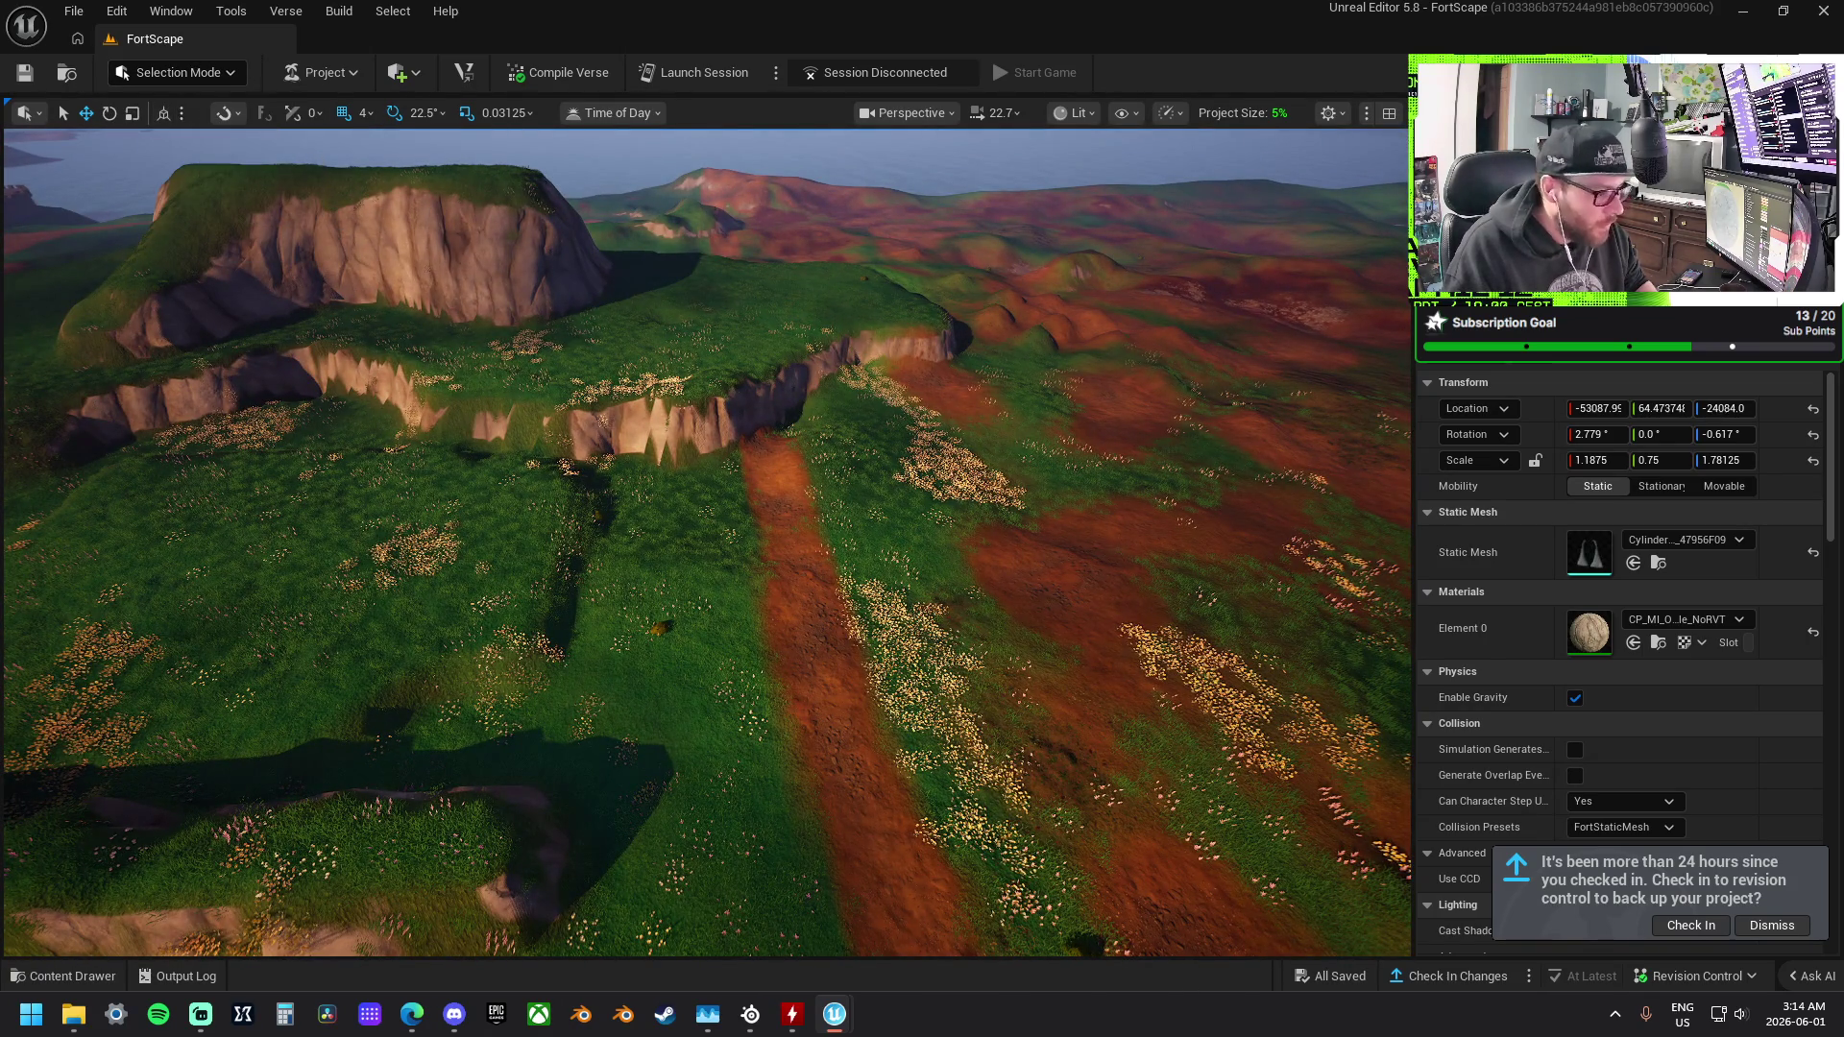
{"action": "left_click", "coordinate": [869, 580]}
{"action": "mouse_move", "coordinate": [869, 581]}
{"action": "left_mouse_down"}
{"action": "mouse_move", "coordinate": [992, 628]}
{"action": "mouse_move", "coordinate": [999, 596]}
{"action": "mouse_move", "coordinate": [922, 518]}
{"action": "mouse_move", "coordinate": [786, 499]}
{"action": "mouse_move", "coordinate": [759, 605]}
{"action": "mouse_move", "coordinate": [759, 552]}
{"action": "mouse_move", "coordinate": [777, 542]}
{"action": "mouse_move", "coordinate": [831, 579]}
{"action": "mouse_move", "coordinate": [730, 562]}
{"action": "left_mouse_up"}
{"action": "key", "text": "f"}
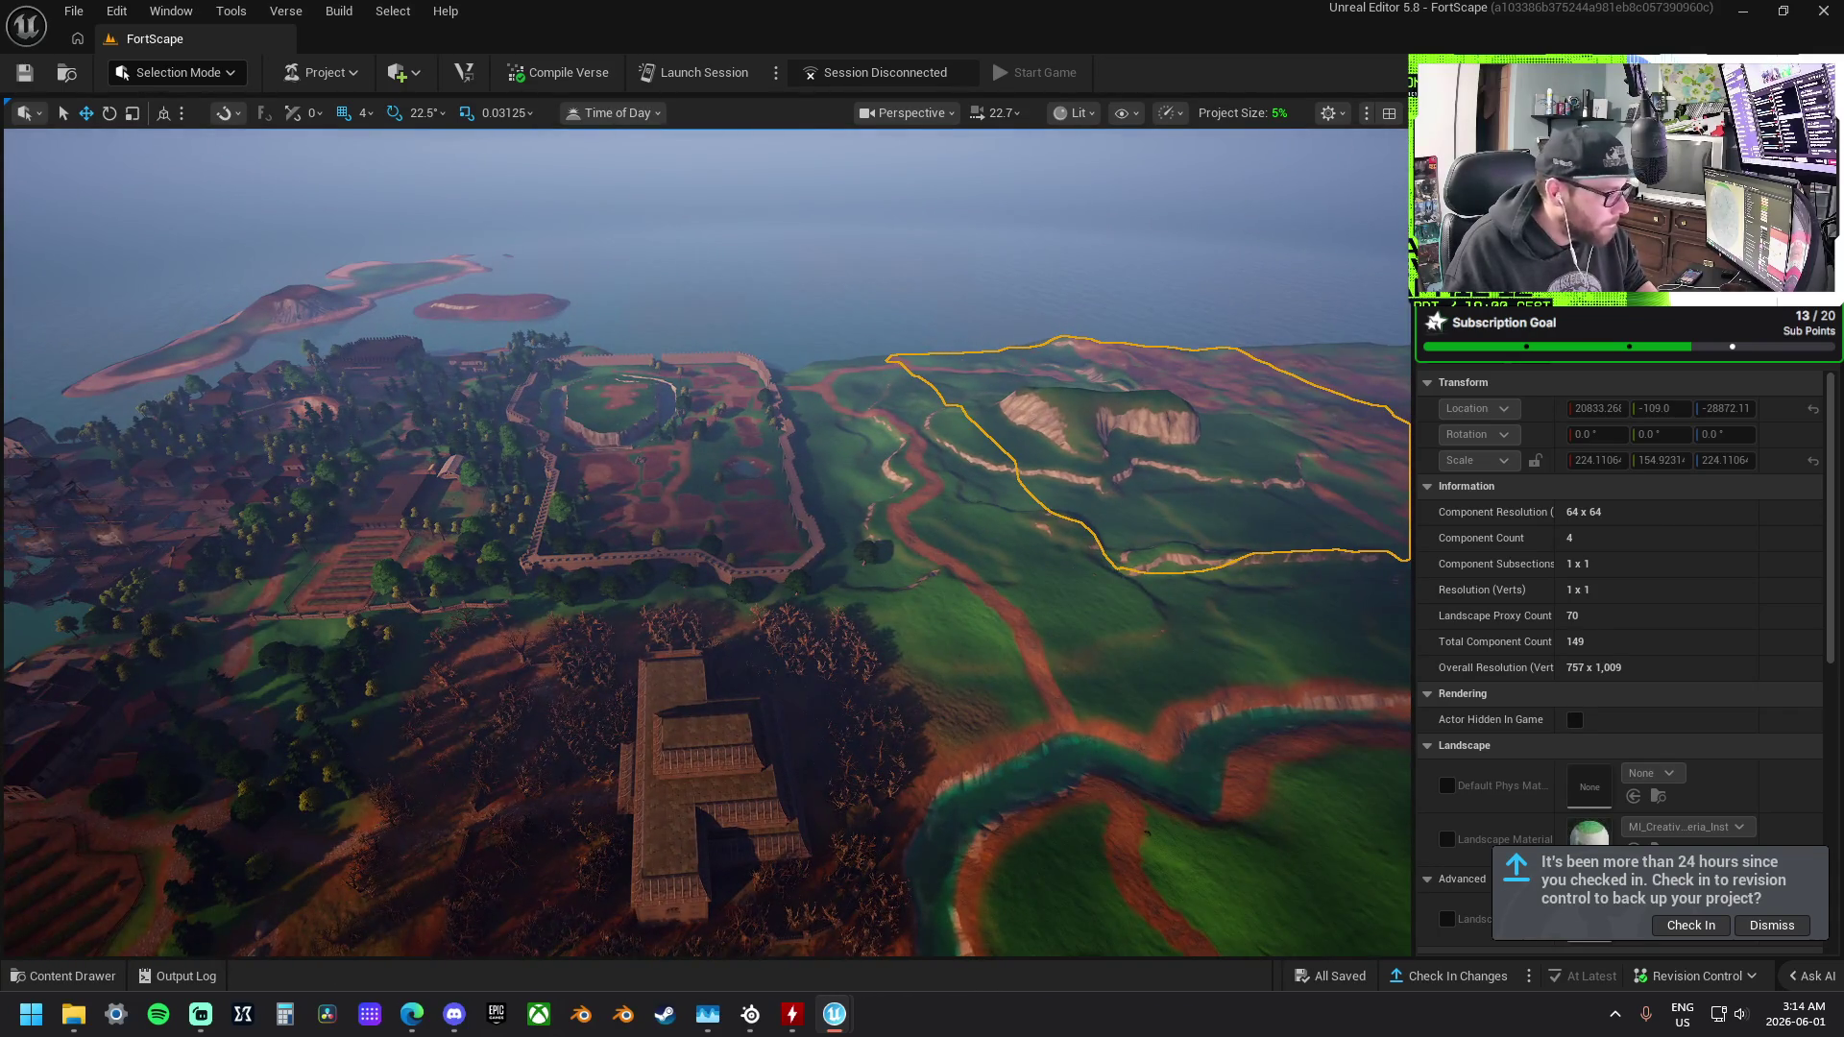
Switch to Landscape mode and show the Manage tools for the selected landscape.
{"action": "mouse_move", "coordinate": [730, 562]}
{"action": "left_mouse_down"}
{"action": "mouse_move", "coordinate": [835, 557]}
{"action": "mouse_move", "coordinate": [855, 538]}
{"action": "mouse_move", "coordinate": [797, 533]}
{"action": "mouse_move", "coordinate": [811, 682]}
{"action": "mouse_move", "coordinate": [812, 591]}
{"action": "mouse_move", "coordinate": [811, 615]}
{"action": "left_mouse_up"}
{"action": "left_click", "coordinate": [159, 77]}
{"action": "left_click", "coordinate": [188, 125]}
{"action": "left_click", "coordinate": [119, 122]}
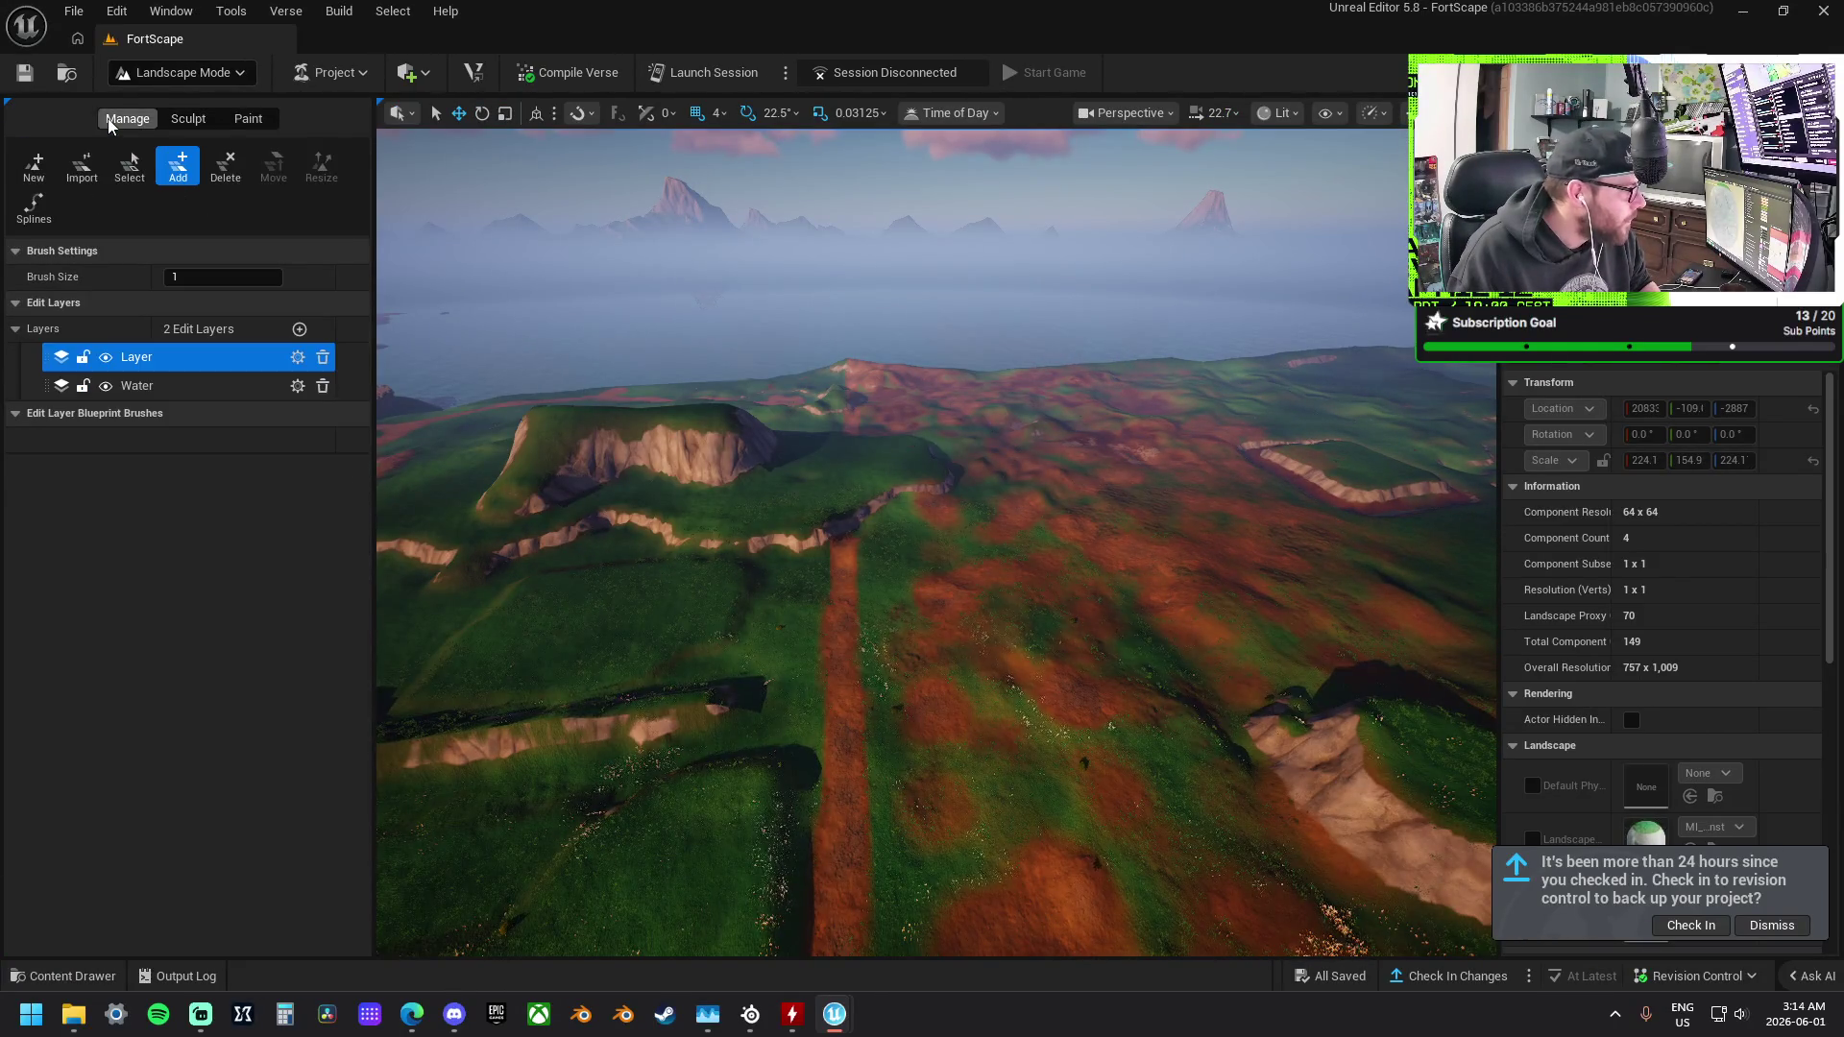
Start a new 8×8-component, 505×505 landscape and view its grid preview beside the island.
{"action": "left_click", "coordinate": [38, 165]}
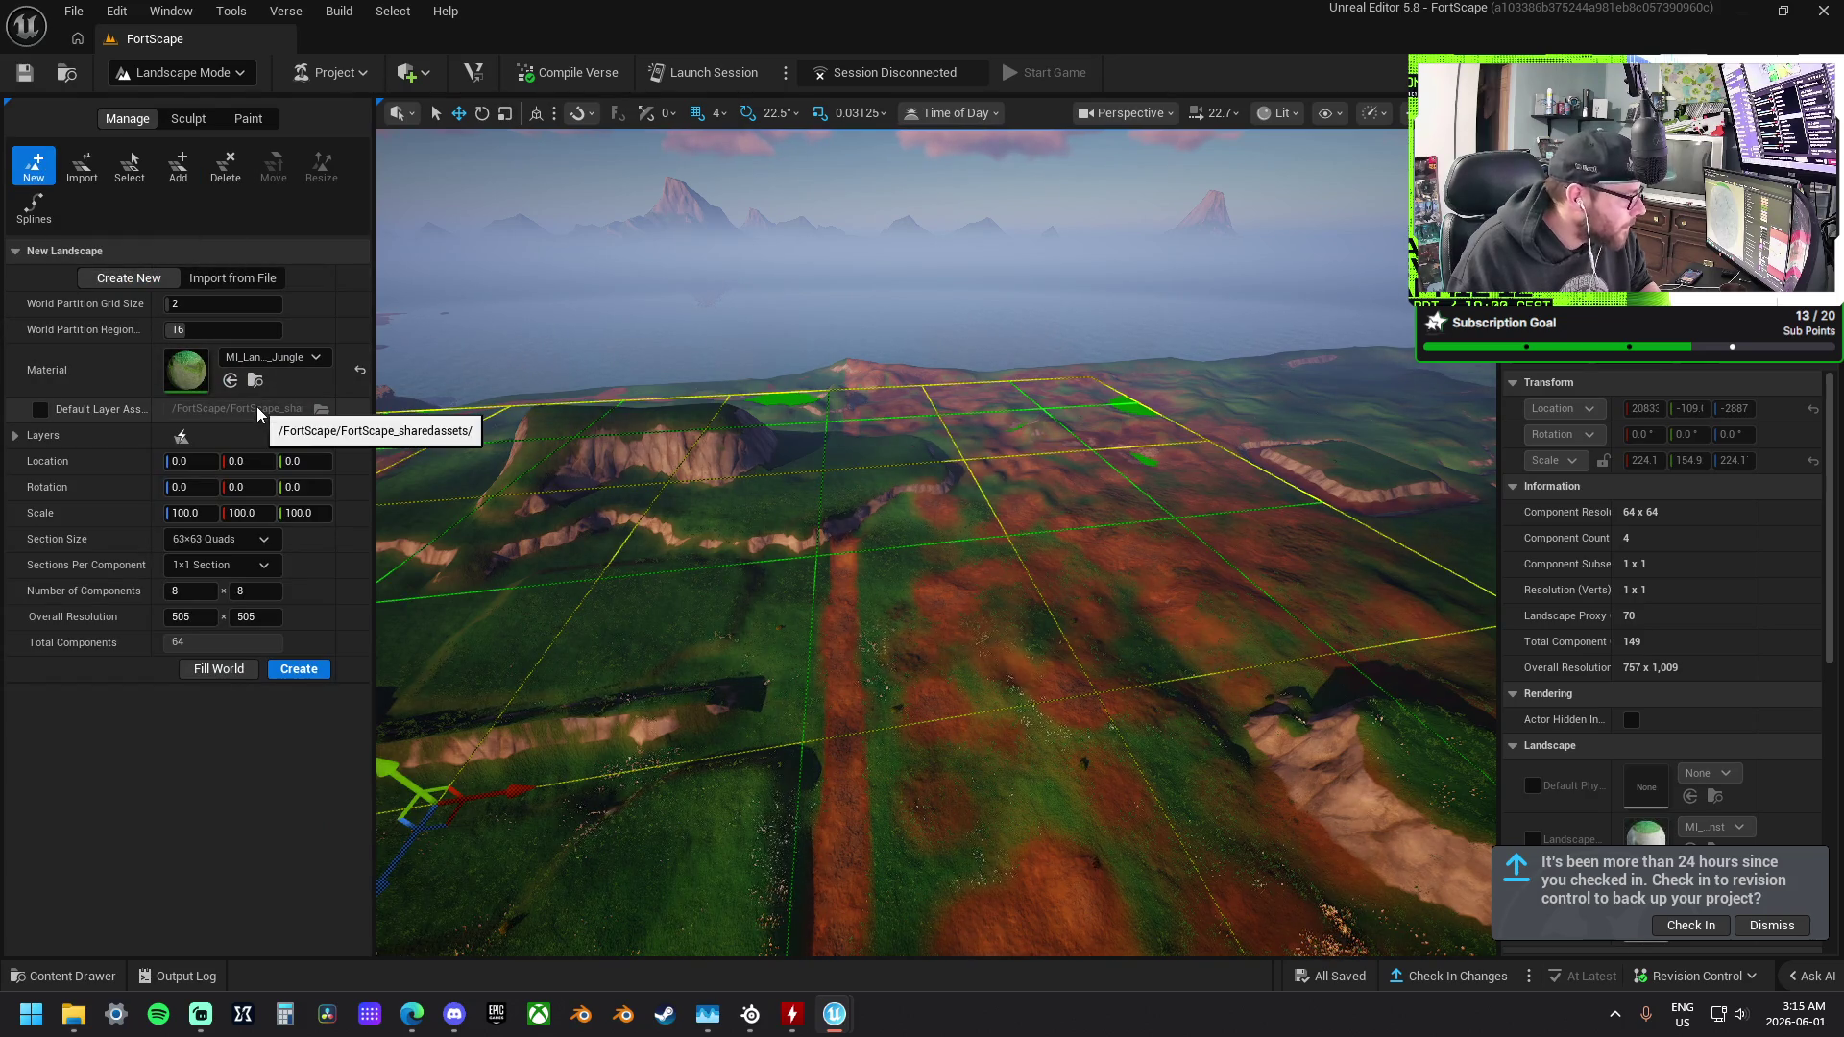
{"action": "mouse_move", "coordinate": [913, 515]}
{"action": "left_mouse_down"}
{"action": "mouse_move", "coordinate": [913, 461]}
{"action": "mouse_move", "coordinate": [845, 494]}
{"action": "mouse_move", "coordinate": [1286, 492]}
{"action": "mouse_move", "coordinate": [1287, 508]}
{"action": "left_mouse_up"}
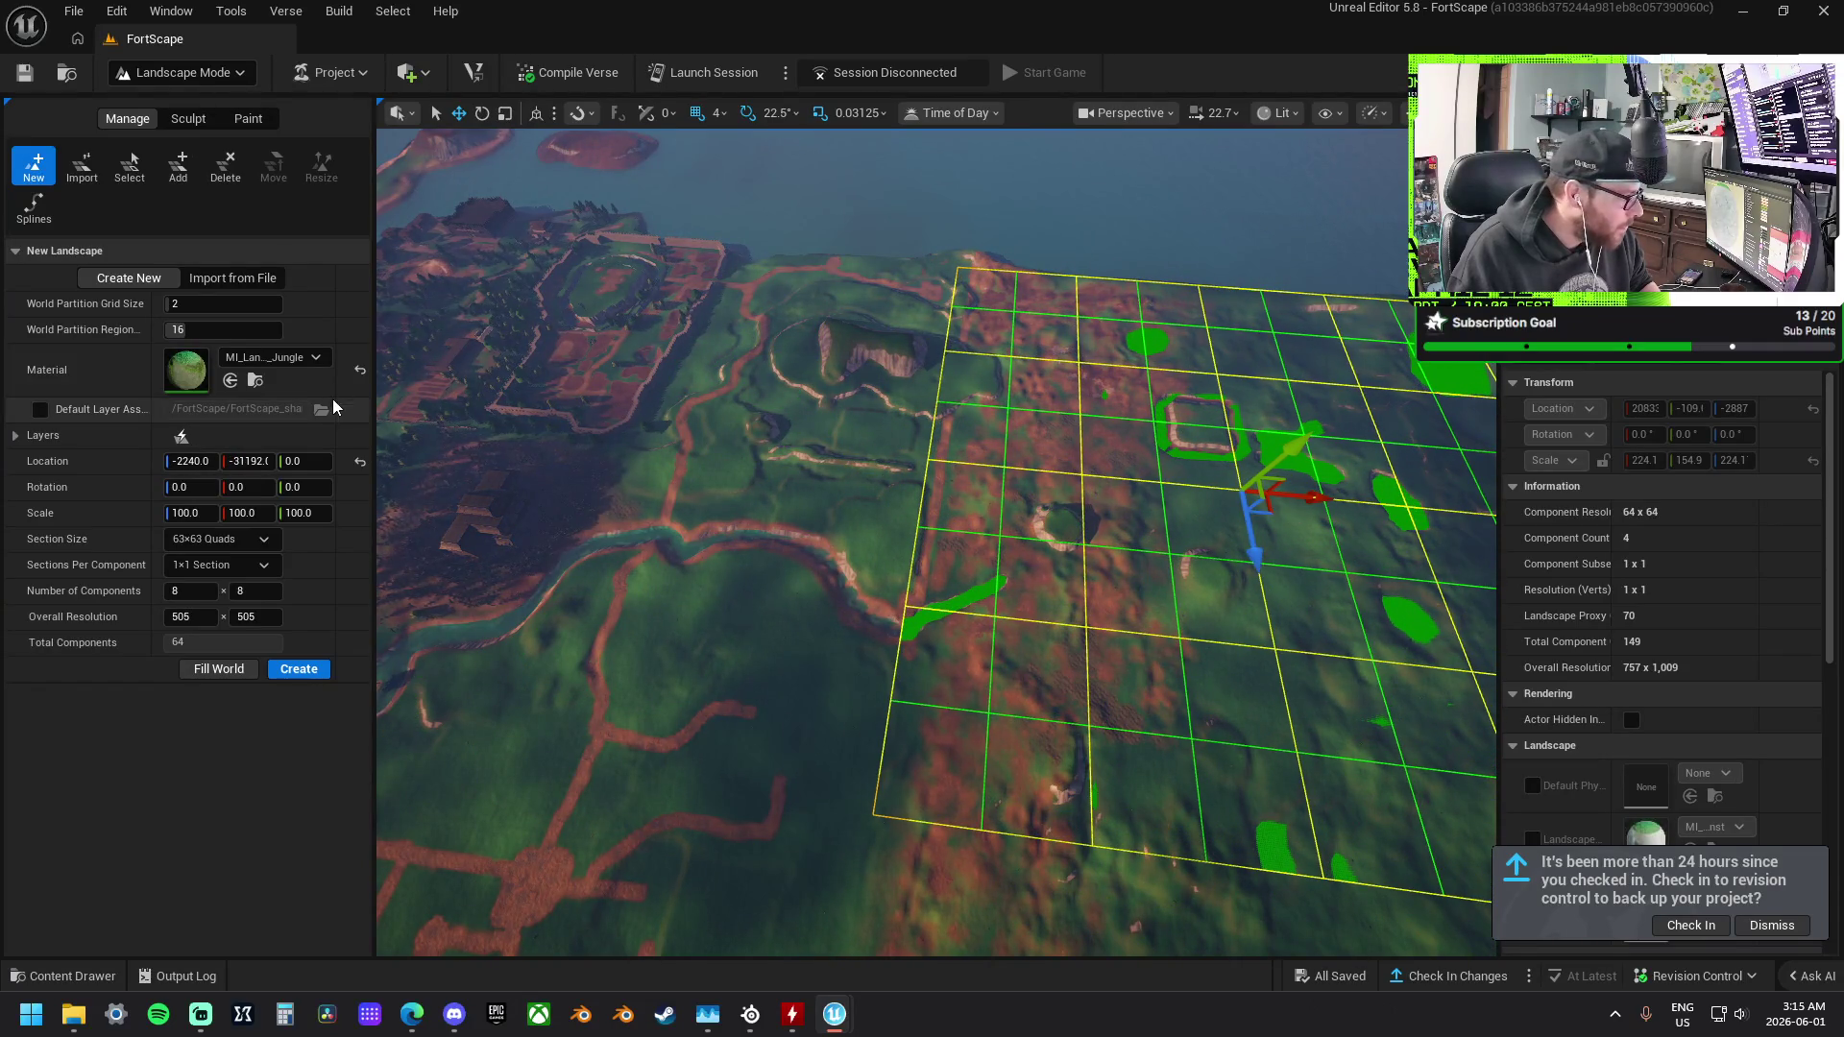
{"action": "left_click", "coordinate": [301, 359]}
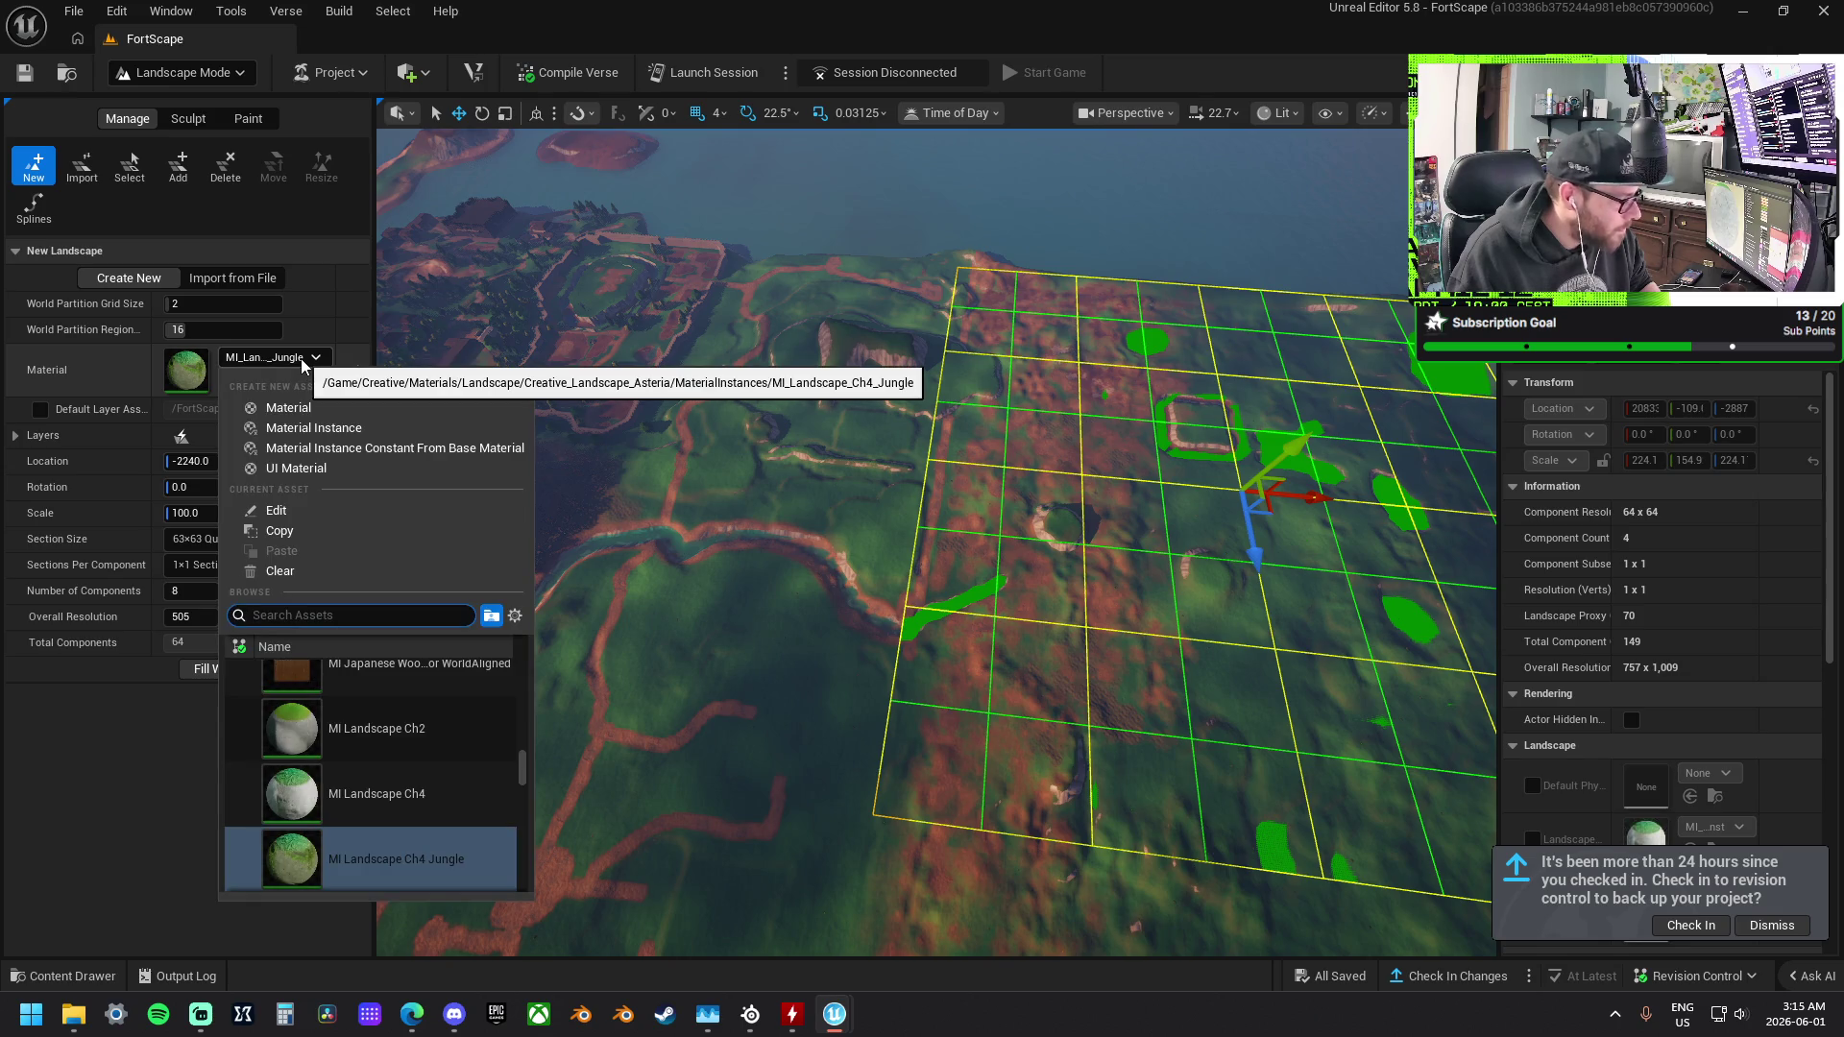
{"action": "key", "text": "Escape"}
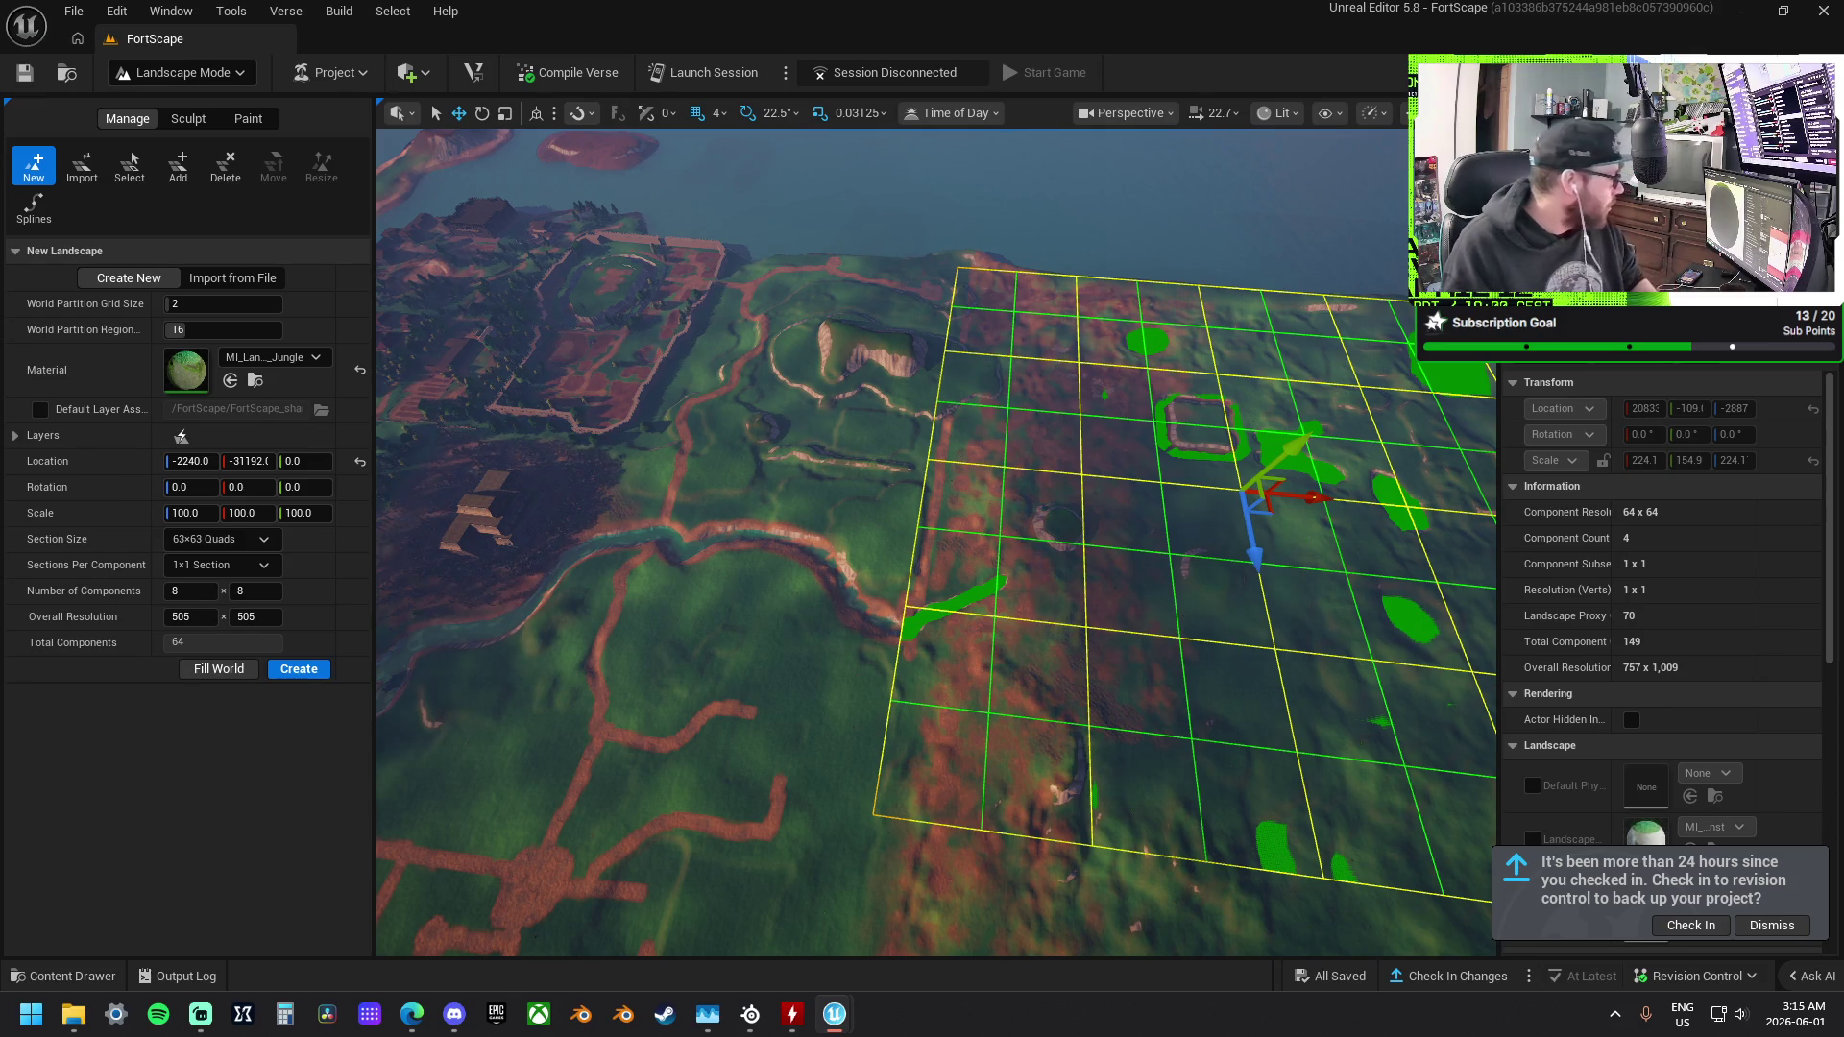
Assign Landscape_Wilderness as the material and create the 505×505 landscape.
{"action": "scroll", "coordinate": [1120, 504], "scroll_direction": "down", "scroll_amount": 3}
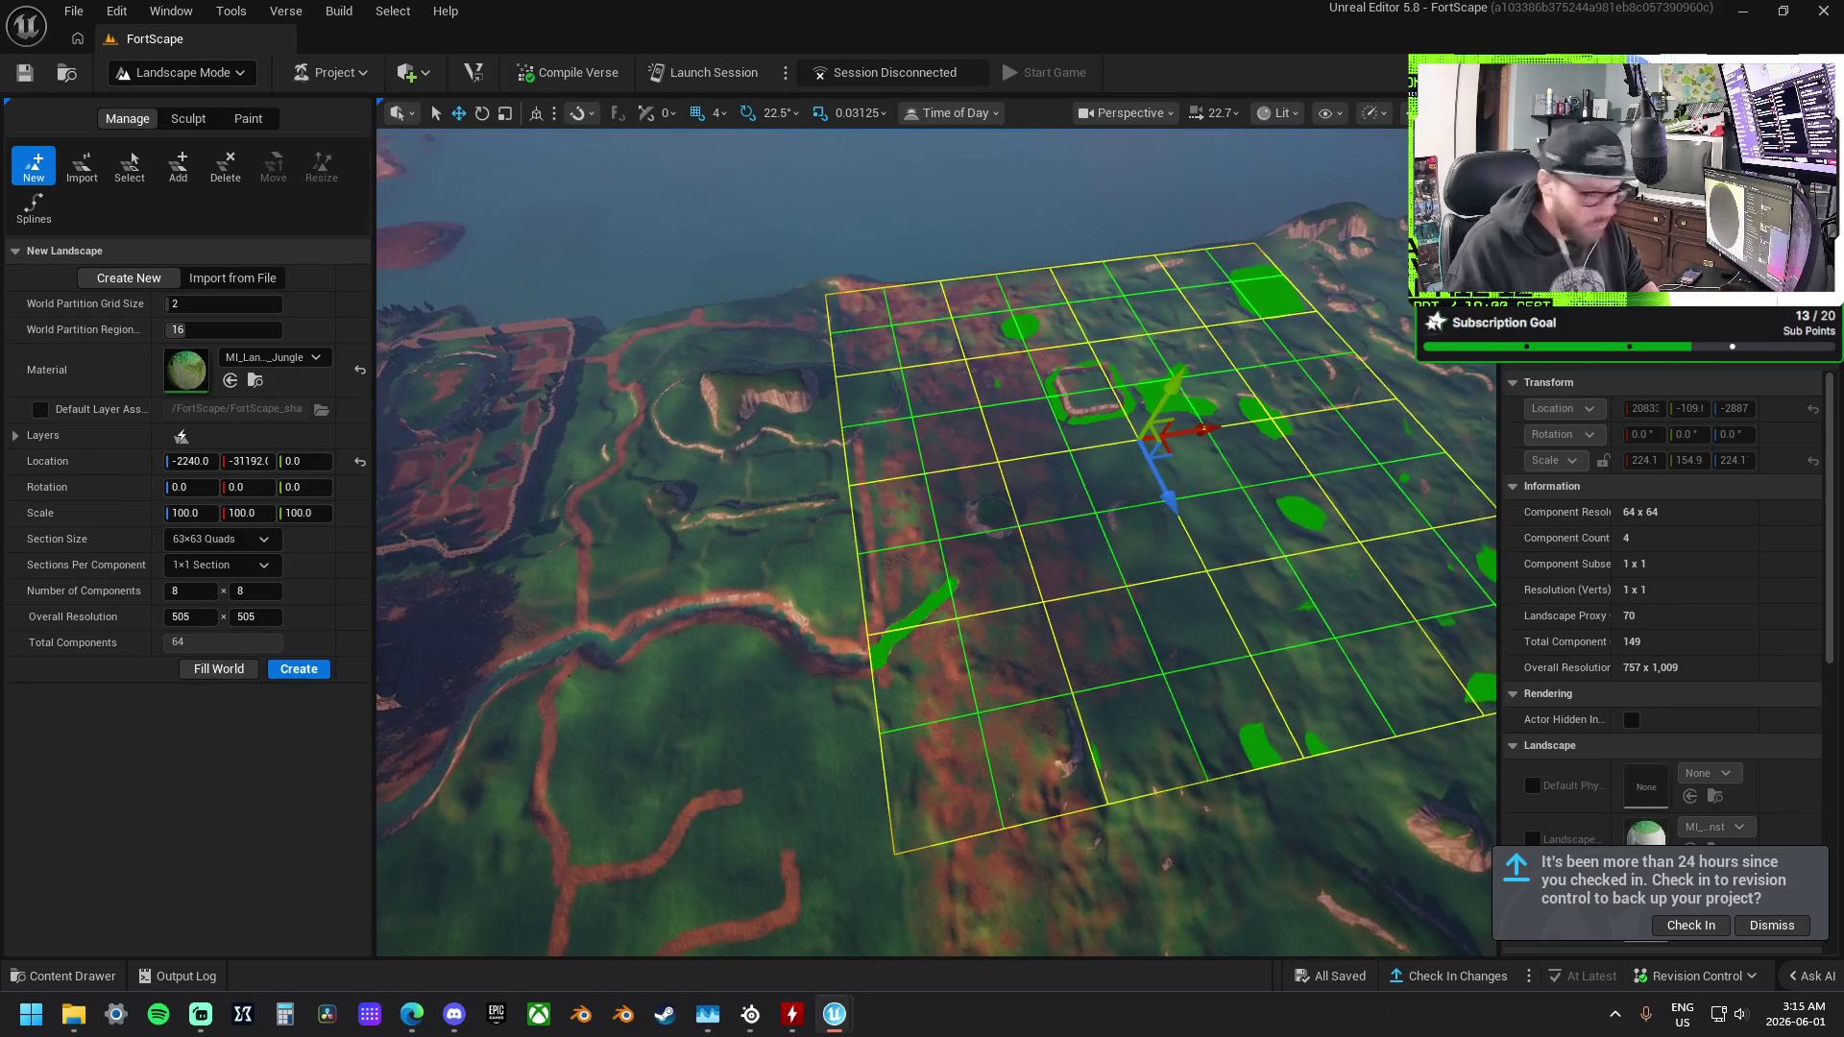
{"action": "mouse_move", "coordinate": [1339, 707]}
{"action": "left_mouse_down"}
{"action": "mouse_move", "coordinate": [235, 408]}
{"action": "mouse_move", "coordinate": [188, 379]}
{"action": "left_mouse_up"}
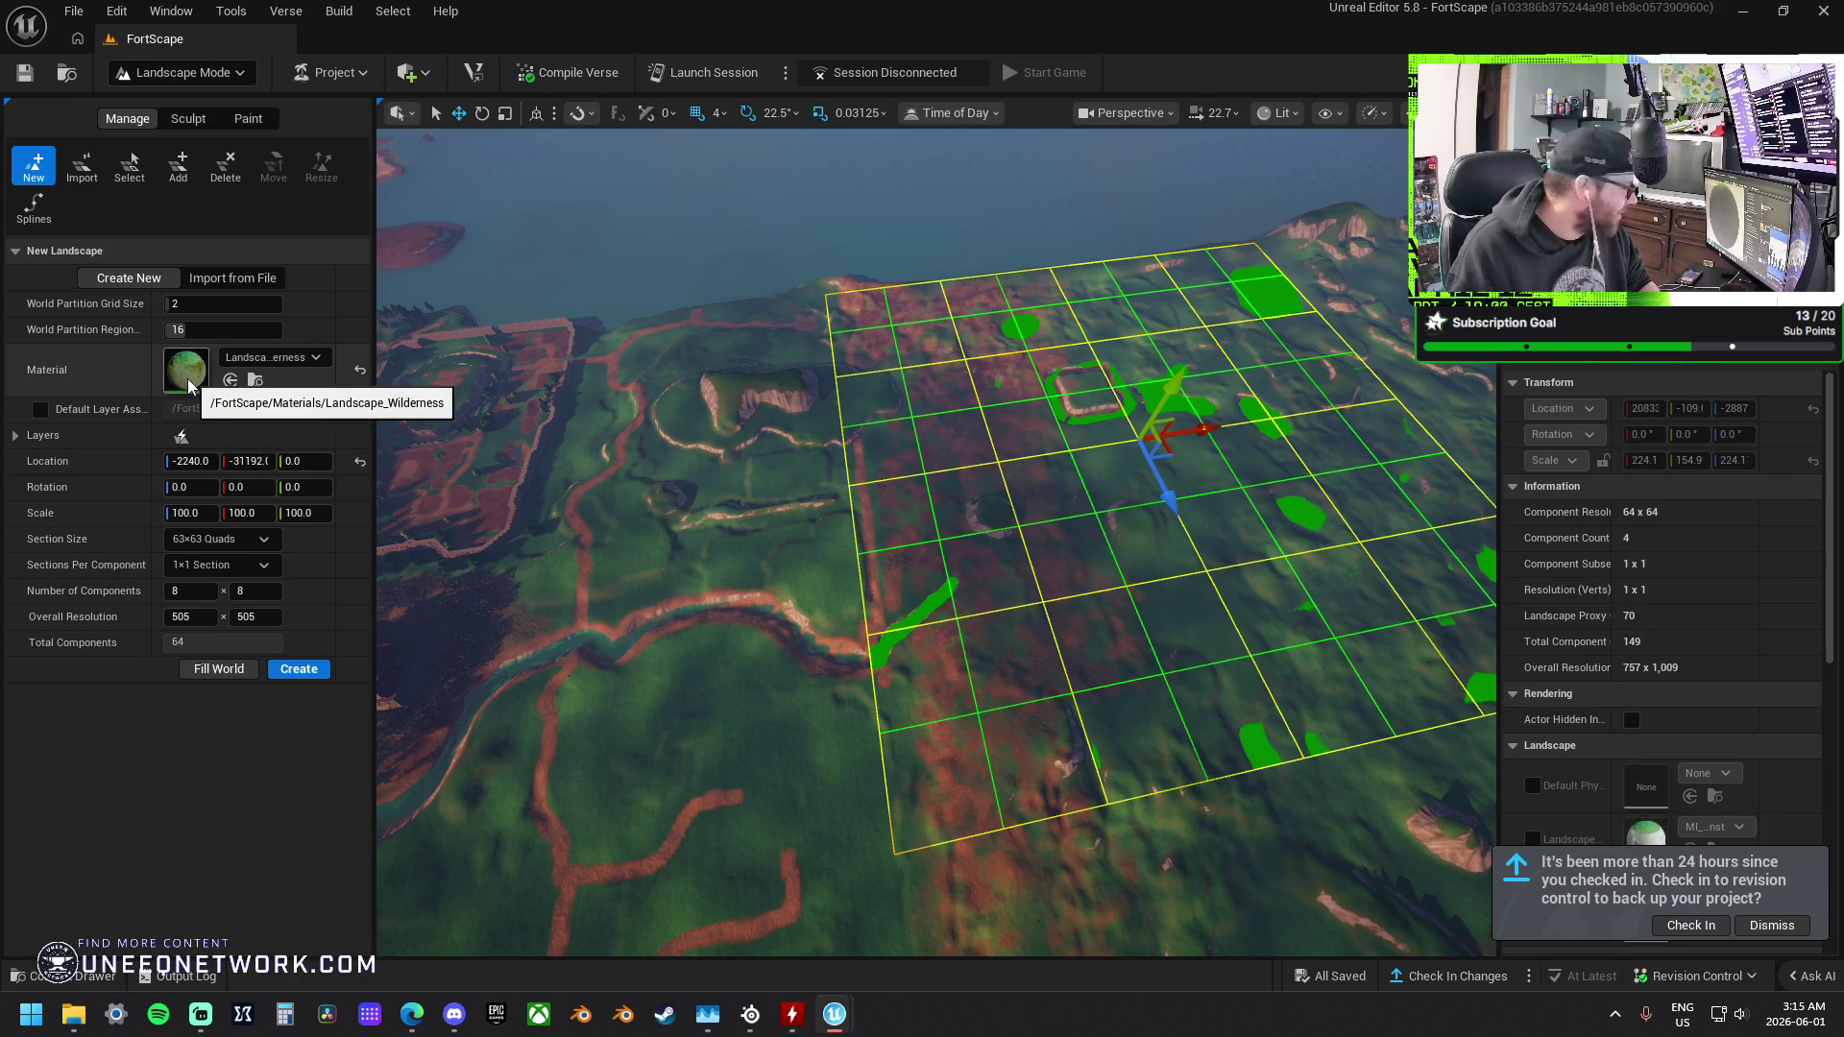
{"action": "left_click", "coordinate": [312, 670]}
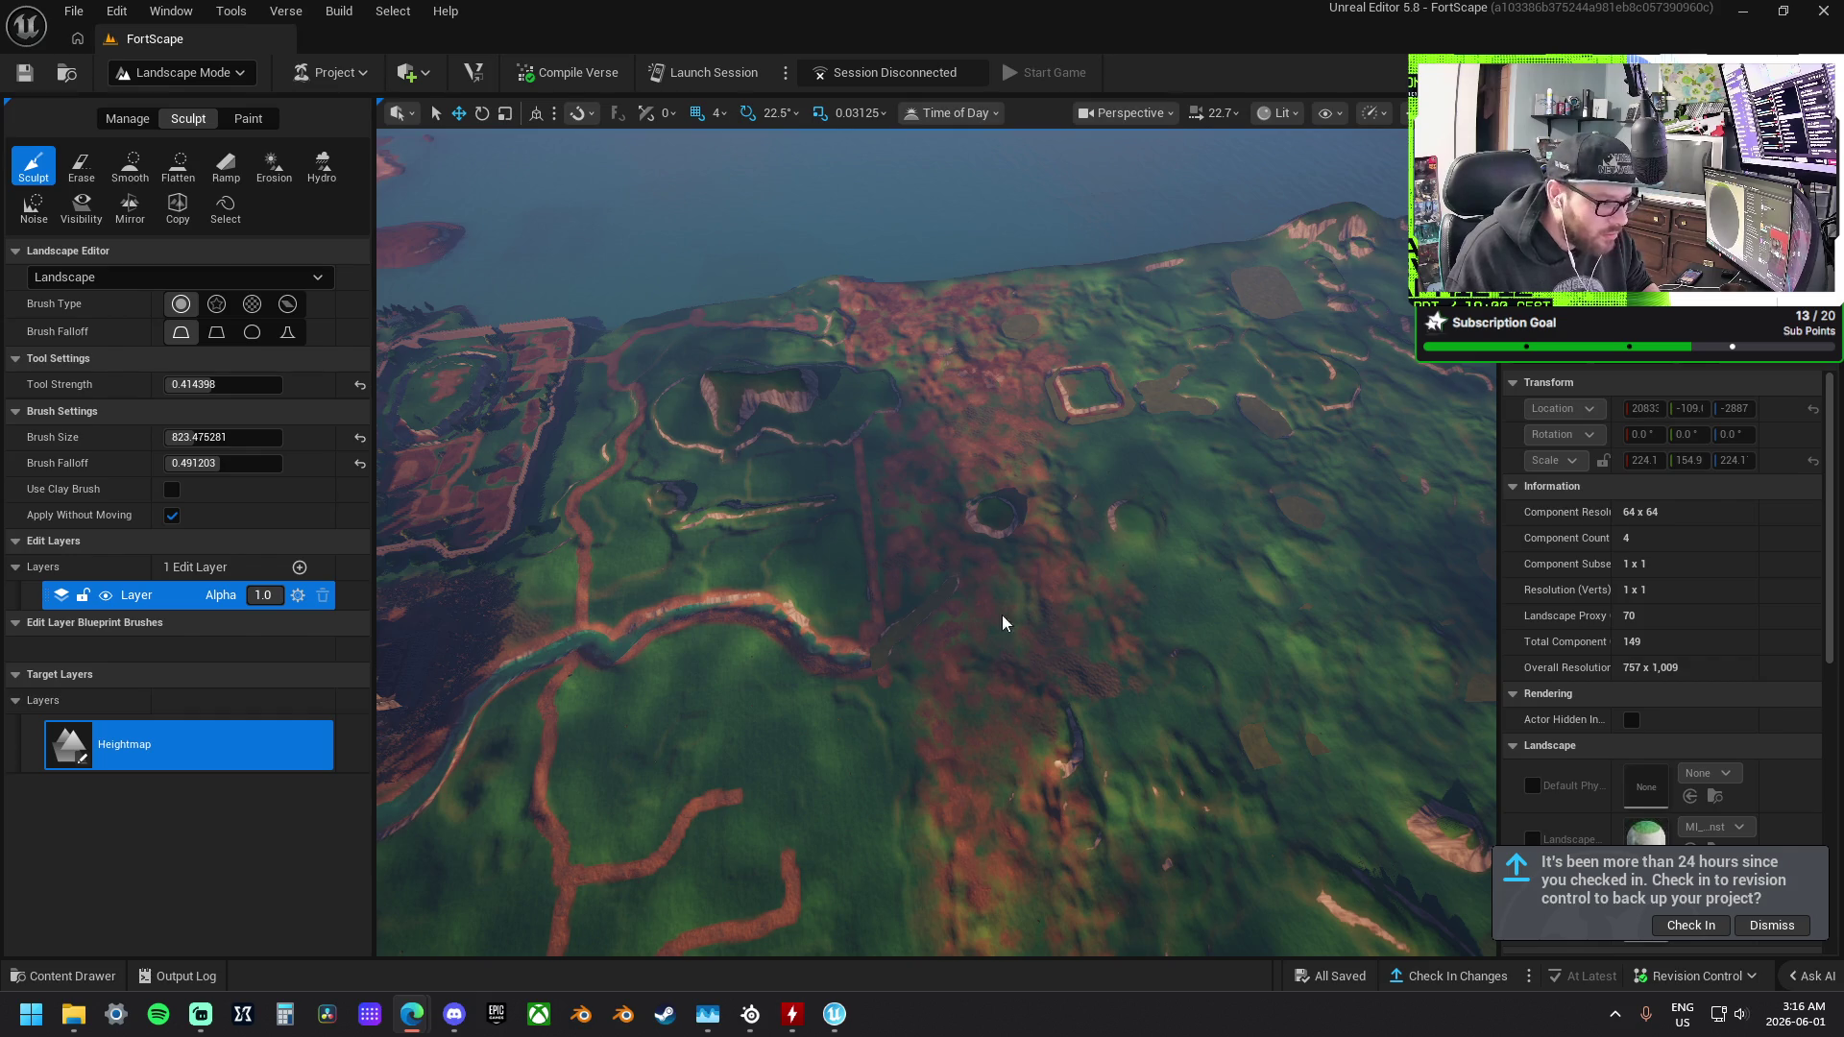
Return the editor to Selection mode, viewing the new landscape from above.
{"action": "left_click_drag", "start_coordinate": [996, 626], "coordinate": [996, 537]}
{"action": "left_click_drag", "start_coordinate": [646, 451], "coordinate": [646, 420]}
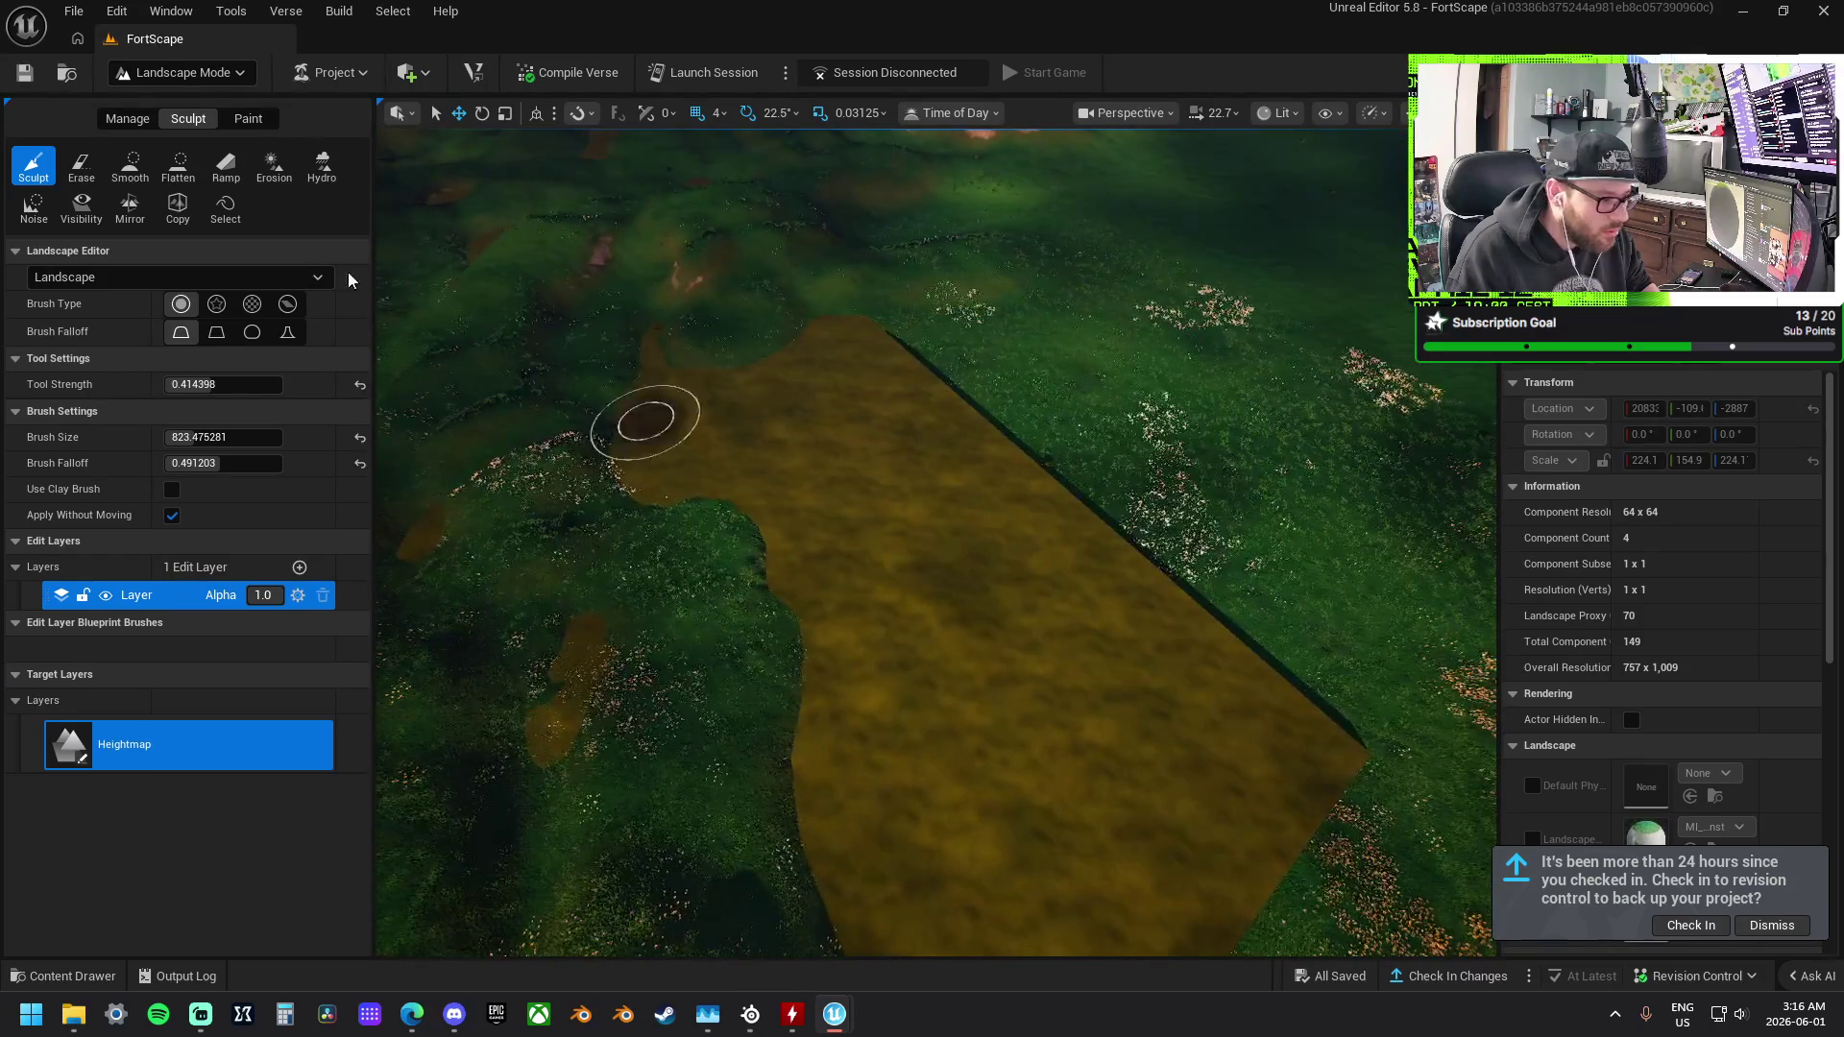
{"action": "left_click", "coordinate": [182, 73]}
{"action": "left_click", "coordinate": [188, 105]}
{"action": "mouse_move", "coordinate": [295, 183]}
{"action": "left_mouse_down"}
{"action": "mouse_move", "coordinate": [296, 209]}
{"action": "mouse_move", "coordinate": [296, 182]}
{"action": "left_mouse_up"}
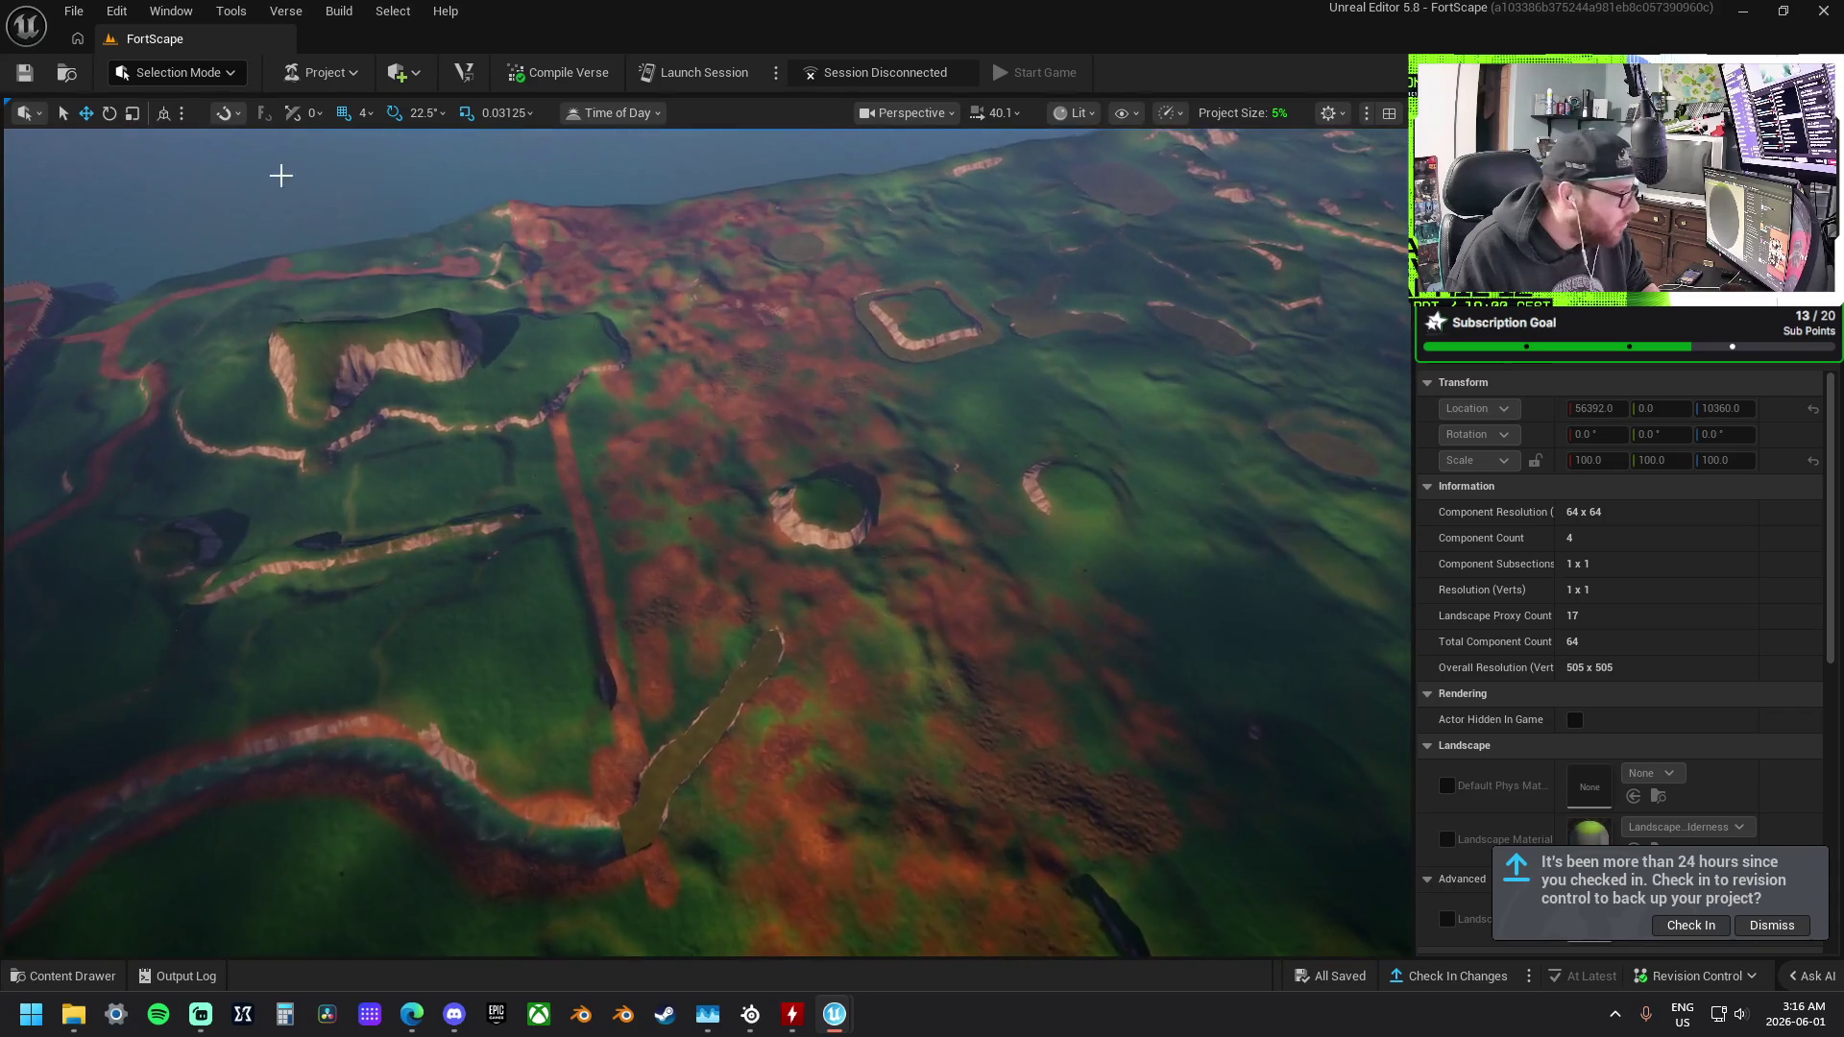
Lift the new wilderness landscape 536 units among the island's hills and inspect it.
{"action": "left_click", "coordinate": [181, 74]}
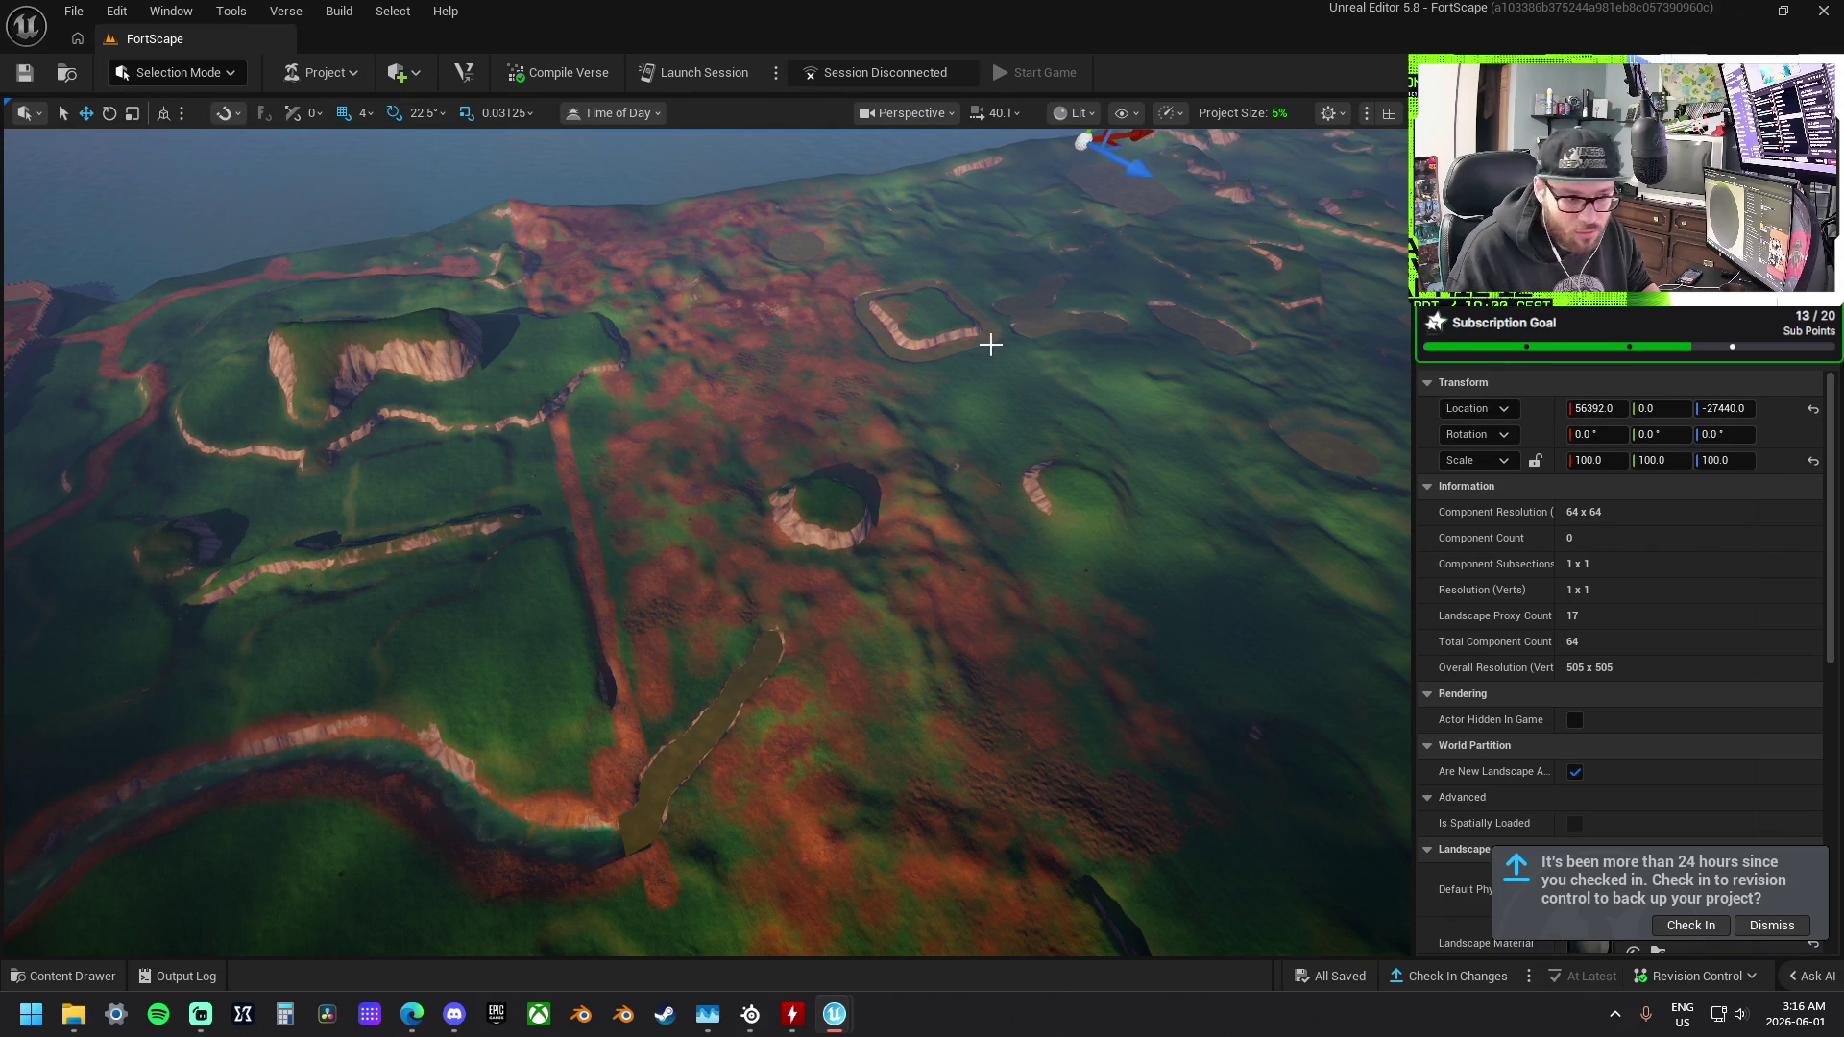
{"action": "left_click_drag", "start_coordinate": [1003, 350], "coordinate": [1003, 404]}
{"action": "left_click_drag", "start_coordinate": [1009, 171], "coordinate": [1020, 161]}
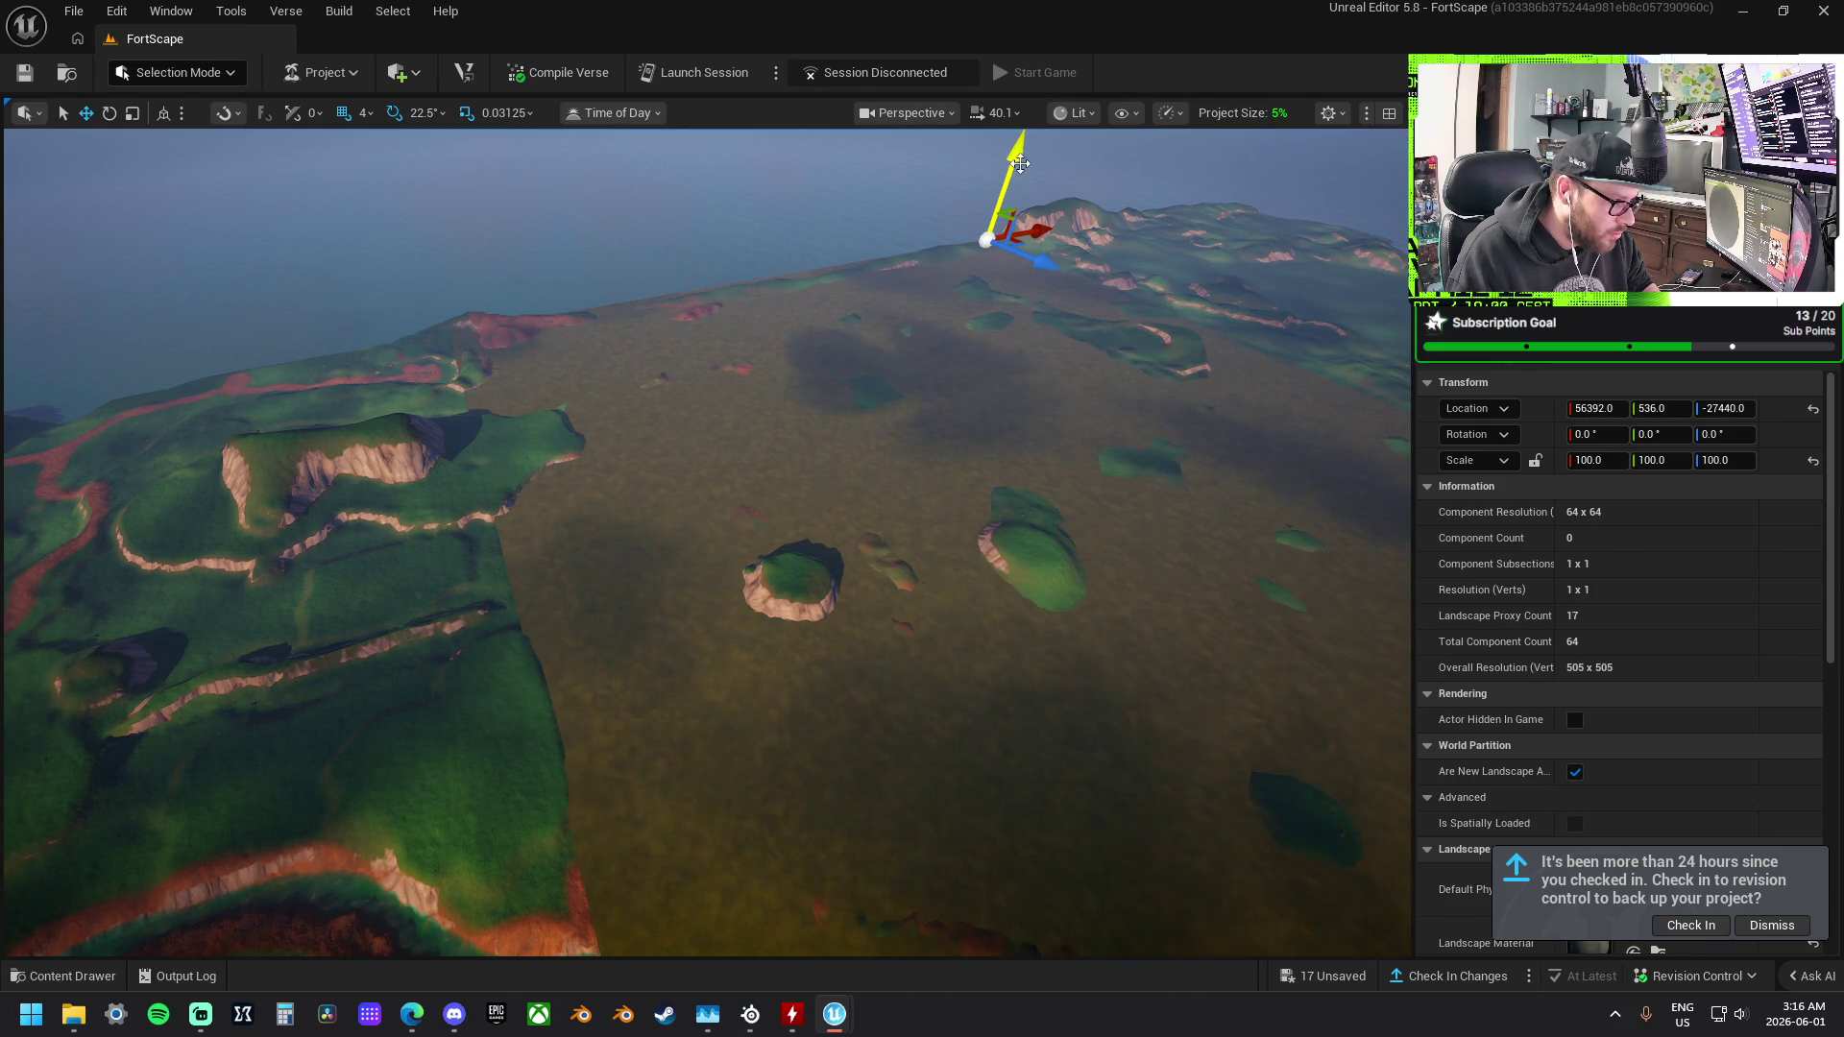
{"action": "mouse_move", "coordinate": [671, 439]}
{"action": "left_mouse_down"}
{"action": "mouse_move", "coordinate": [671, 384]}
{"action": "mouse_move", "coordinate": [671, 437]}
{"action": "mouse_move", "coordinate": [701, 413]}
{"action": "left_mouse_up"}
{"action": "mouse_move", "coordinate": [924, 485]}
{"action": "left_mouse_down"}
{"action": "mouse_move", "coordinate": [908, 457]}
{"action": "mouse_move", "coordinate": [925, 486]}
{"action": "left_mouse_up"}
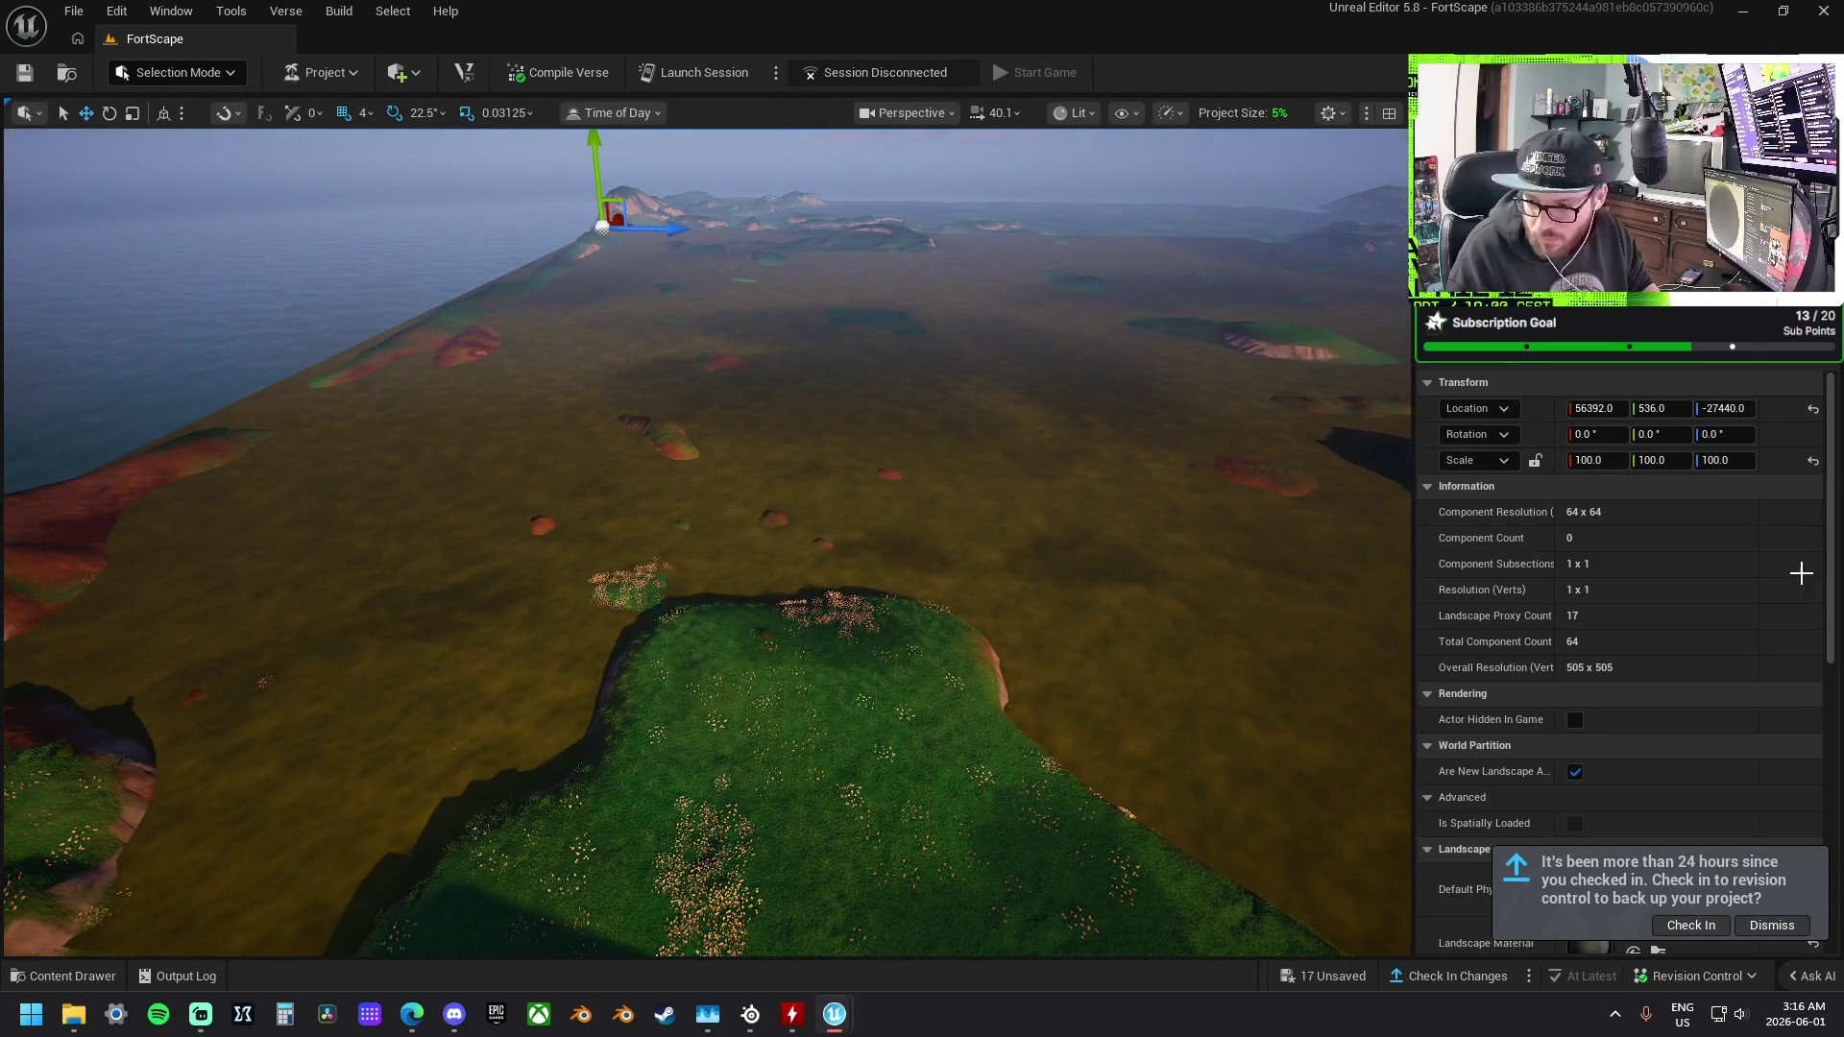